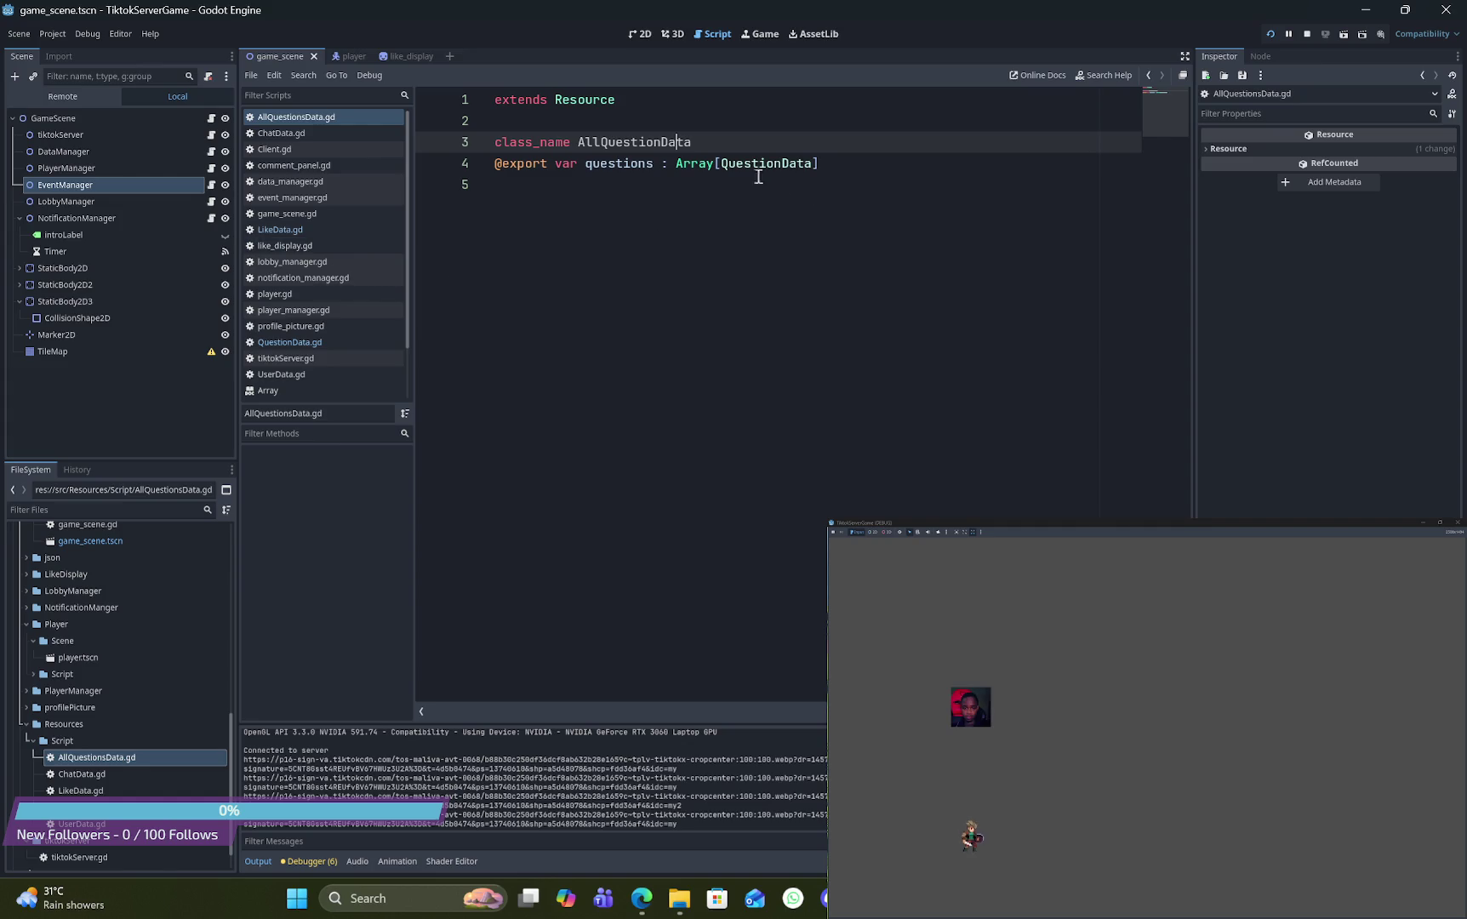
Leave AllQuestionsData.gd at line 4 and switch to the ChatGPT trivia chat in Edge.
{"action": "left_click", "coordinate": [743, 170]}
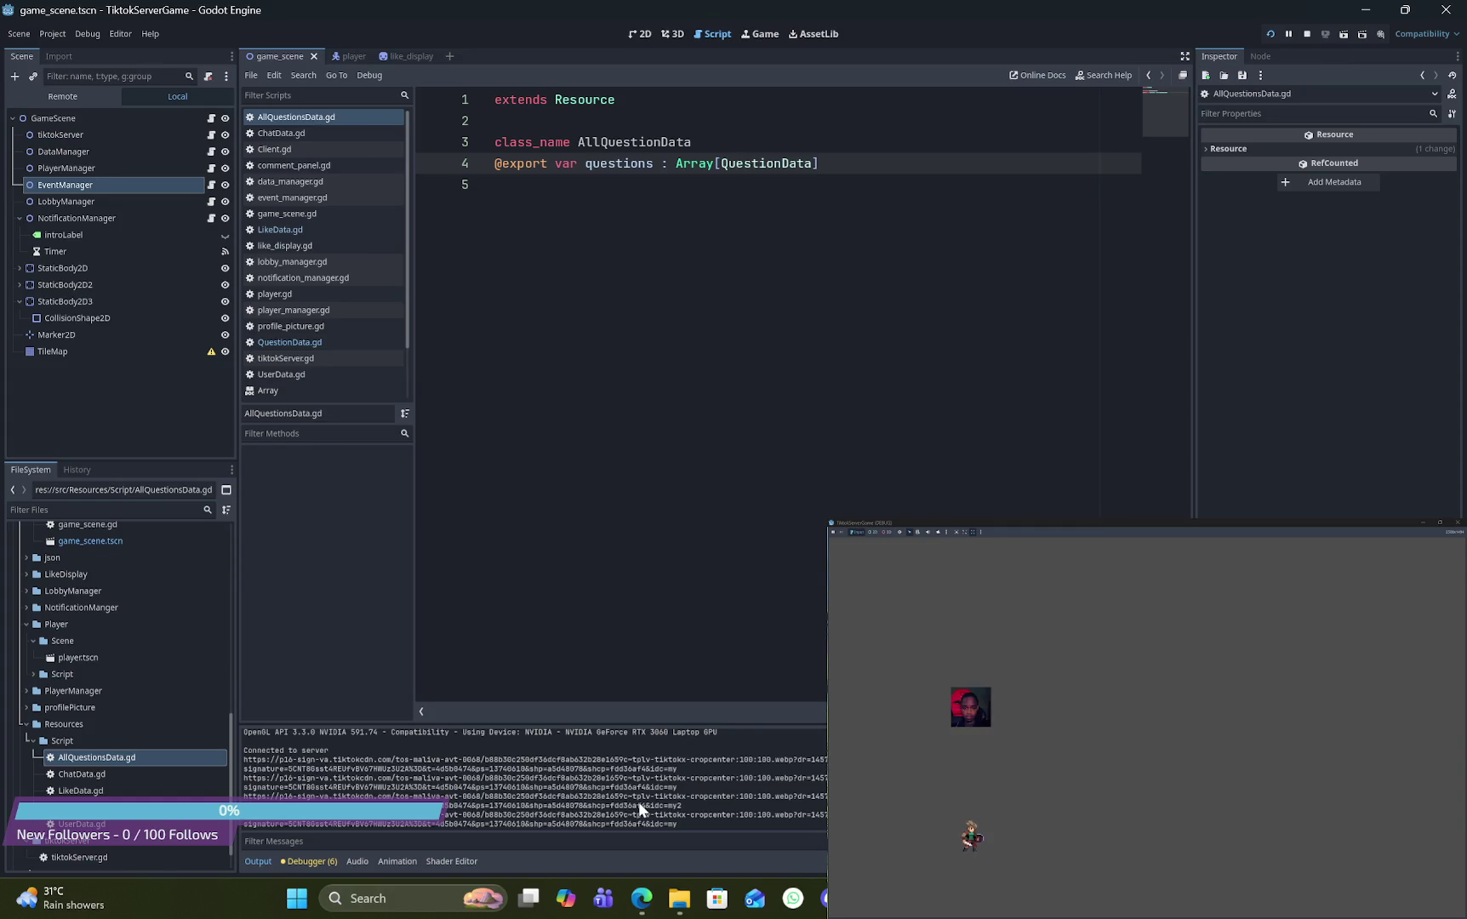
{"action": "left_click", "coordinate": [642, 898]}
Ask ChatGPT 'is there a way to reduce tiktok stream delay', read the reply, then bring OBS forward.
{"action": "left_click", "coordinate": [754, 768]}
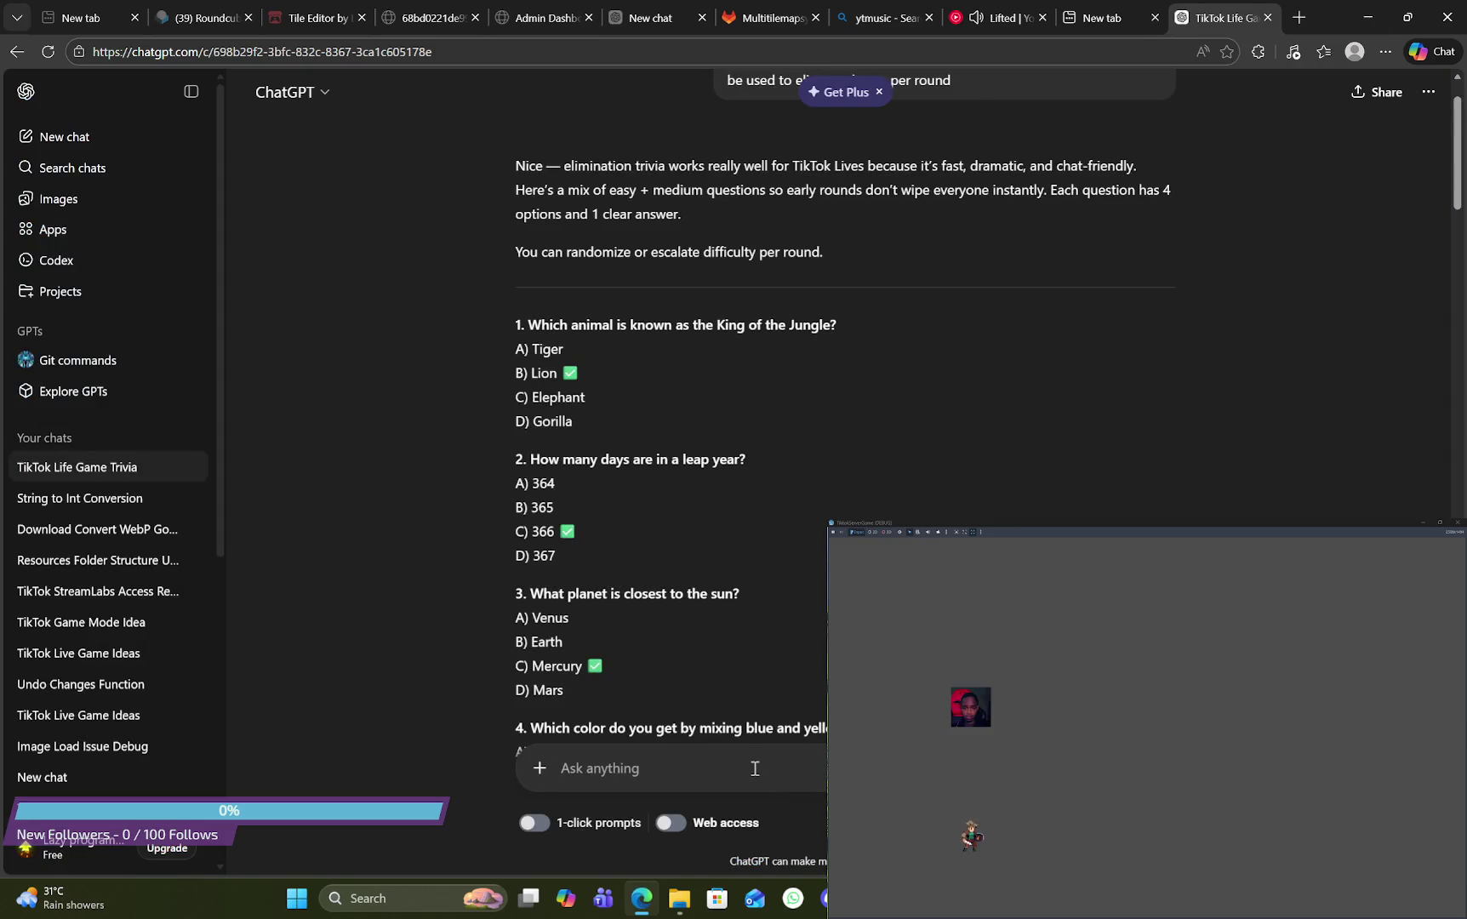
{"action": "type", "text": "is there a wa"}
{"action": "type", "text": "y to reduc"}
{"action": "type", "text": "e tiktok s"}
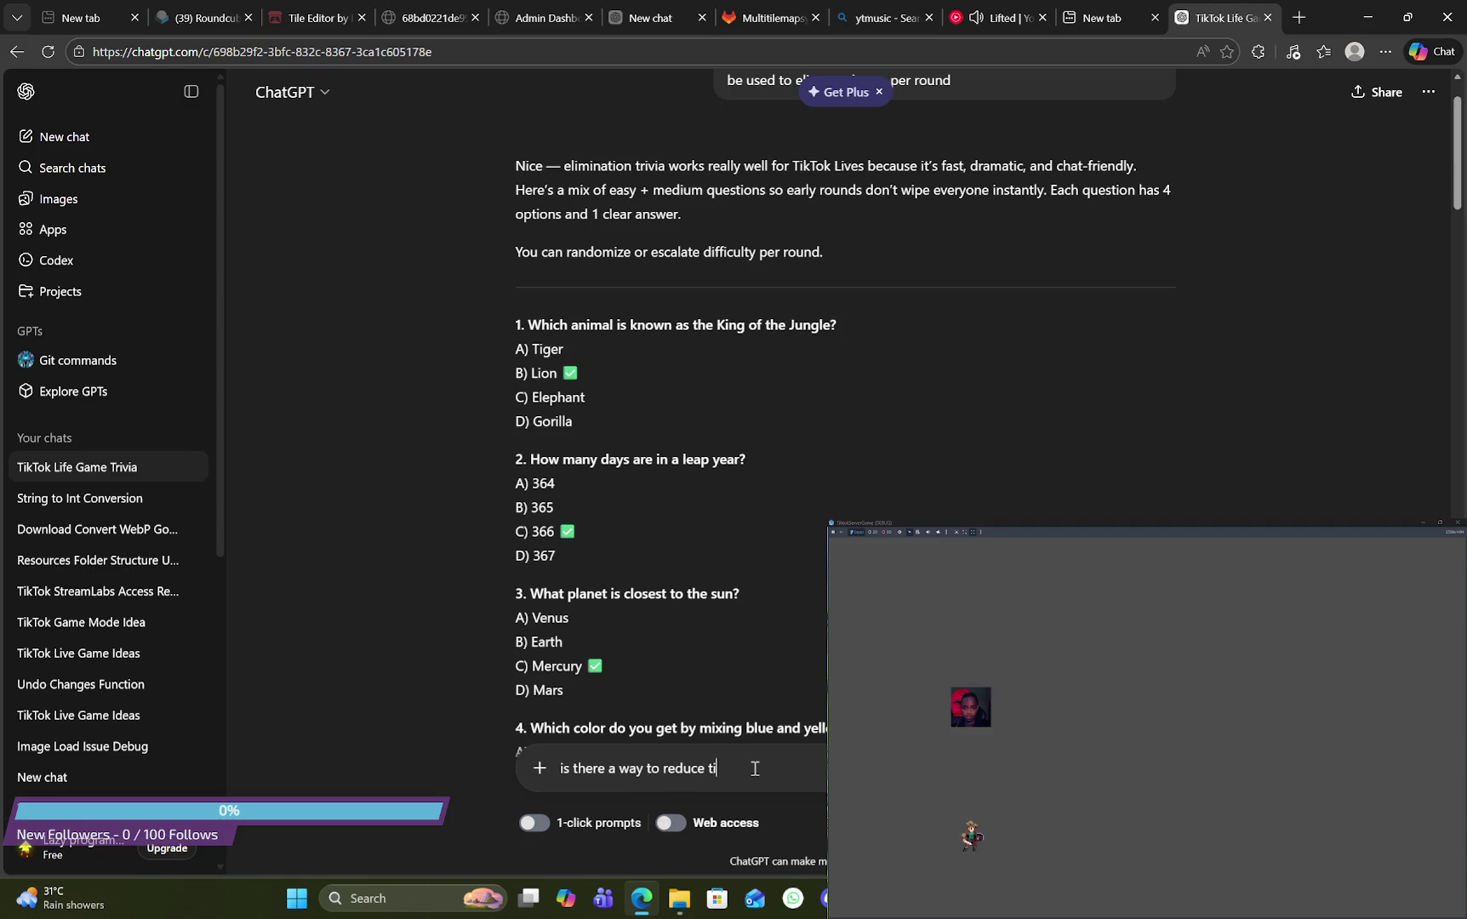
{"action": "type", "text": "tream de"}
{"action": "type", "text": "lay"}
{"action": "key", "text": "Return"}
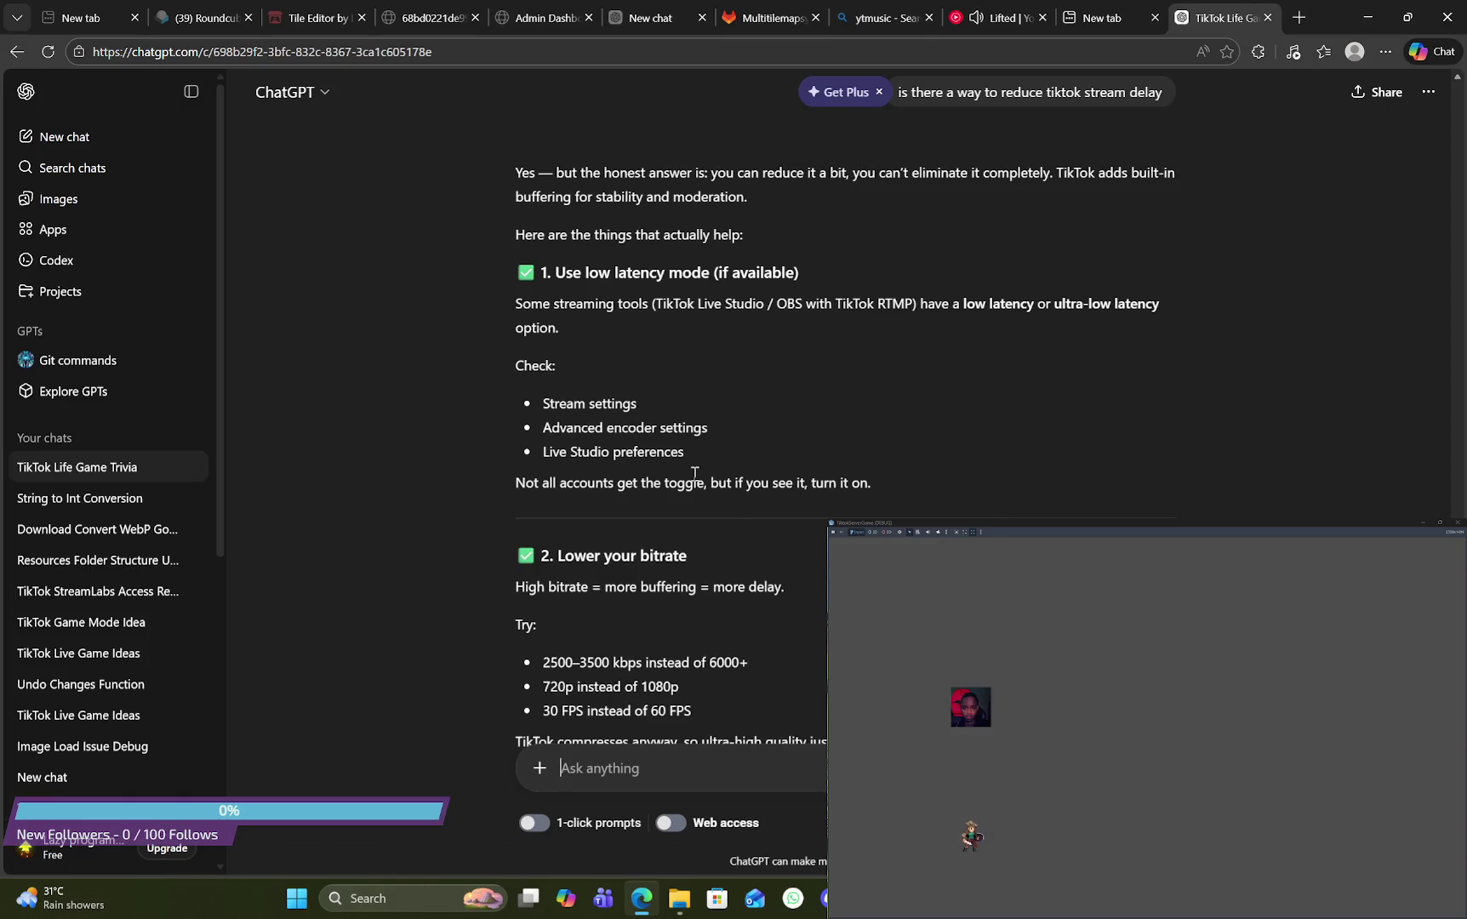
{"action": "scroll", "coordinate": [692, 473], "scroll_direction": "down", "scroll_amount": 2}
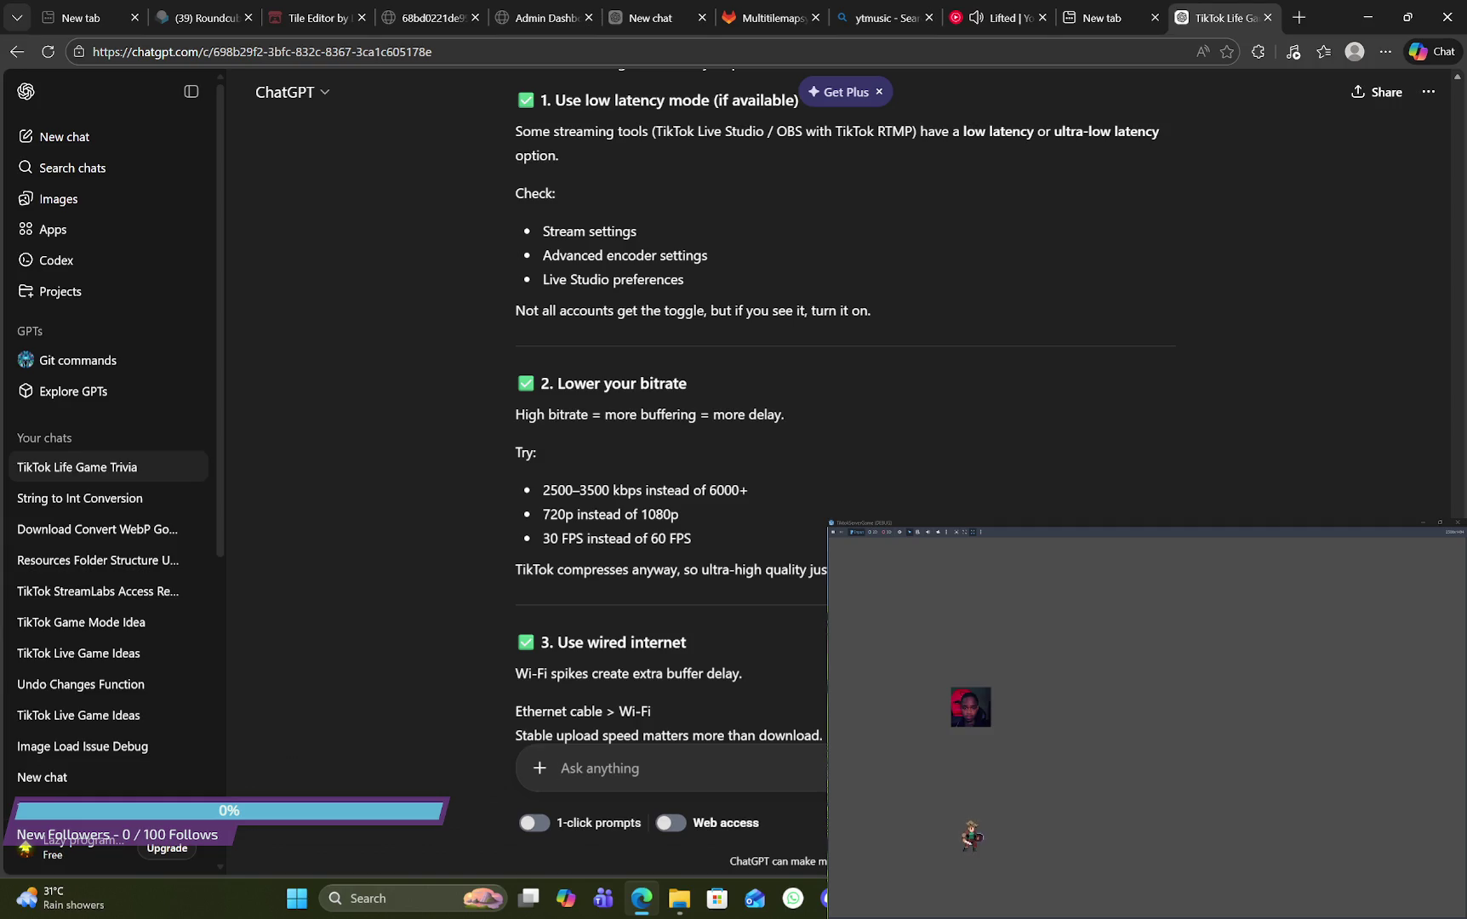
{"action": "key", "text": "alt+Tab"}
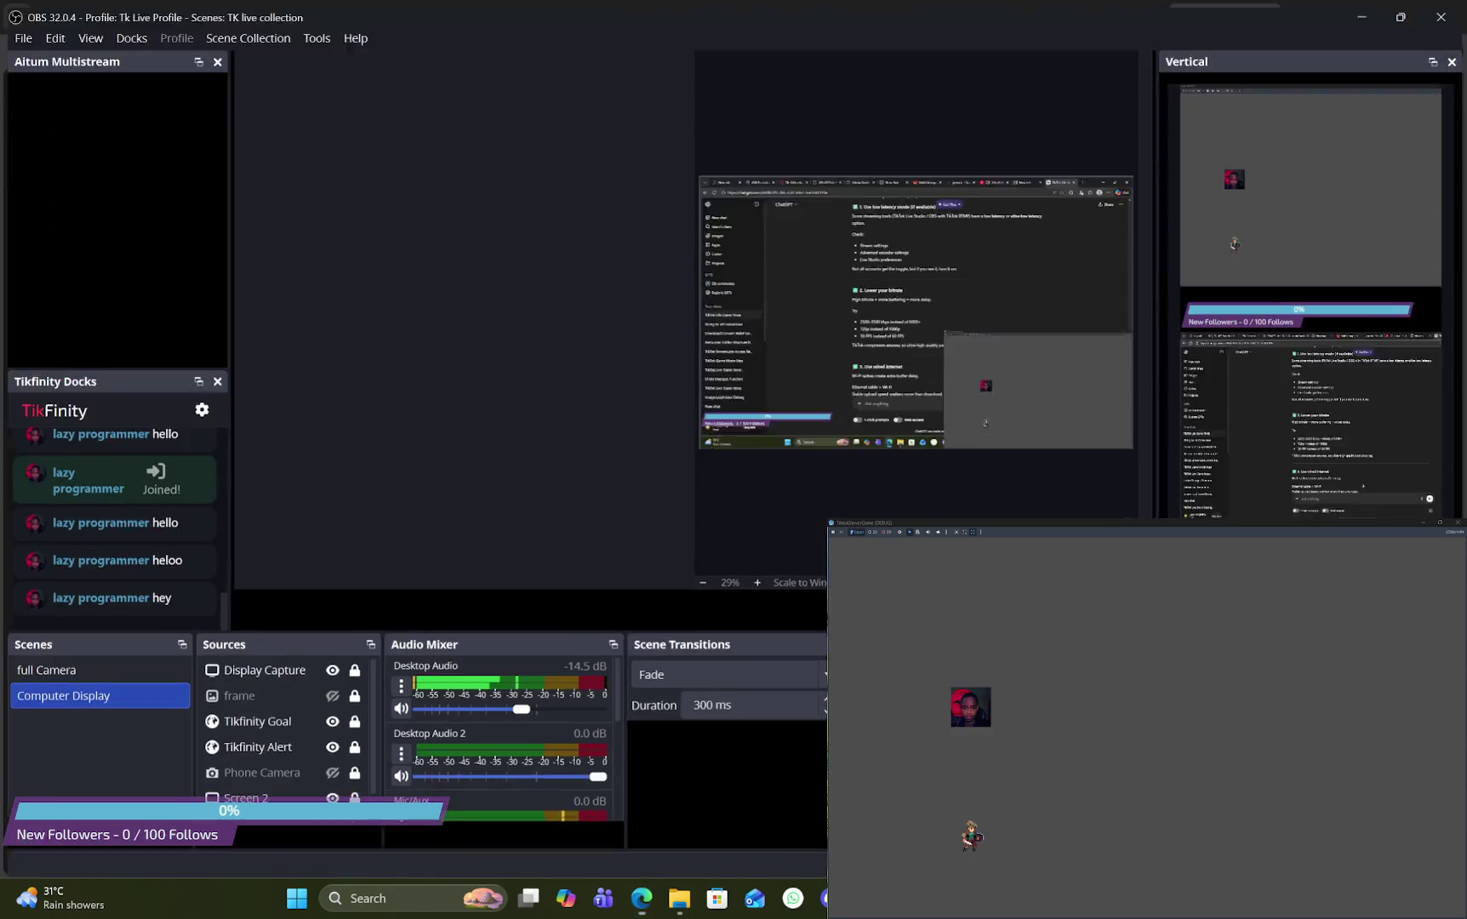
Resize the OBS window and check the Stream destination in OBS Settings.
{"action": "mouse_move", "coordinate": [1111, 11]}
{"action": "left_mouse_down"}
{"action": "mouse_move", "coordinate": [1081, 561]}
{"action": "mouse_move", "coordinate": [1187, 564]}
{"action": "left_mouse_up"}
{"action": "left_click", "coordinate": [1341, 563]}
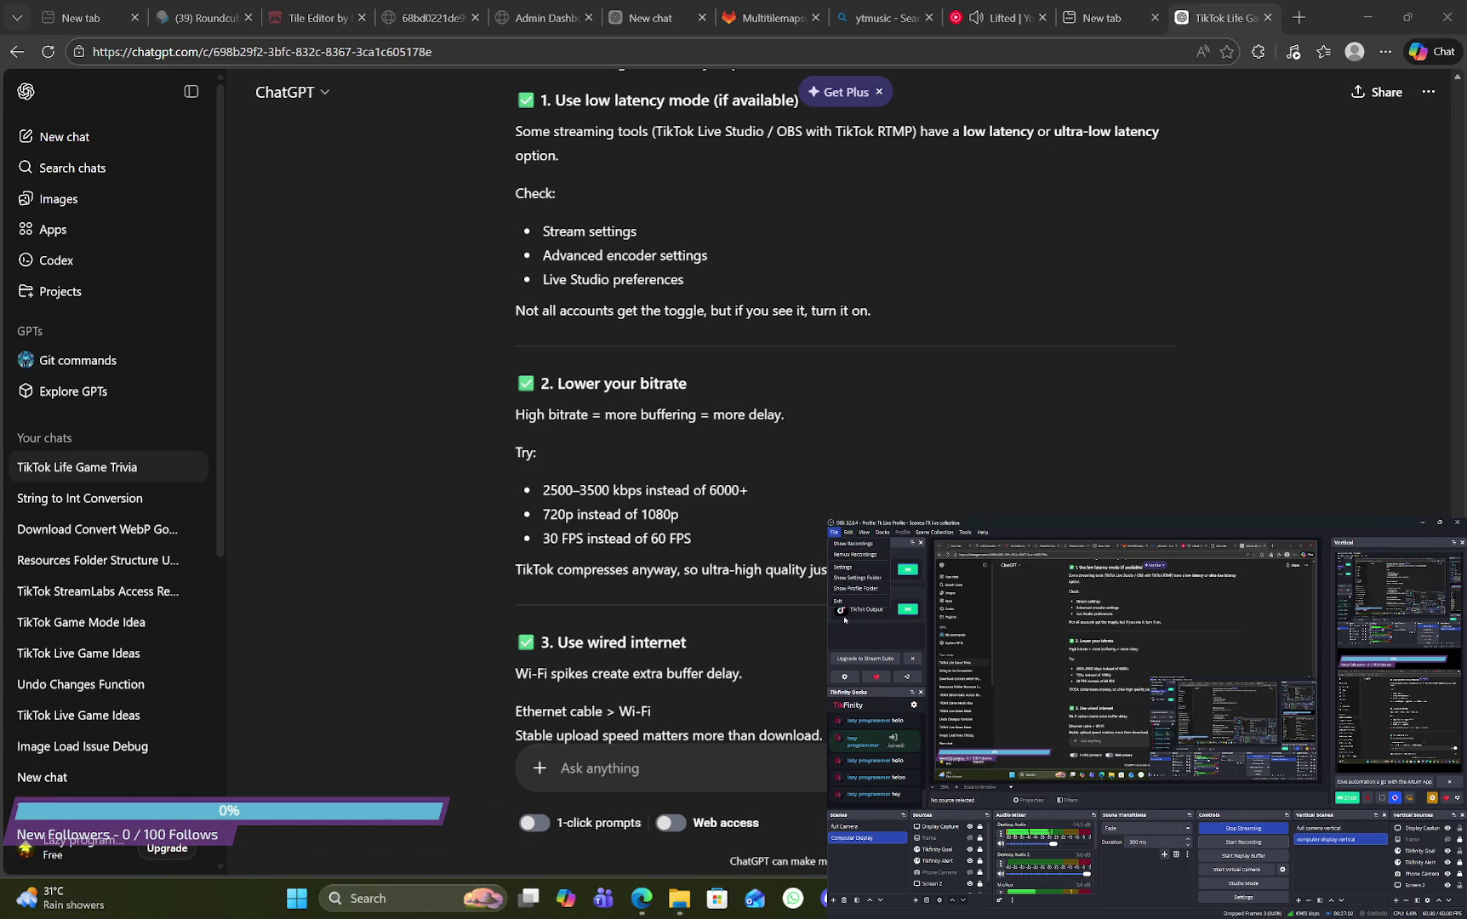
{"action": "left_click", "coordinate": [853, 572]}
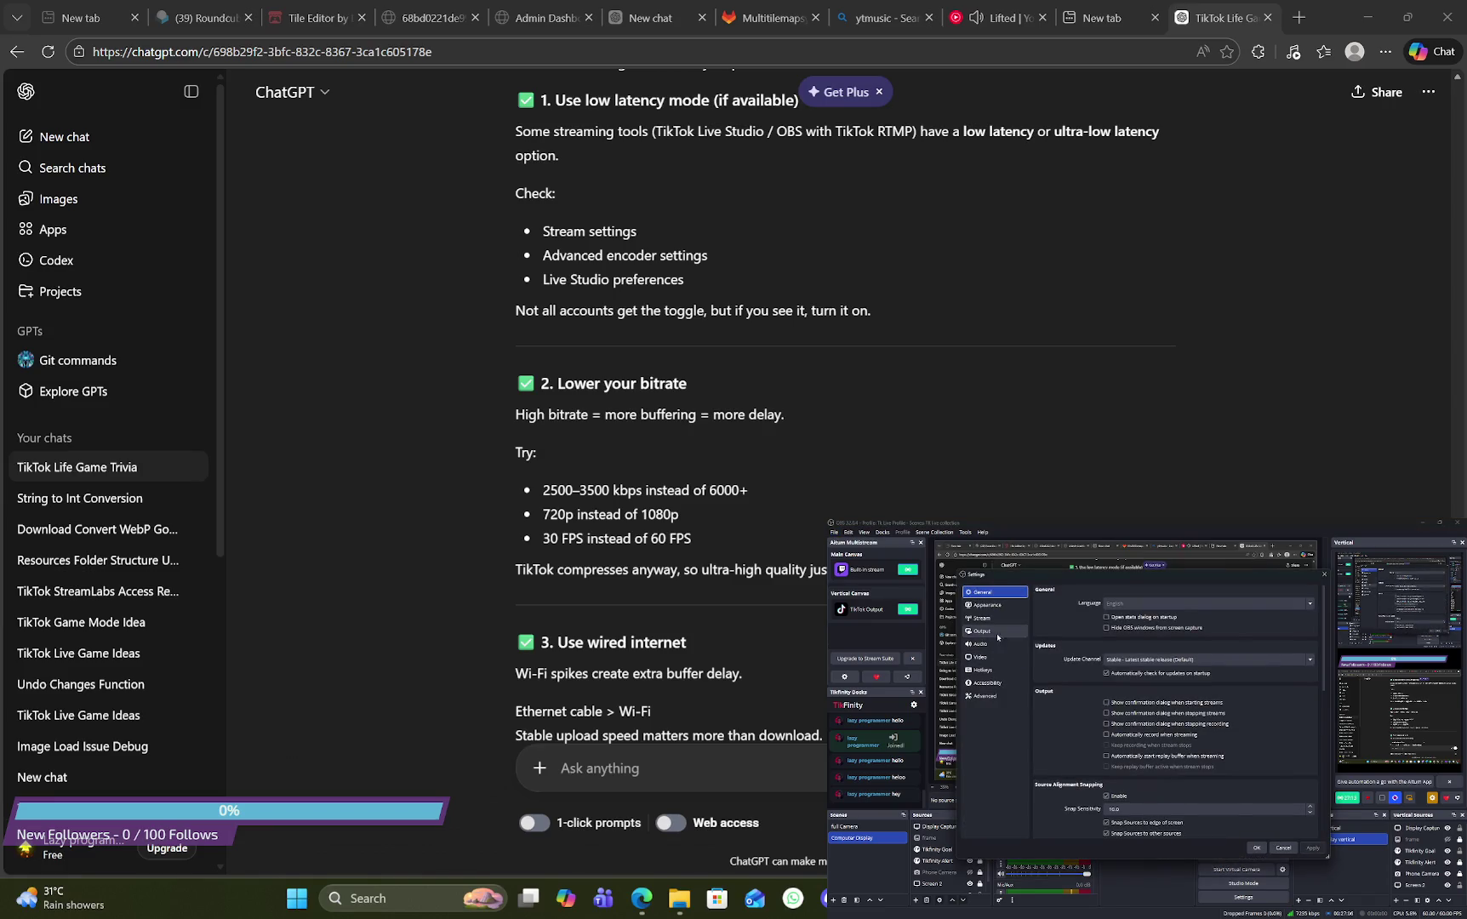
{"action": "left_click", "coordinate": [988, 618]}
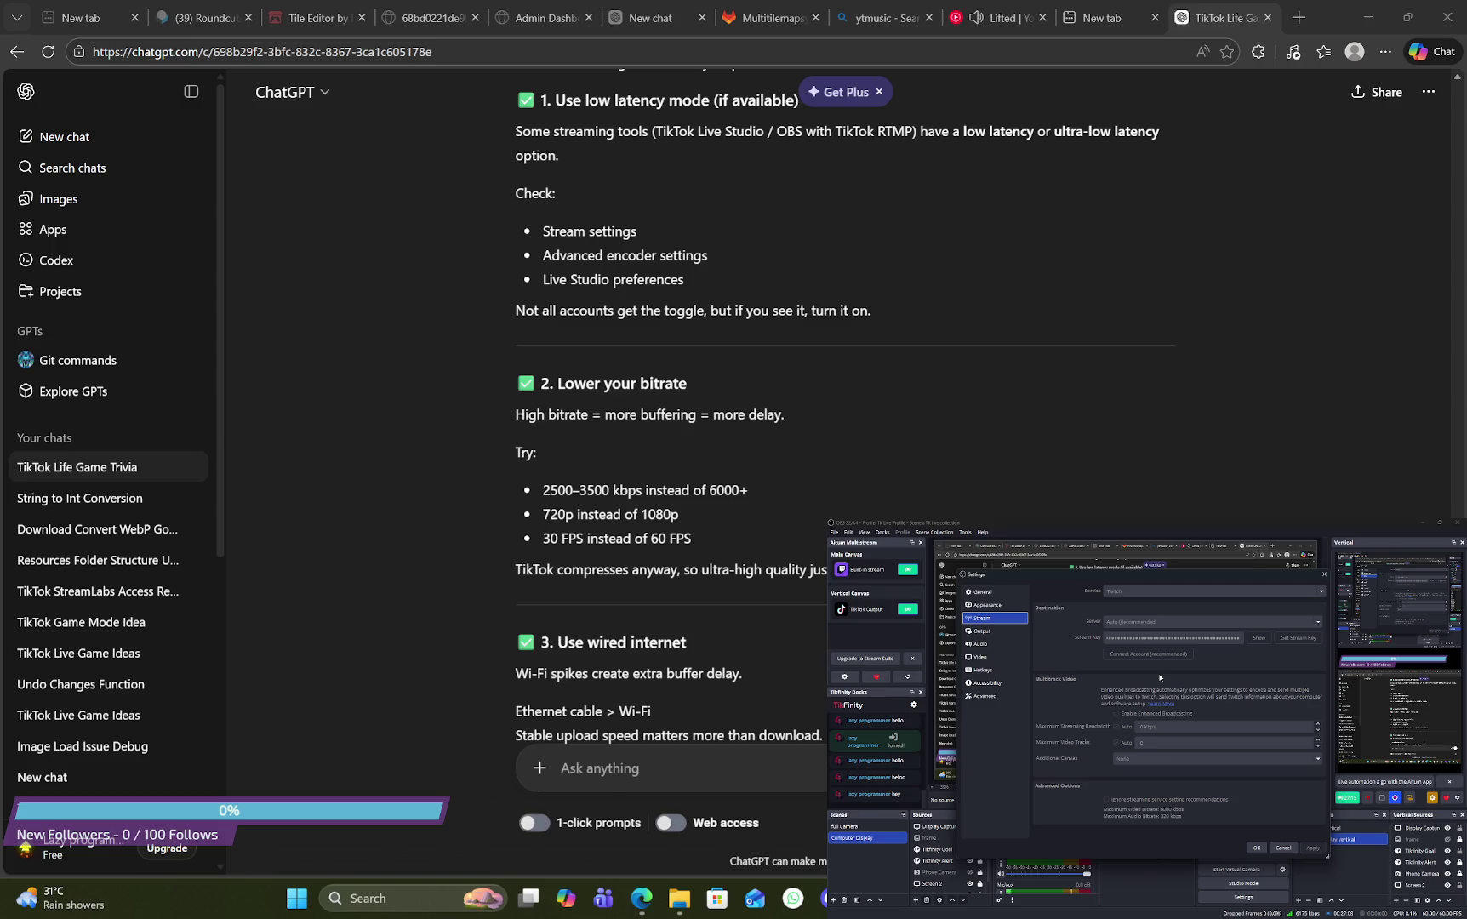
{"action": "left_click", "coordinate": [1325, 574]}
Show the TikTok vertical output's advanced audio encoding settings in Aitum Multistream.
{"action": "left_click", "coordinate": [844, 678]}
{"action": "left_click", "coordinate": [972, 663]}
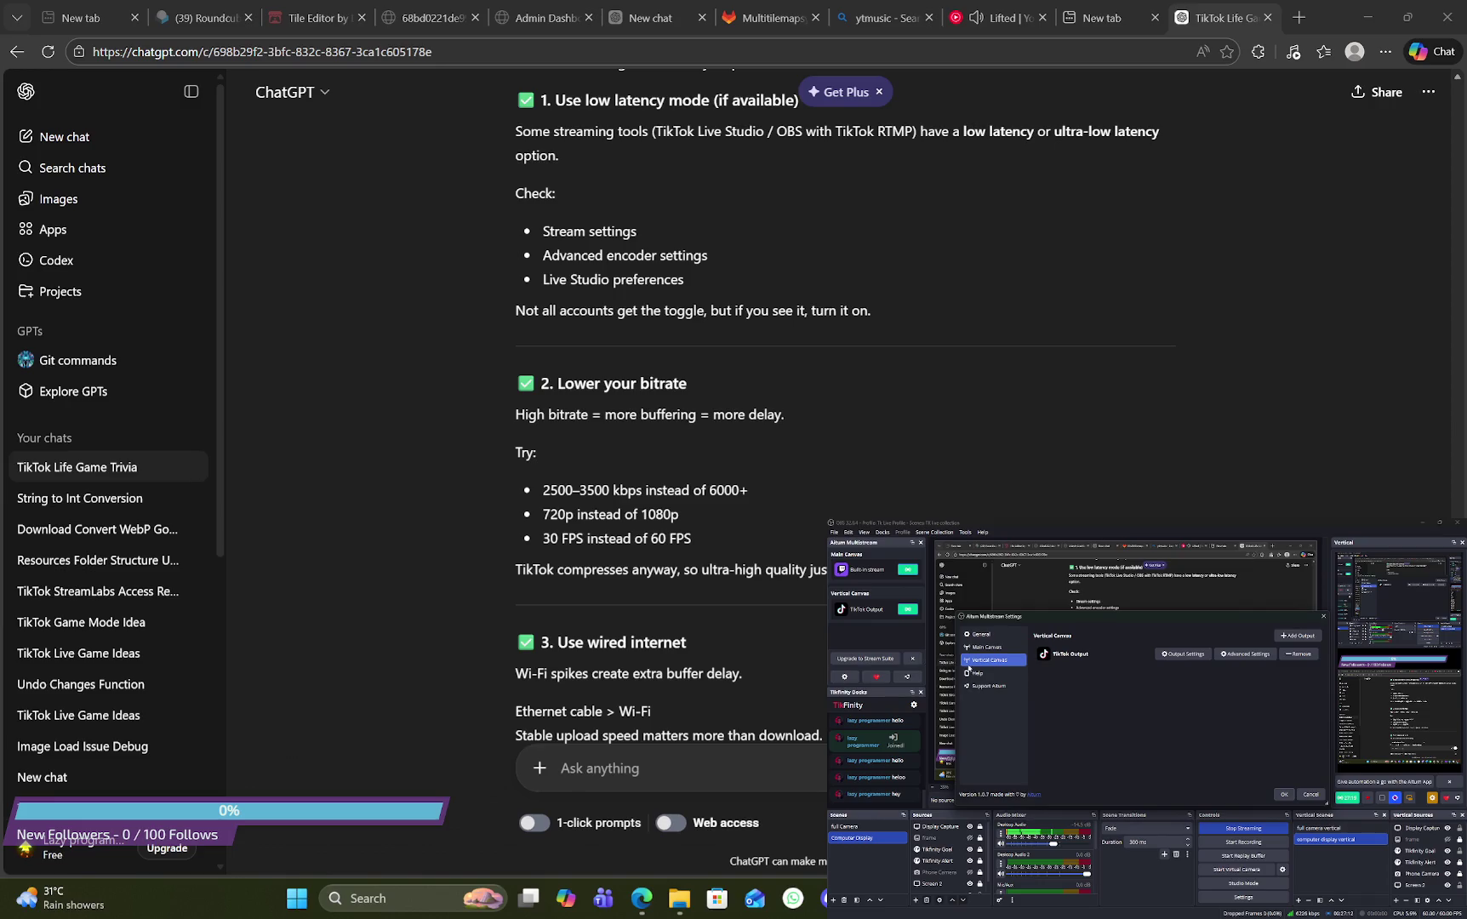
{"action": "left_click", "coordinate": [1263, 657]}
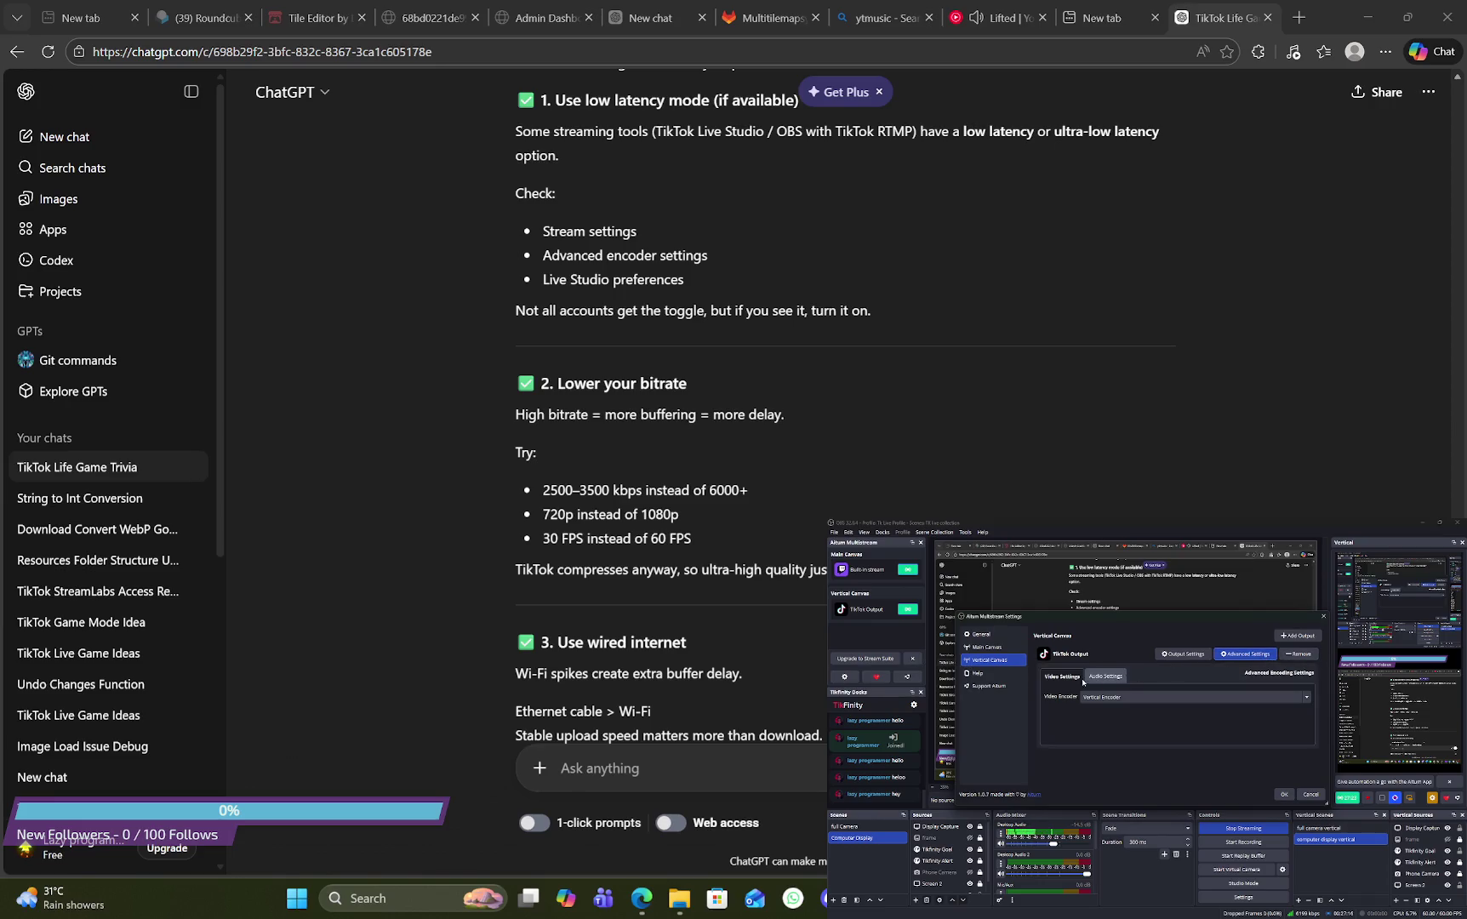
{"action": "left_click", "coordinate": [1105, 678]}
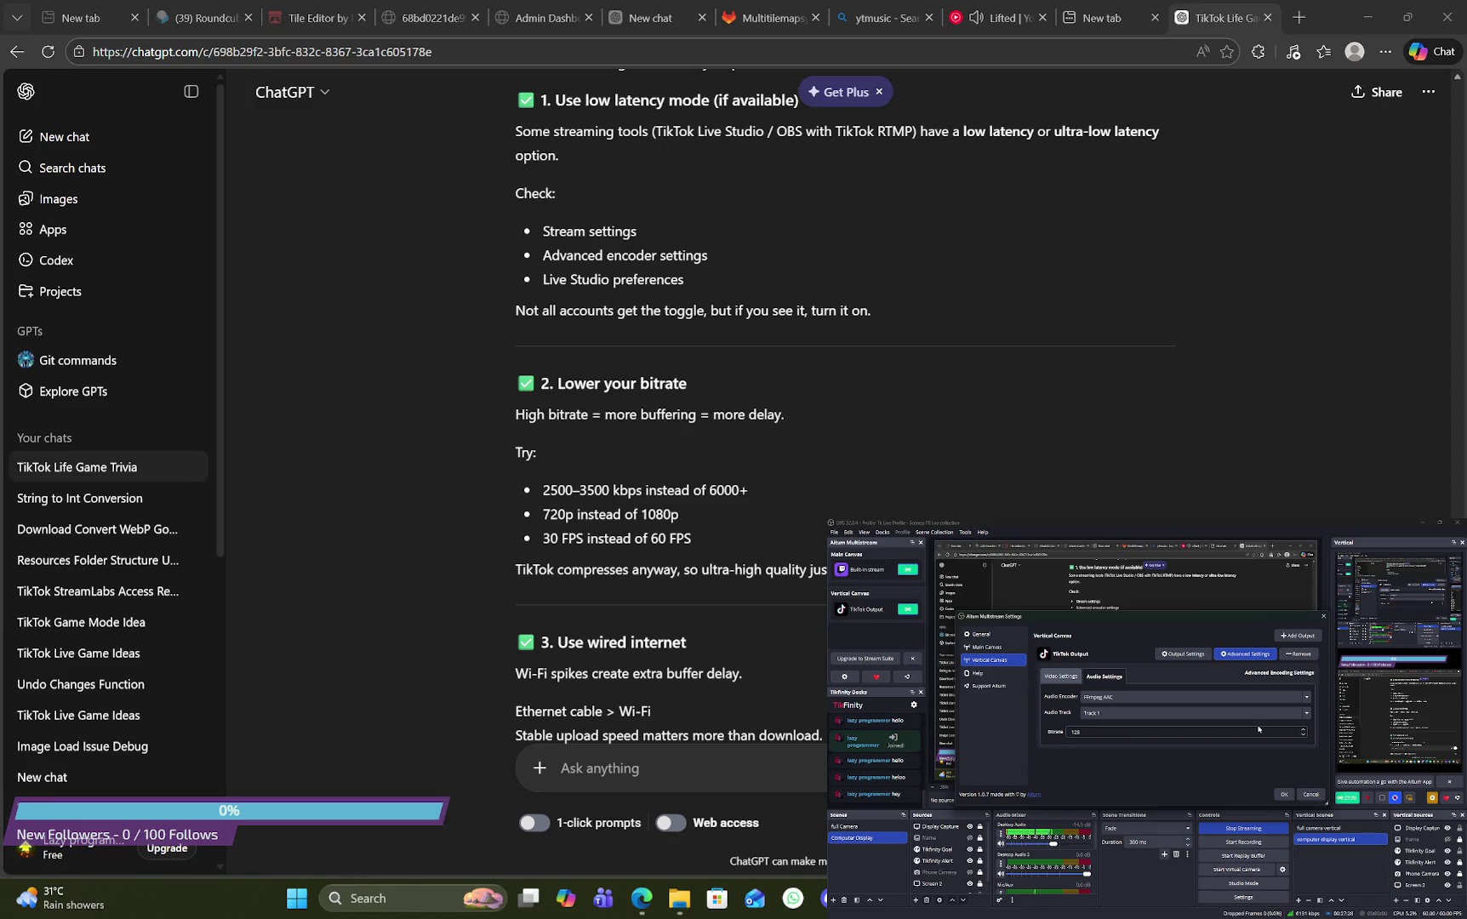
{"action": "scroll", "coordinate": [1087, 416], "scroll_direction": "down", "scroll_amount": 2}
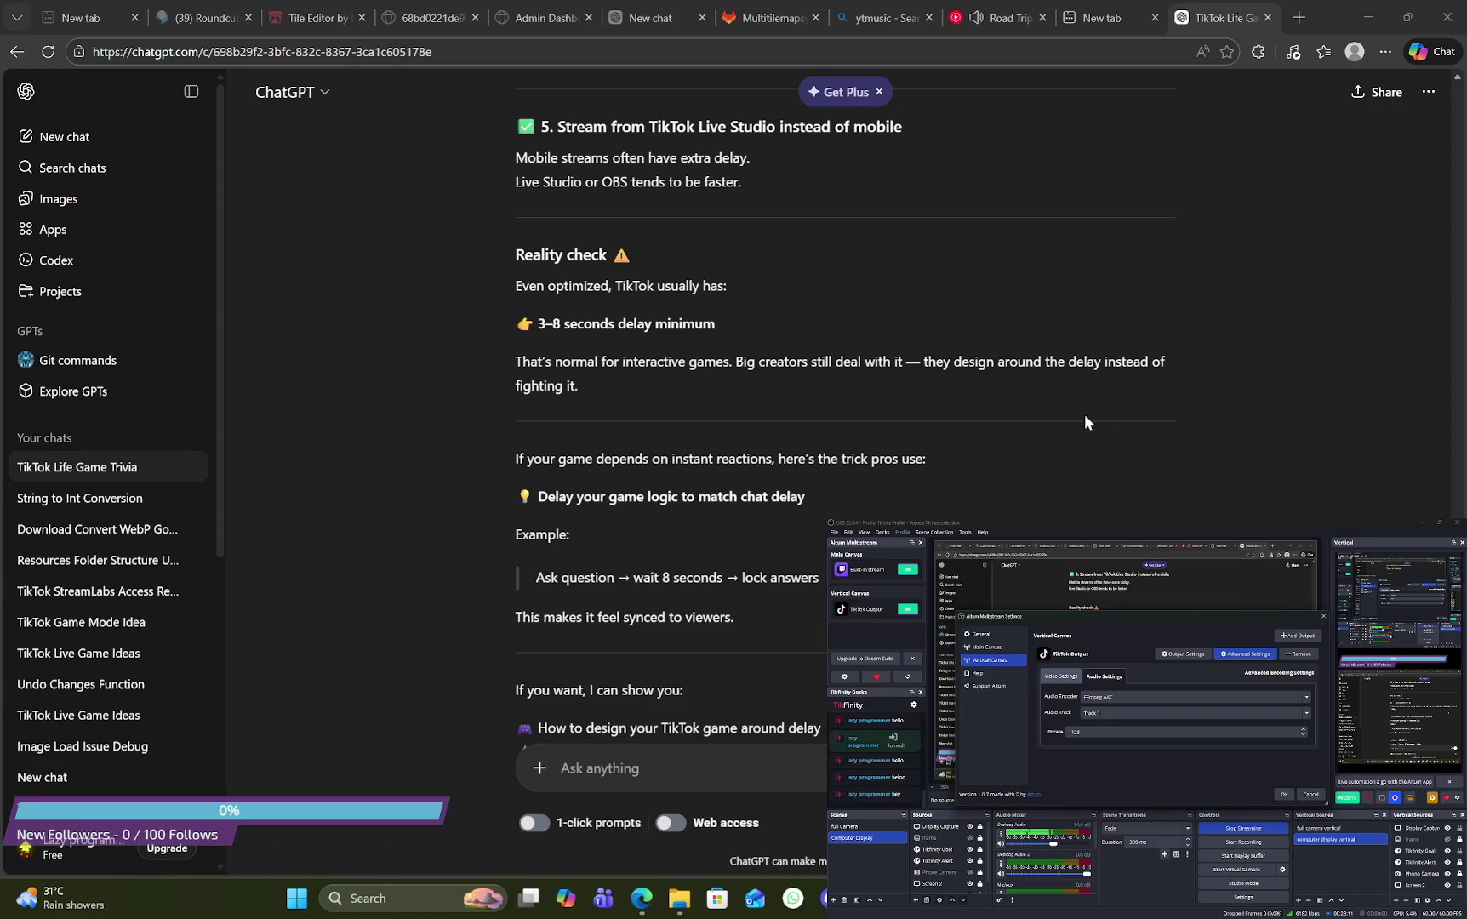
Copy the closing follow-up line 'How to design your TikTok game around delay' from the reply.
{"action": "scroll", "coordinate": [1086, 416], "scroll_direction": "down", "scroll_amount": 1}
{"action": "scroll", "coordinate": [1084, 415], "scroll_direction": "down", "scroll_amount": 2}
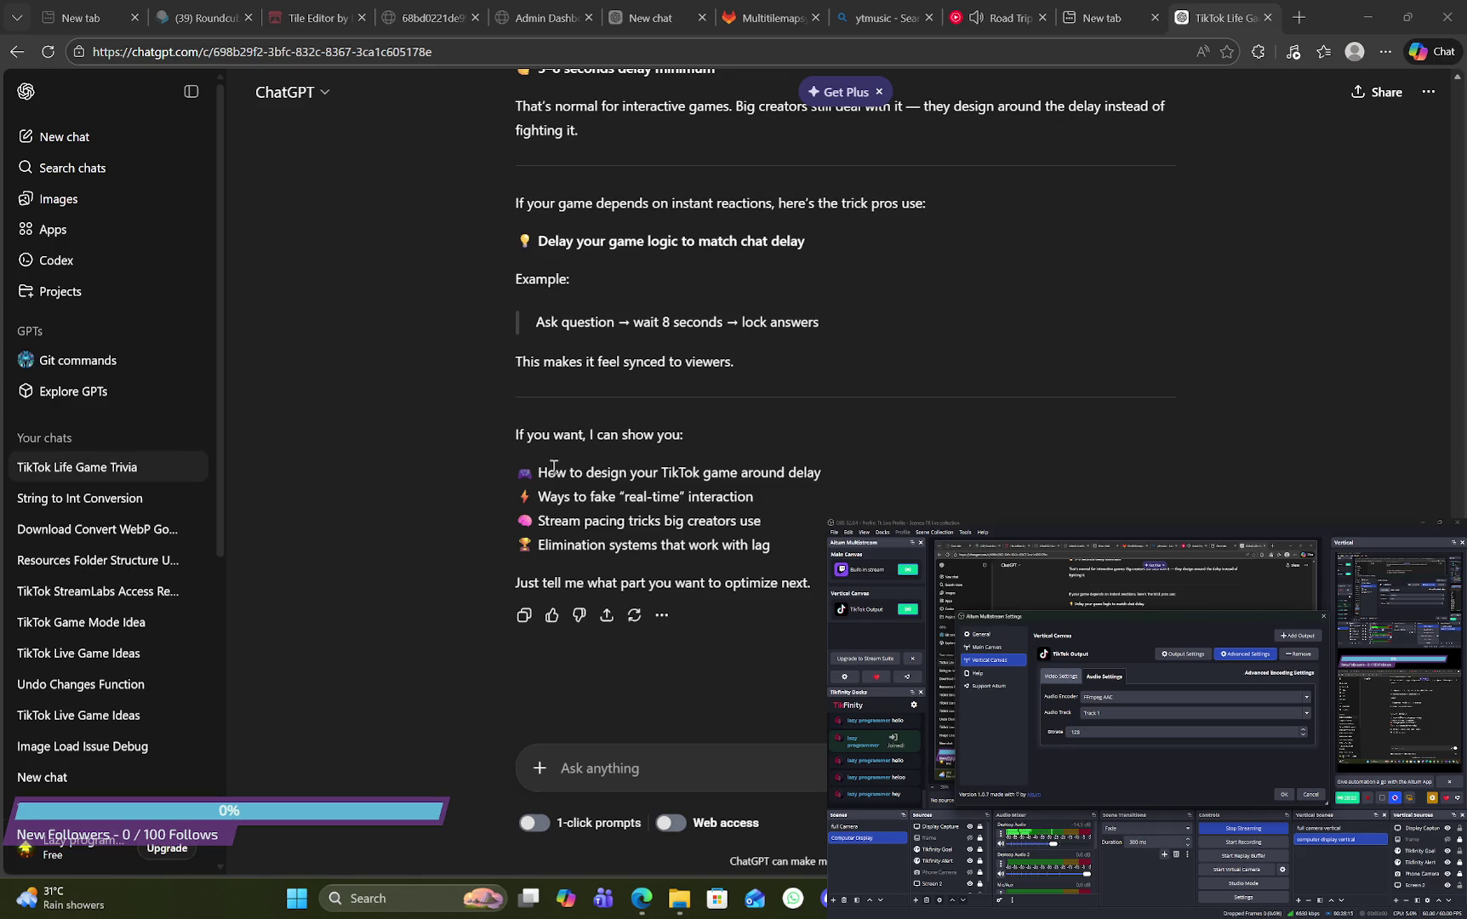
{"action": "left_click_drag", "start_coordinate": [535, 471], "coordinate": [864, 470]}
{"action": "key", "text": "ctrl+c"}
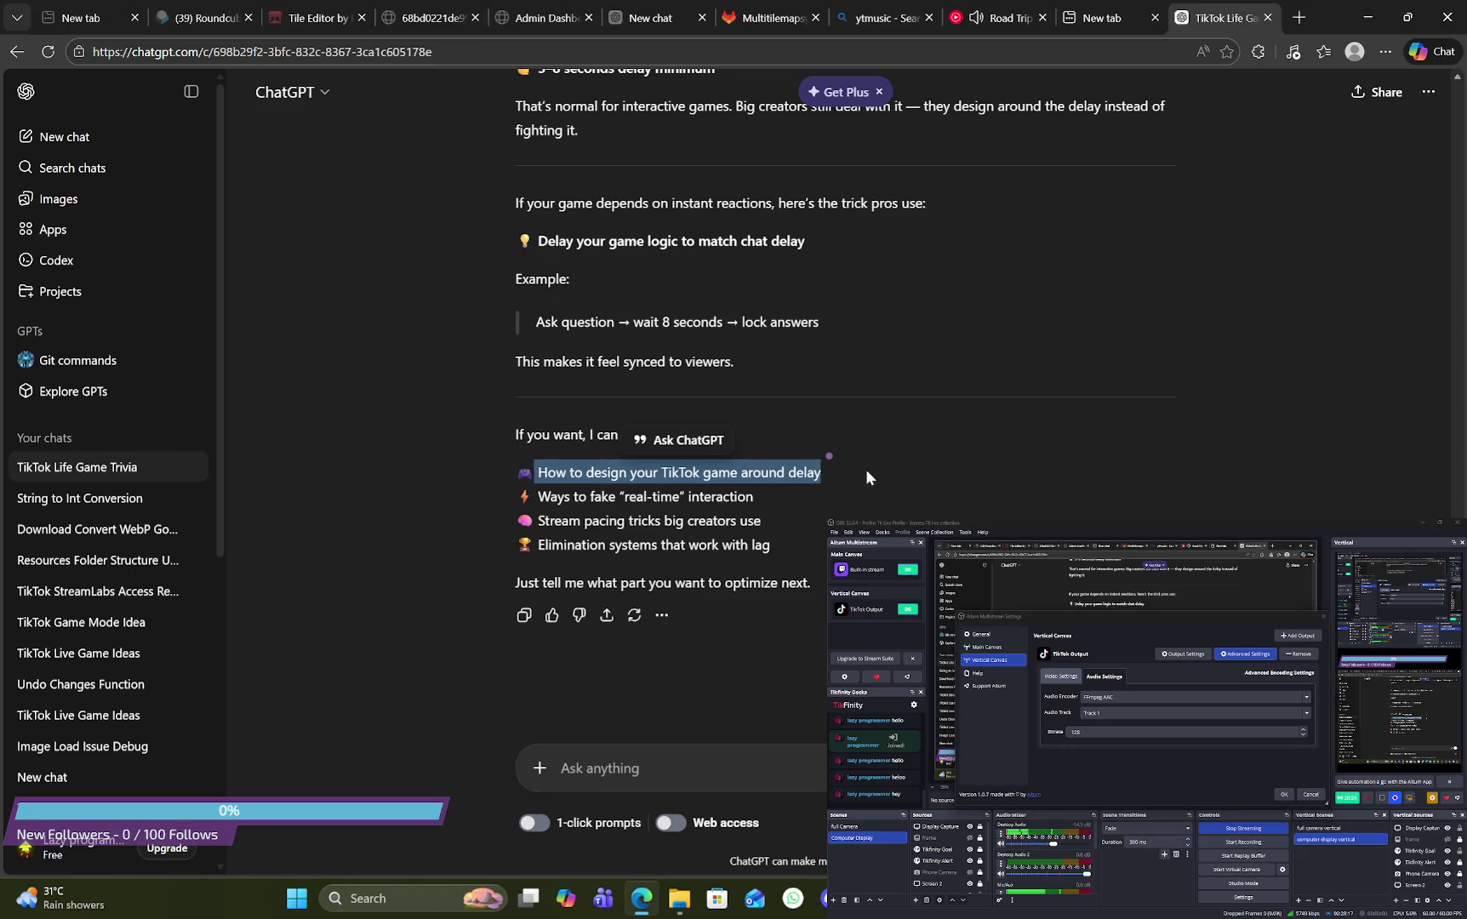
{"action": "left_click", "coordinate": [649, 787]}
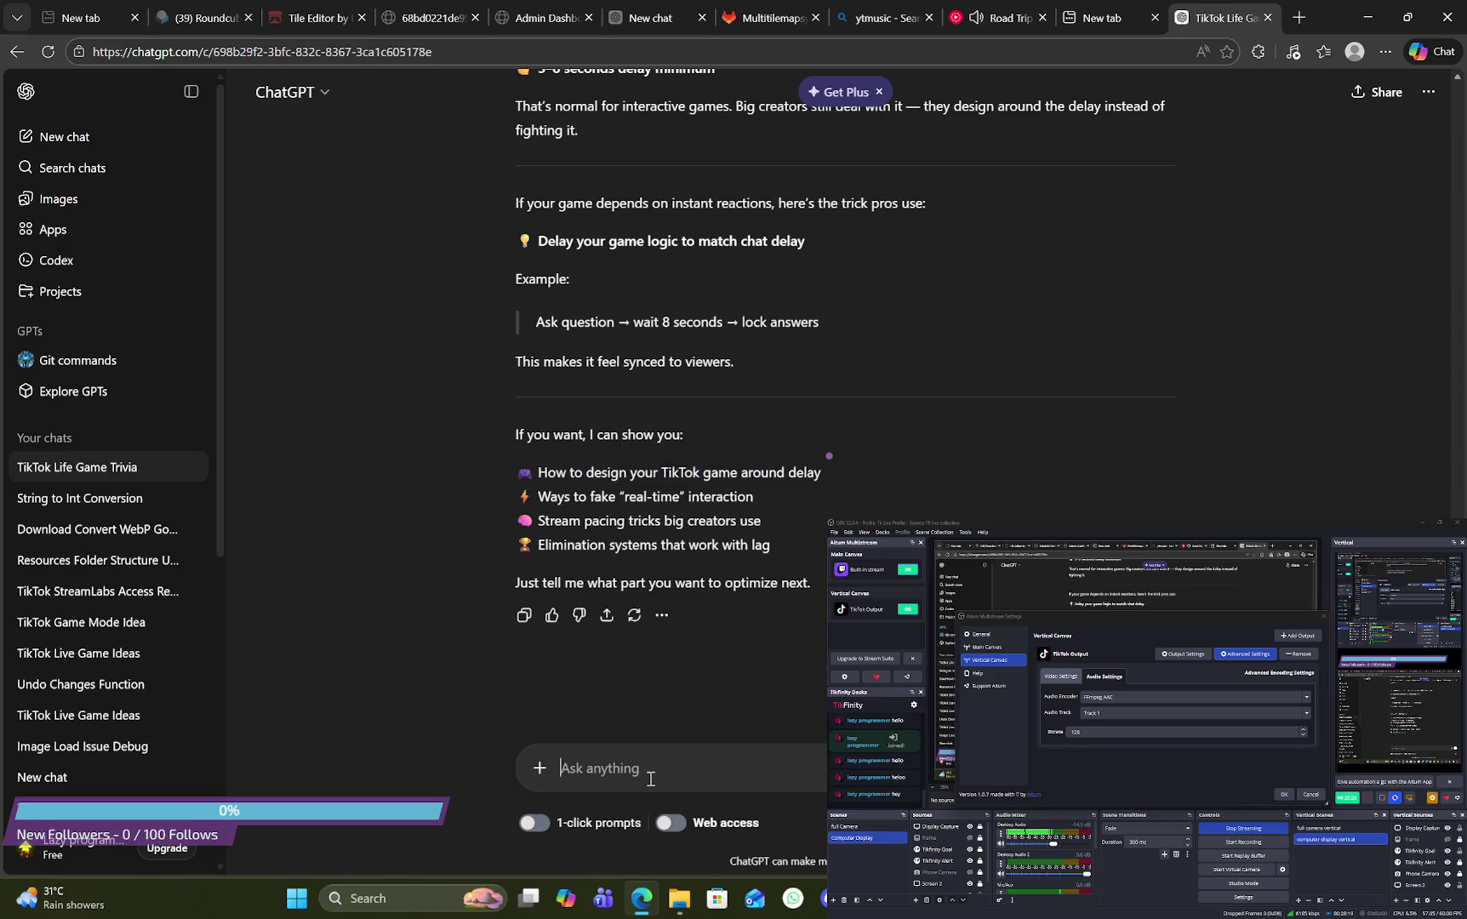
Paste and send 'How to design your TikTok game around delay' to ChatGPT.
{"action": "key", "text": "ctrl+v"}
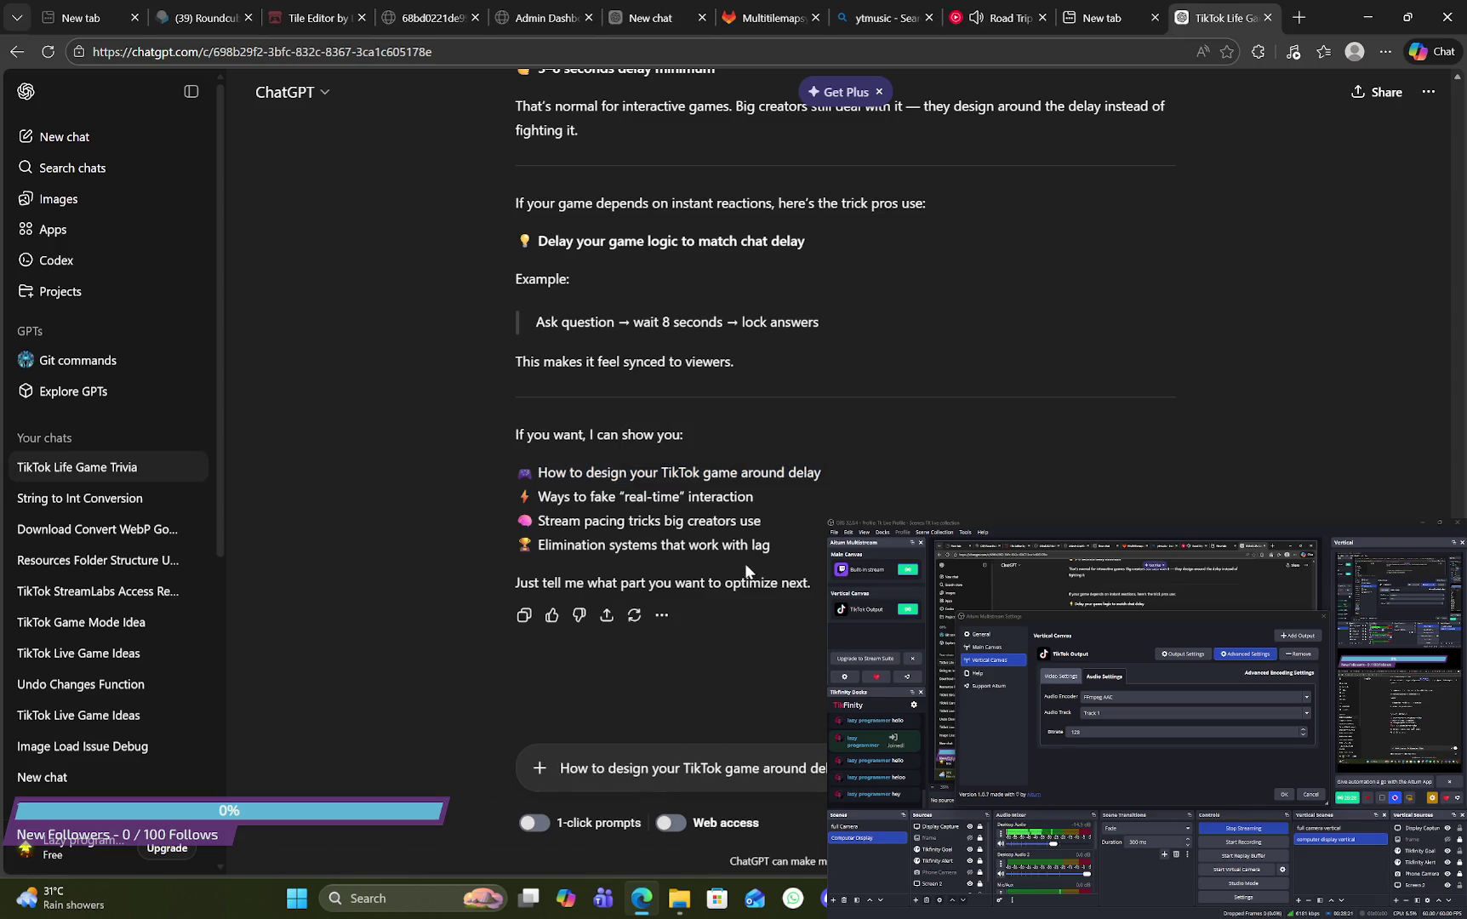
{"action": "key", "text": "Return"}
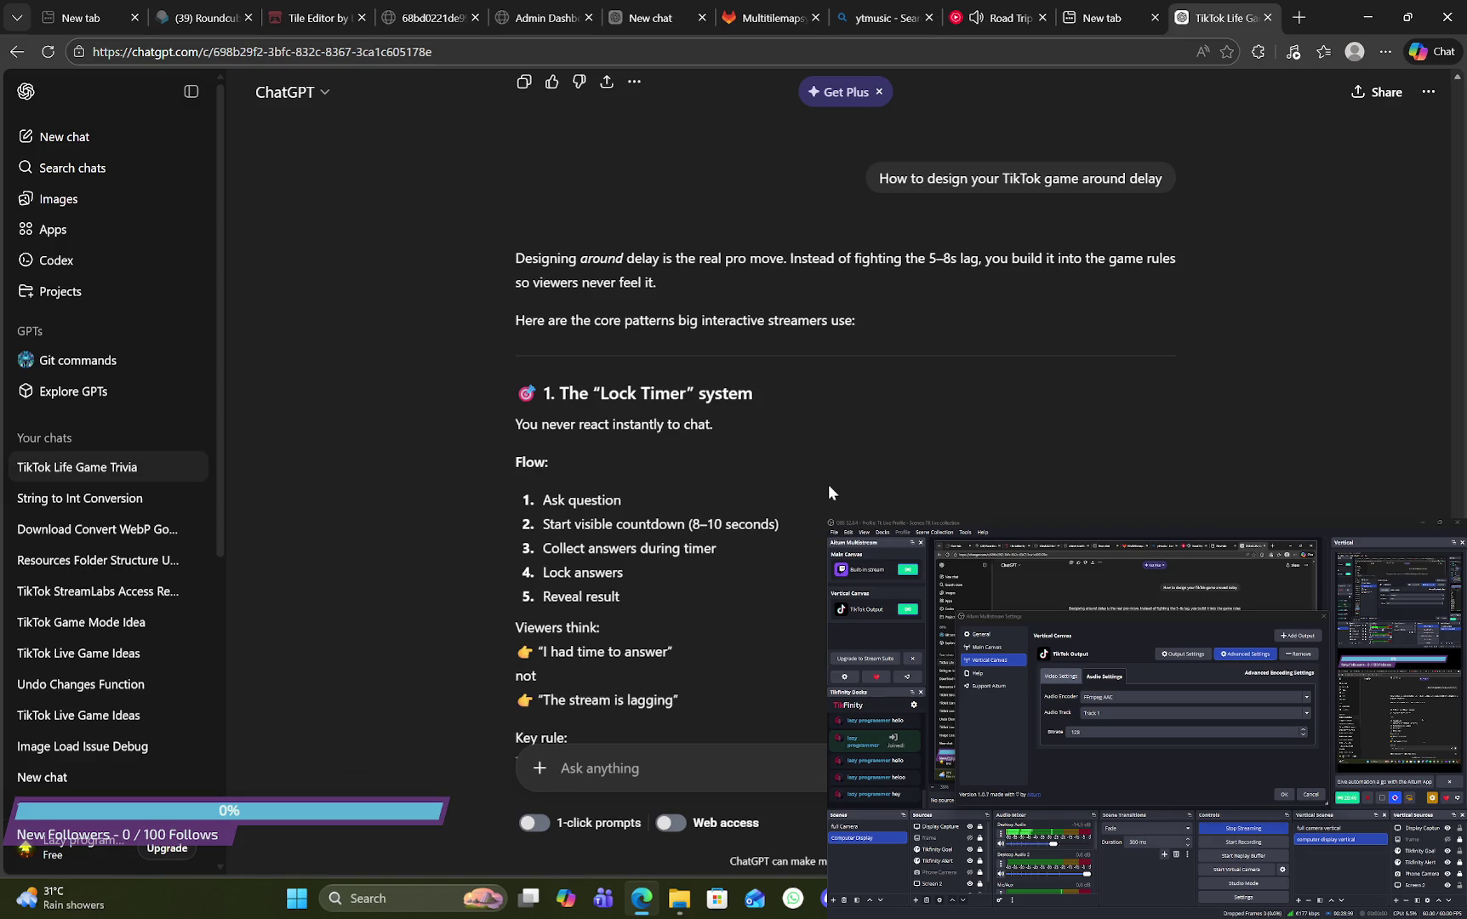
{"action": "scroll", "coordinate": [829, 486], "scroll_direction": "down", "scroll_amount": 1}
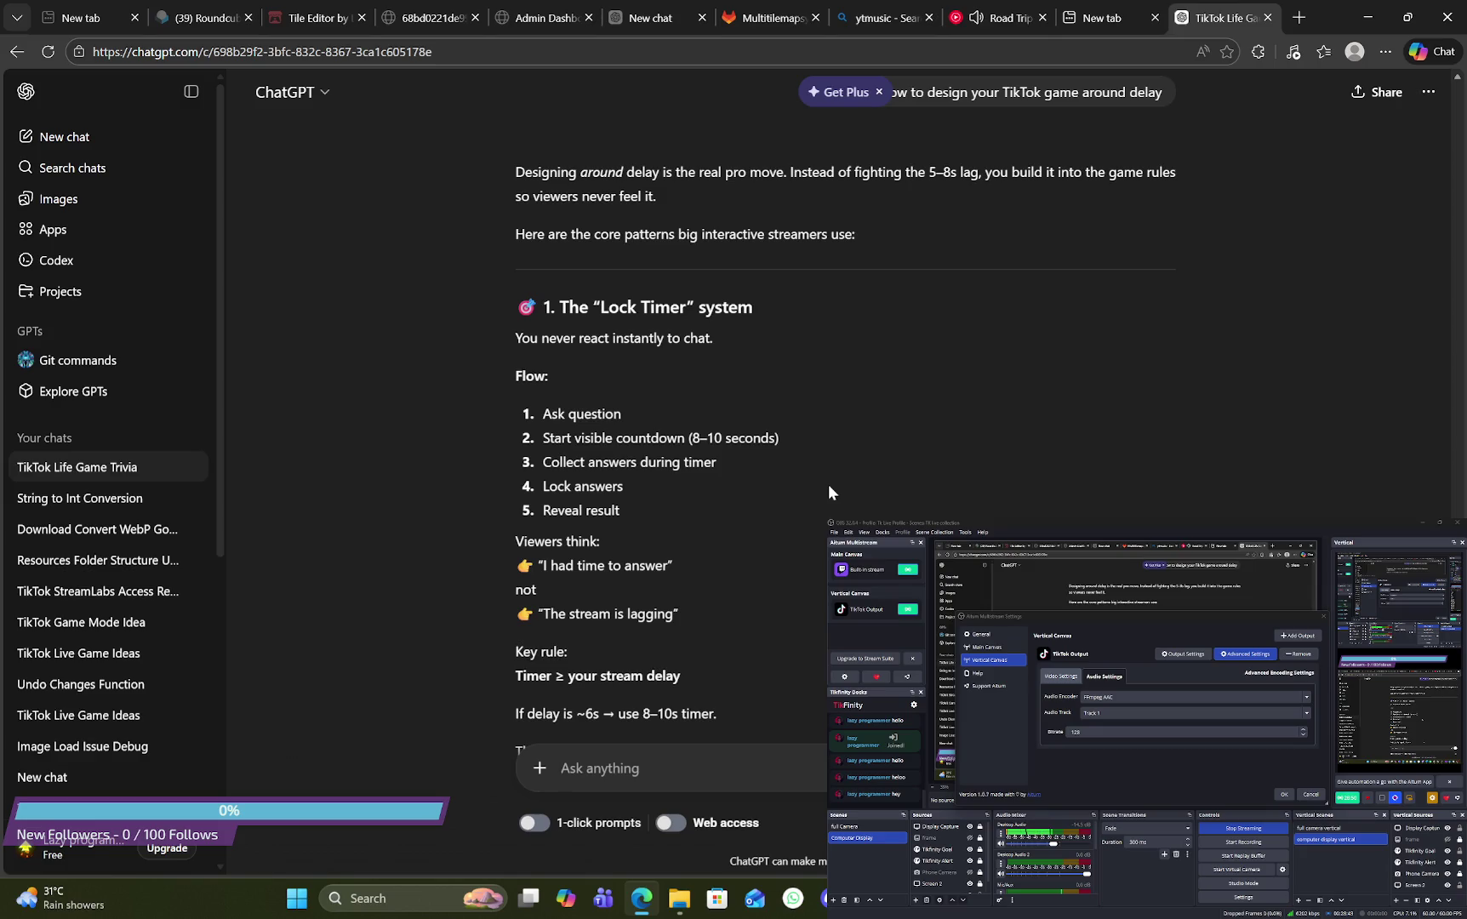
{"action": "scroll", "coordinate": [829, 487], "scroll_direction": "down", "scroll_amount": 2}
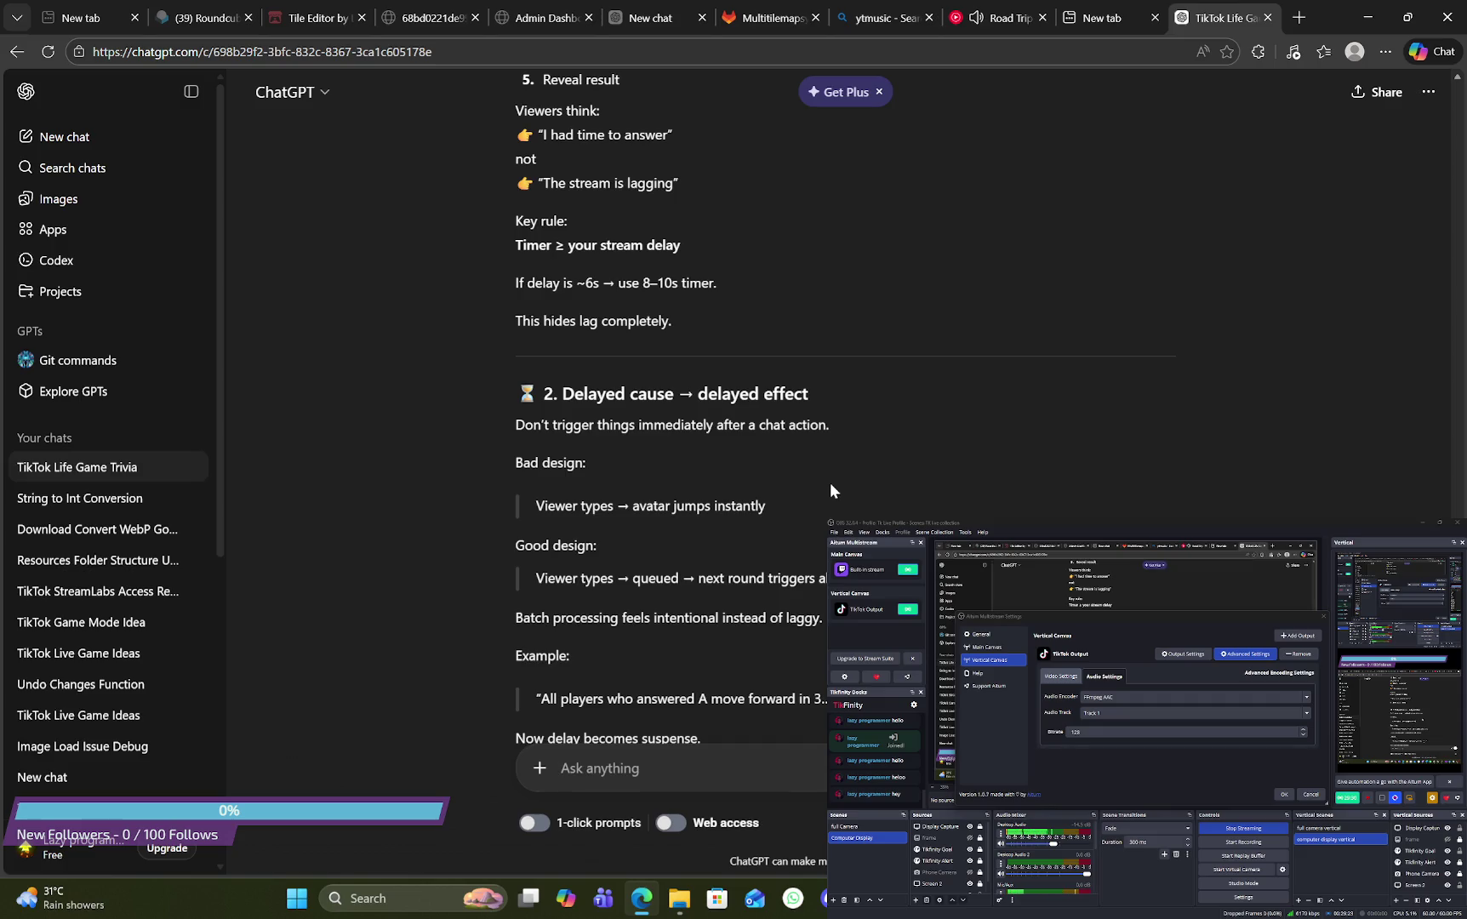
Read through the reply, highlighting the quoted example and the Good design example lines.
{"action": "scroll", "coordinate": [842, 426], "scroll_direction": "down", "scroll_amount": 2}
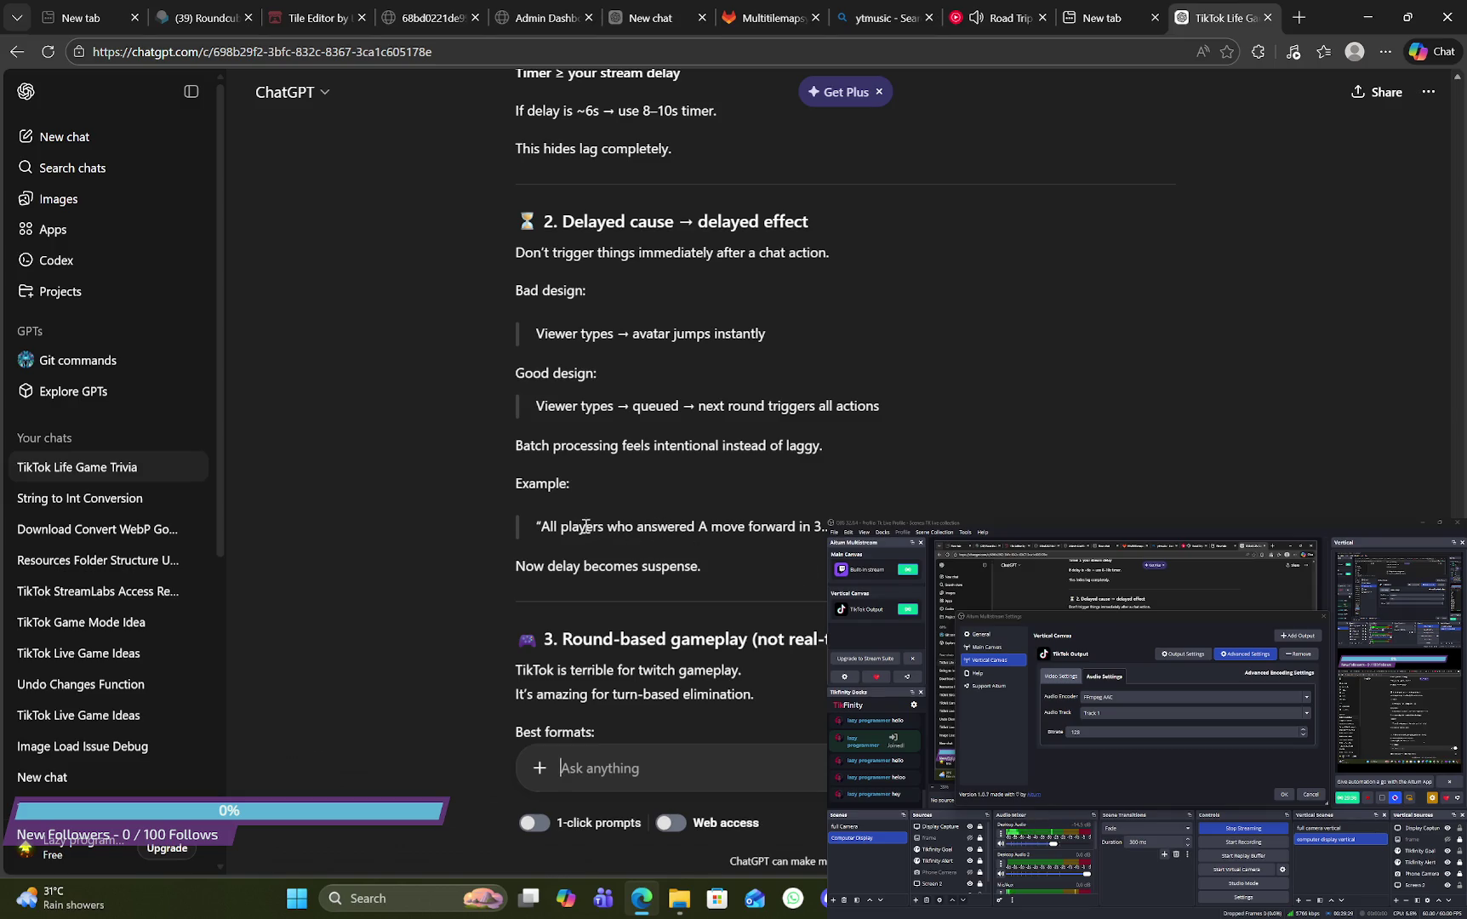
{"action": "left_click_drag", "start_coordinate": [540, 527], "coordinate": [877, 521]}
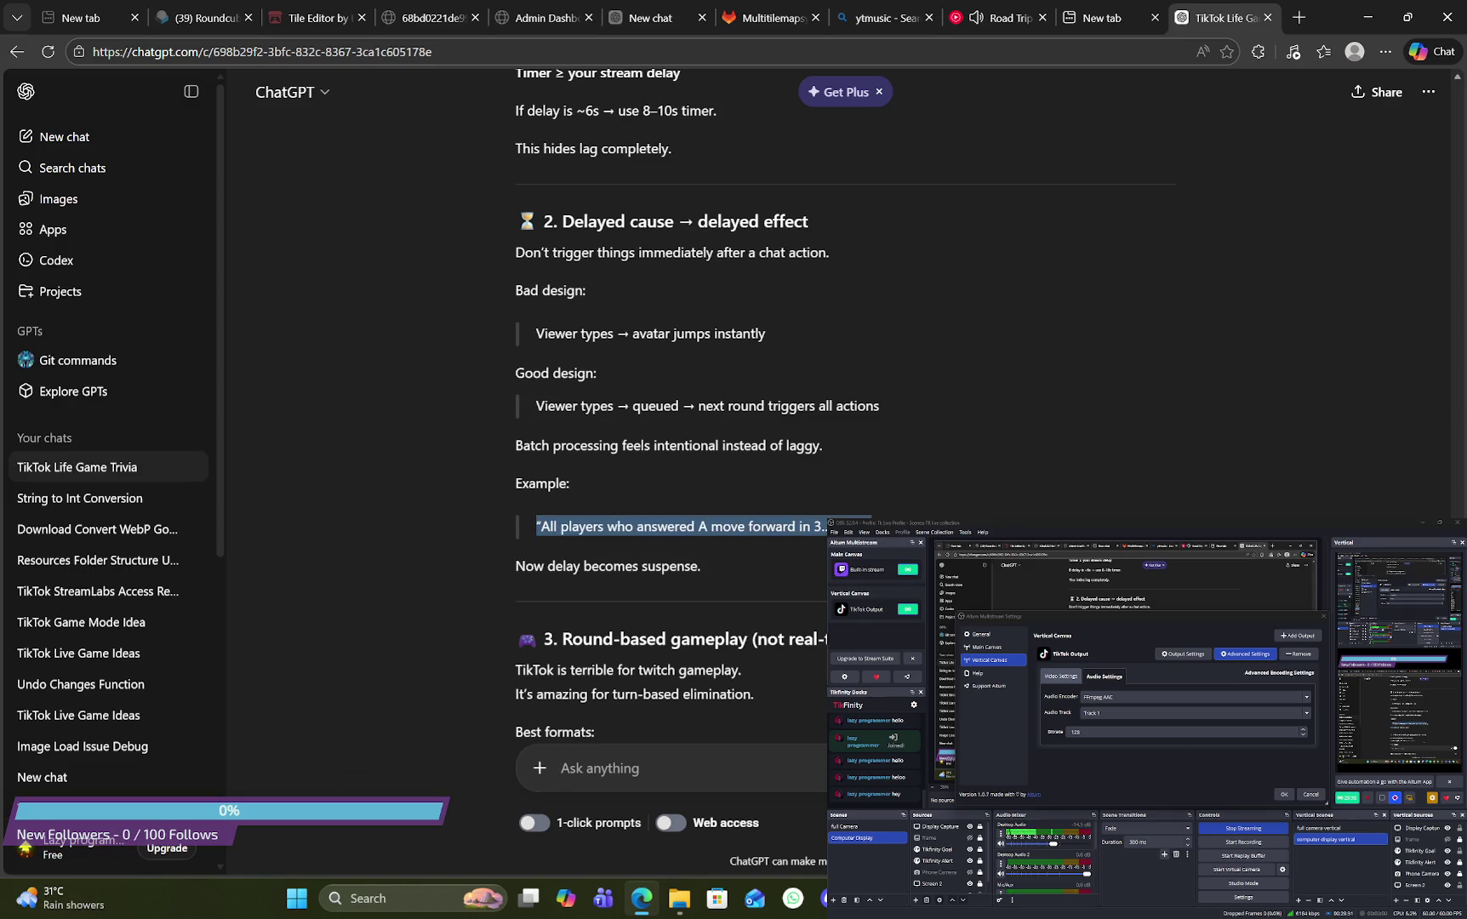
{"action": "left_click", "coordinate": [744, 437]}
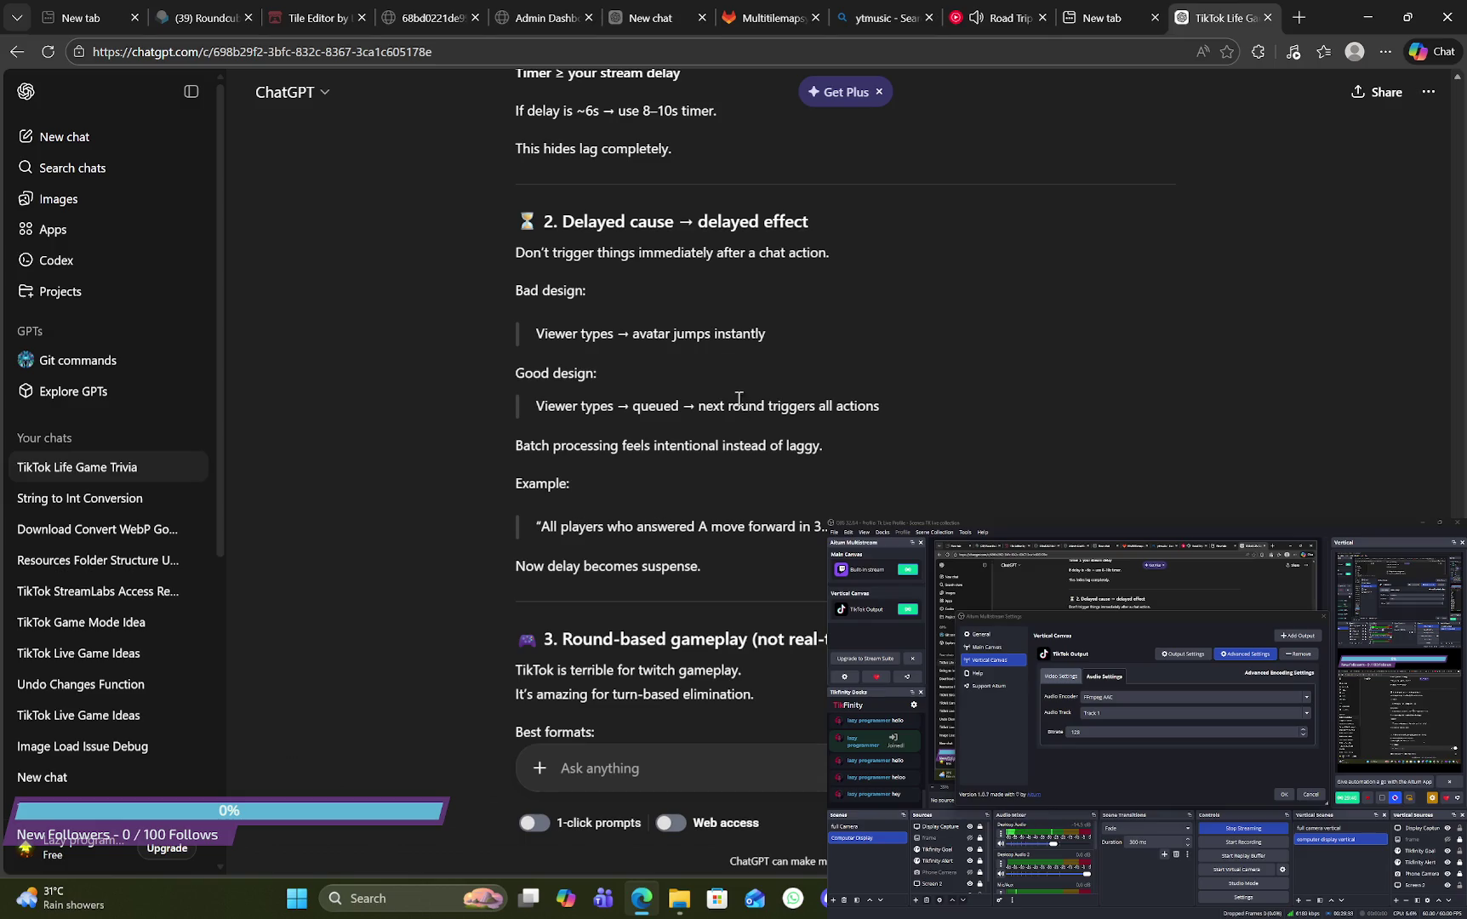
{"action": "mouse_move", "coordinate": [880, 404]}
{"action": "left_mouse_down"}
{"action": "mouse_move", "coordinate": [549, 407]}
{"action": "mouse_move", "coordinate": [868, 409]}
{"action": "left_mouse_up"}
{"action": "left_click", "coordinate": [519, 414]}
{"action": "scroll", "coordinate": [800, 450], "scroll_direction": "down", "scroll_amount": 2}
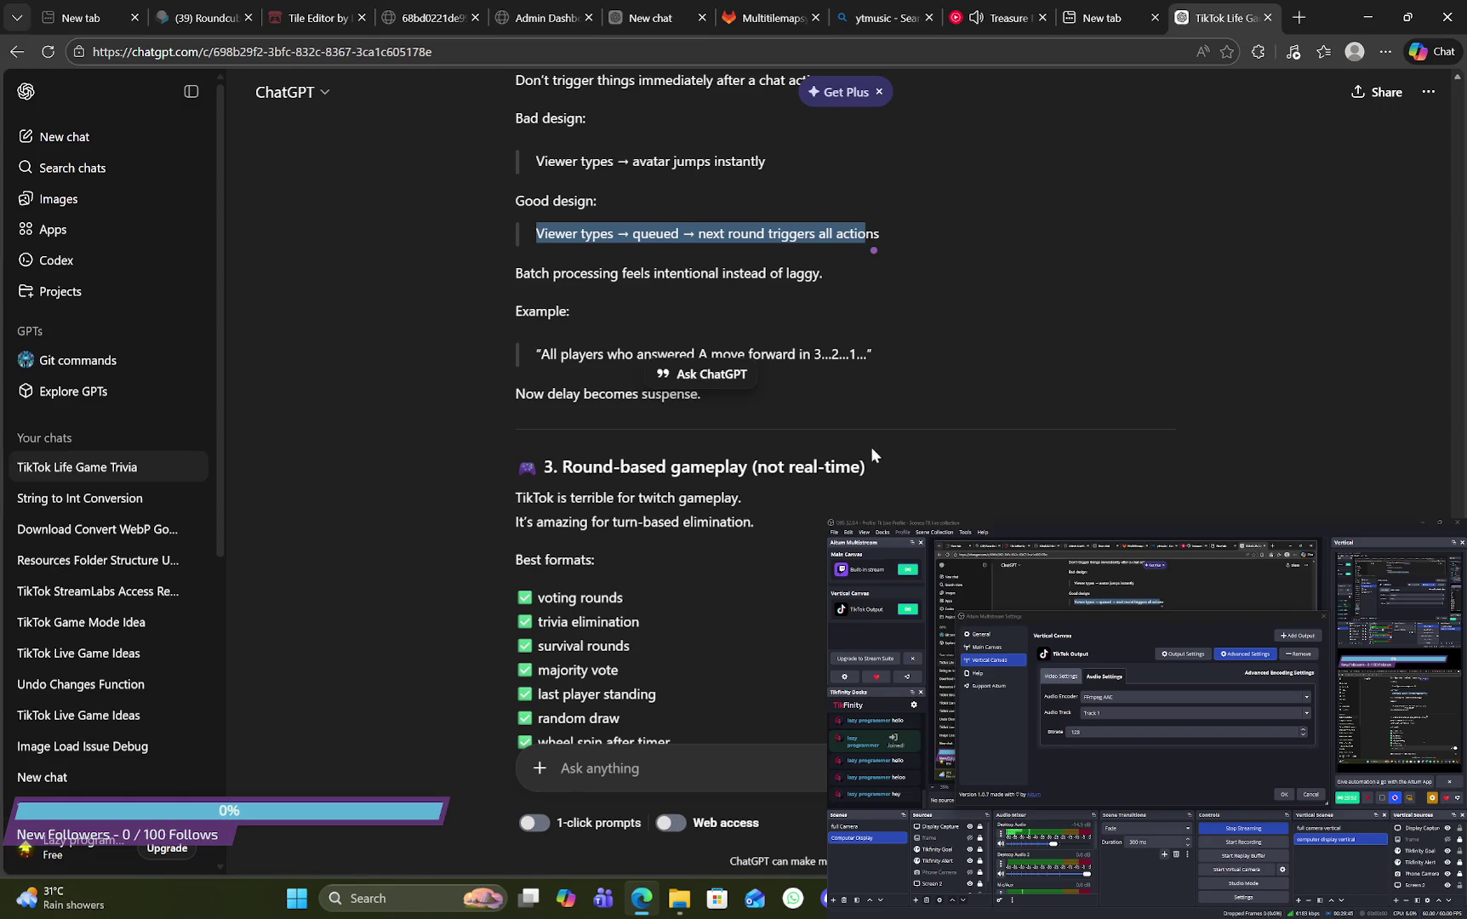
{"action": "scroll", "coordinate": [872, 454], "scroll_direction": "up", "scroll_amount": 2}
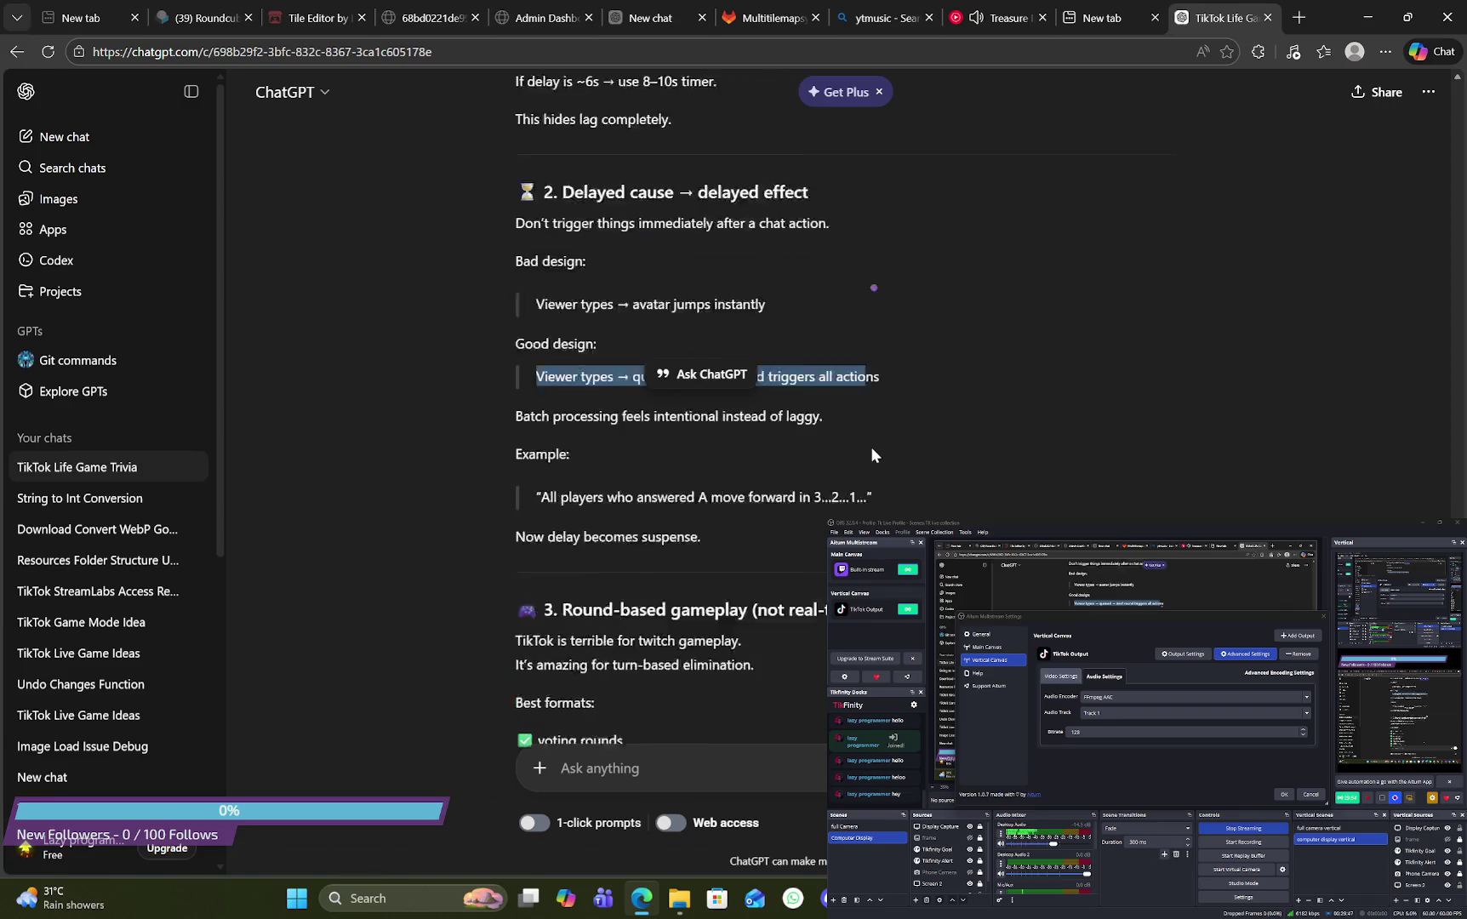
{"action": "scroll", "coordinate": [871, 455], "scroll_direction": "down", "scroll_amount": 10}
{"action": "scroll", "coordinate": [872, 455], "scroll_direction": "up", "scroll_amount": 6}
{"action": "scroll", "coordinate": [872, 455], "scroll_direction": "down", "scroll_amount": 2}
{"action": "scroll", "coordinate": [871, 455], "scroll_direction": "down", "scroll_amount": 3}
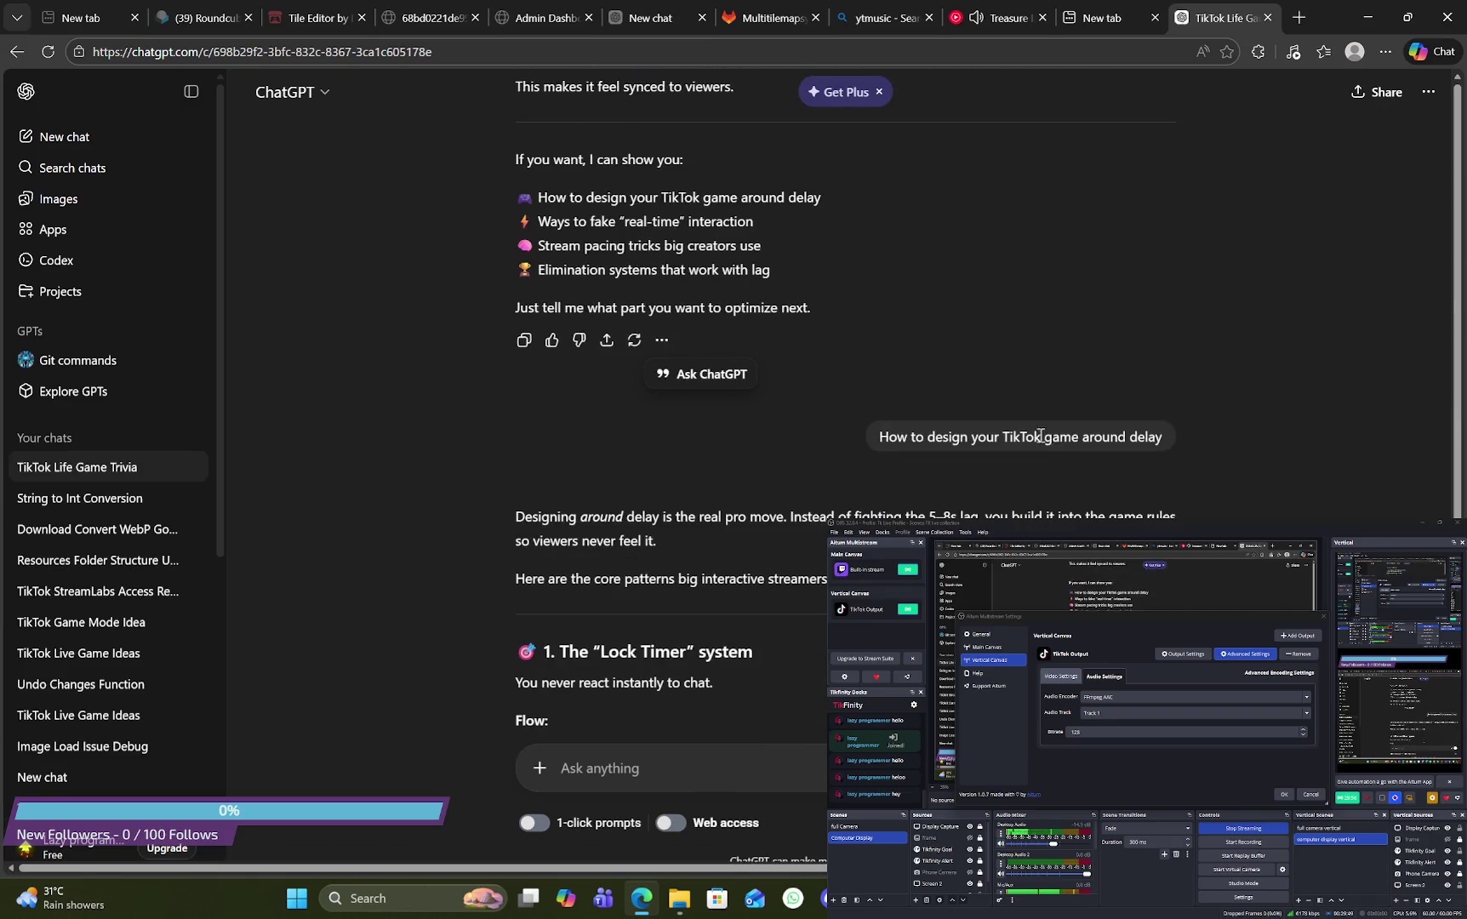
{"action": "scroll", "coordinate": [807, 364], "scroll_direction": "up", "scroll_amount": 1}
{"action": "mouse_move", "coordinate": [537, 308]}
{"action": "left_mouse_down"}
{"action": "mouse_move", "coordinate": [804, 321]}
{"action": "mouse_move", "coordinate": [793, 305]}
{"action": "left_mouse_up"}
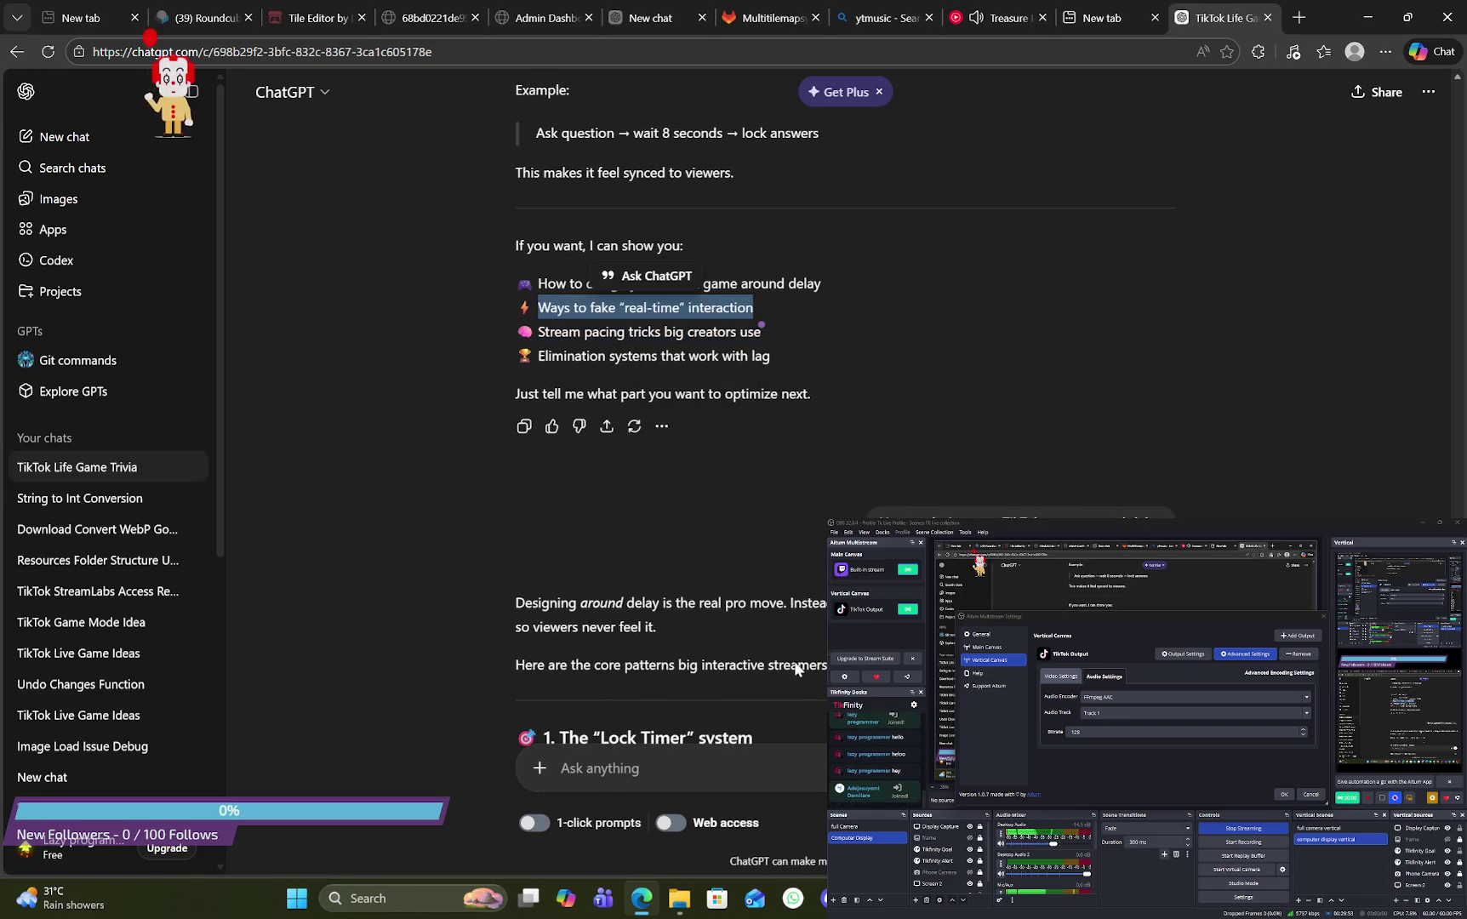
{"action": "left_click", "coordinate": [706, 765]}
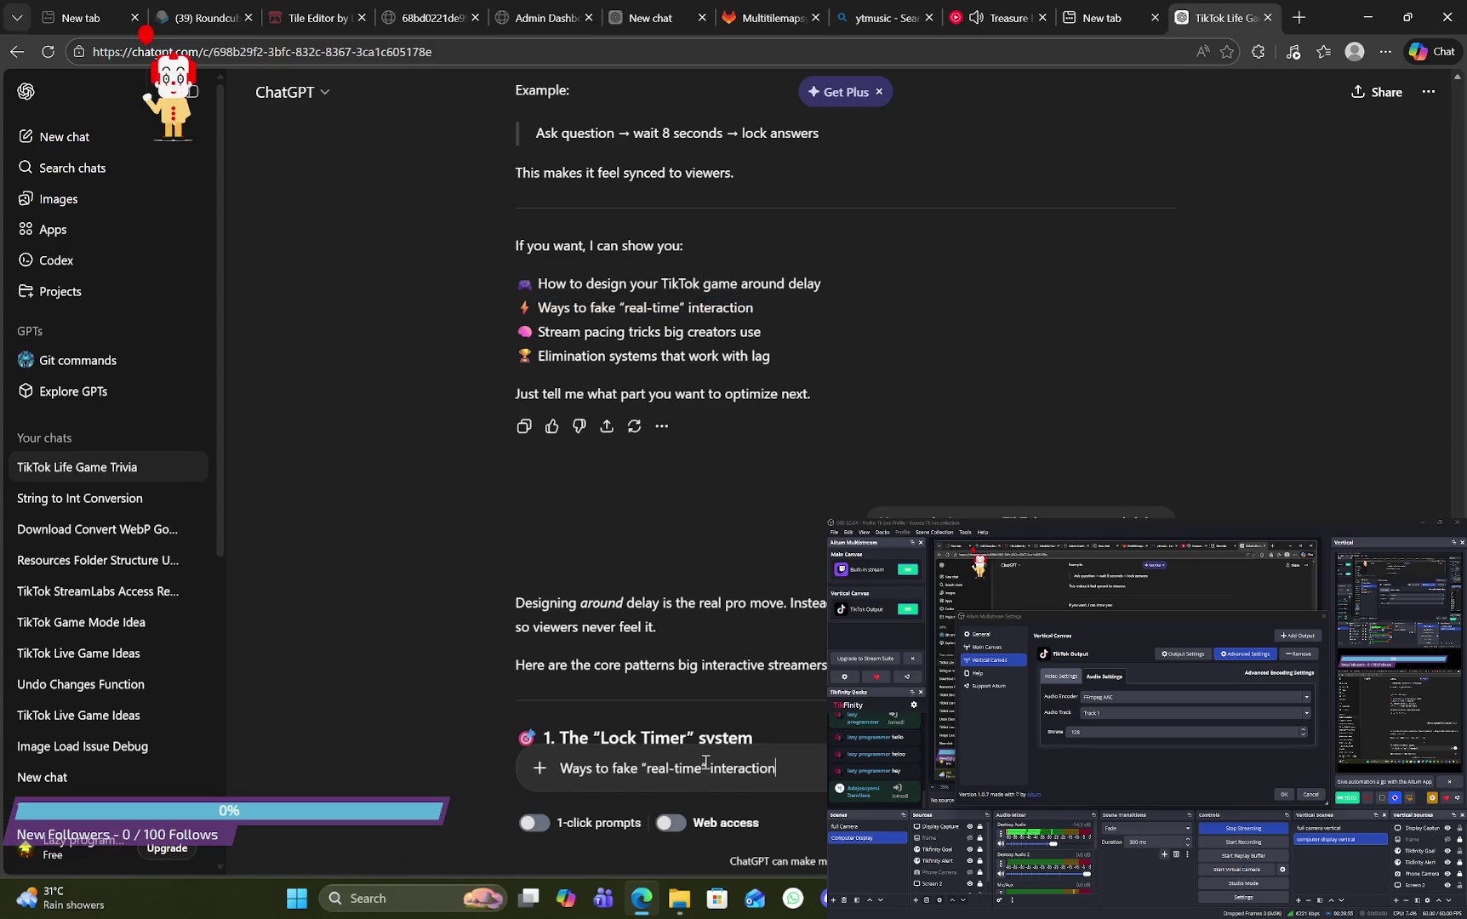
{"action": "scroll", "coordinate": [707, 762], "scroll_direction": "down", "scroll_amount": 10}
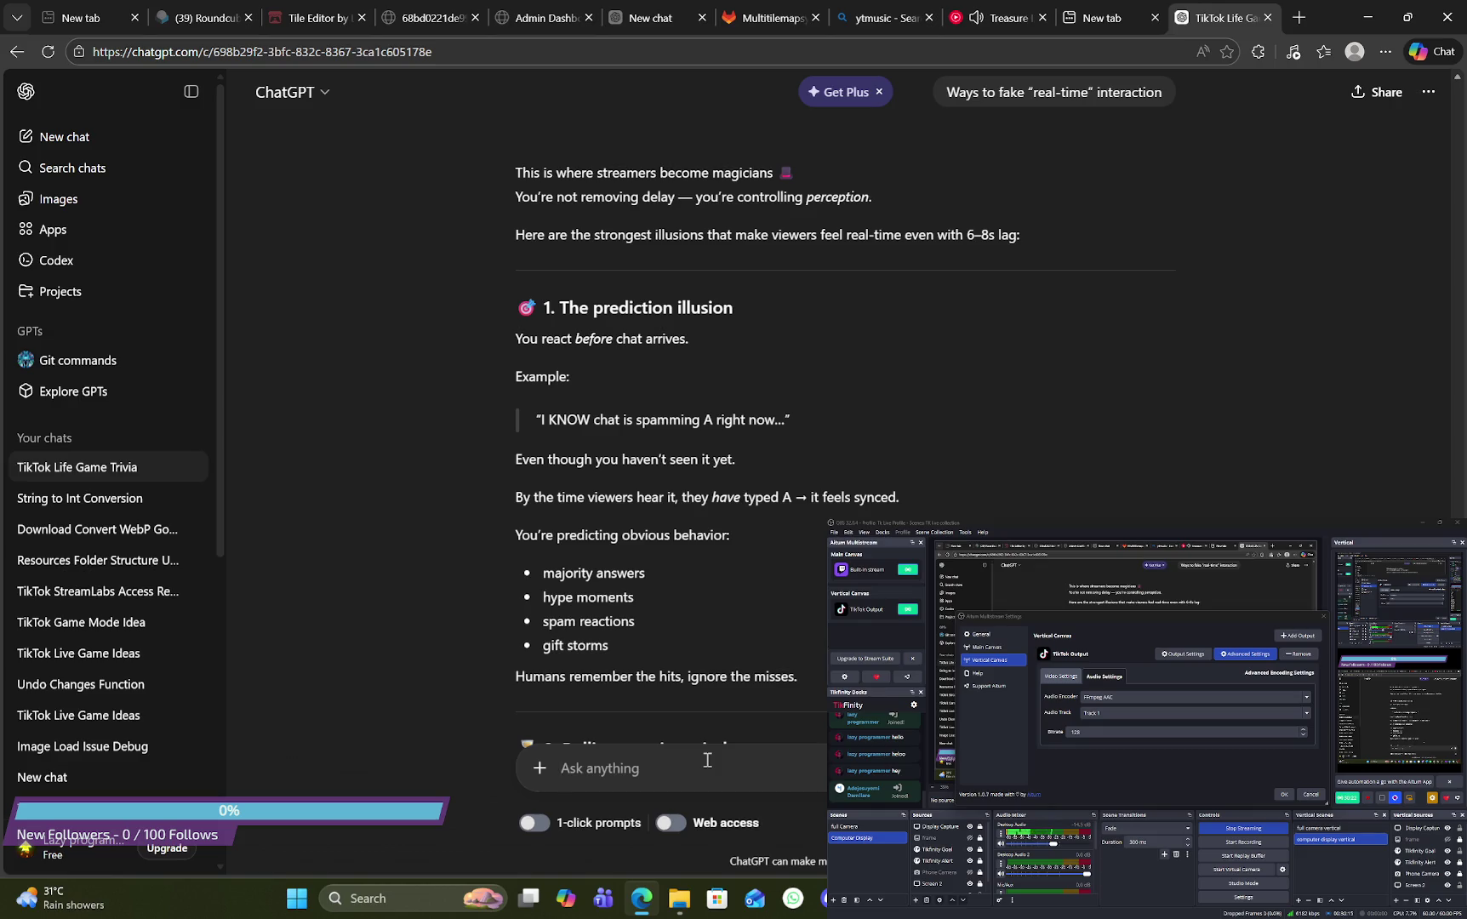
{"action": "left_click", "coordinate": [708, 760]}
{"action": "scroll", "coordinate": [842, 425], "scroll_direction": "down", "scroll_amount": 3}
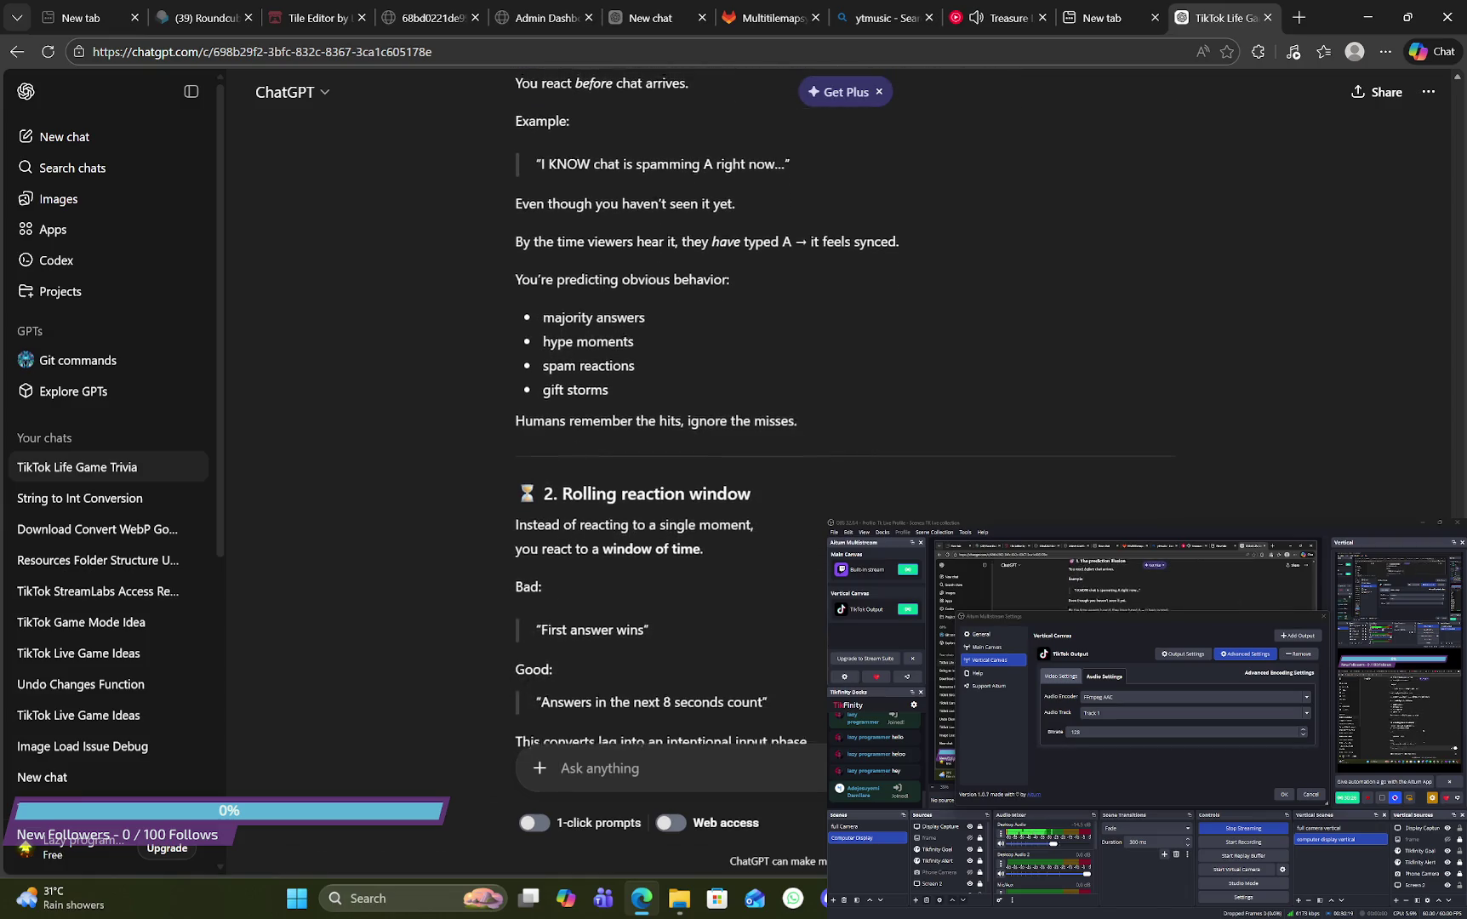
{"action": "scroll", "coordinate": [843, 426], "scroll_direction": "down", "scroll_amount": 1}
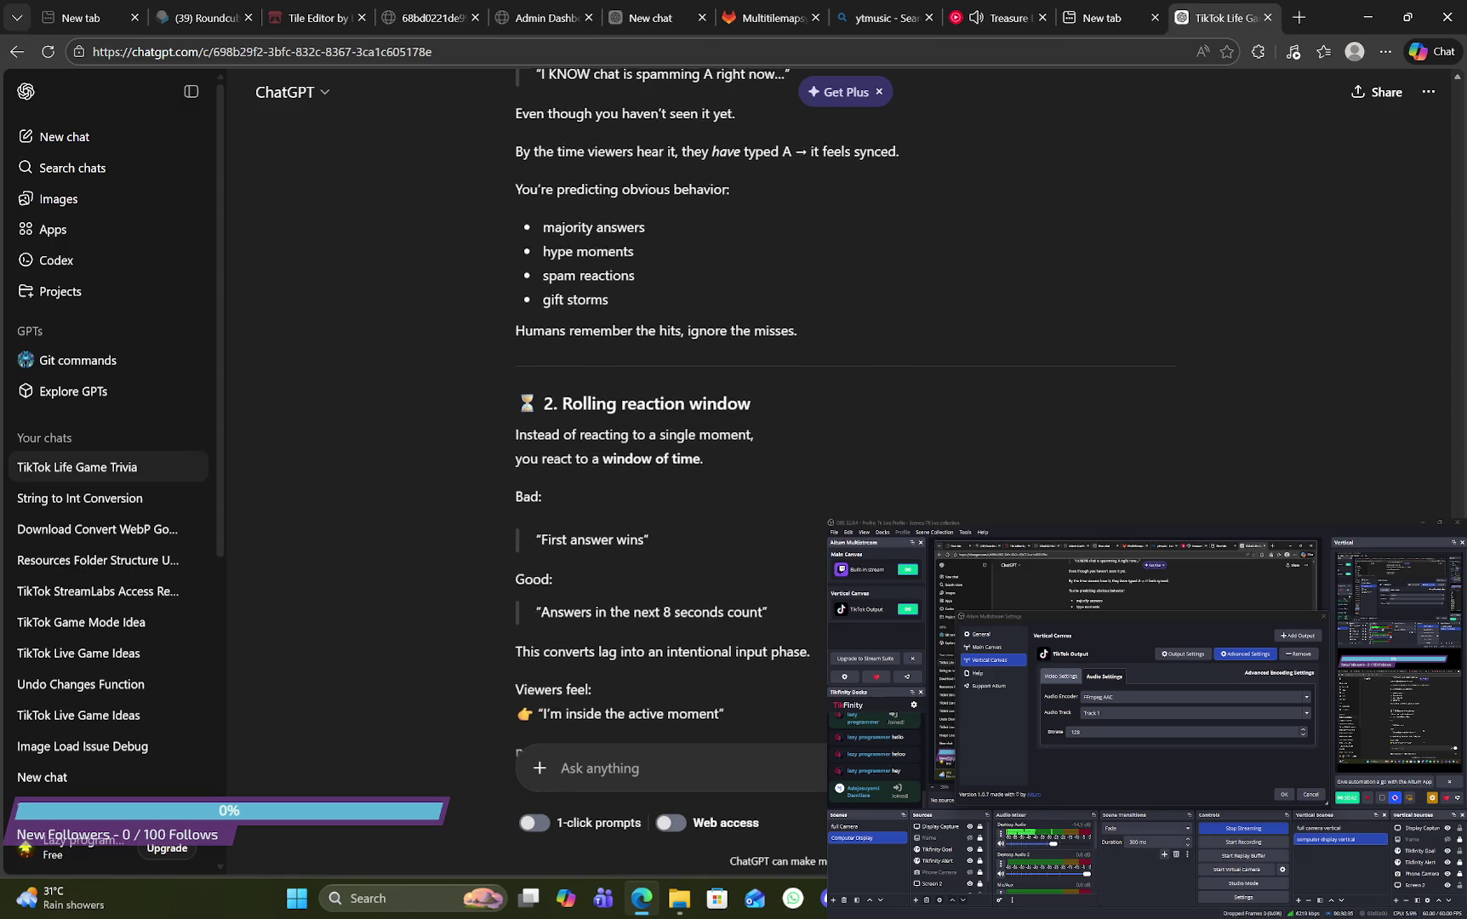
{"action": "mouse_move", "coordinate": [541, 454]}
{"action": "left_mouse_down"}
{"action": "mouse_move", "coordinate": [596, 475]}
{"action": "mouse_move", "coordinate": [646, 465]}
{"action": "left_mouse_up"}
{"action": "scroll", "coordinate": [645, 465], "scroll_direction": "up", "scroll_amount": 2}
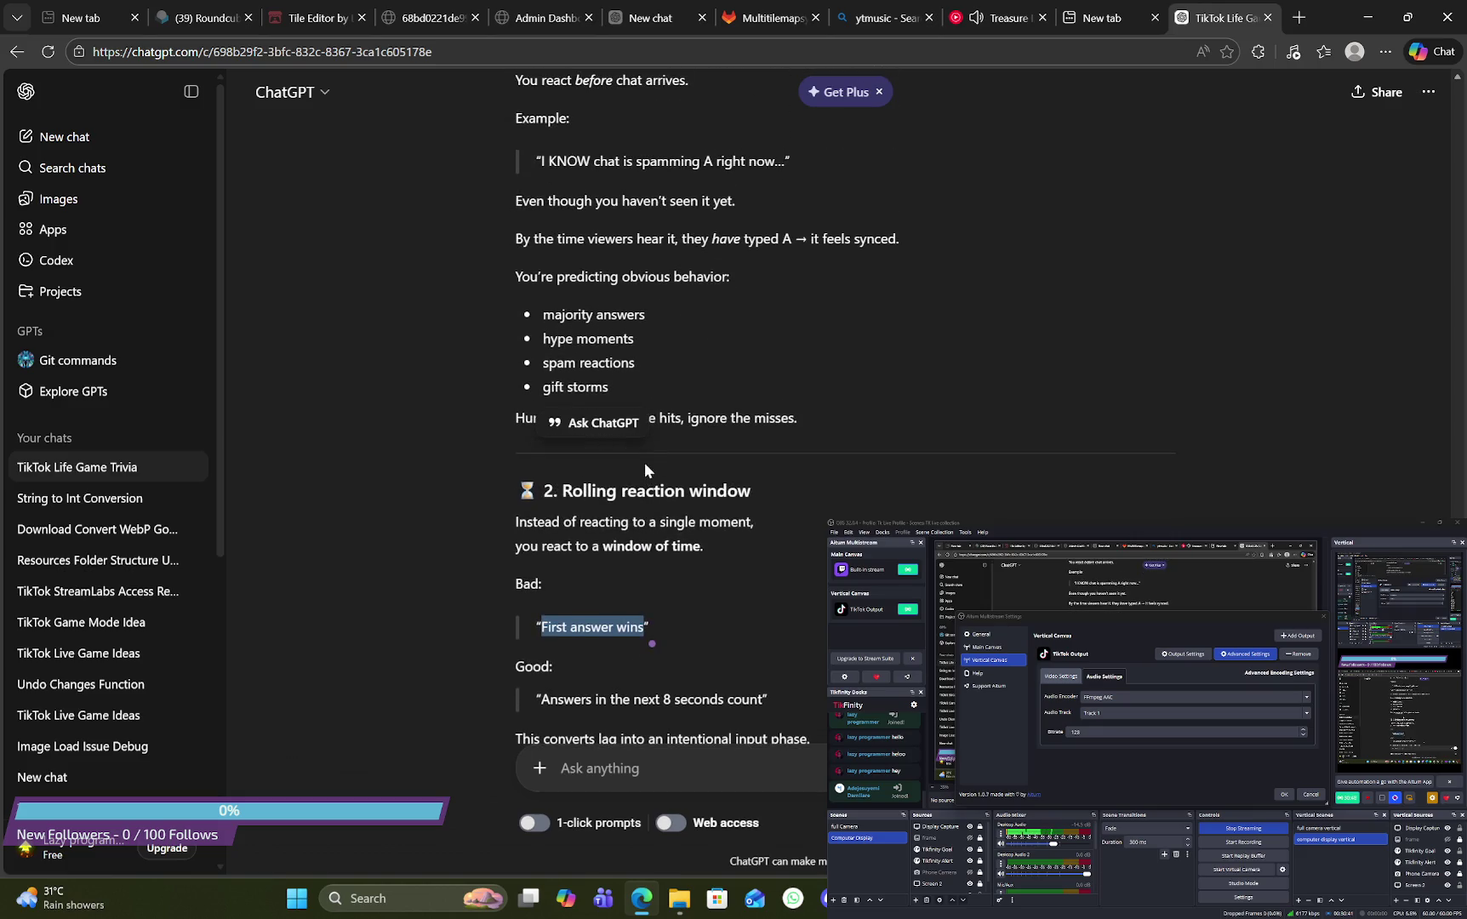
{"action": "scroll", "coordinate": [633, 471], "scroll_direction": "up", "scroll_amount": 1}
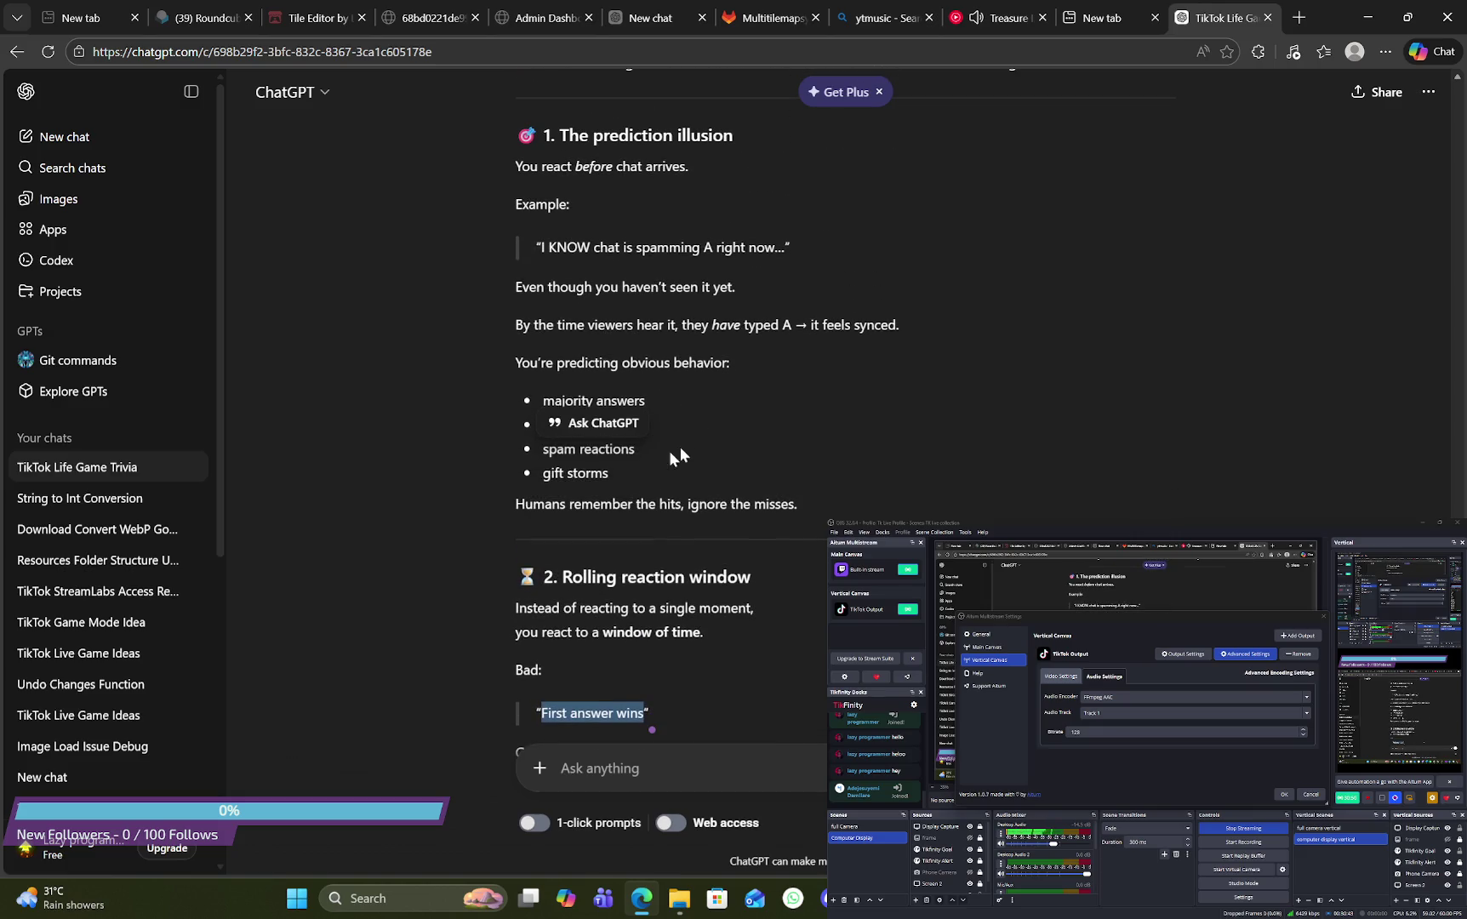
{"action": "left_click", "coordinate": [706, 436]}
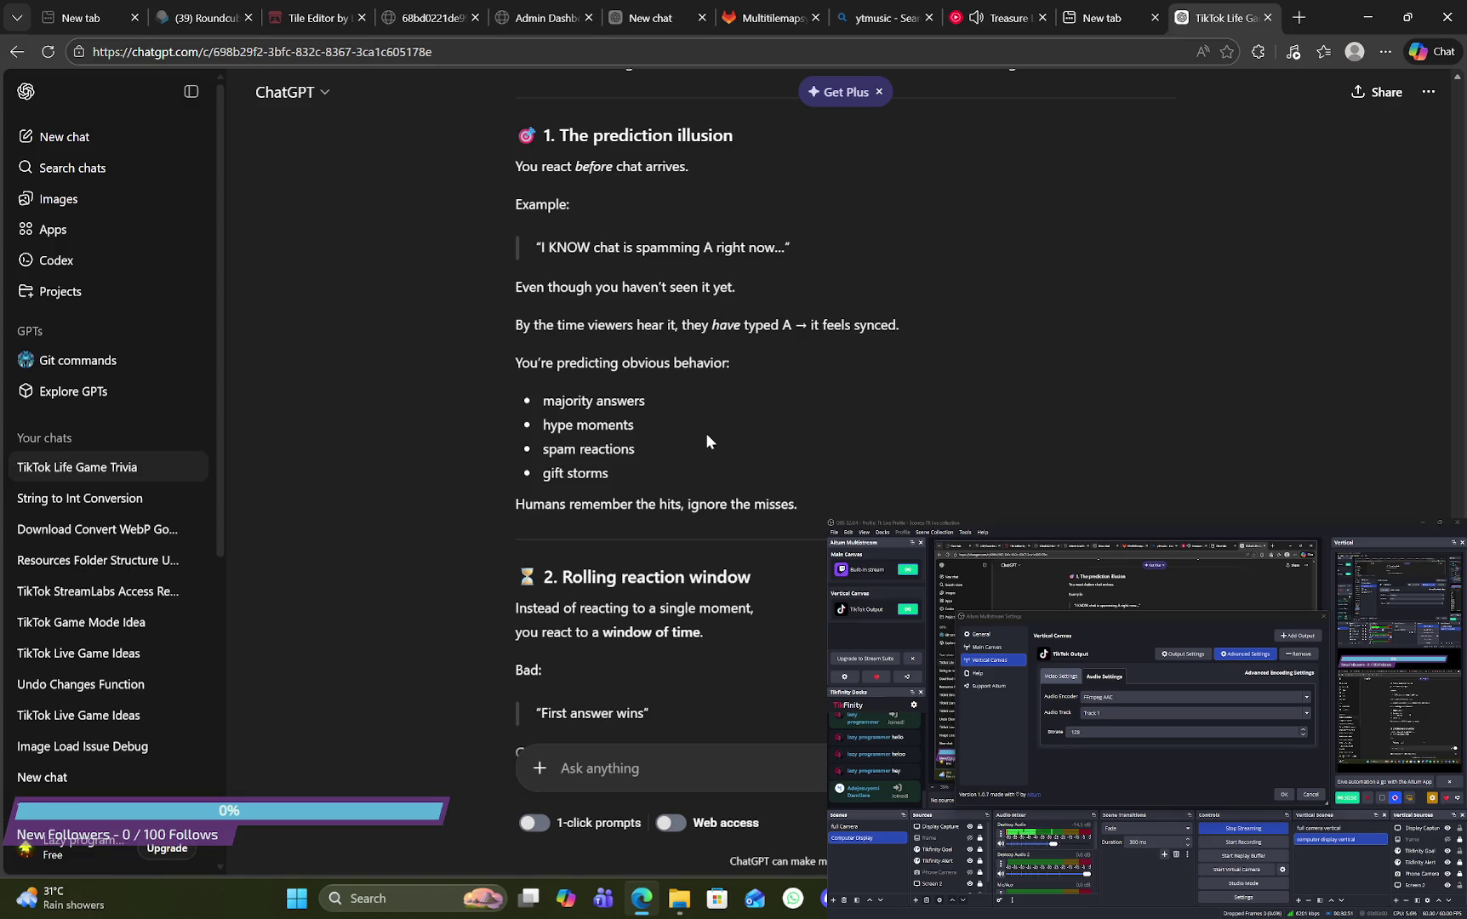
{"action": "scroll", "coordinate": [707, 436], "scroll_direction": "up", "scroll_amount": 5}
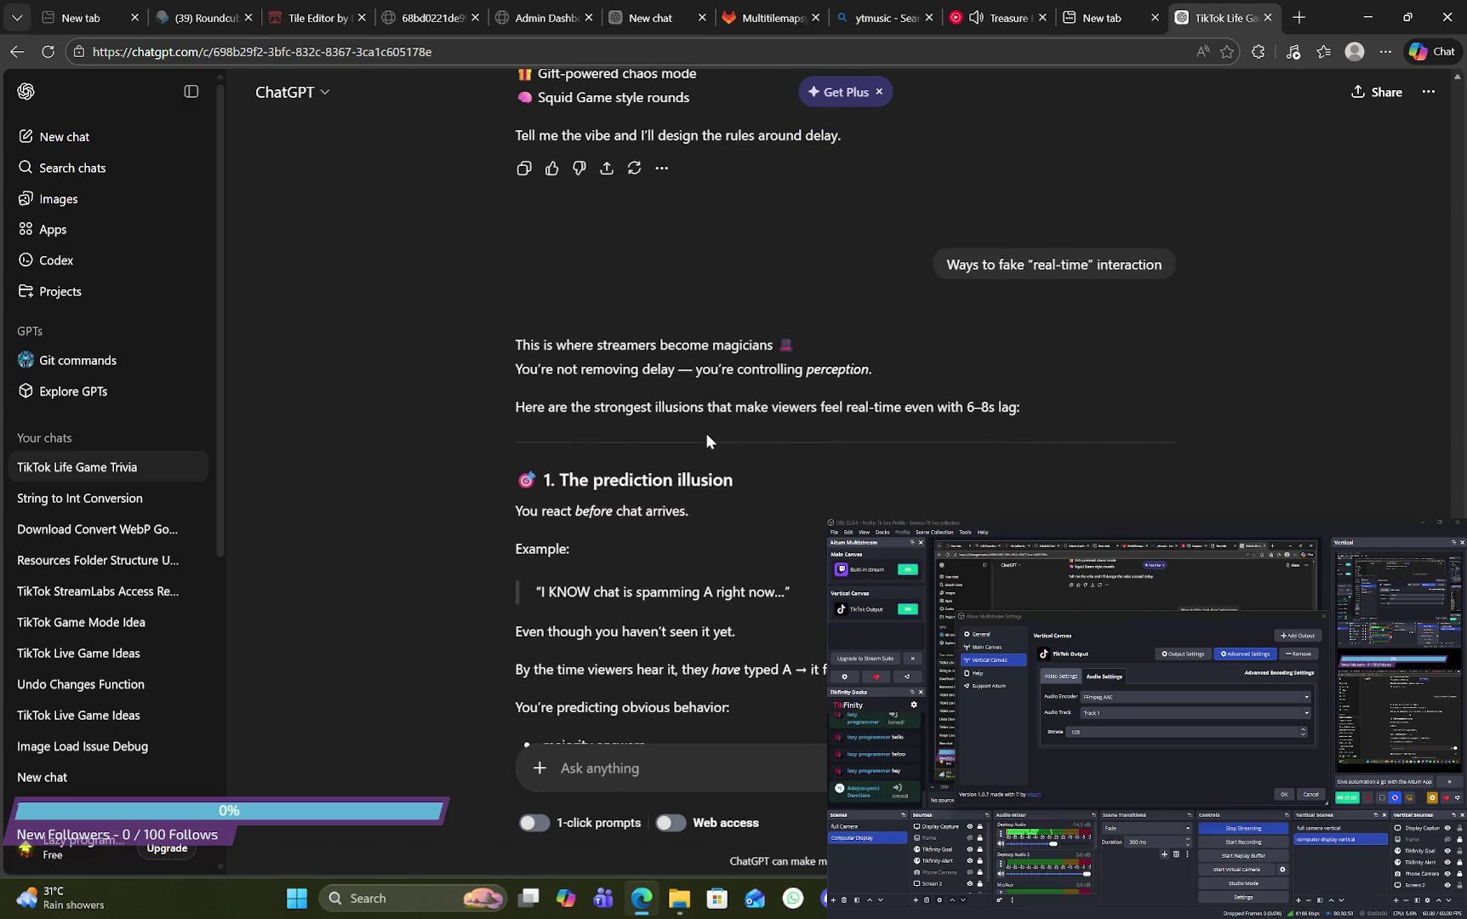
{"action": "scroll", "coordinate": [706, 435], "scroll_direction": "down", "scroll_amount": 2}
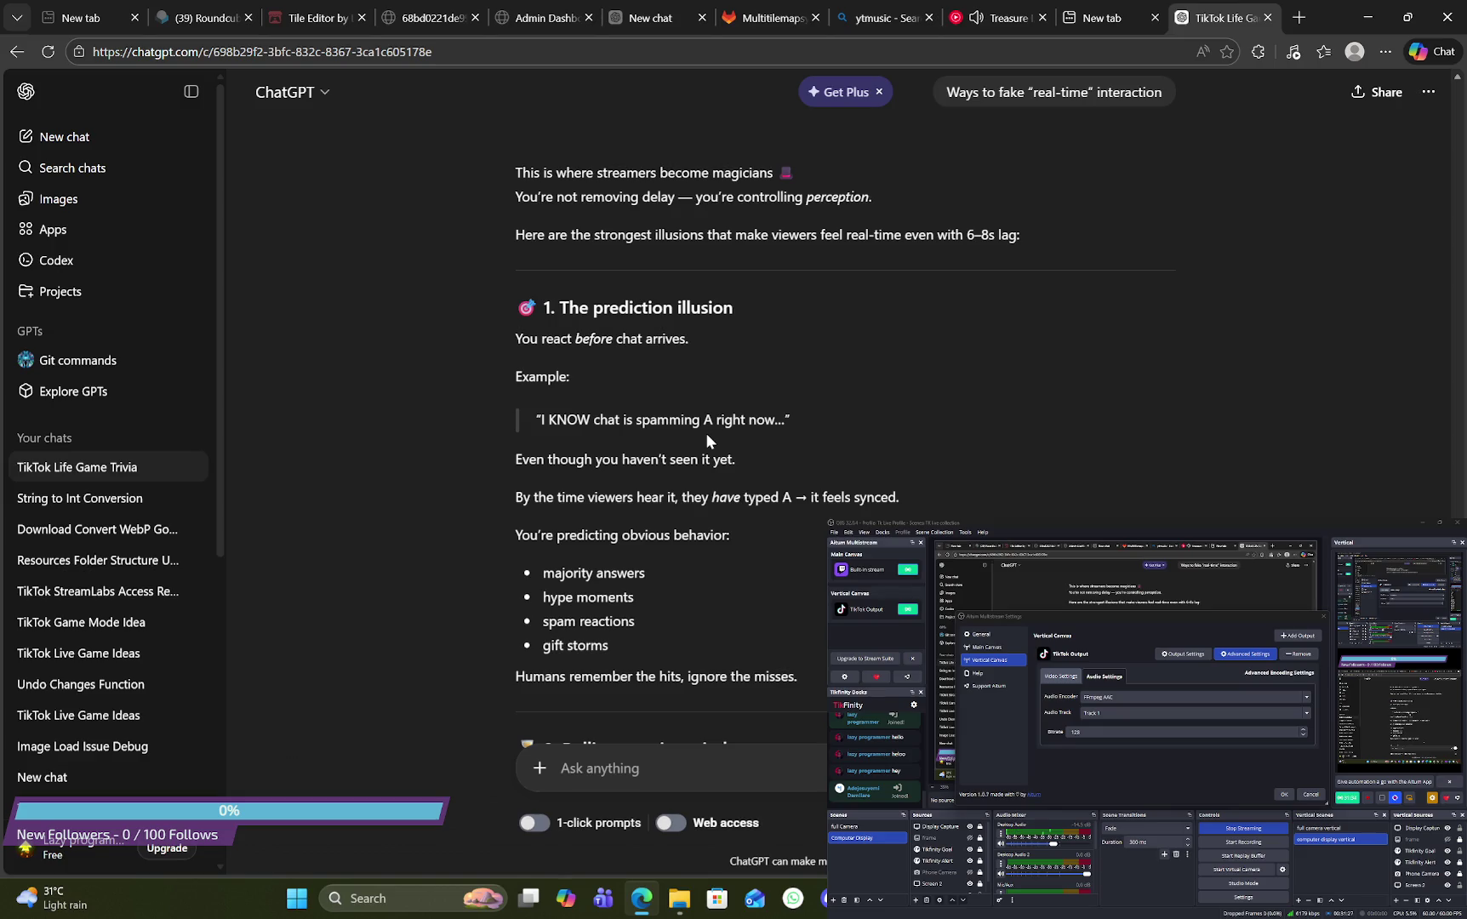
{"action": "scroll", "coordinate": [707, 435], "scroll_direction": "down", "scroll_amount": 1}
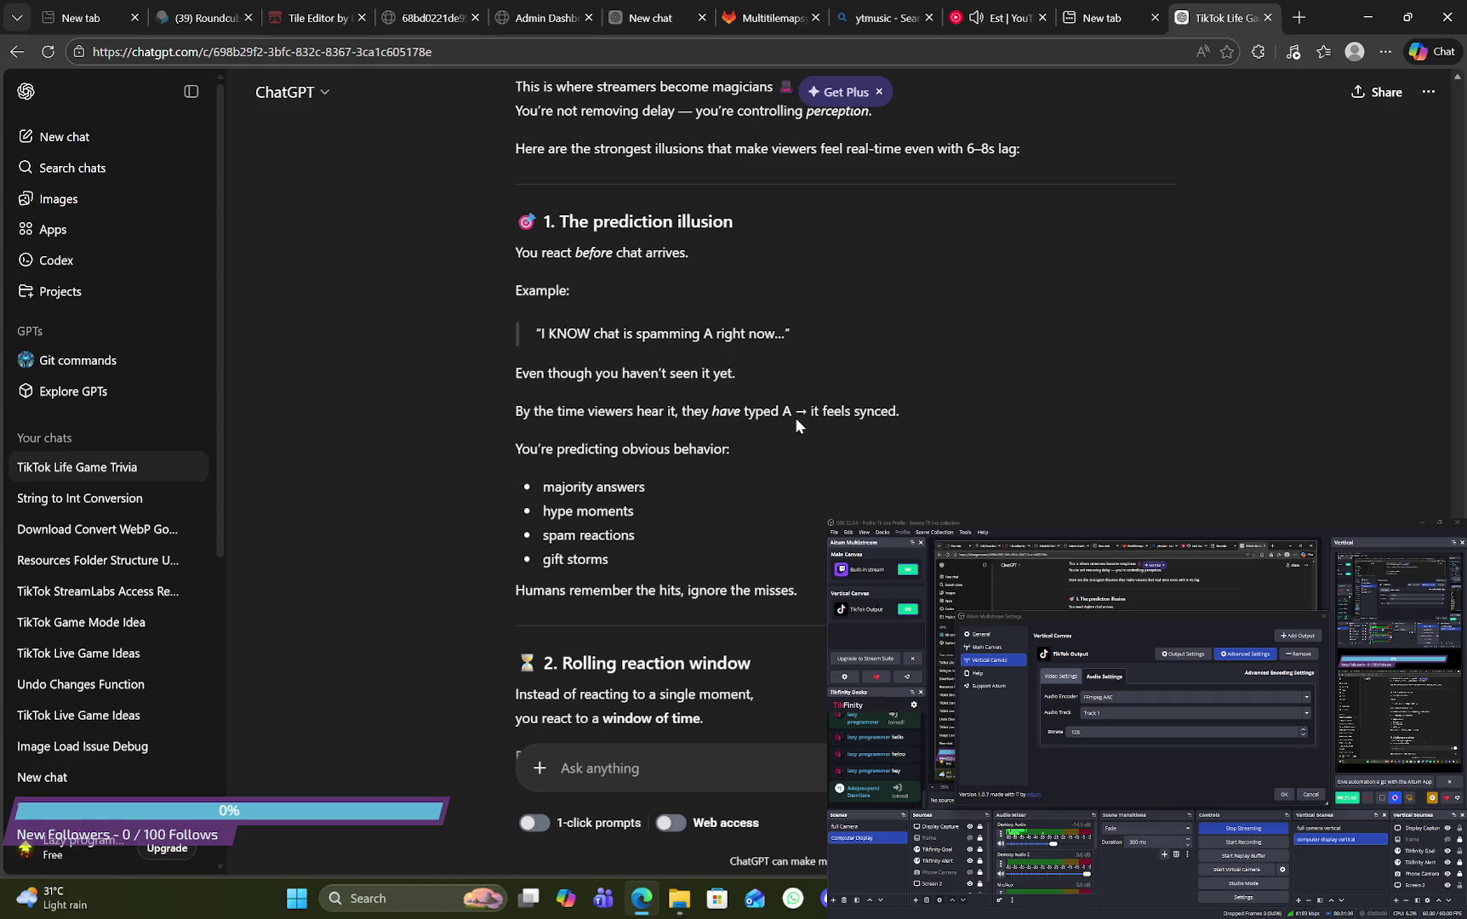
{"action": "scroll", "coordinate": [796, 422], "scroll_direction": "down", "scroll_amount": 2}
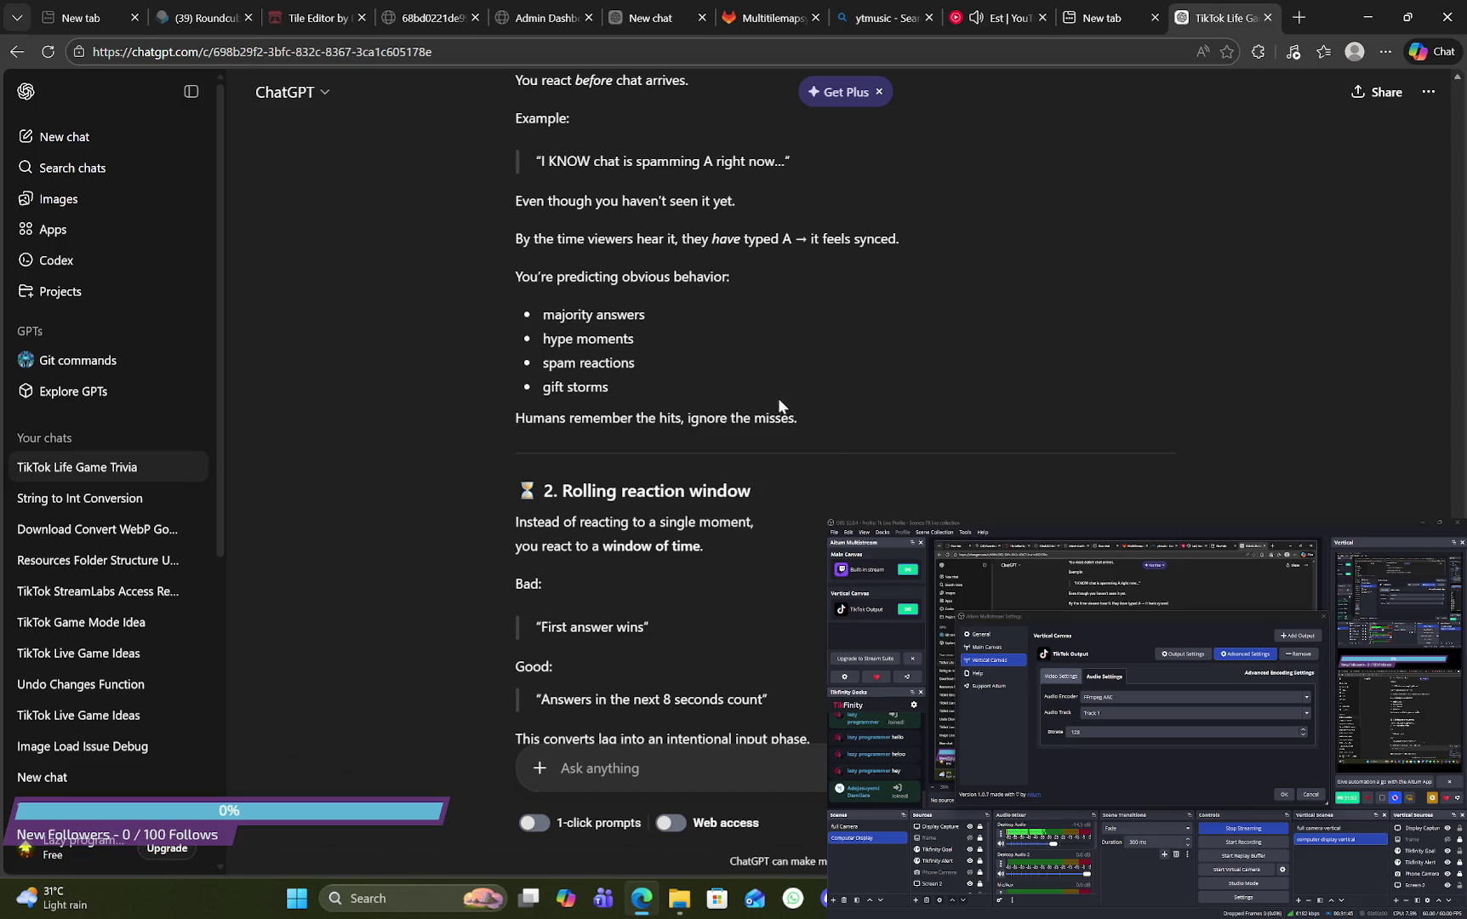
{"action": "scroll", "coordinate": [713, 397], "scroll_direction": "up", "scroll_amount": 4}
{"action": "scroll", "coordinate": [713, 397], "scroll_direction": "down", "scroll_amount": 5}
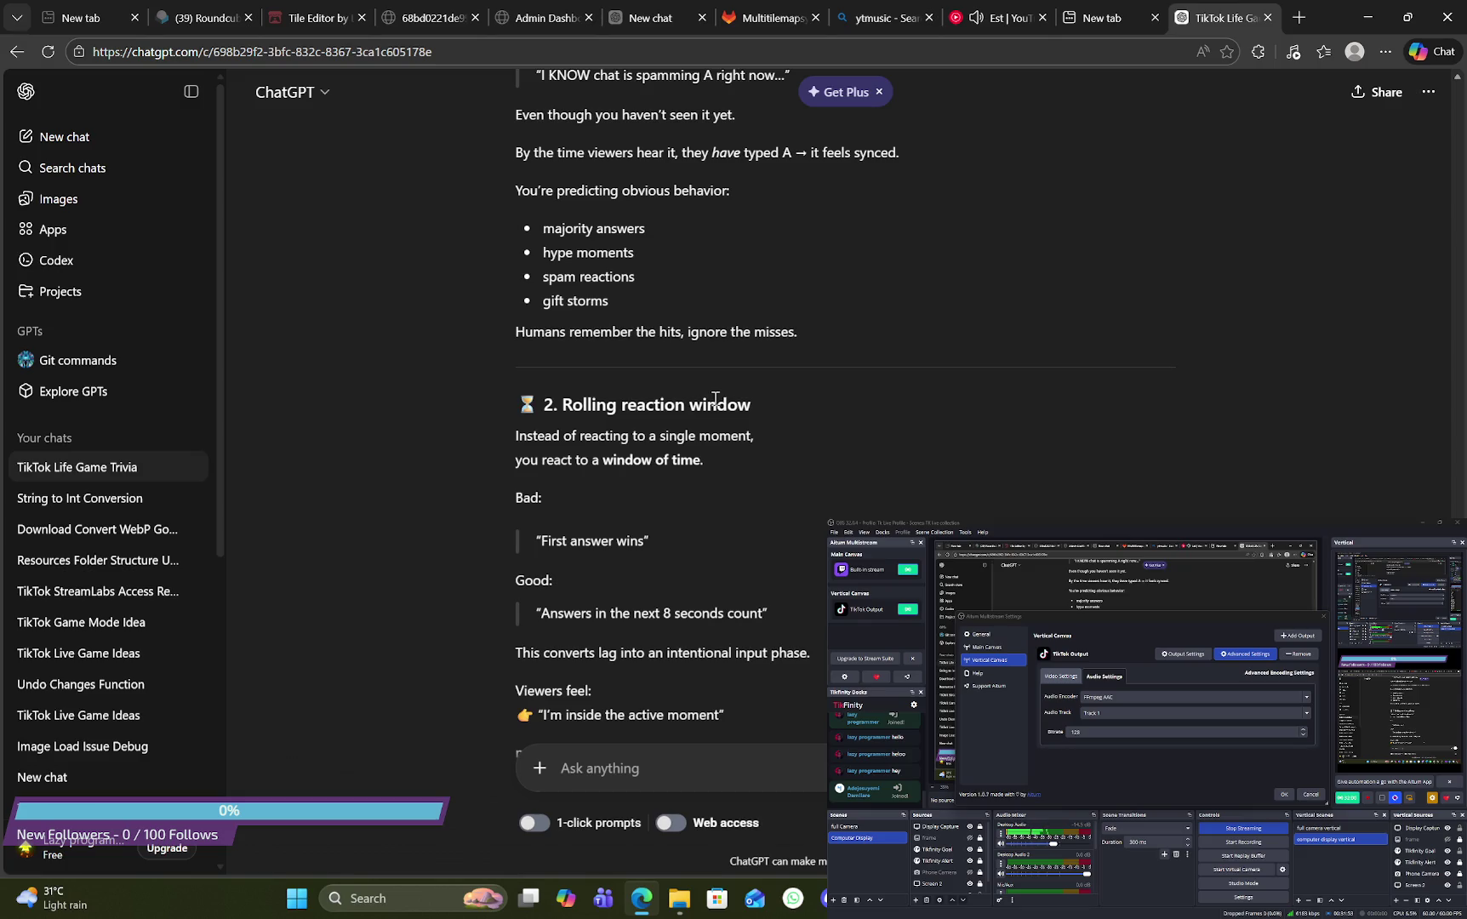
{"action": "scroll", "coordinate": [715, 398], "scroll_direction": "down", "scroll_amount": 4}
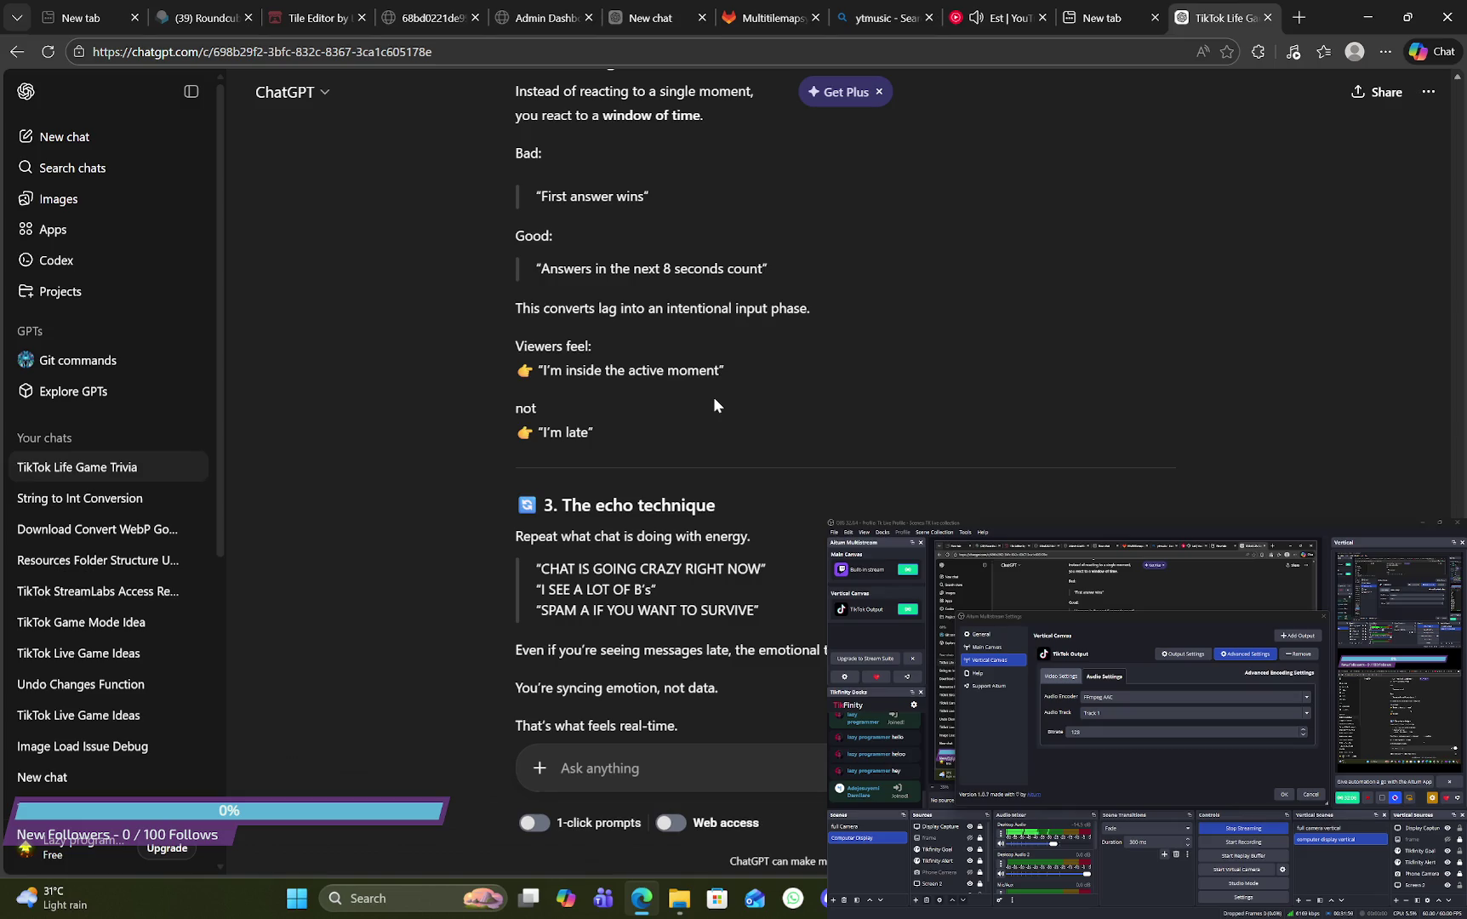
{"action": "scroll", "coordinate": [713, 397], "scroll_direction": "up", "scroll_amount": 2}
{"action": "scroll", "coordinate": [713, 396], "scroll_direction": "down", "scroll_amount": 10}
{"action": "scroll", "coordinate": [714, 397], "scroll_direction": "up", "scroll_amount": 5}
{"action": "scroll", "coordinate": [713, 396], "scroll_direction": "down", "scroll_amount": 12}
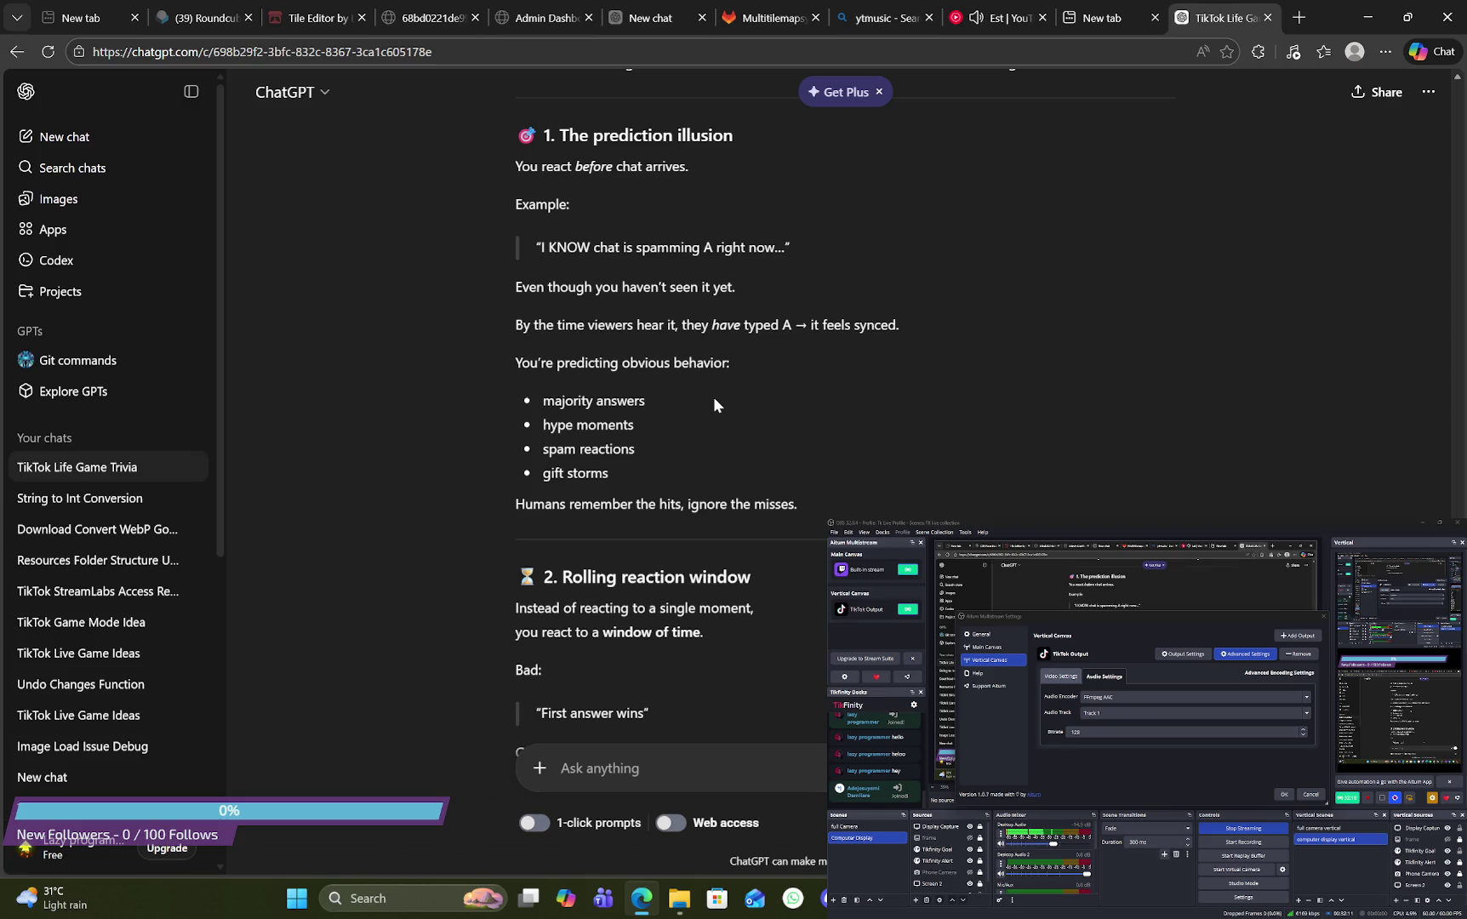
{"action": "scroll", "coordinate": [713, 397], "scroll_direction": "down", "scroll_amount": 12}
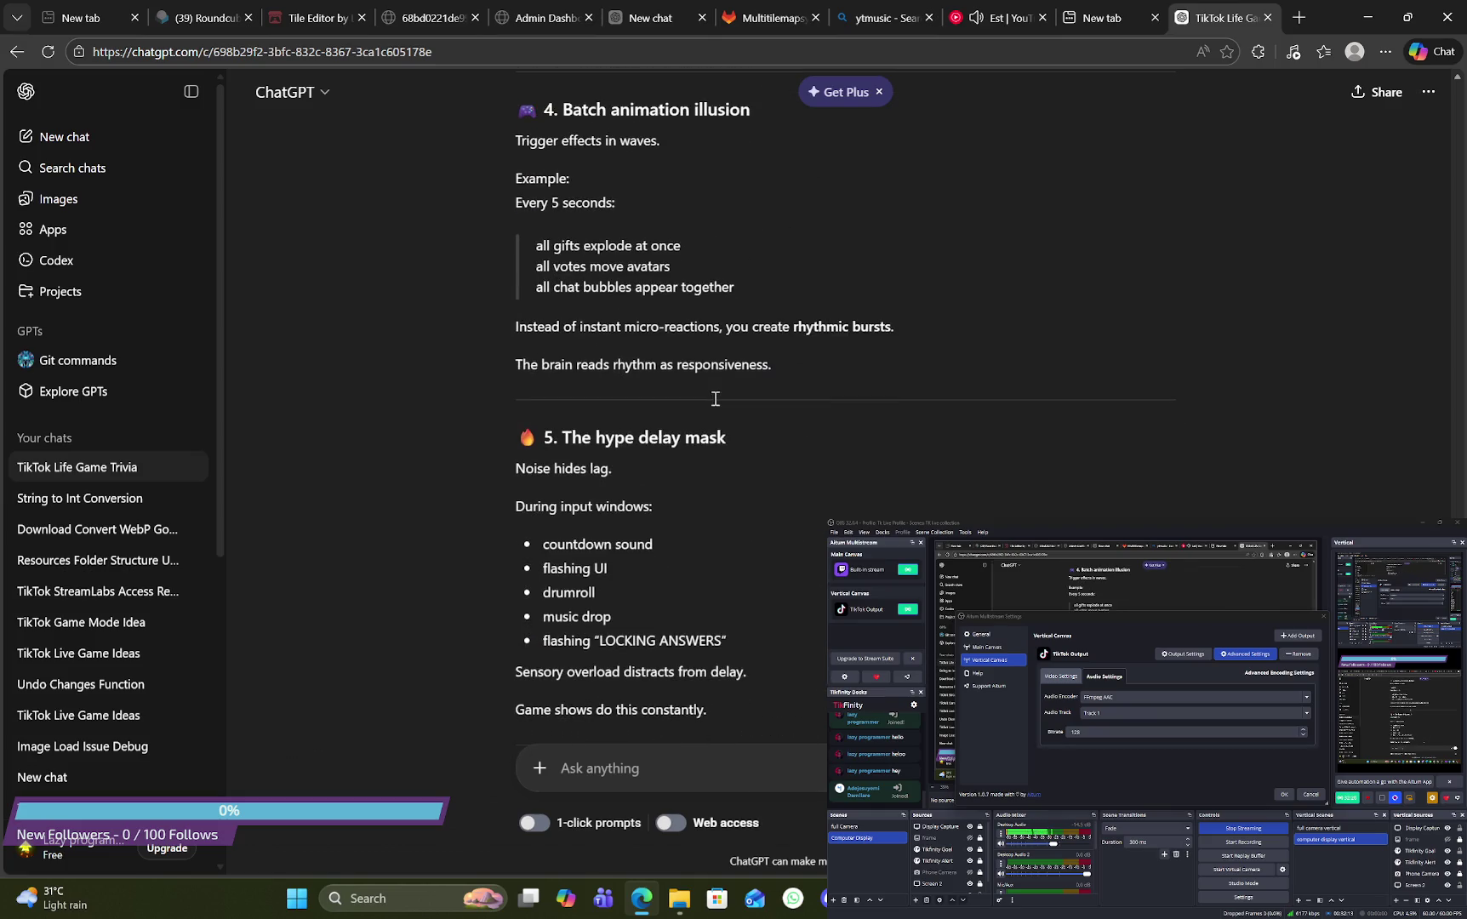
{"action": "scroll", "coordinate": [713, 397], "scroll_direction": "down", "scroll_amount": 2}
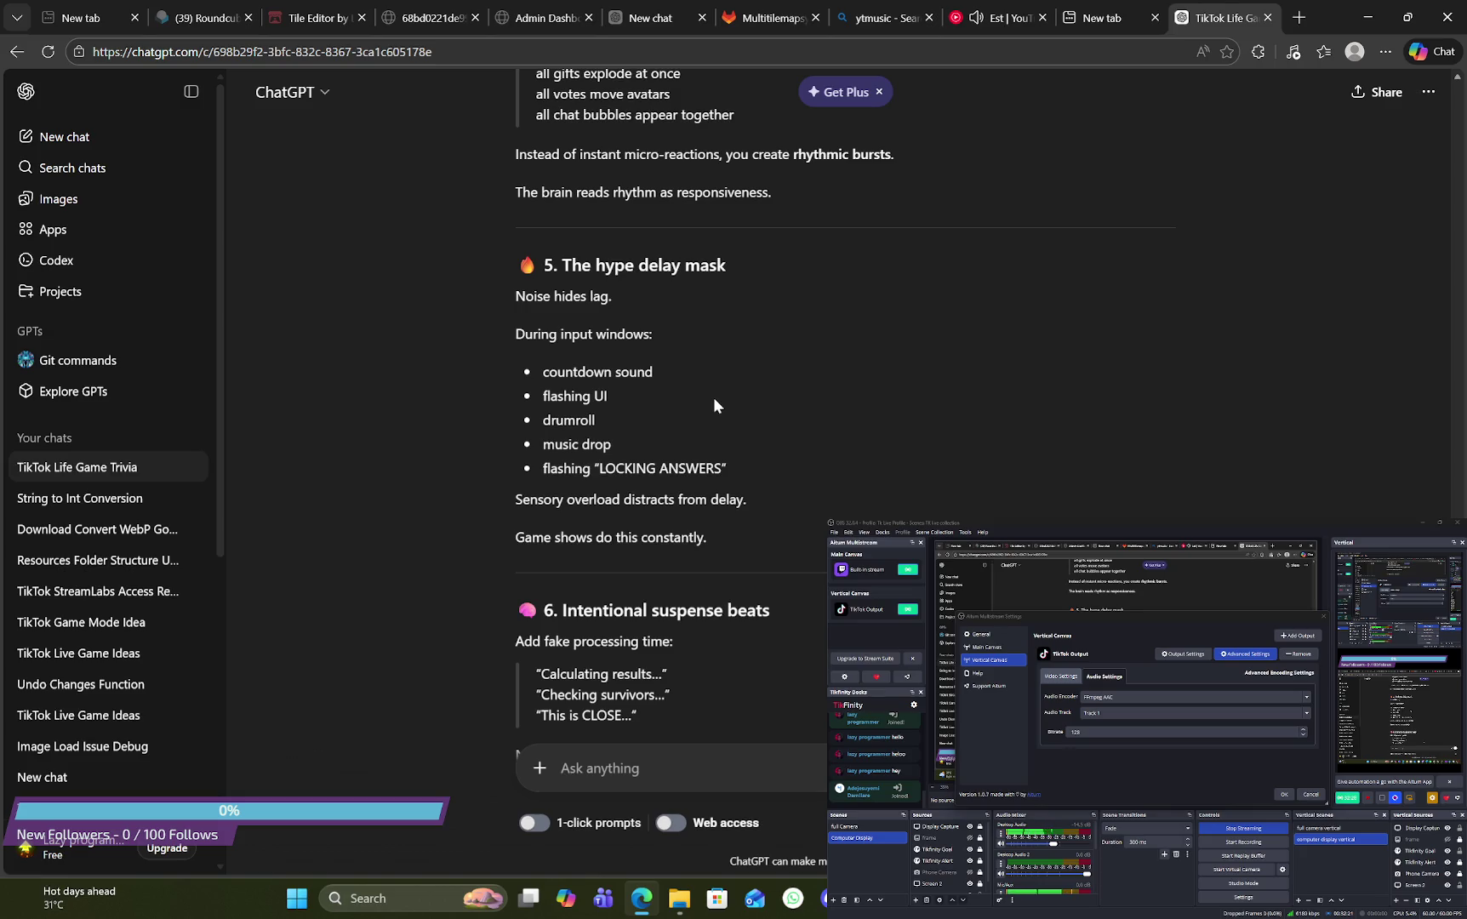
{"action": "scroll", "coordinate": [713, 398], "scroll_direction": "down", "scroll_amount": 6}
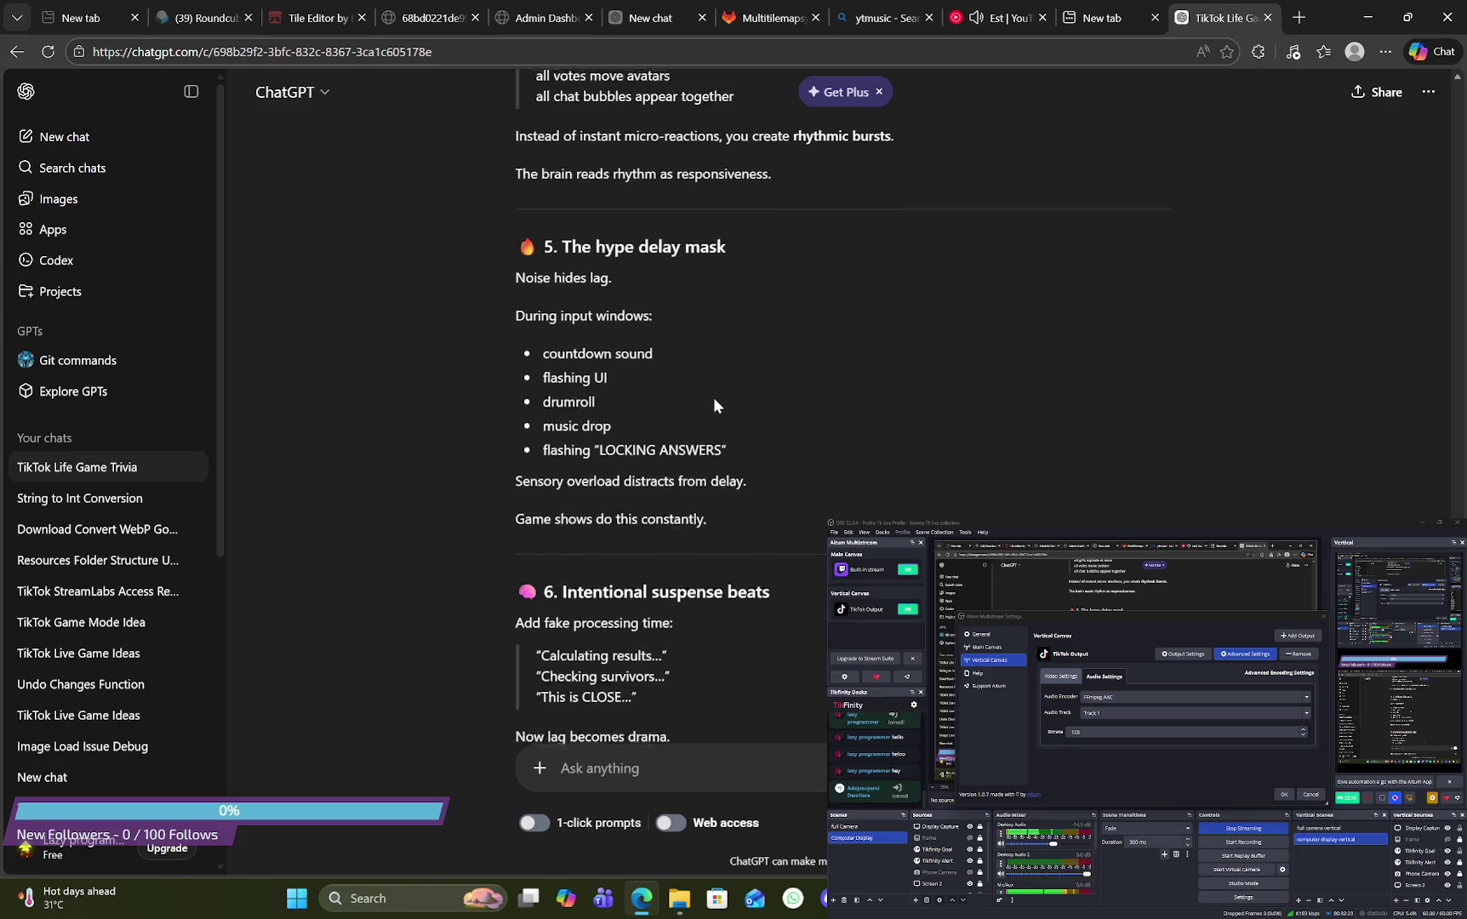
{"action": "scroll", "coordinate": [713, 397], "scroll_direction": "up", "scroll_amount": 20}
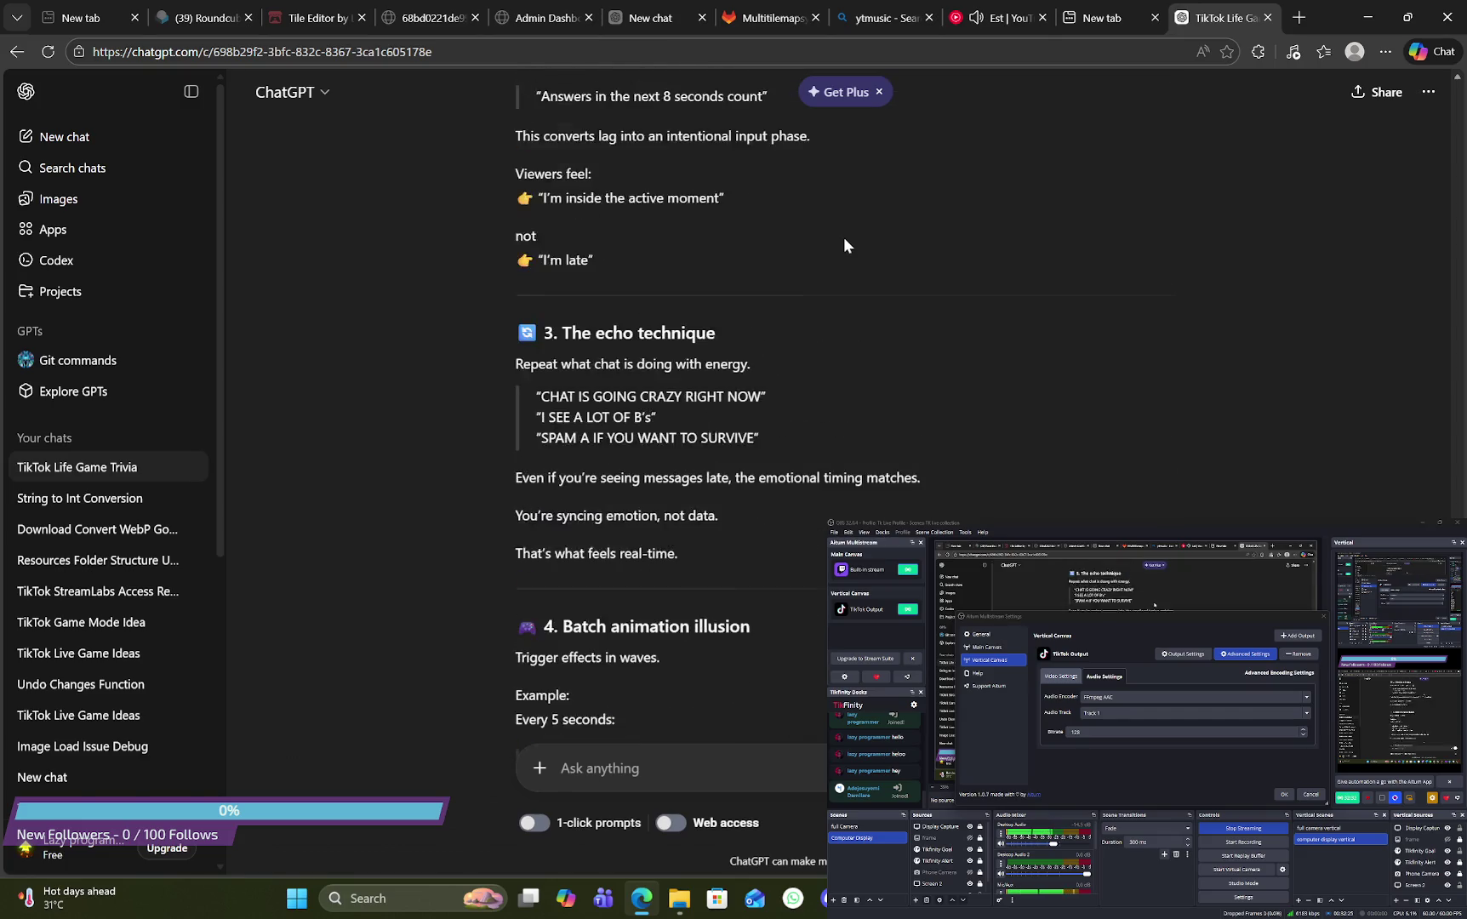
{"action": "left_click", "coordinate": [1368, 10]}
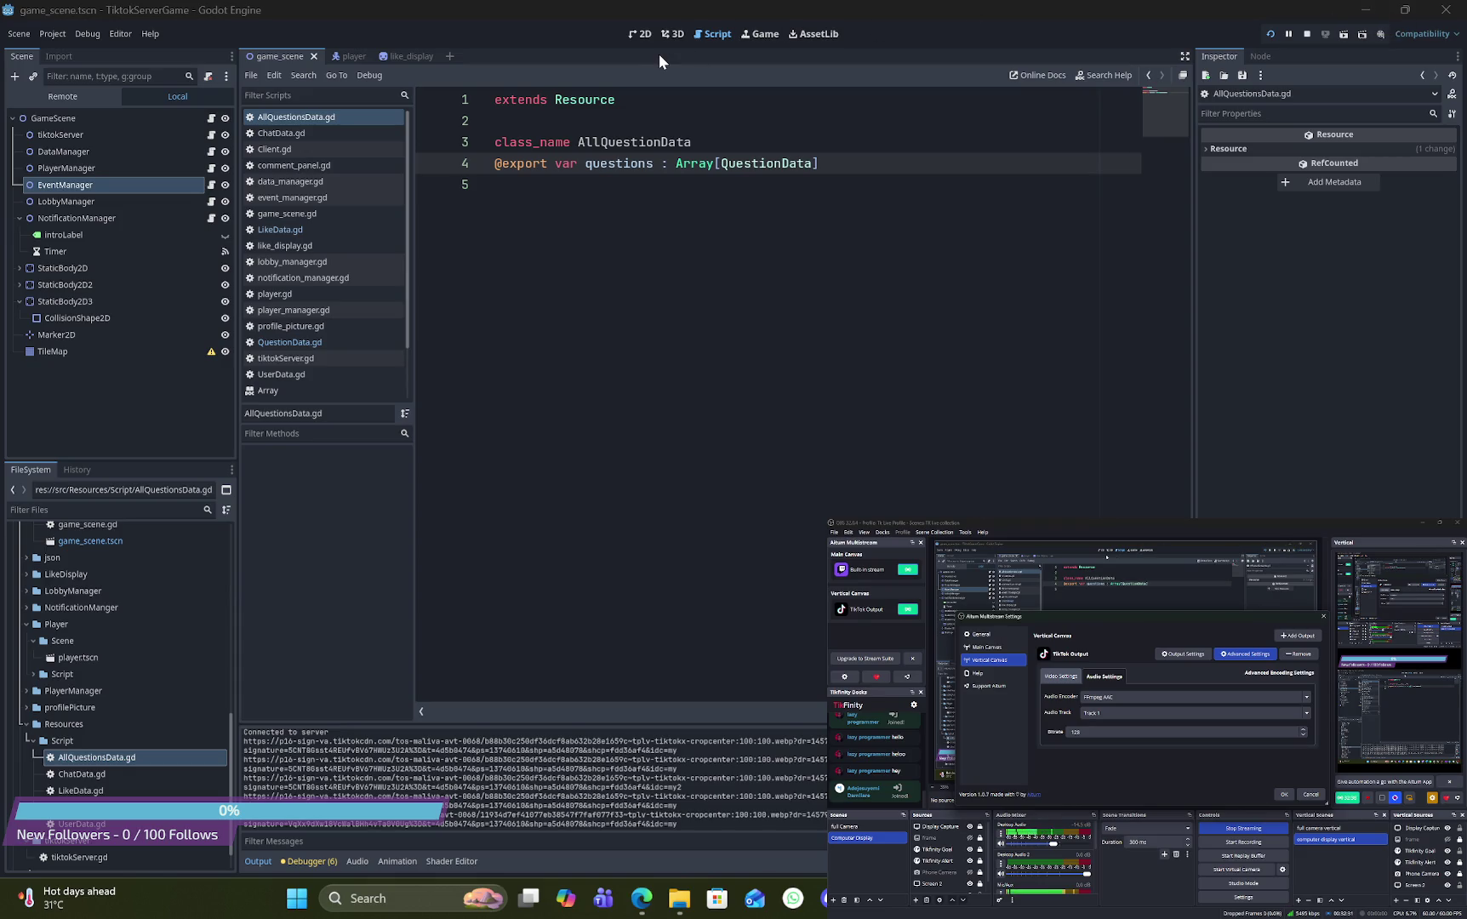
Retype the line 3 class name as AllQuestionData, then close multistream settings and hide OBS.
{"action": "double_click", "coordinate": [766, 164]}
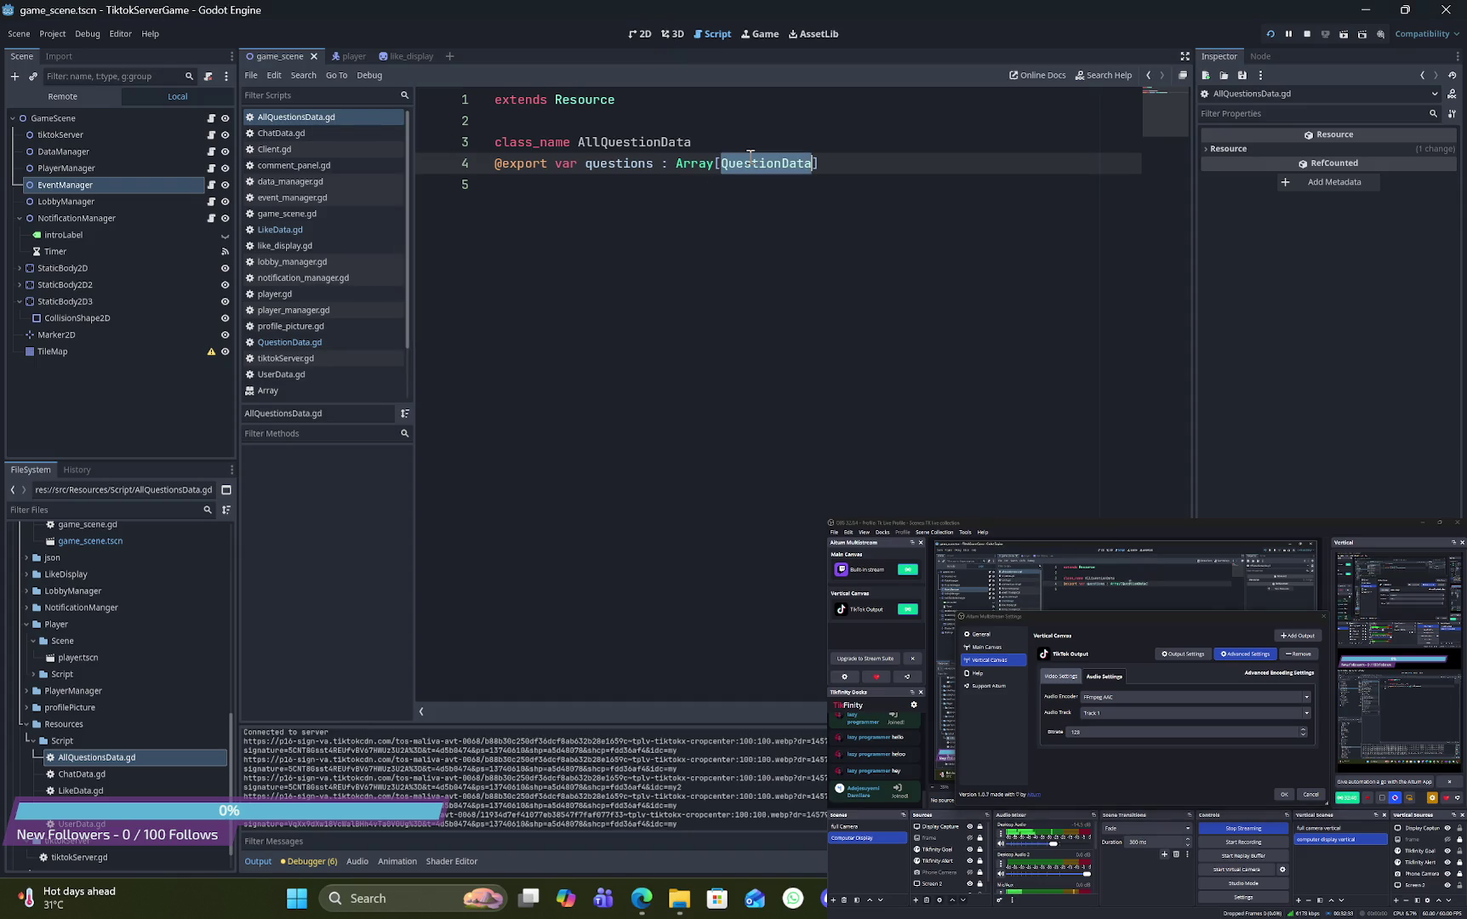
{"action": "double_click", "coordinate": [656, 142]}
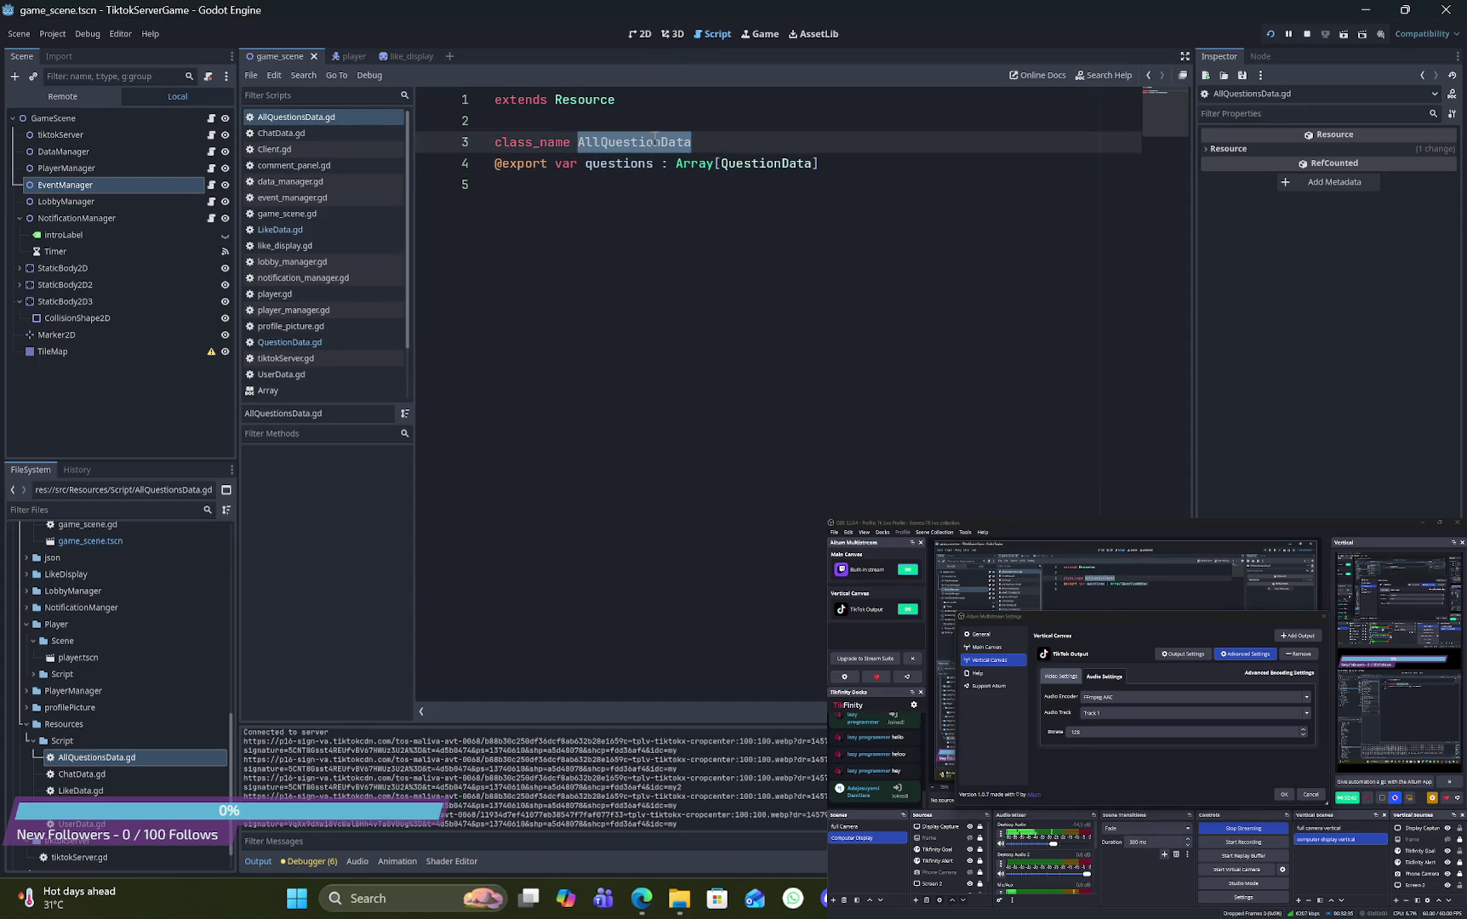
{"action": "type", "text": "AllQuestionData"}
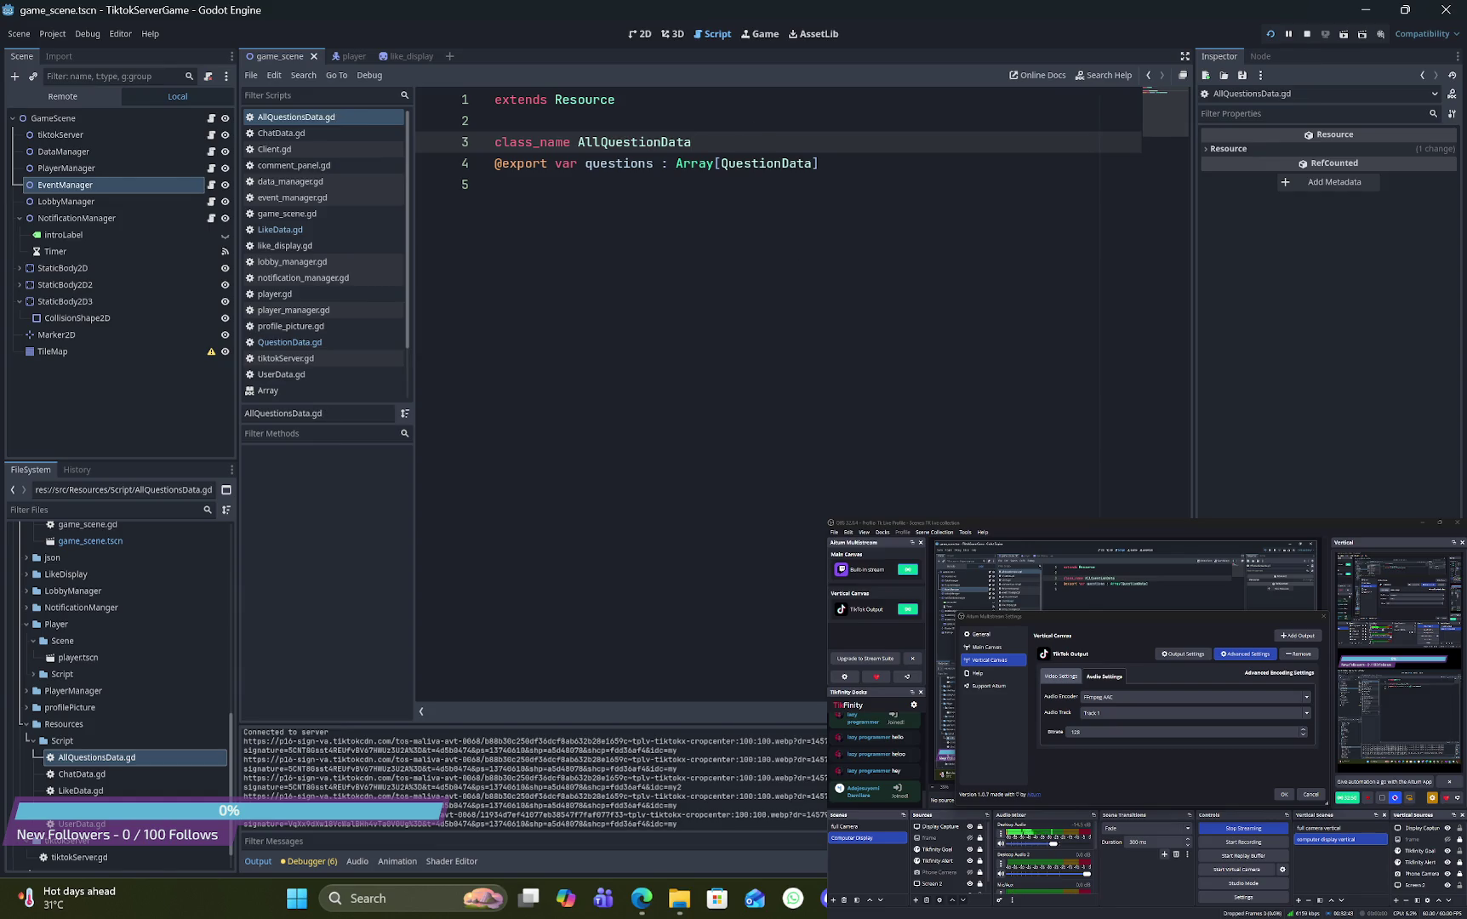
{"action": "left_click", "coordinate": [1324, 613]}
{"action": "left_click", "coordinate": [1422, 524]}
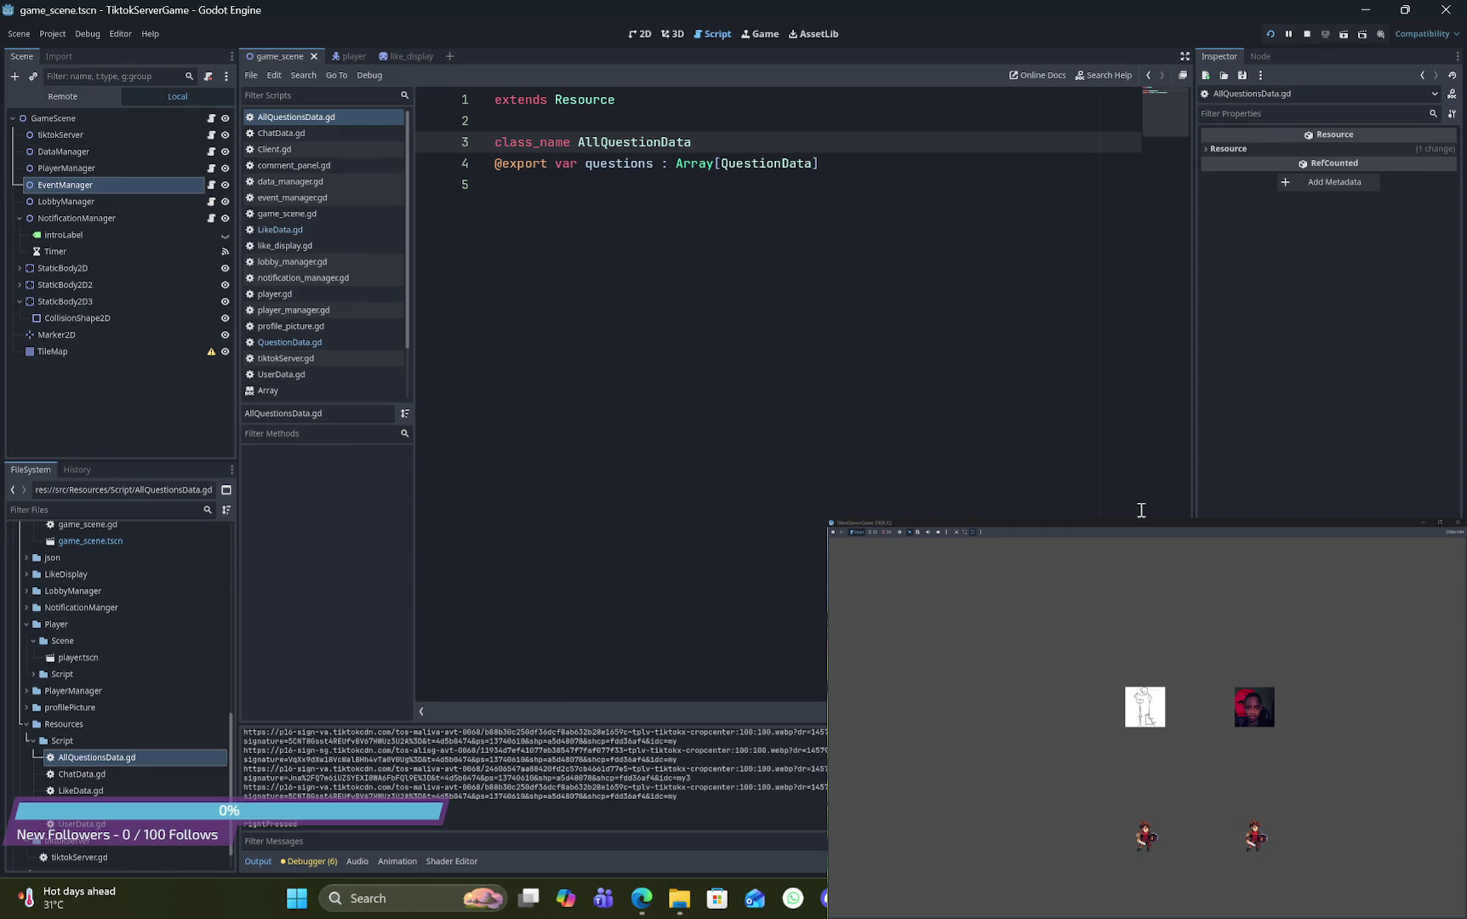
{"action": "double_click", "coordinate": [125, 773]}
{"action": "double_click", "coordinate": [121, 785]}
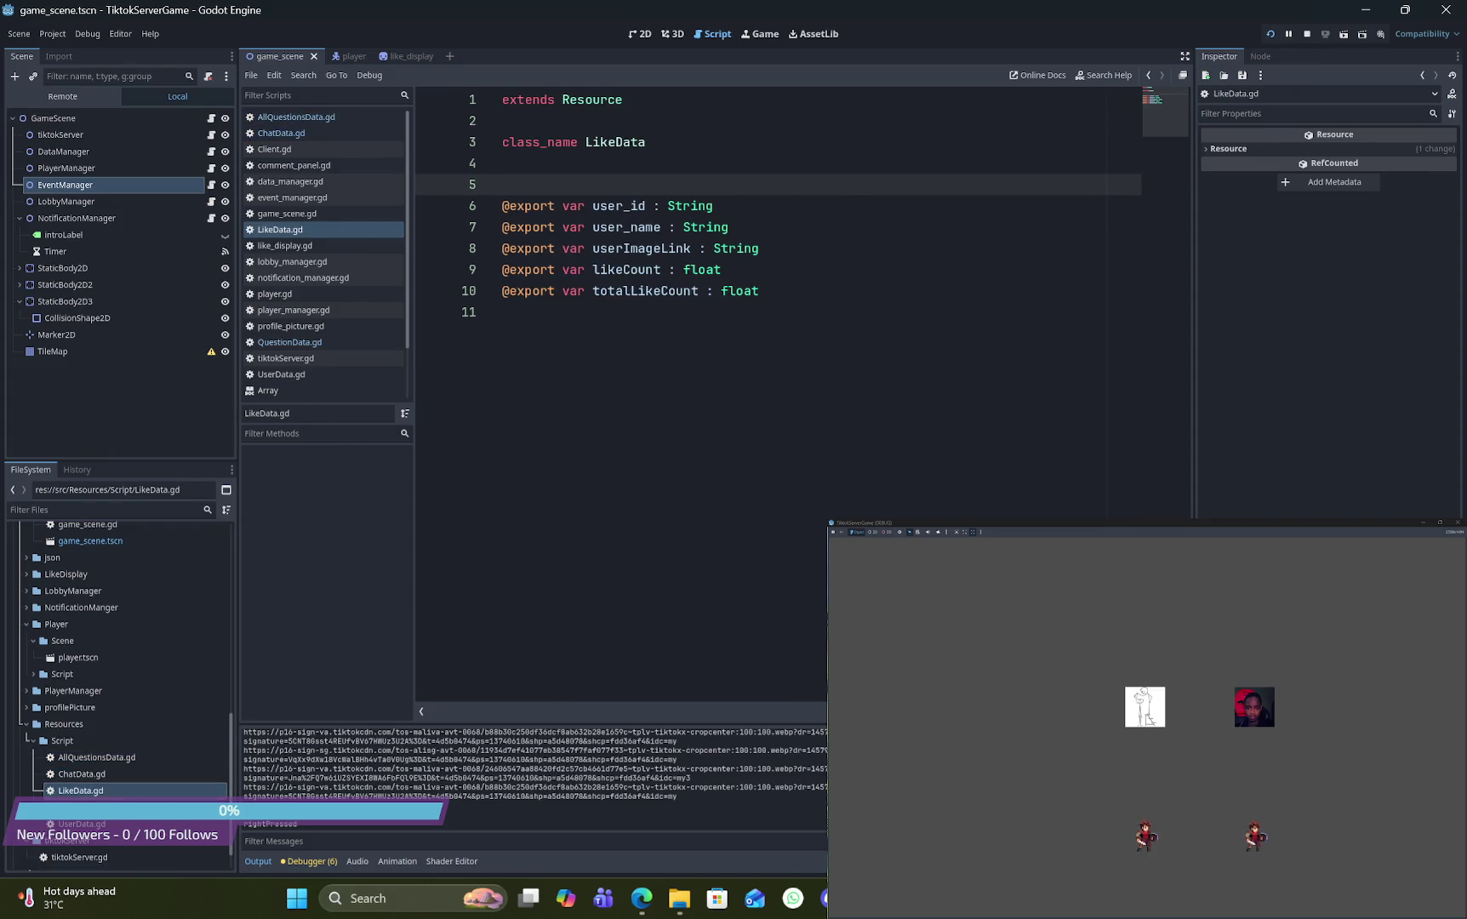
{"action": "double_click", "coordinate": [120, 807]}
{"action": "double_click", "coordinate": [116, 822]}
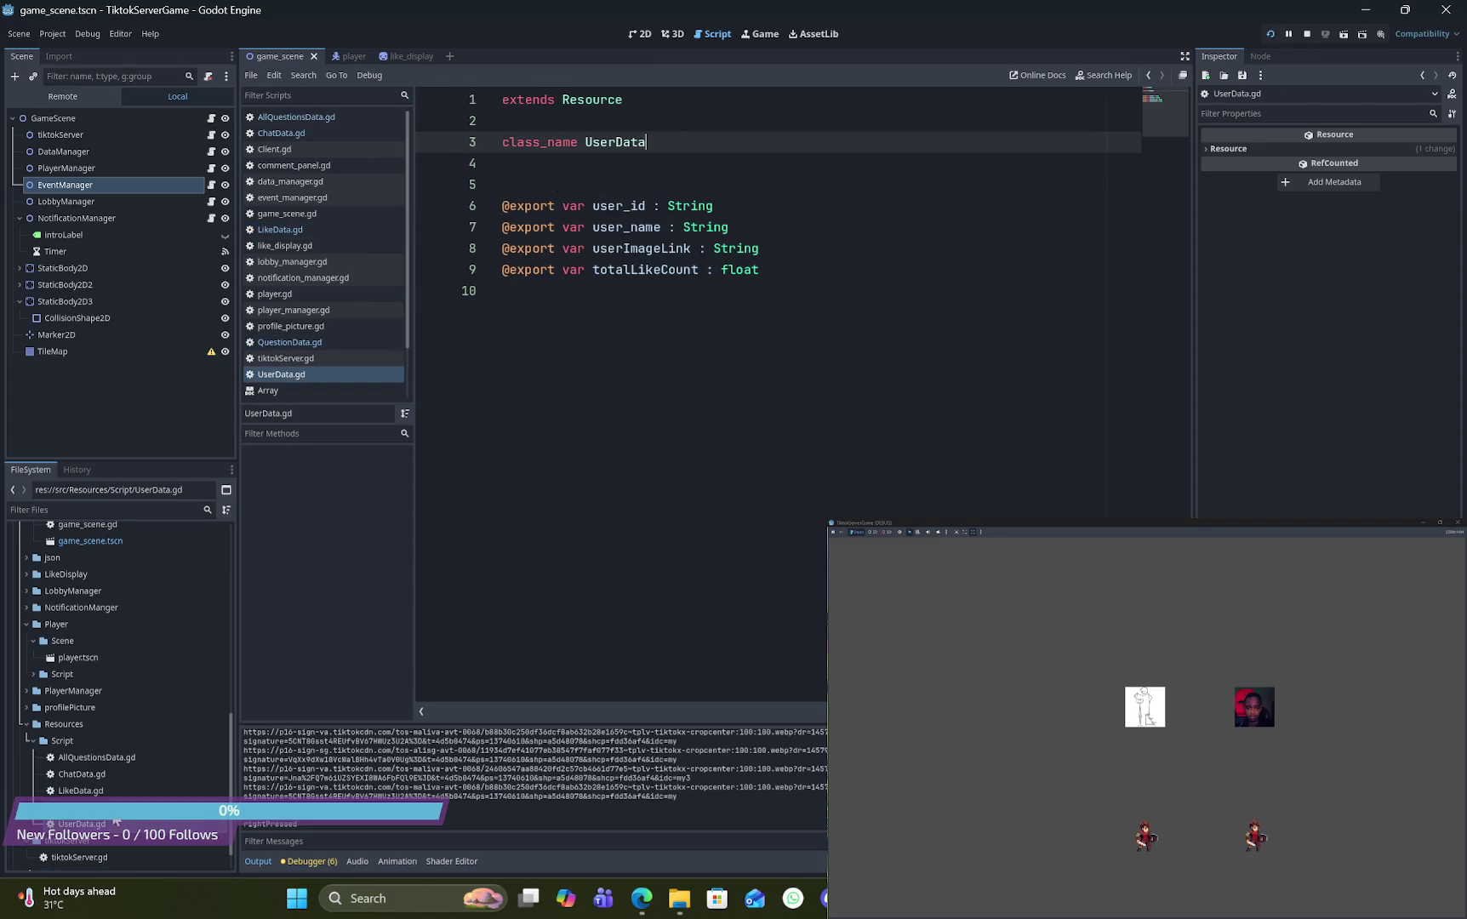
{"action": "double_click", "coordinate": [112, 754]}
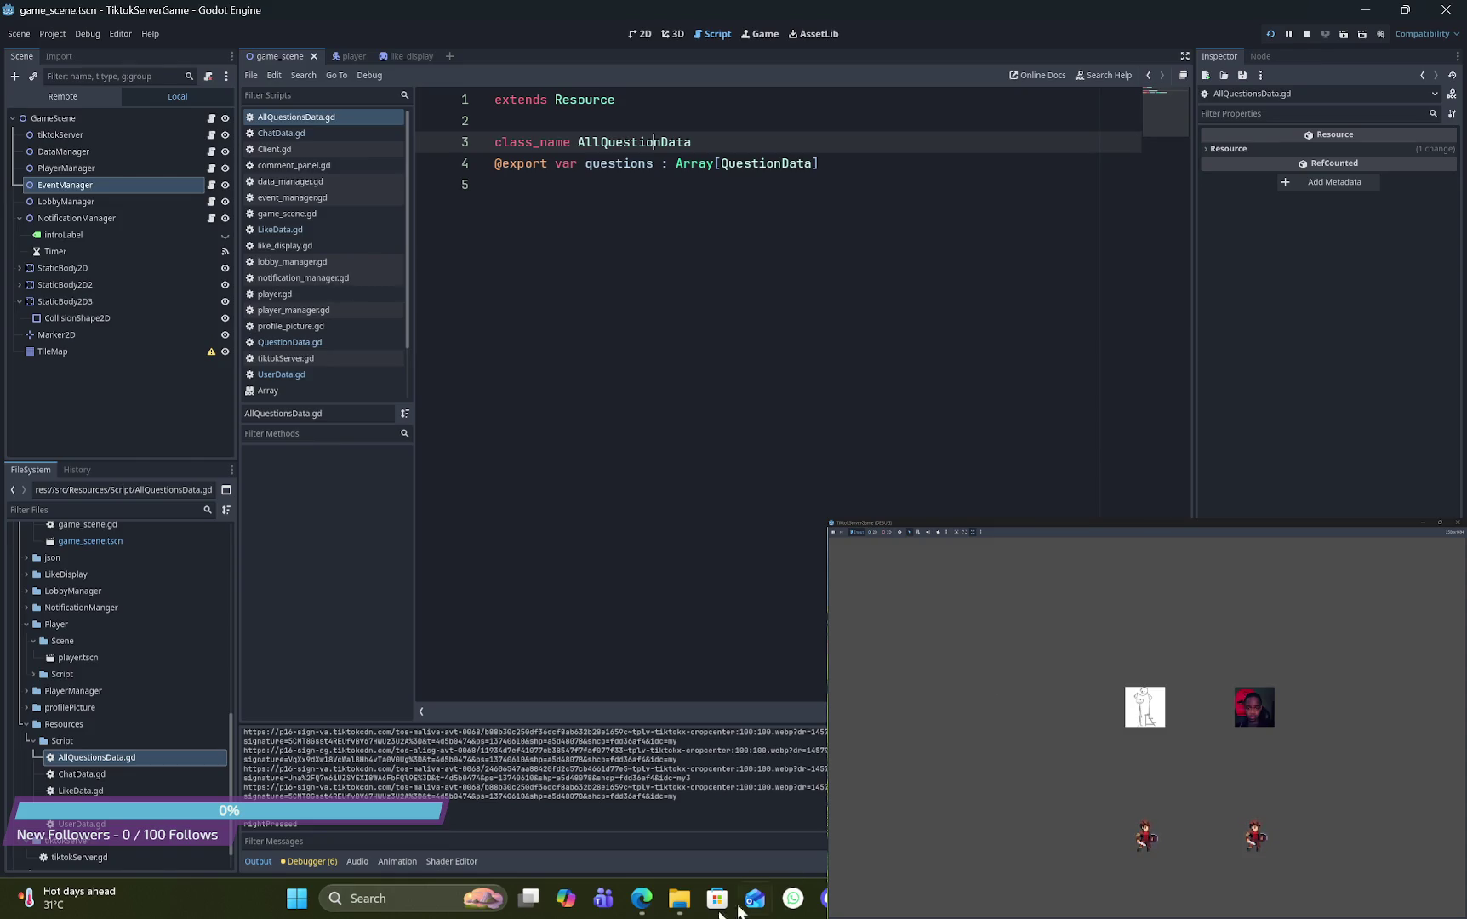
{"action": "left_click", "coordinate": [642, 898]}
Scroll the ChatGPT reply, dismiss the stream key generator window, and bring up the TikTok event console.
{"action": "scroll", "coordinate": [836, 494], "scroll_direction": "up", "scroll_amount": 5}
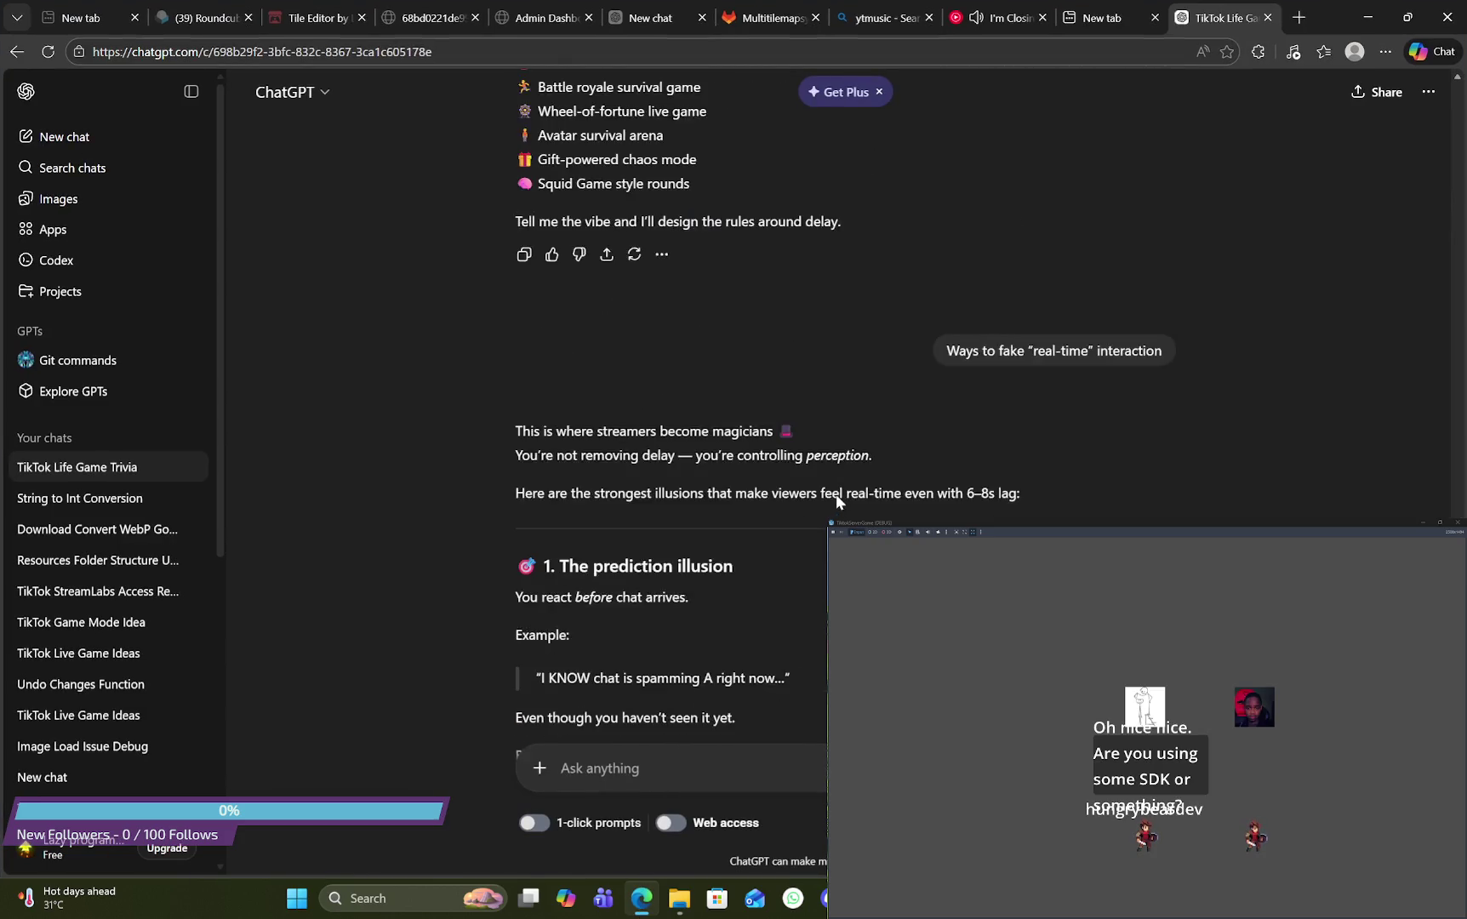
{"action": "scroll", "coordinate": [837, 501], "scroll_direction": "up", "scroll_amount": 5}
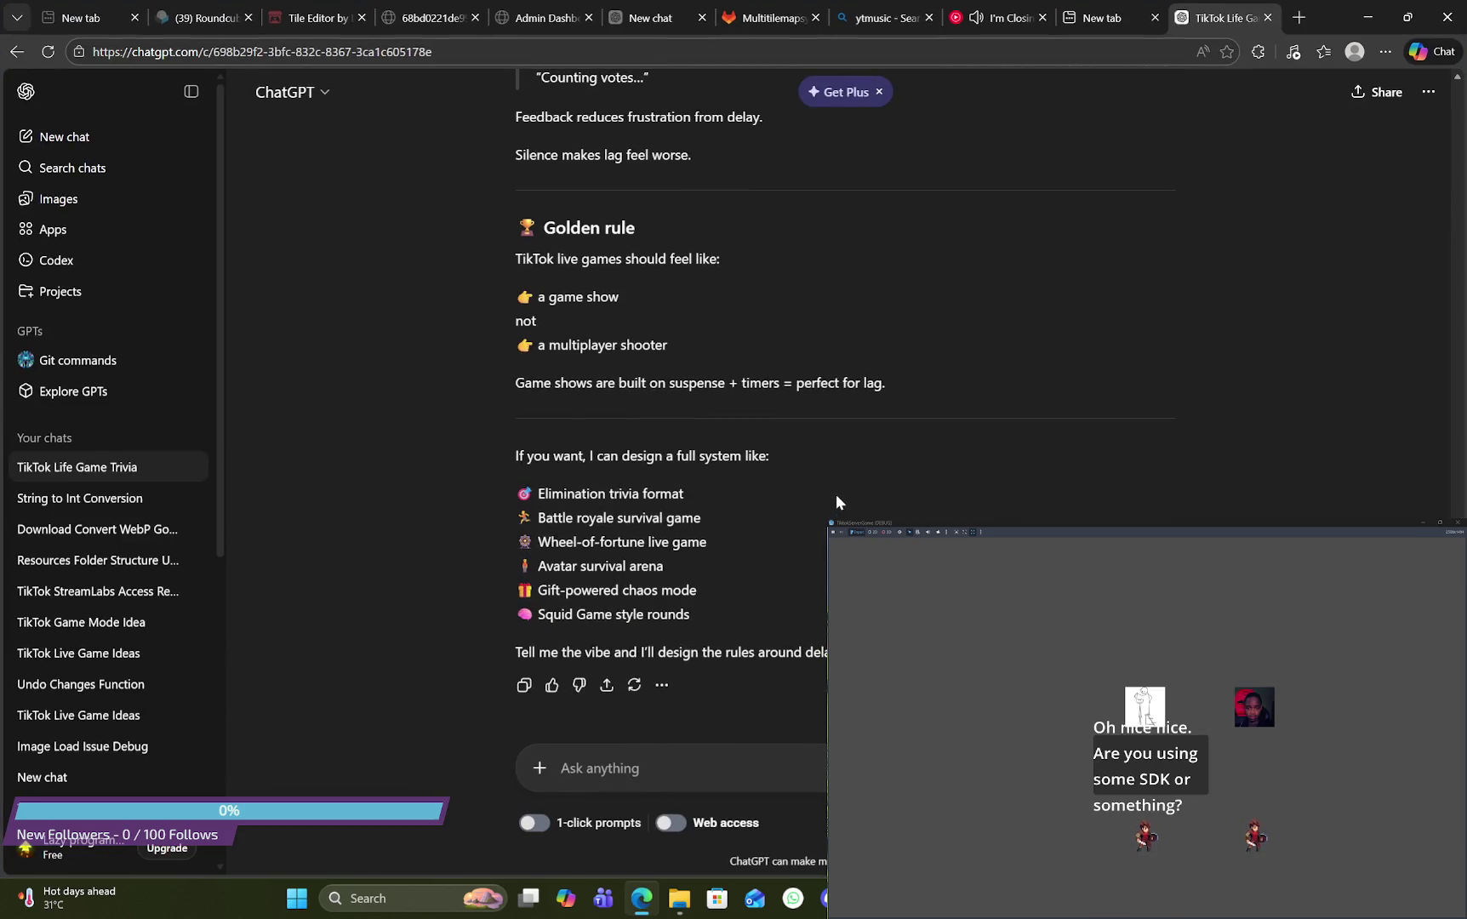
{"action": "scroll", "coordinate": [836, 497], "scroll_direction": "down", "scroll_amount": 5}
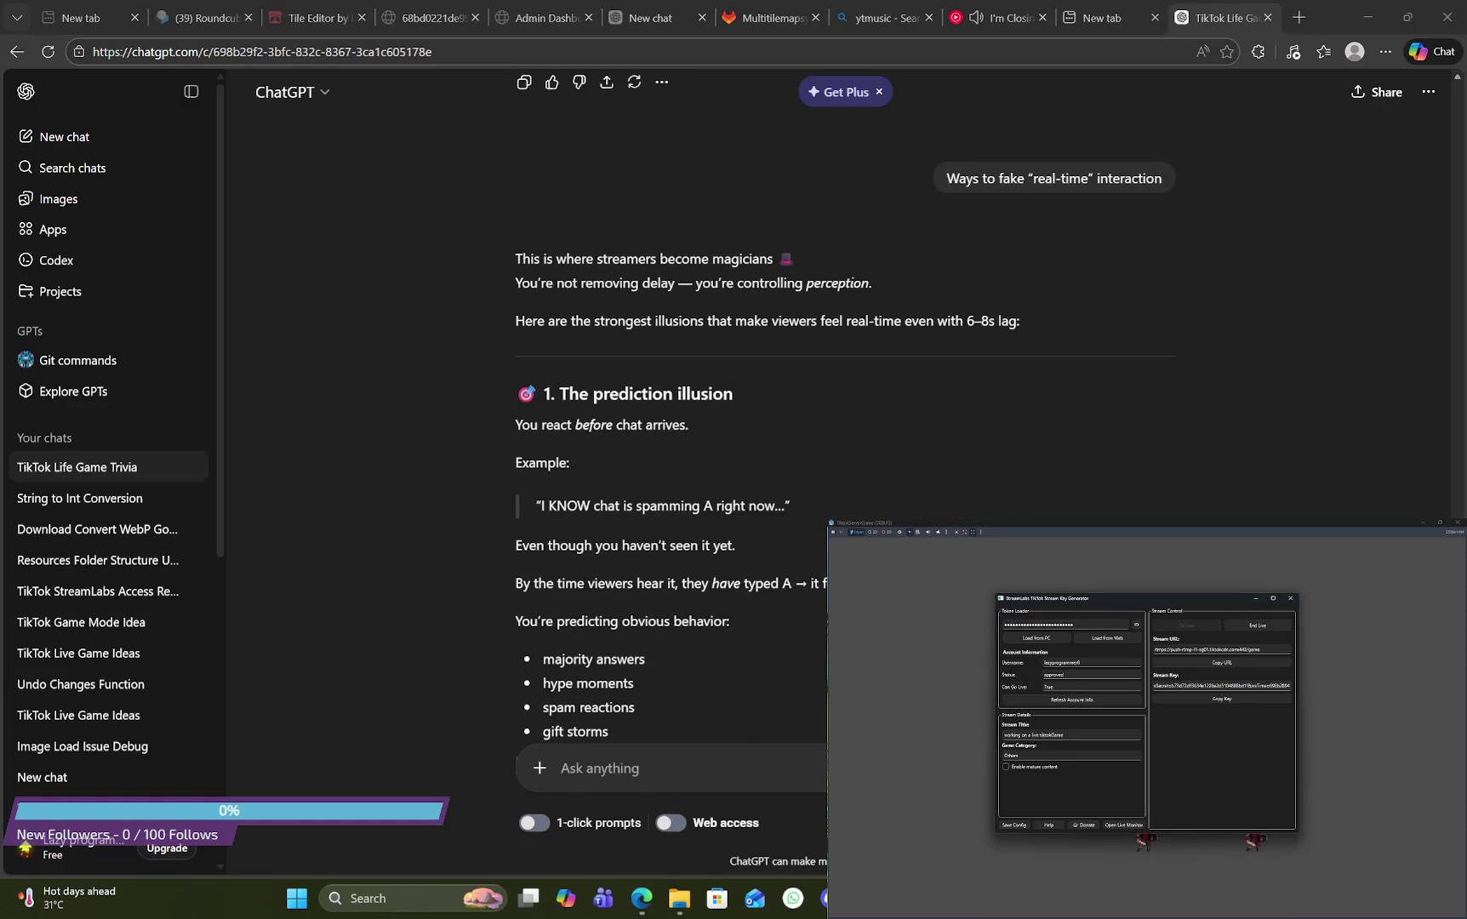
{"action": "left_click", "coordinate": [1257, 599]}
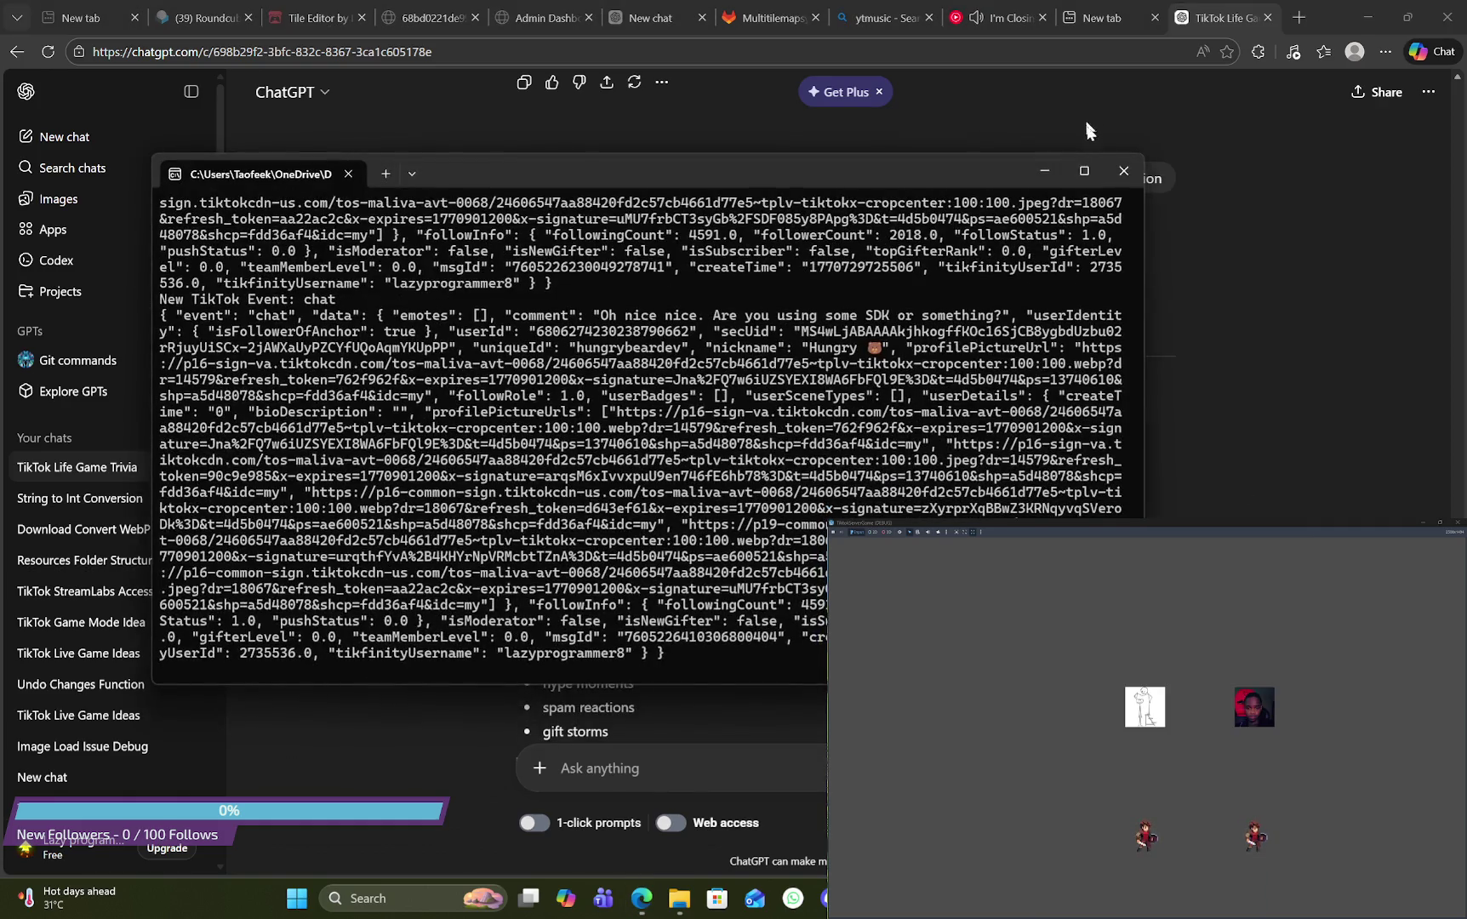
{"action": "left_click", "coordinate": [1079, 170]}
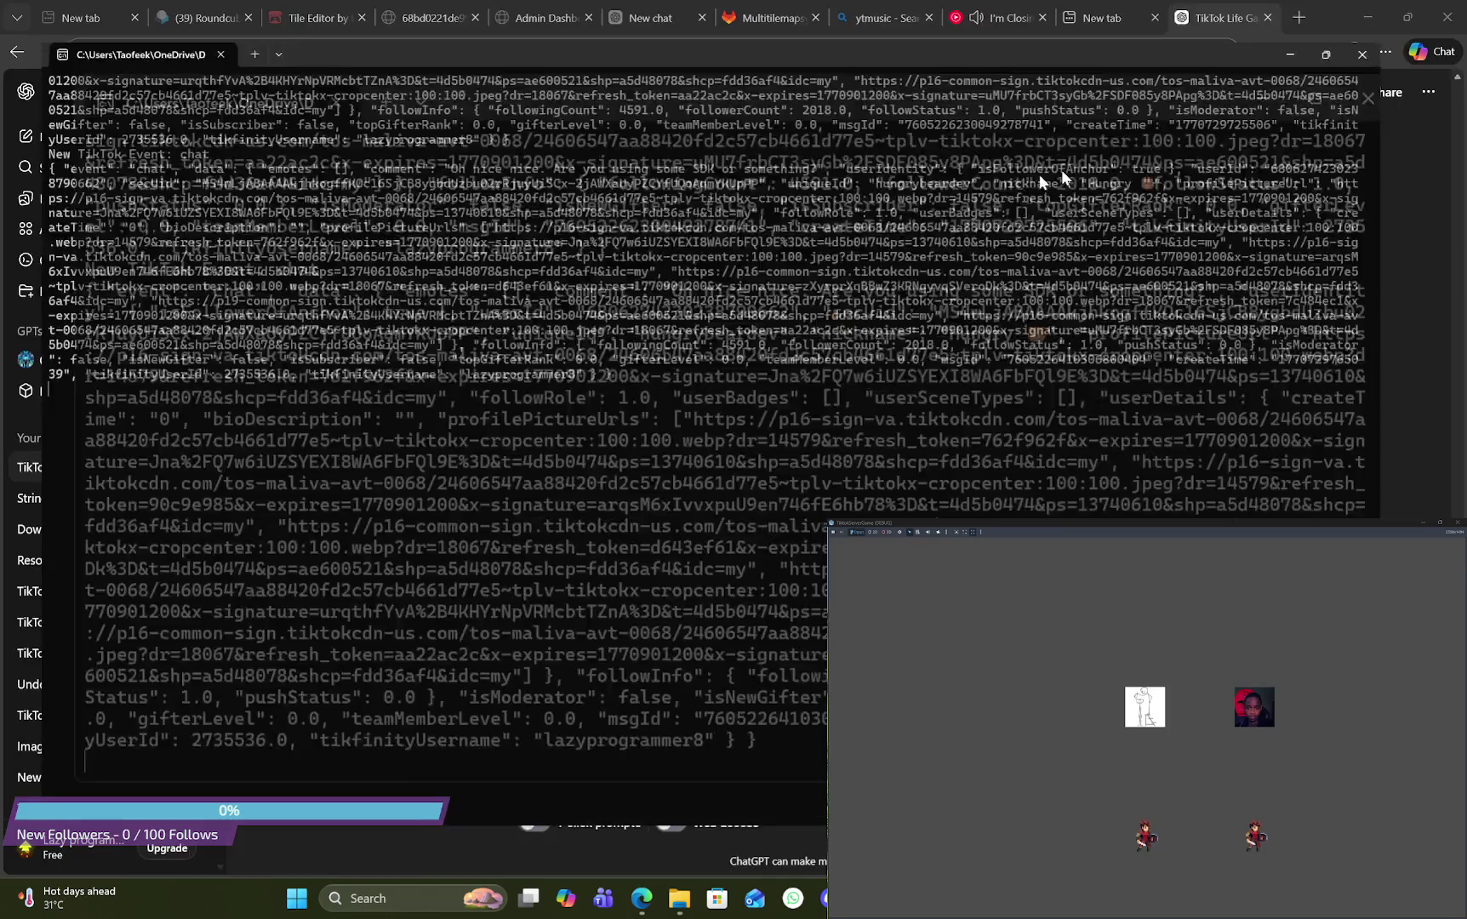
Review the logged TikTok chat events in the console, then minimise it and Edge to reveal Godot.
{"action": "scroll", "coordinate": [854, 275], "scroll_direction": "up", "scroll_amount": 15}
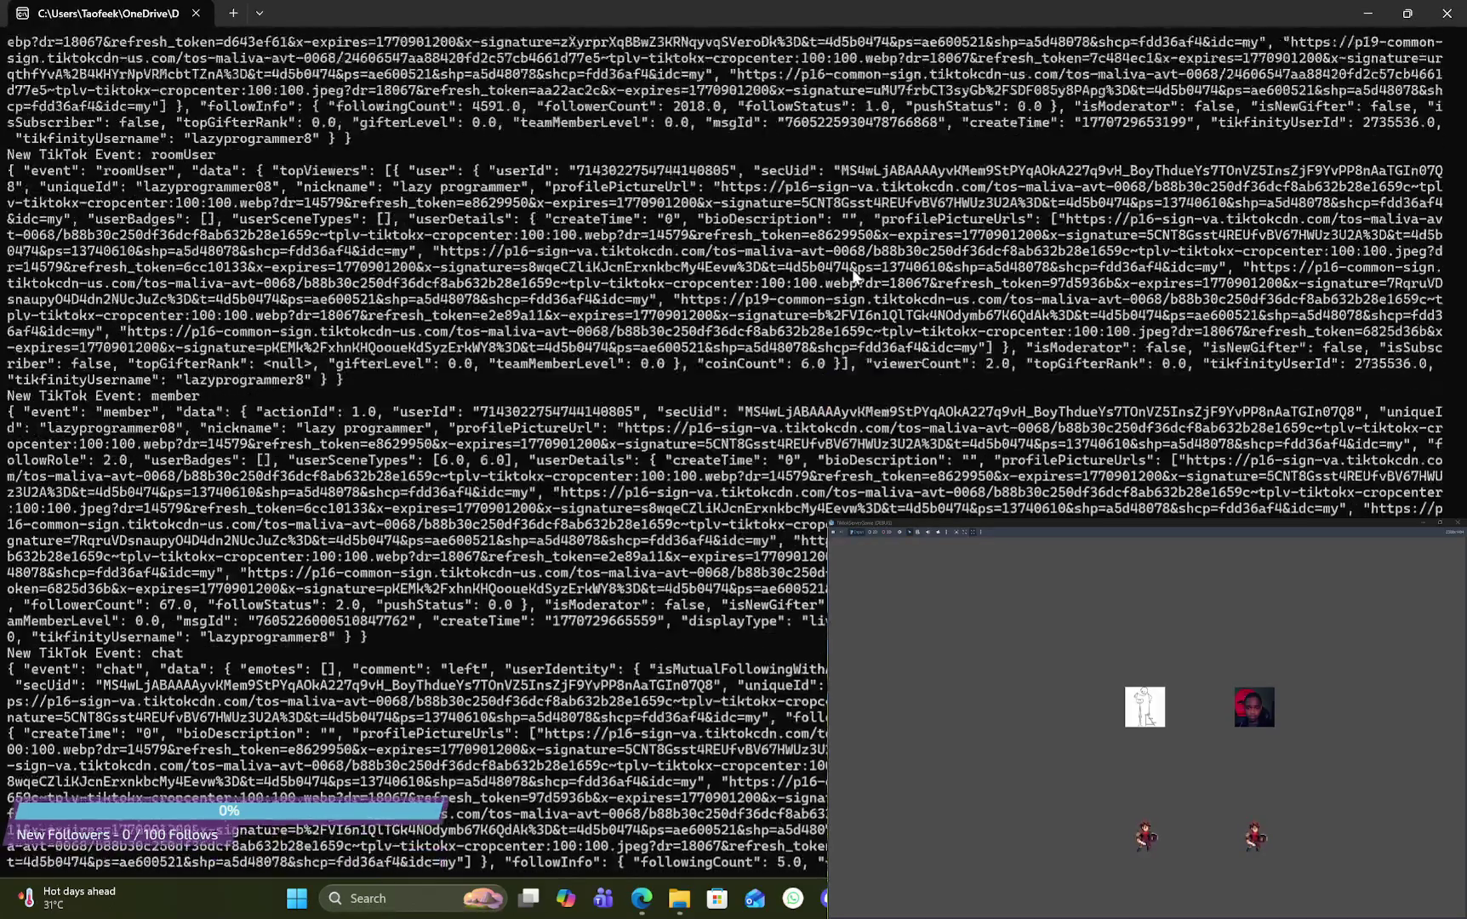
{"action": "scroll", "coordinate": [852, 252], "scroll_direction": "down", "scroll_amount": 15}
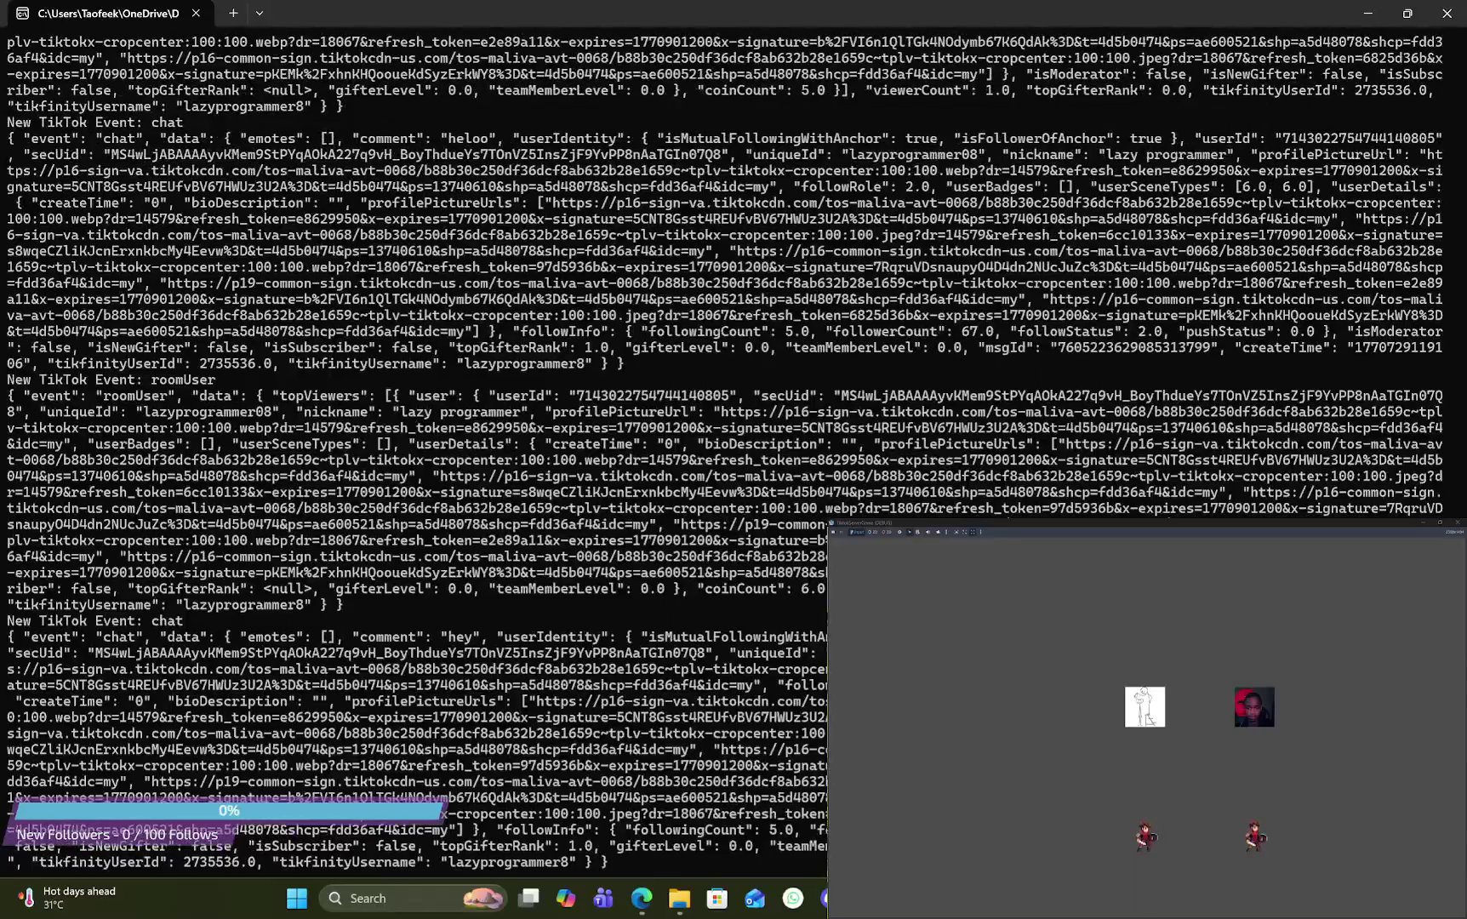
{"action": "scroll", "coordinate": [825, 52], "scroll_direction": "up", "scroll_amount": 20}
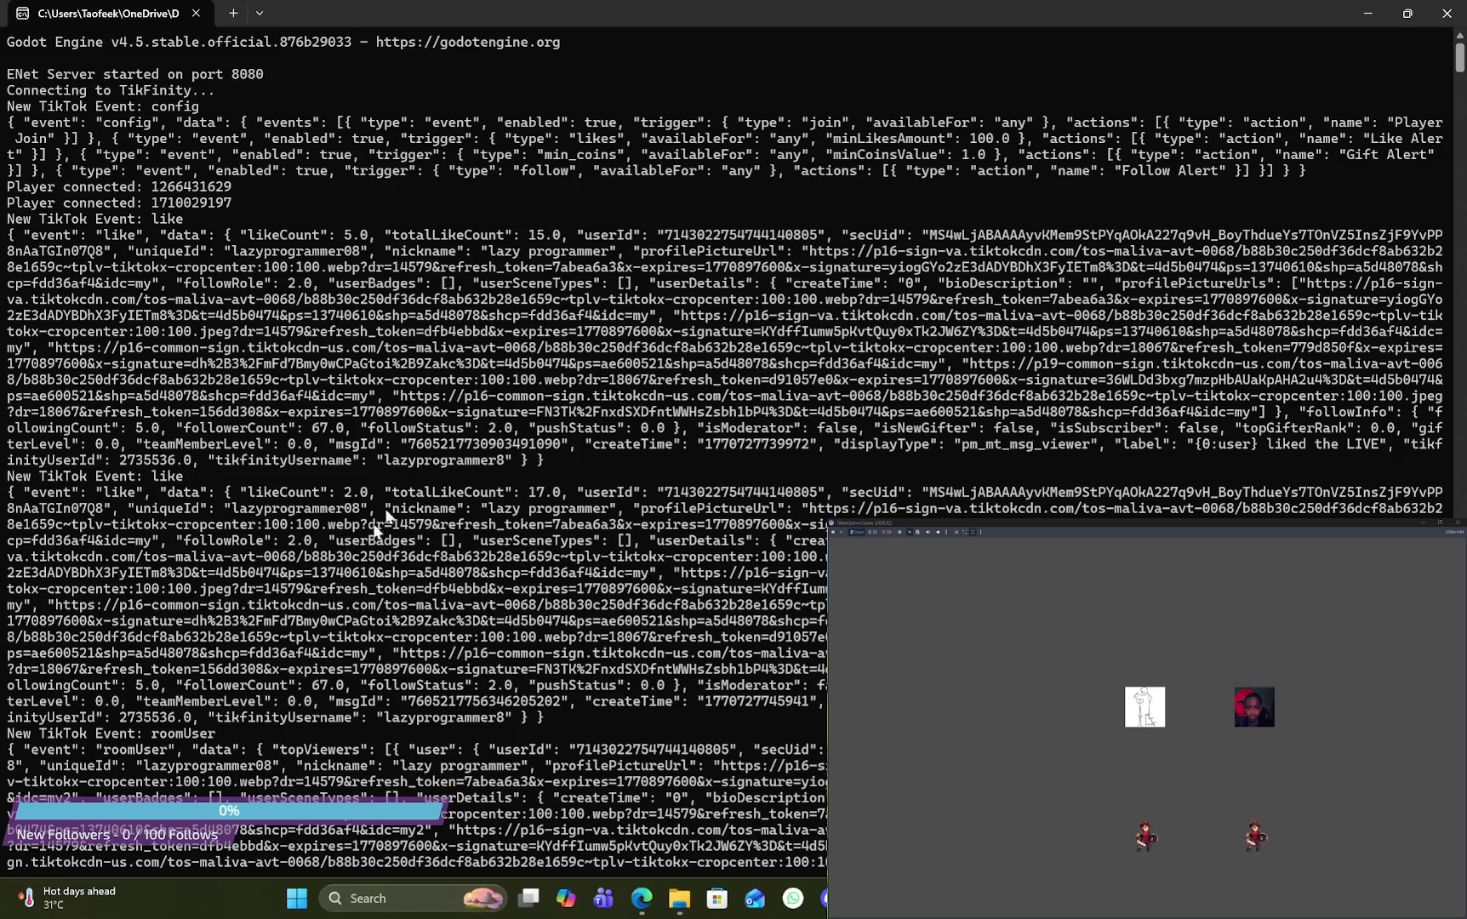
{"action": "scroll", "coordinate": [385, 513], "scroll_direction": "down", "scroll_amount": 20}
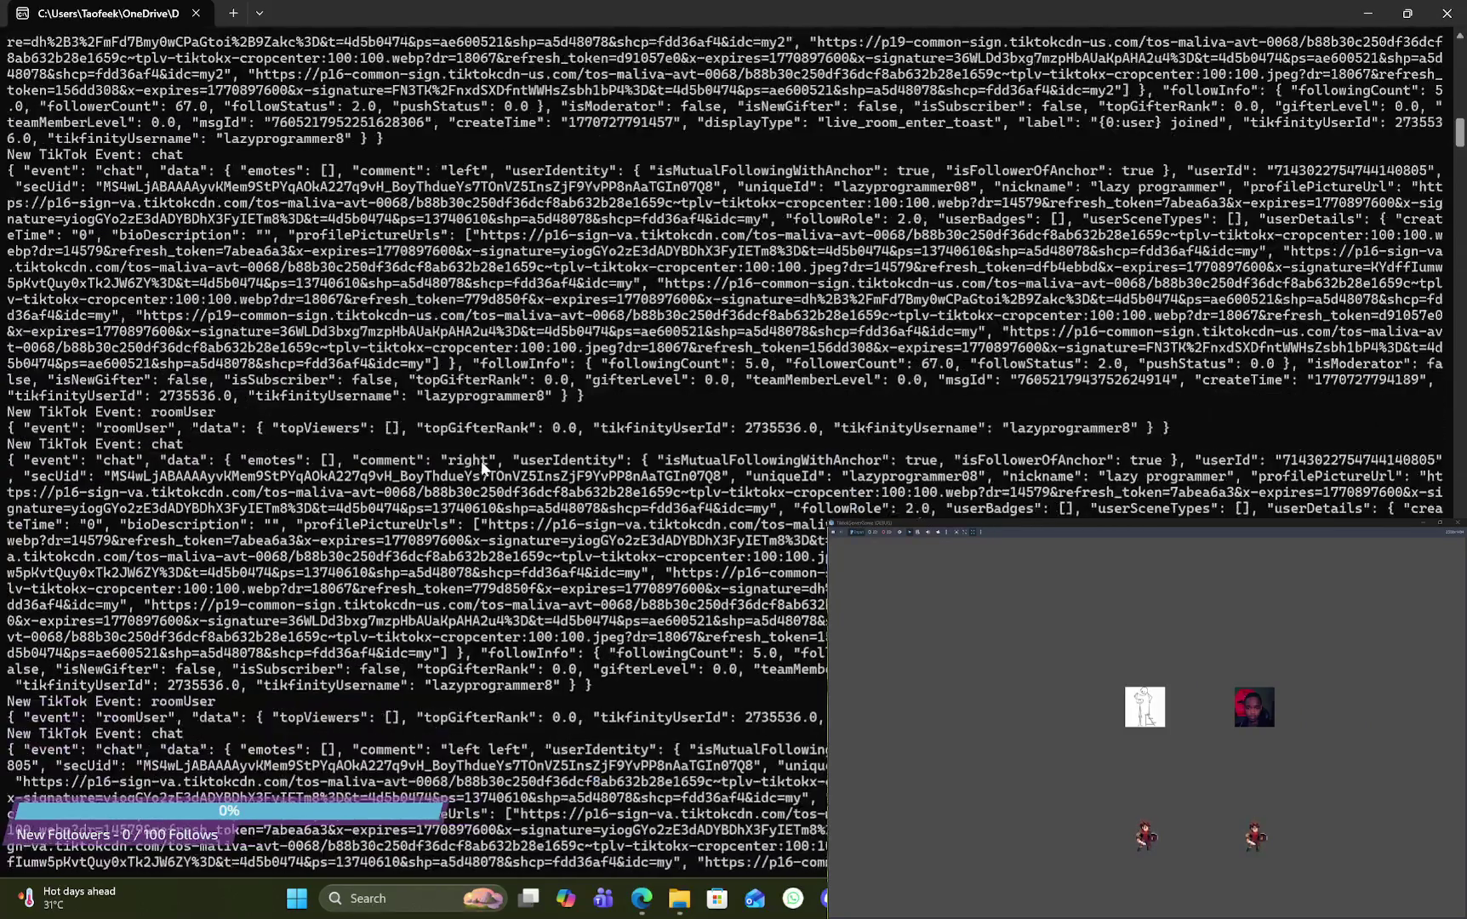
{"action": "scroll", "coordinate": [482, 468], "scroll_direction": "down", "scroll_amount": 20}
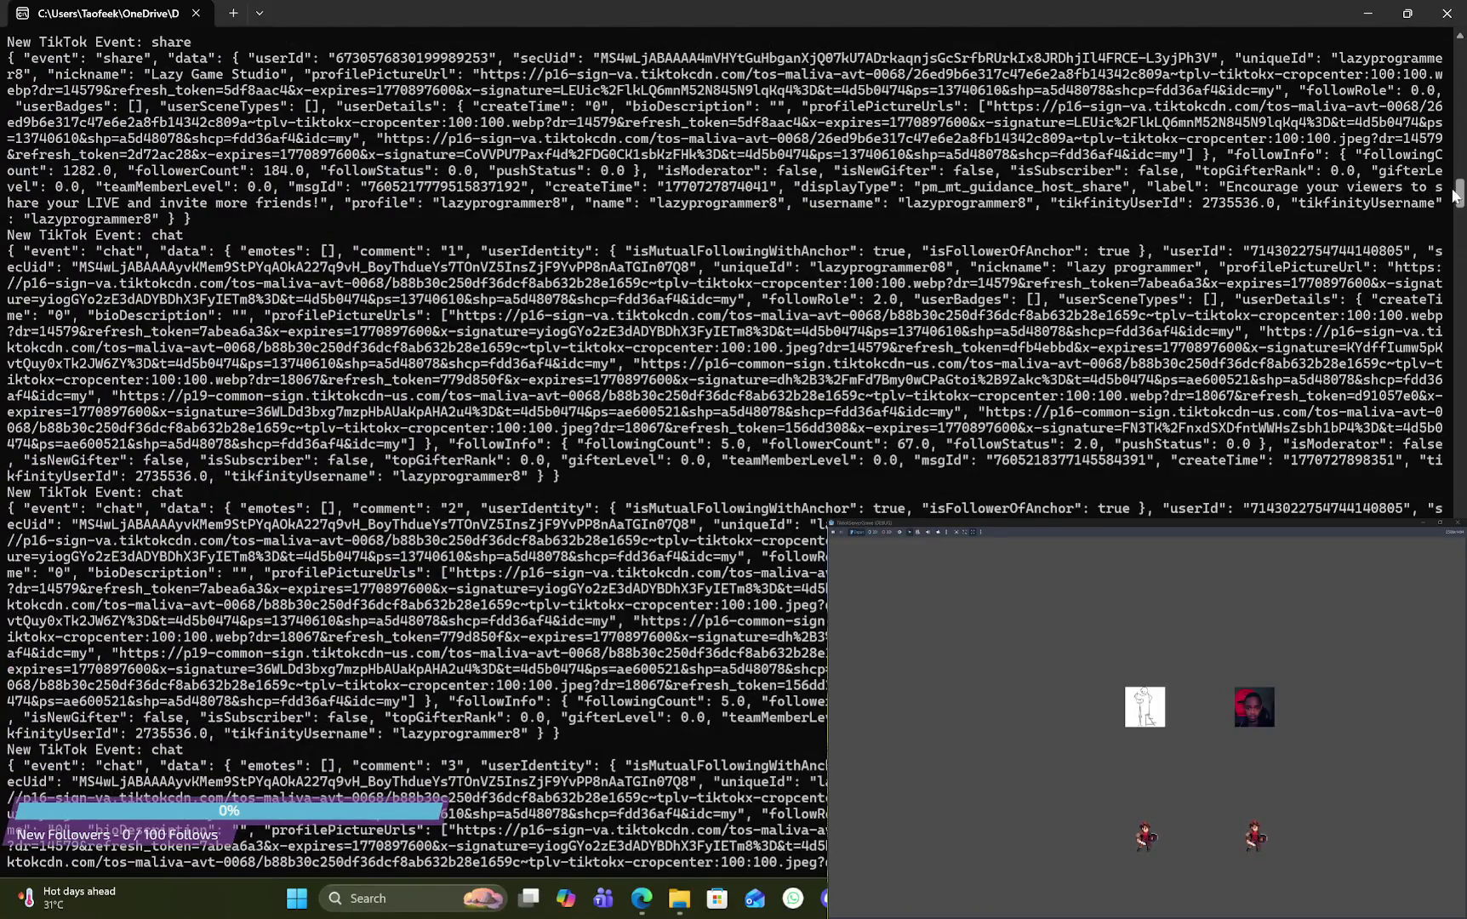
{"action": "left_click_drag", "start_coordinate": [1459, 194], "coordinate": [1459, 860]}
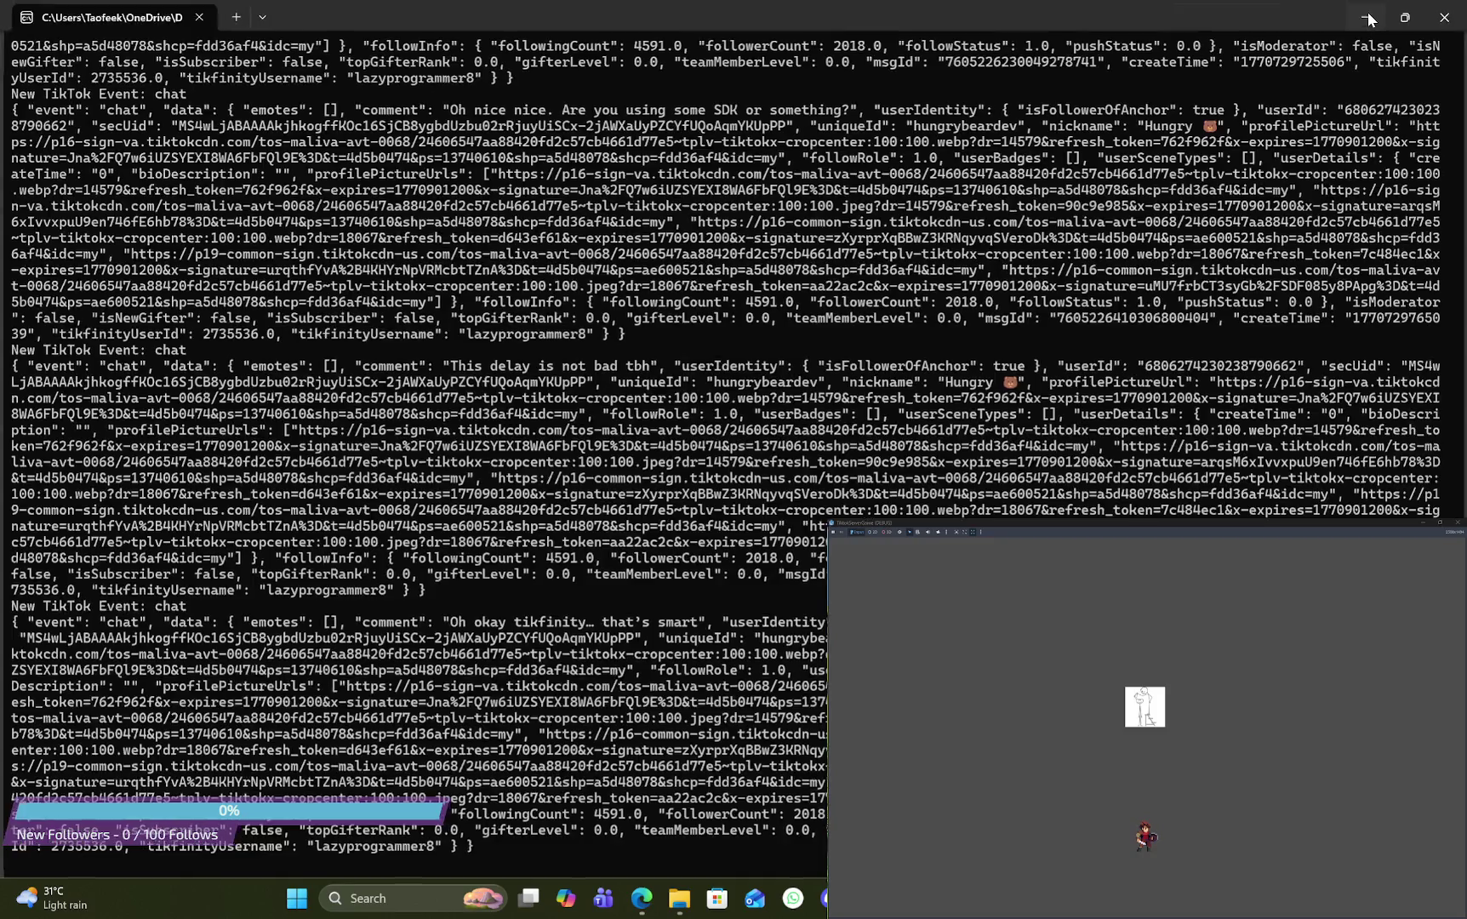
{"action": "left_click", "coordinate": [1368, 12]}
{"action": "left_click", "coordinate": [1368, 17]}
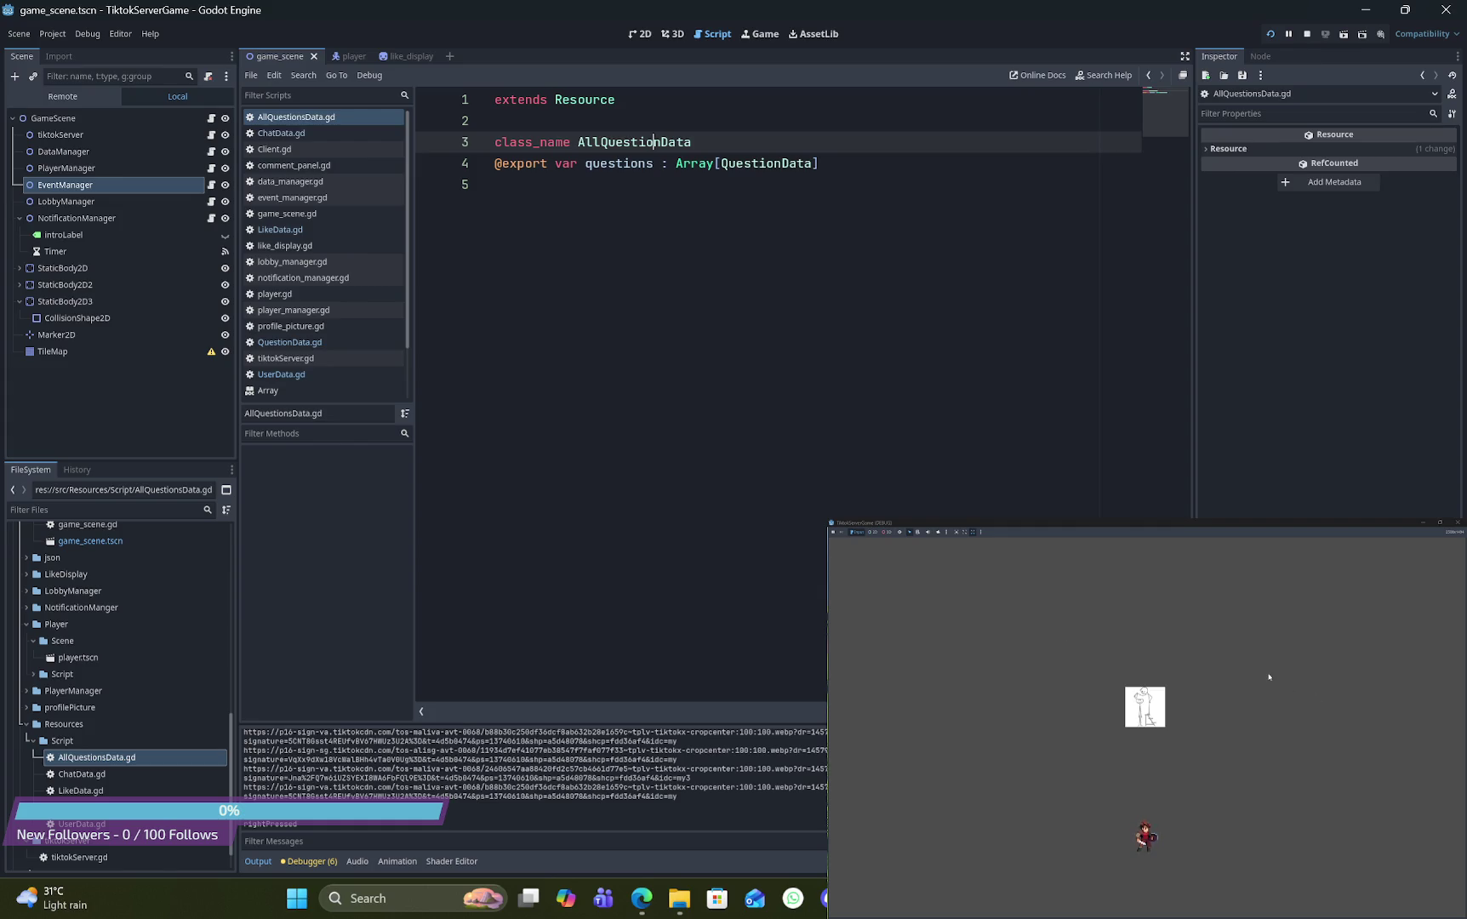
{"action": "left_click", "coordinate": [861, 168]}
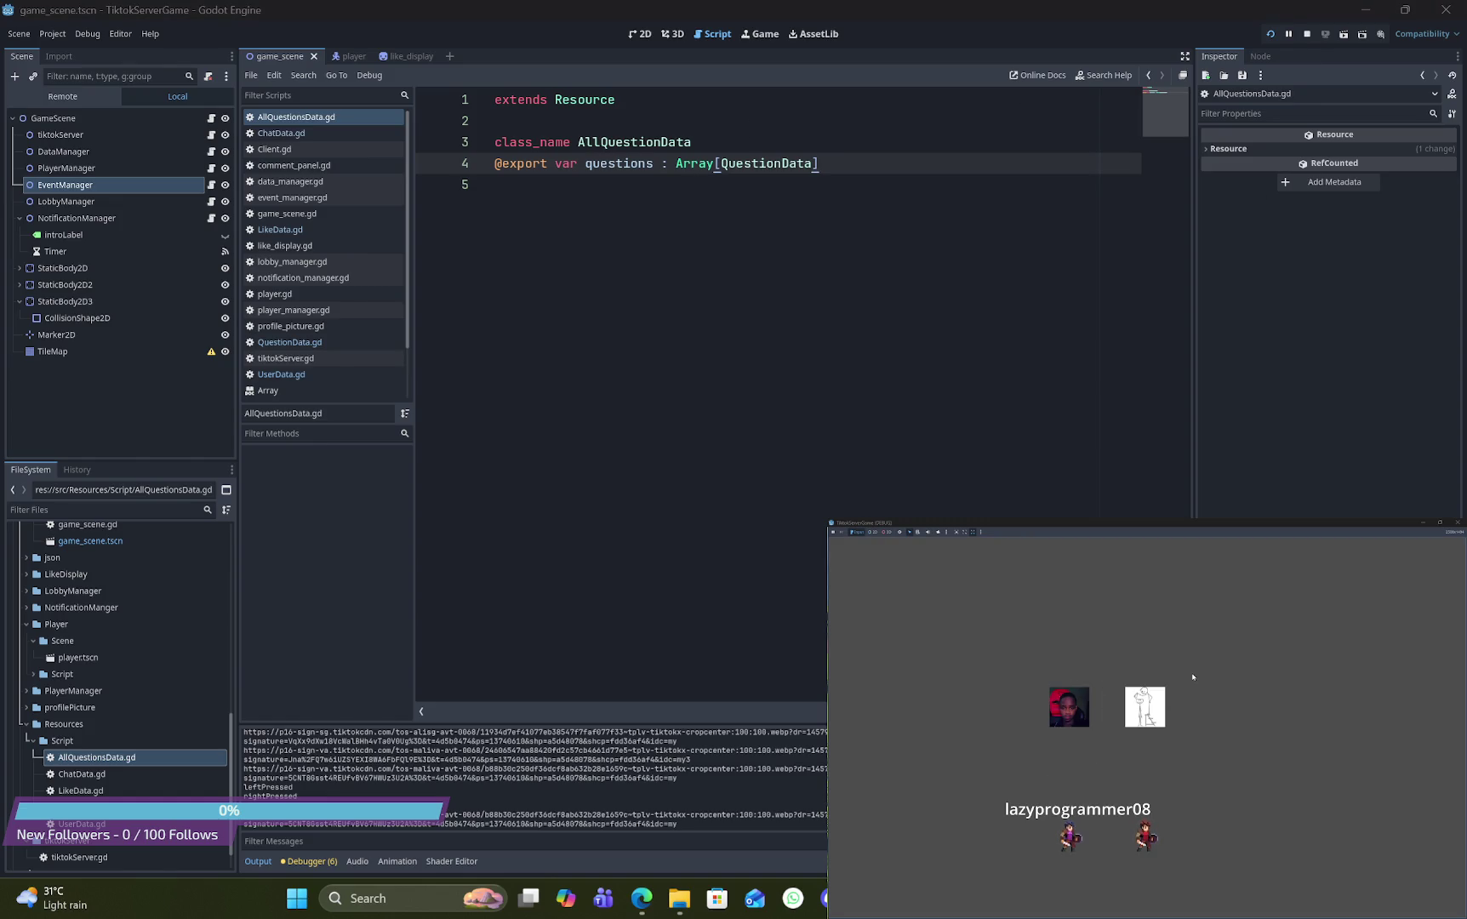
{"action": "left_click", "coordinate": [850, 156]}
{"action": "key", "text": "Return"}
{"action": "type", "text": "@expo"}
{"action": "key", "text": "Return"}
{"action": "type", "text": "var"}
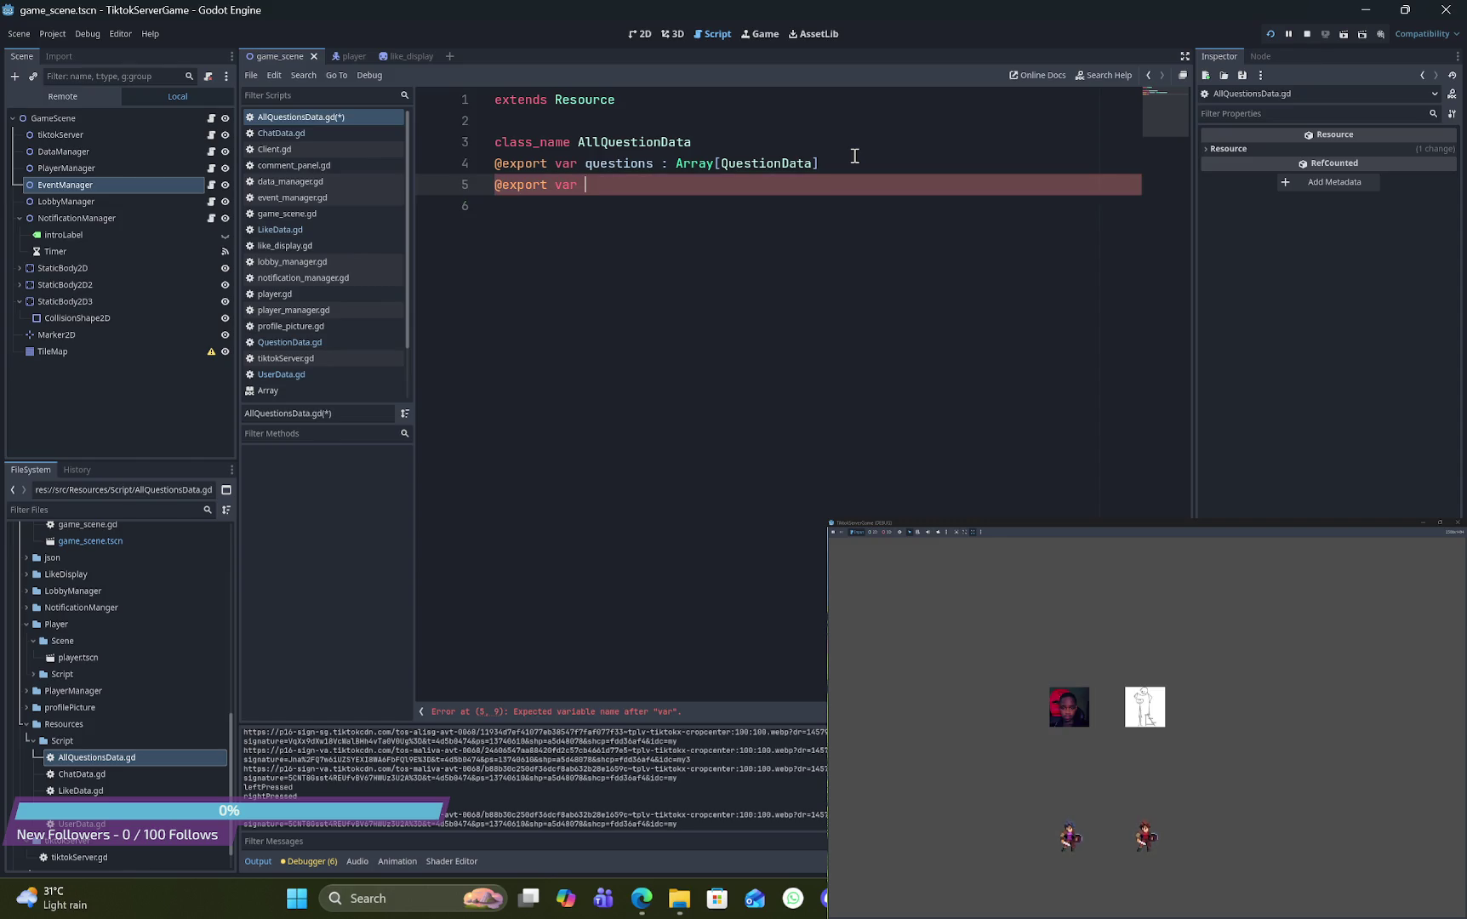
{"action": "key", "text": "BackSpace"}
{"action": "key", "text": "BackSpace"}
{"action": "key", "text": "BackSpace"}
{"action": "key", "text": "BackSpace"}
{"action": "key", "text": "BackSpace"}
{"action": "key", "text": "ctrl+s"}
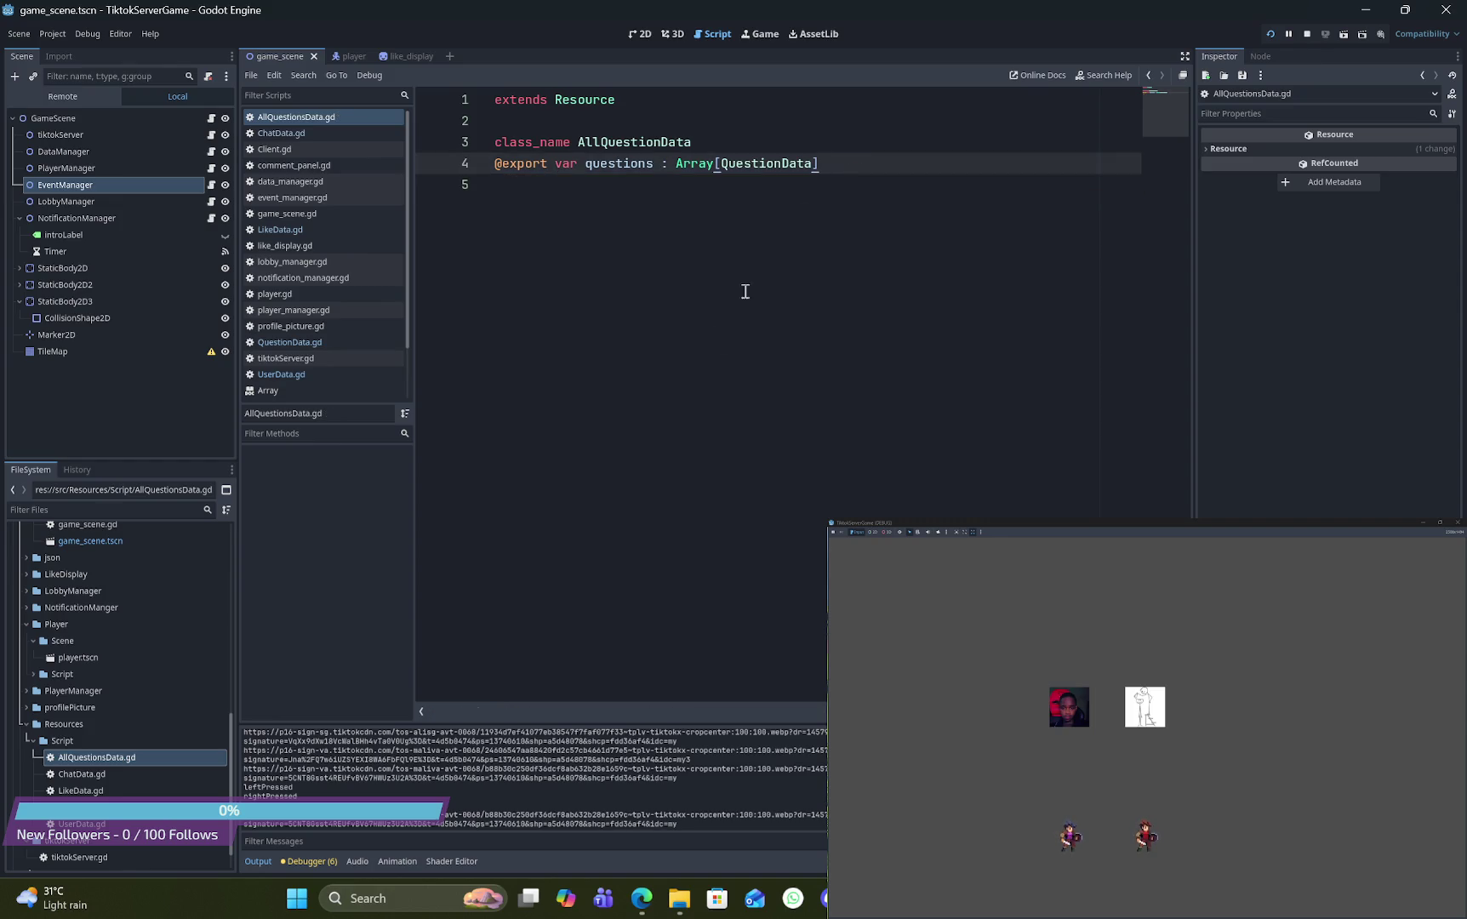
Create a folder named AllQuestionData under Resources.
{"action": "right_click", "coordinate": [64, 724]}
{"action": "mouse_move", "coordinate": [131, 635]}
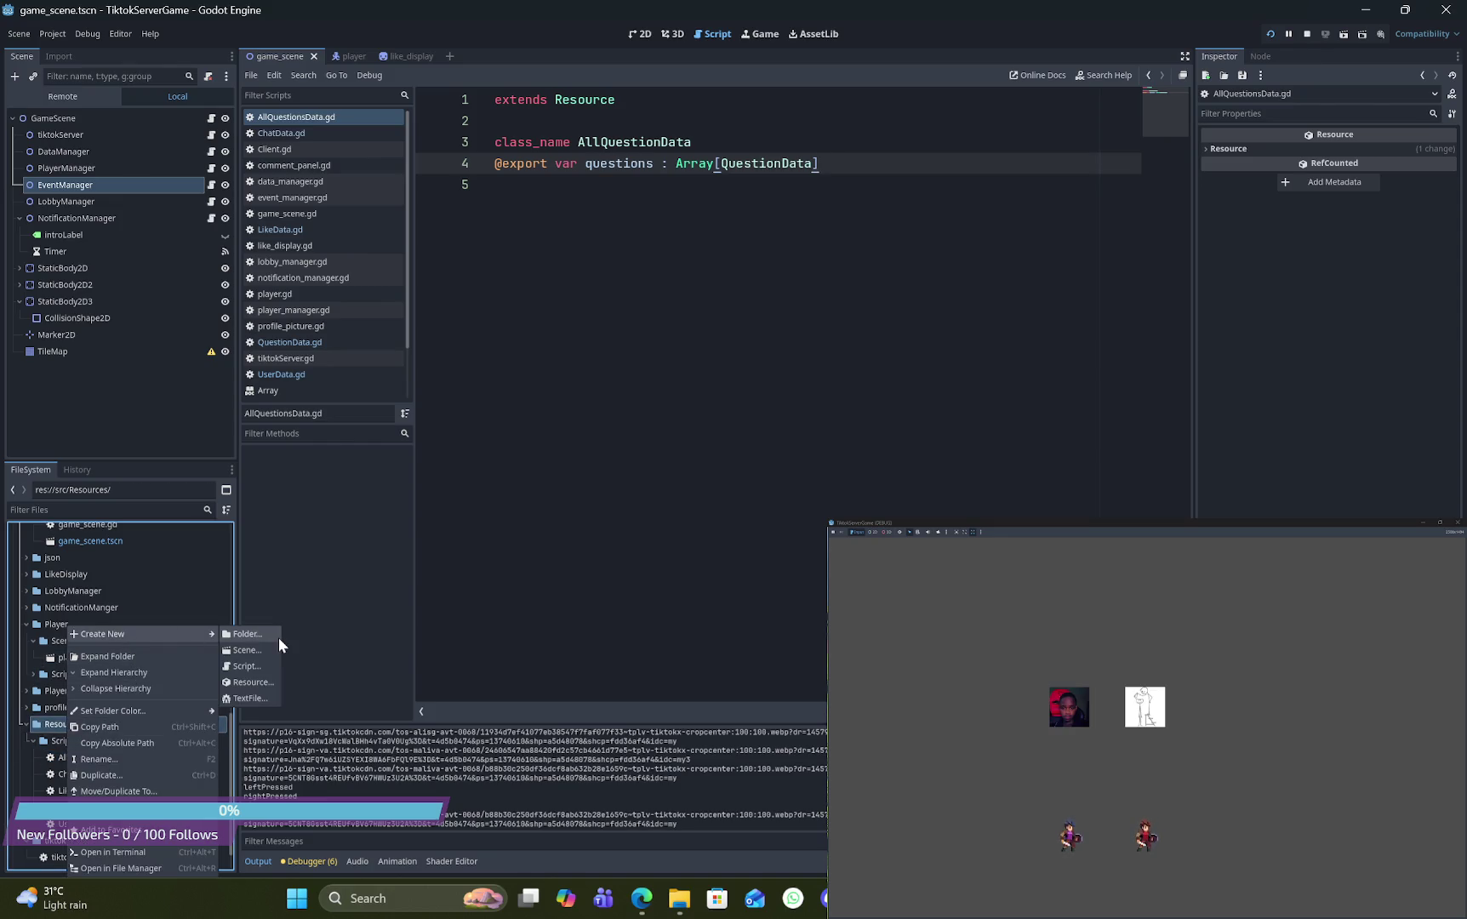
{"action": "left_click", "coordinate": [278, 636]}
{"action": "type", "text": "AllW"}
{"action": "key", "text": "BackSpace"}
{"action": "type", "text": "QuestionData"}
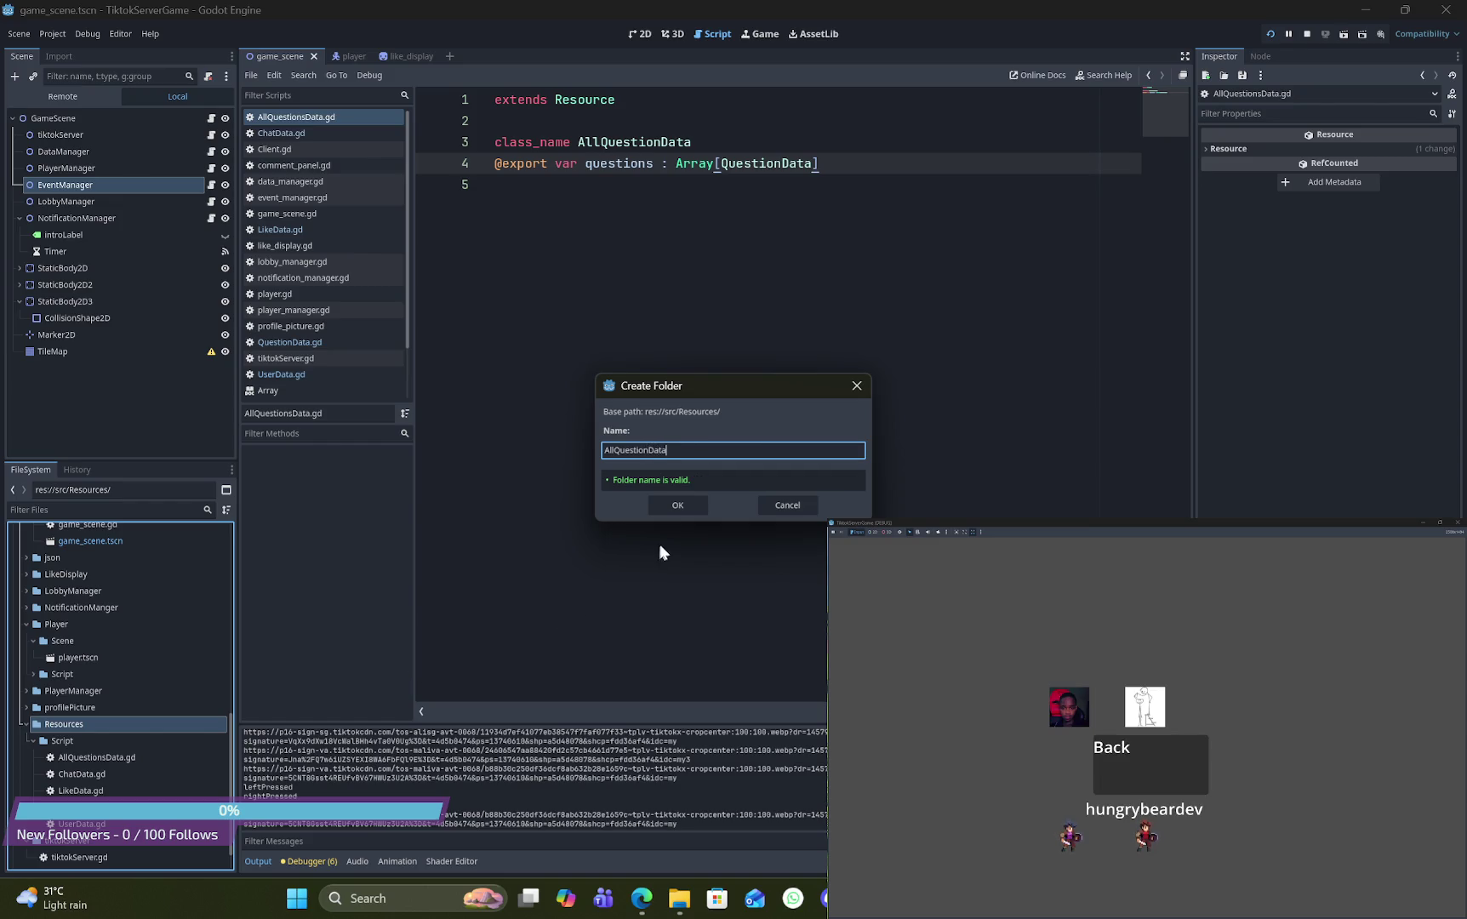
{"action": "left_click", "coordinate": [689, 510]}
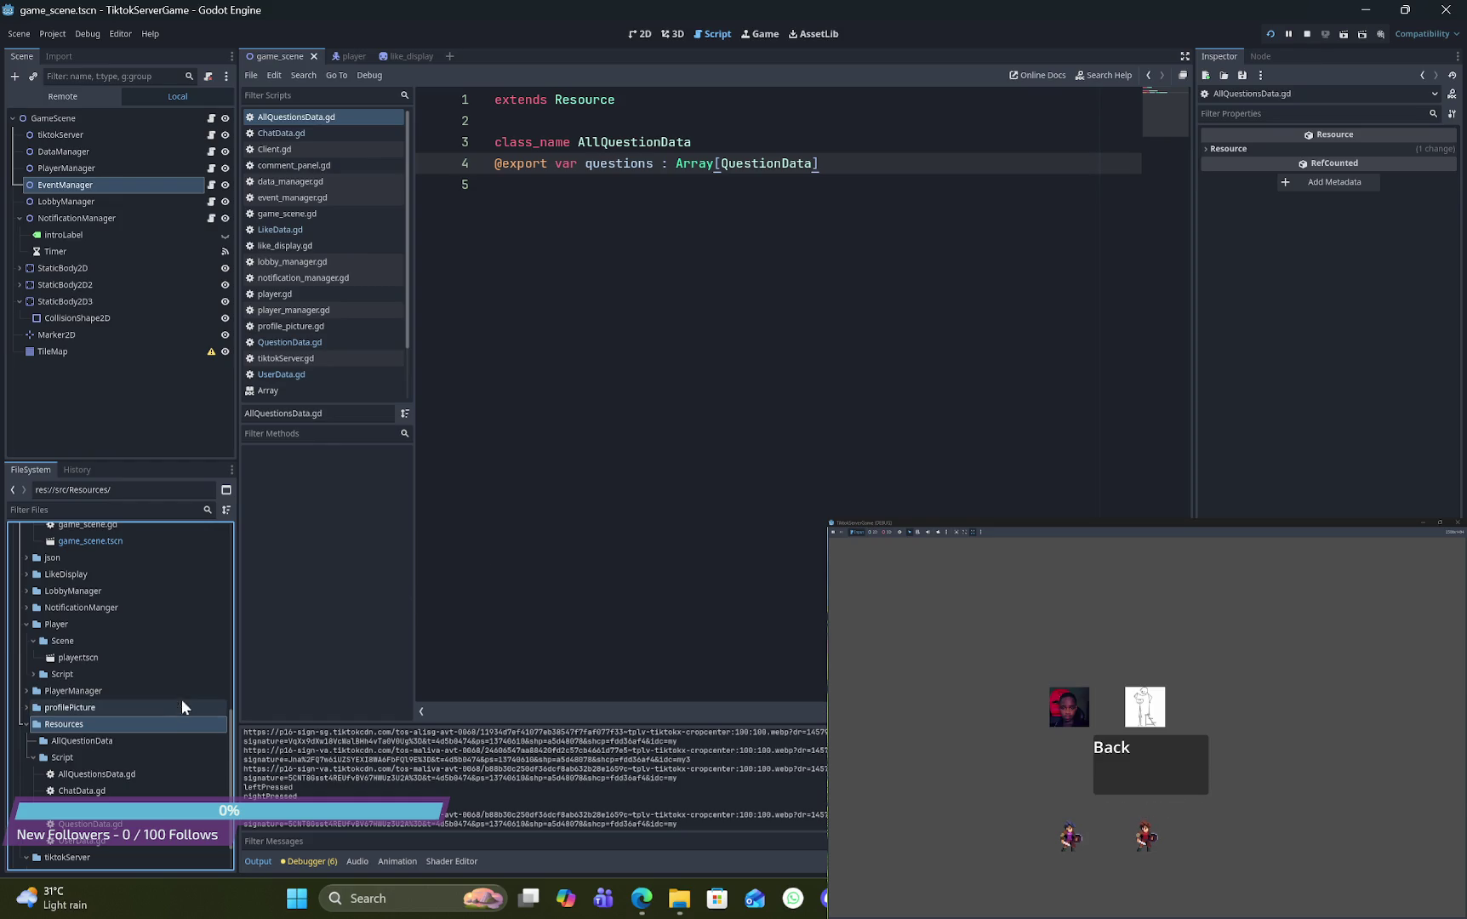
Start creating a new resource inside the AllQuestionData folder.
{"action": "left_click", "coordinate": [102, 733]}
{"action": "right_click", "coordinate": [101, 734]}
{"action": "mouse_move", "coordinate": [226, 630]}
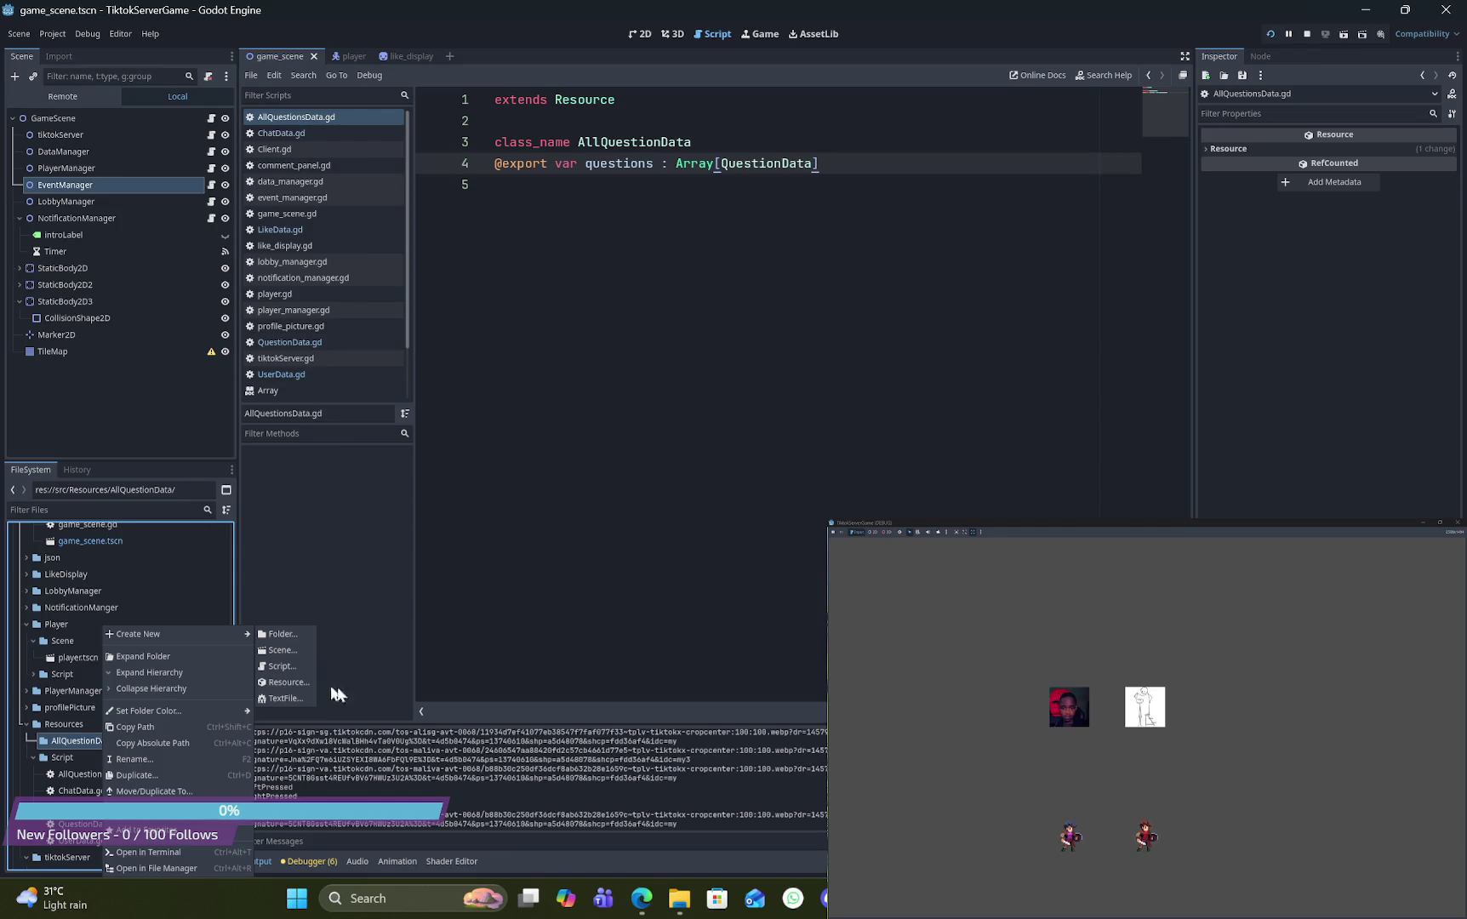
{"action": "left_click", "coordinate": [290, 682]}
Switch to Edge and scroll up to ChatGPT's trivia question list.
{"action": "left_click", "coordinate": [642, 898]}
{"action": "scroll", "coordinate": [724, 451], "scroll_direction": "up", "scroll_amount": 20}
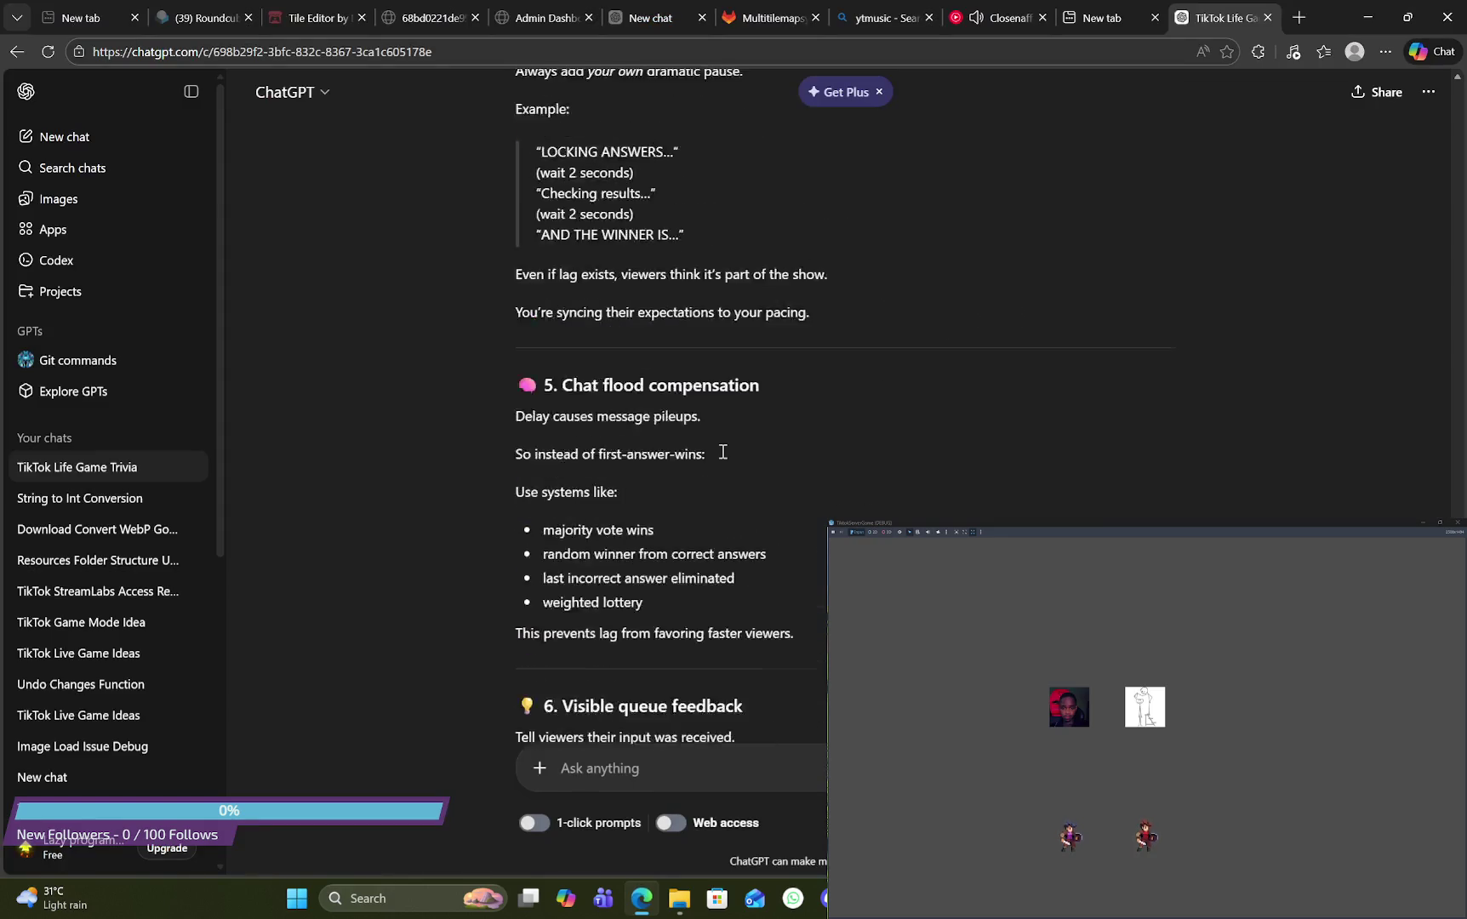
{"action": "scroll", "coordinate": [740, 447], "scroll_direction": "up", "scroll_amount": 20}
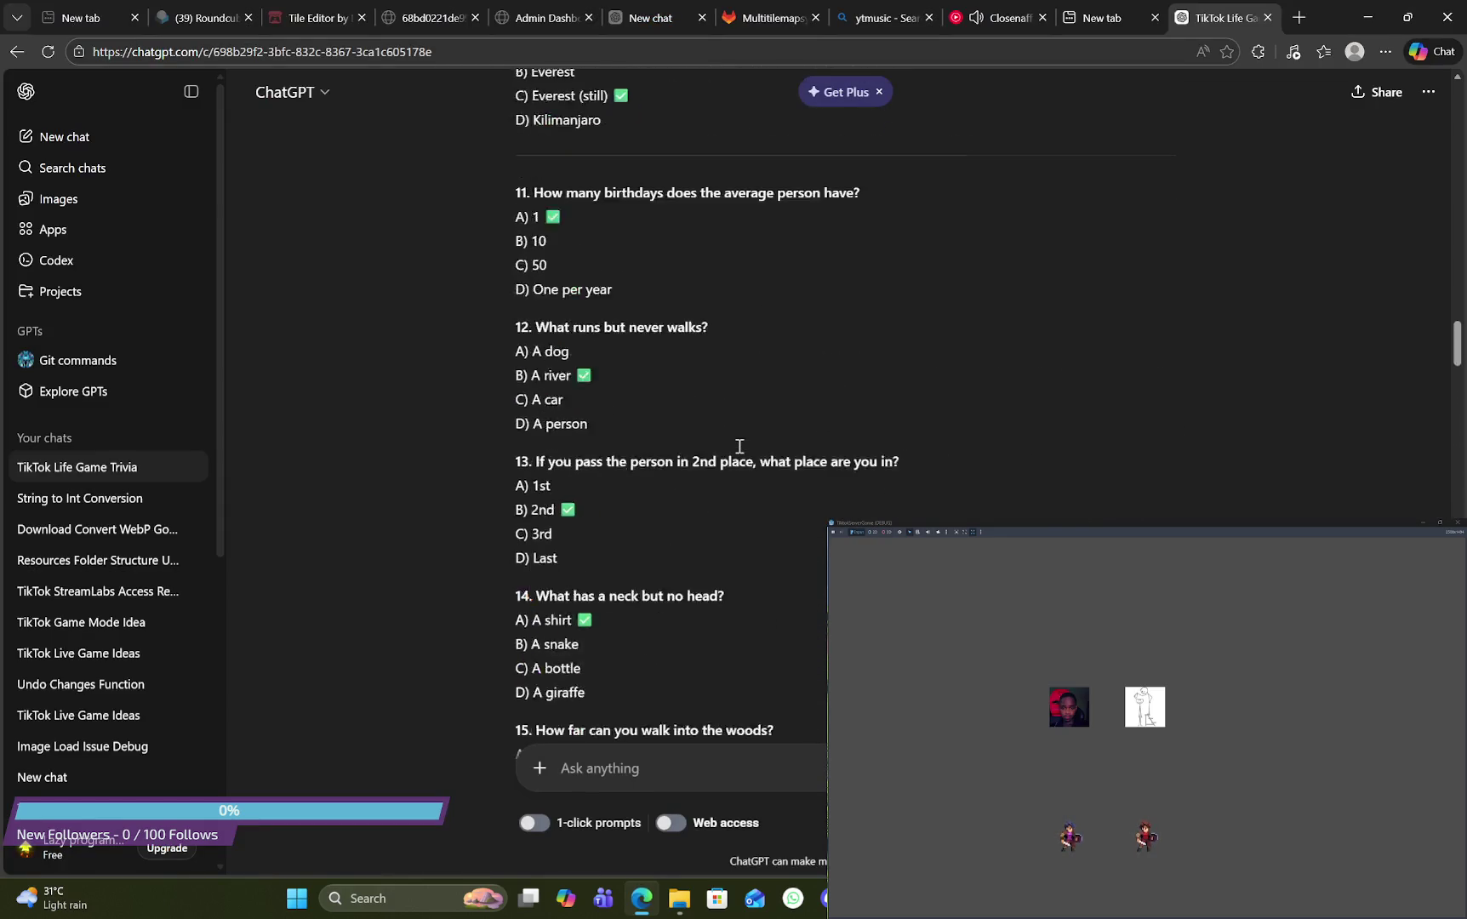
{"action": "scroll", "coordinate": [639, 391], "scroll_direction": "up", "scroll_amount": 15}
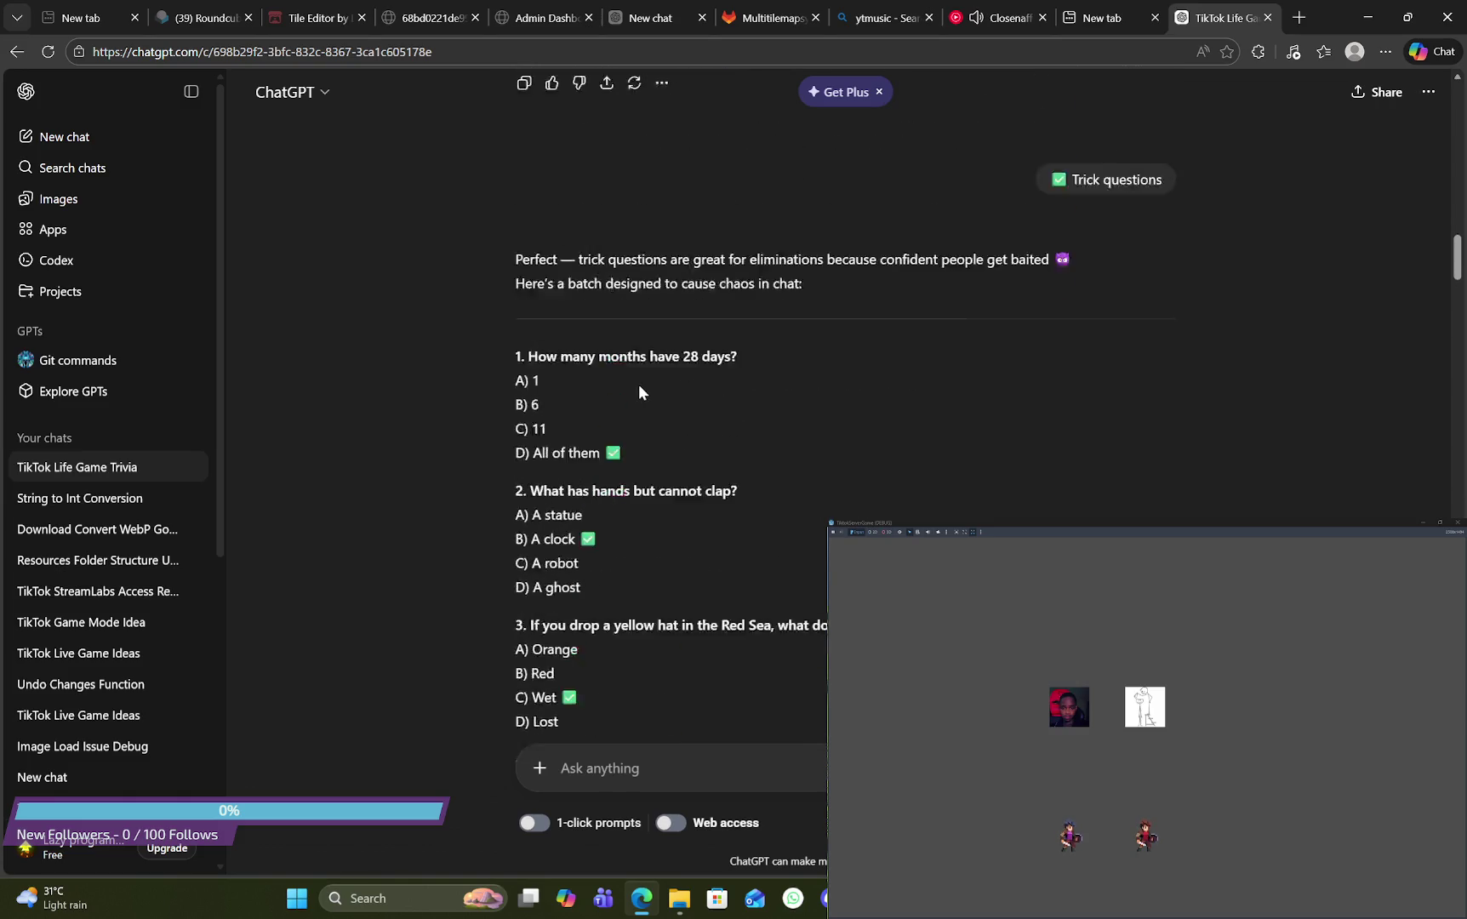
{"action": "scroll", "coordinate": [639, 390], "scroll_direction": "up", "scroll_amount": 12}
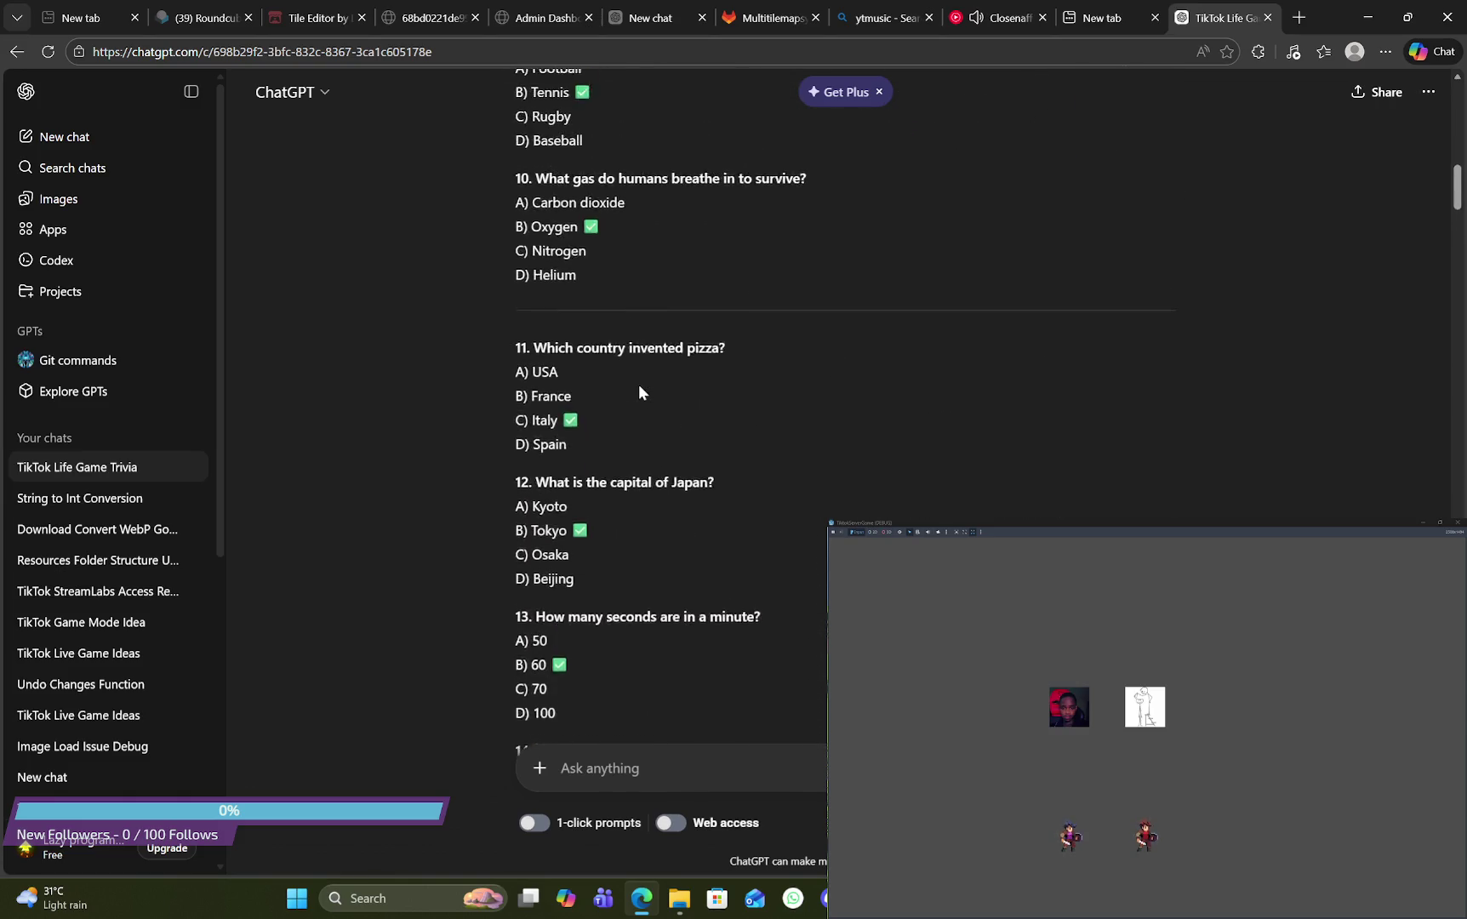
{"action": "scroll", "coordinate": [639, 390], "scroll_direction": "up", "scroll_amount": 8}
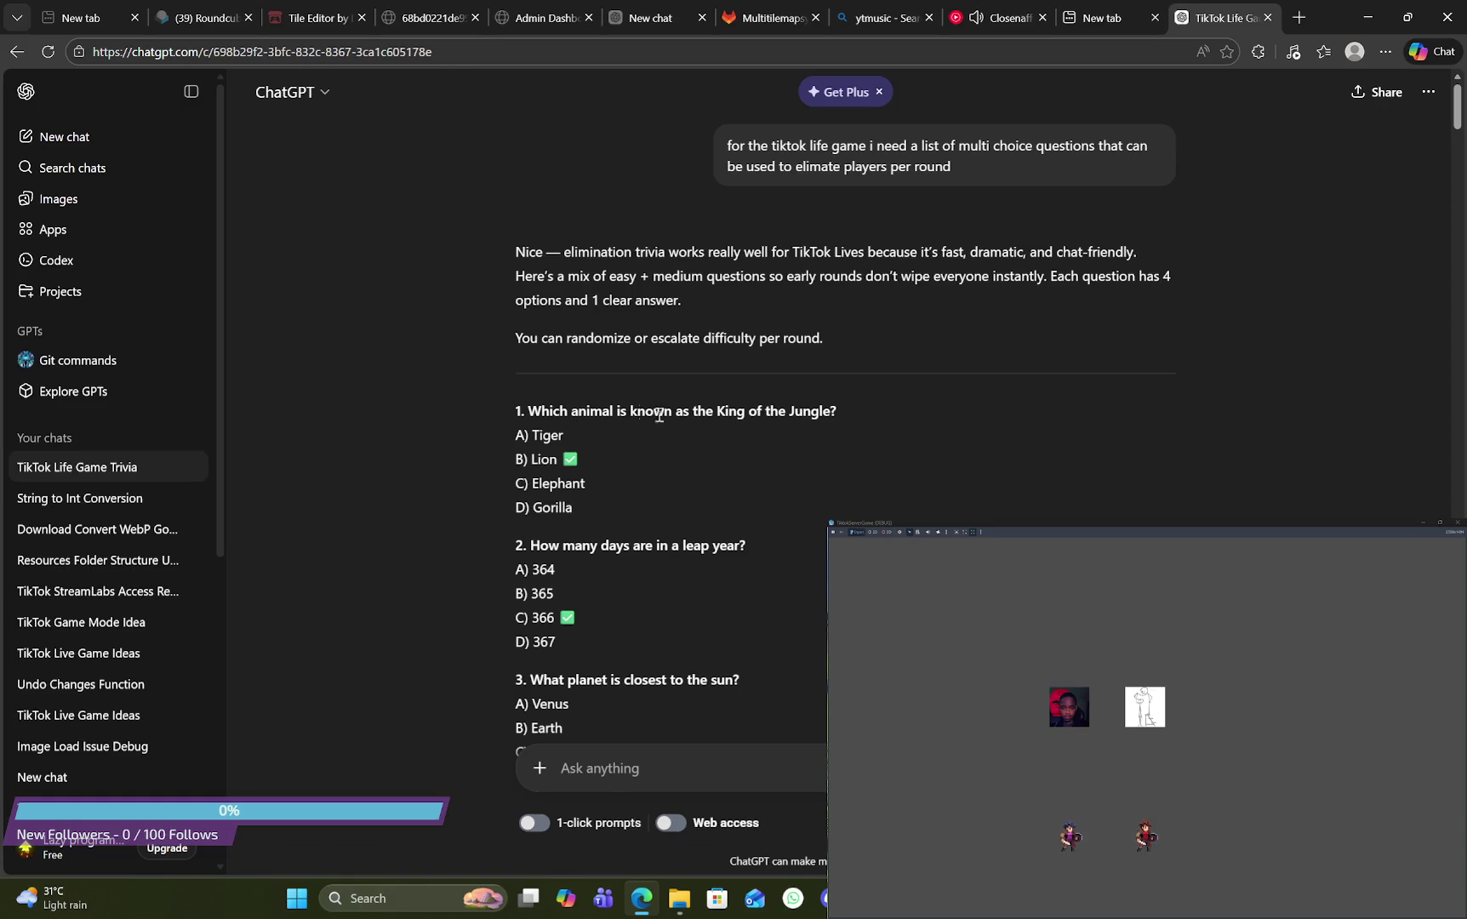
{"action": "scroll", "coordinate": [656, 413], "scroll_direction": "down", "scroll_amount": 1}
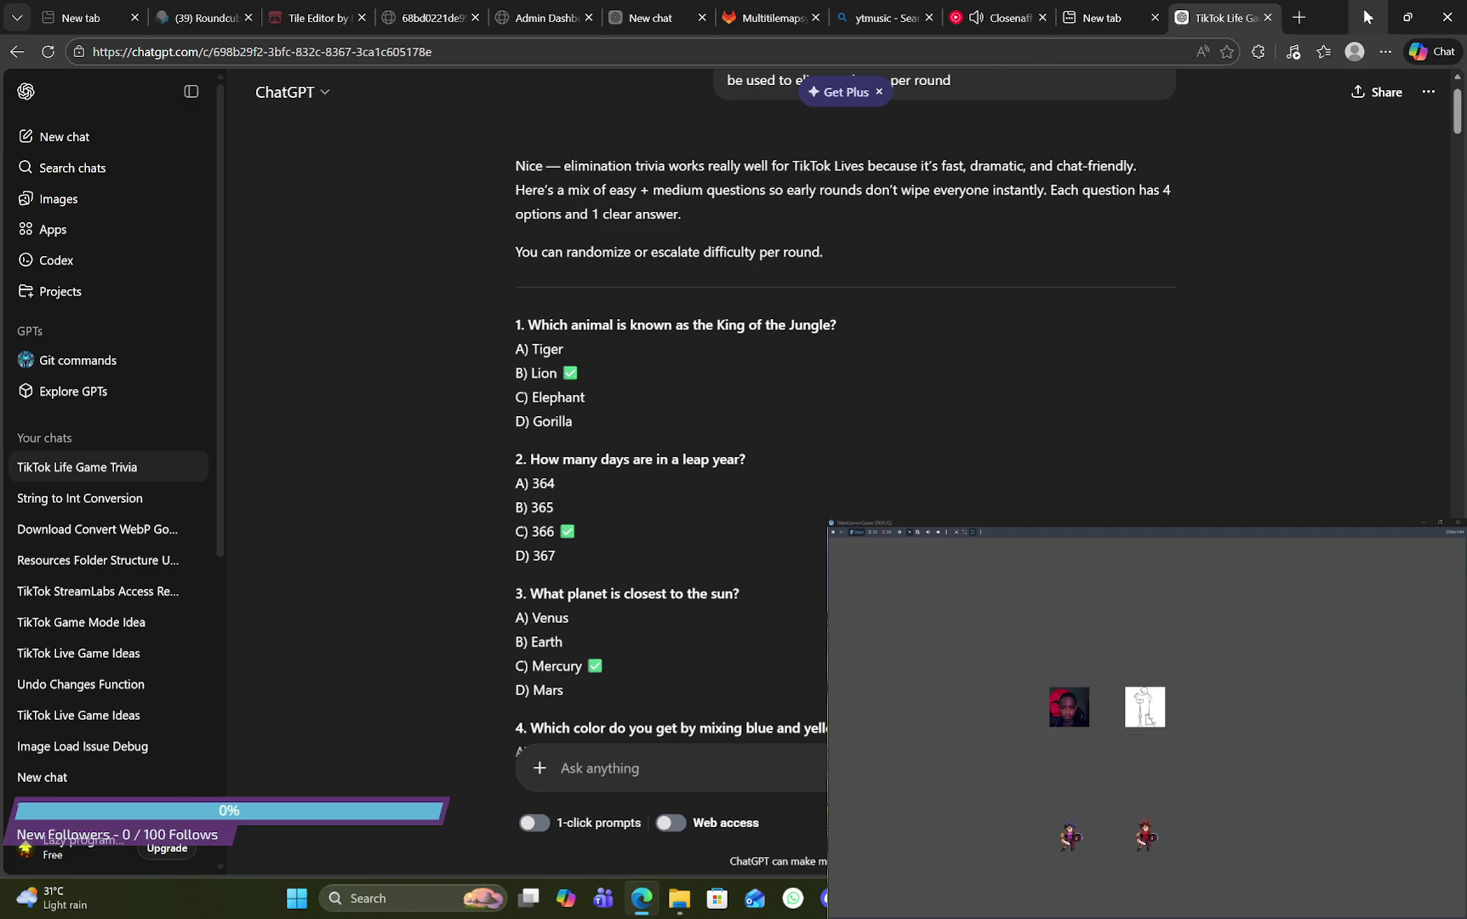
{"action": "scroll", "coordinate": [930, 452], "scroll_direction": "down", "scroll_amount": 14}
{"action": "scroll", "coordinate": [929, 452], "scroll_direction": "up", "scroll_amount": 7}
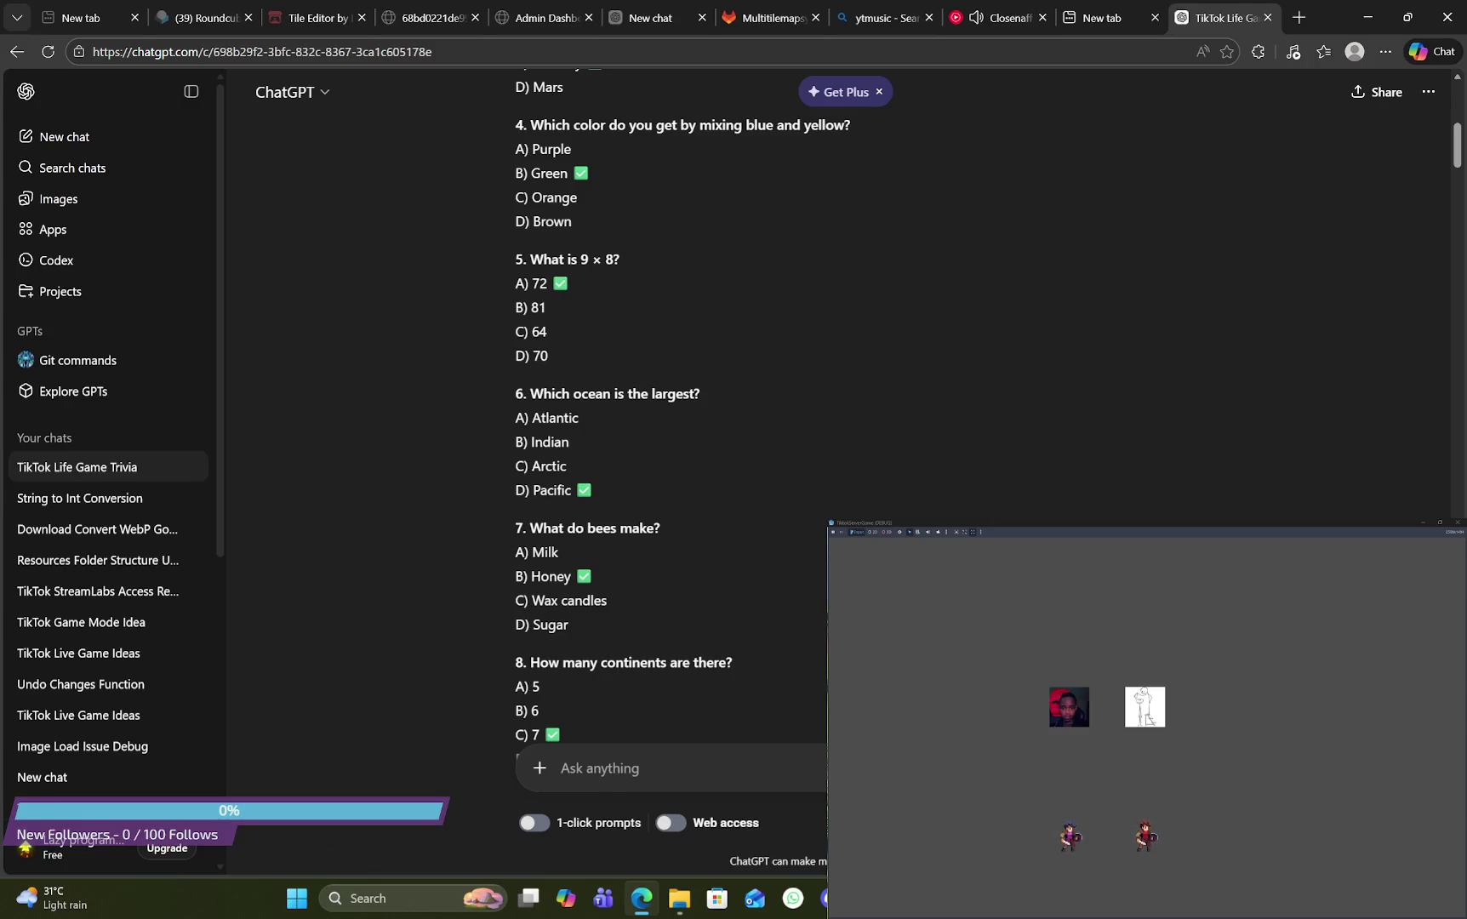
{"action": "key", "text": "alt+Tab"}
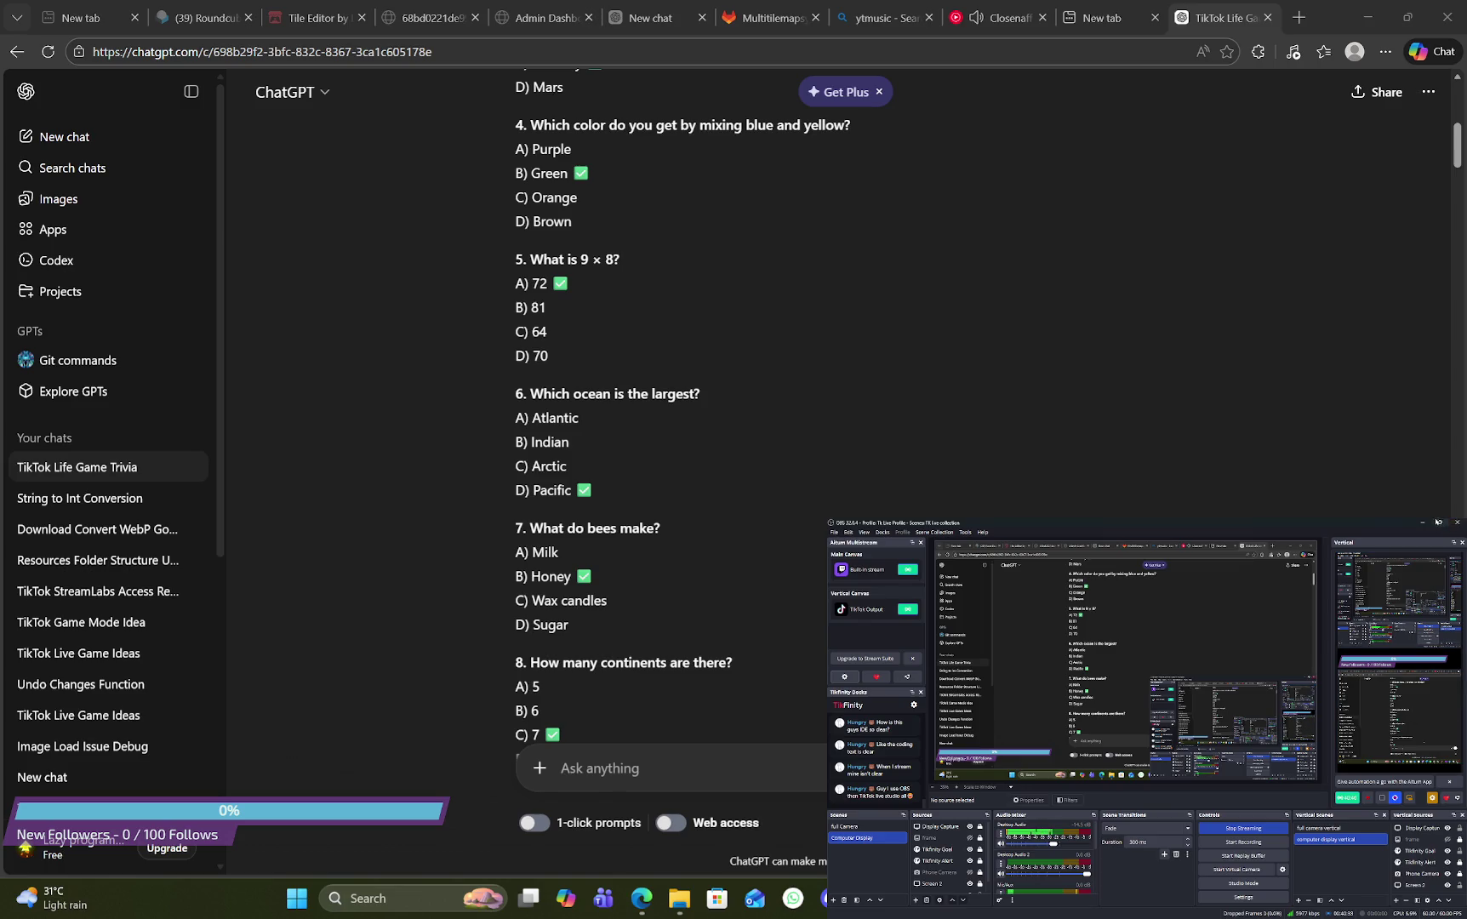
{"action": "key", "text": "alt+Tab"}
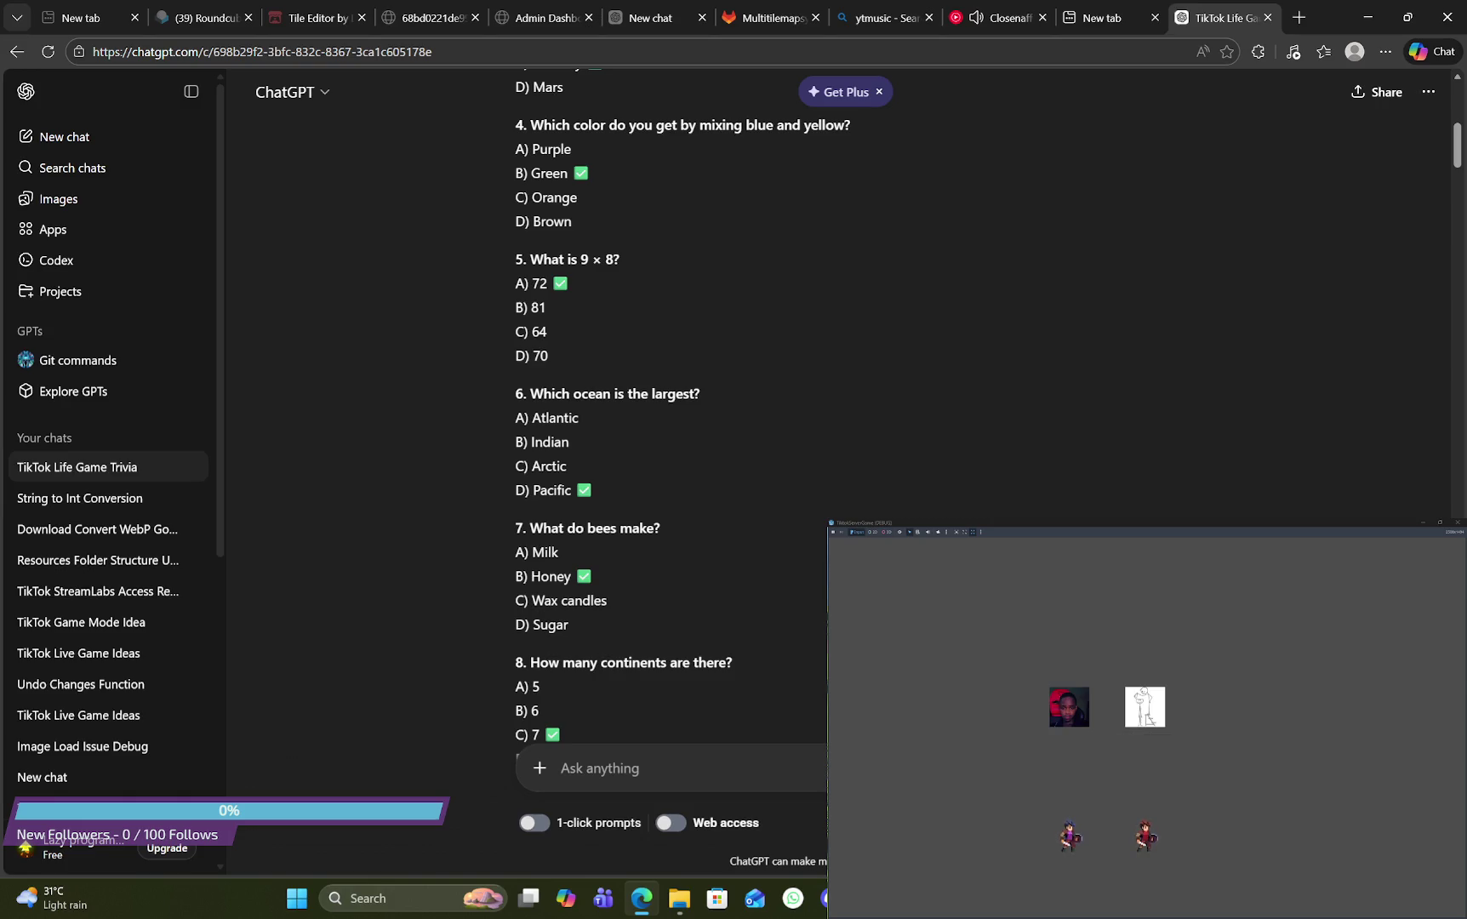
{"action": "key", "text": "alt+Tab"}
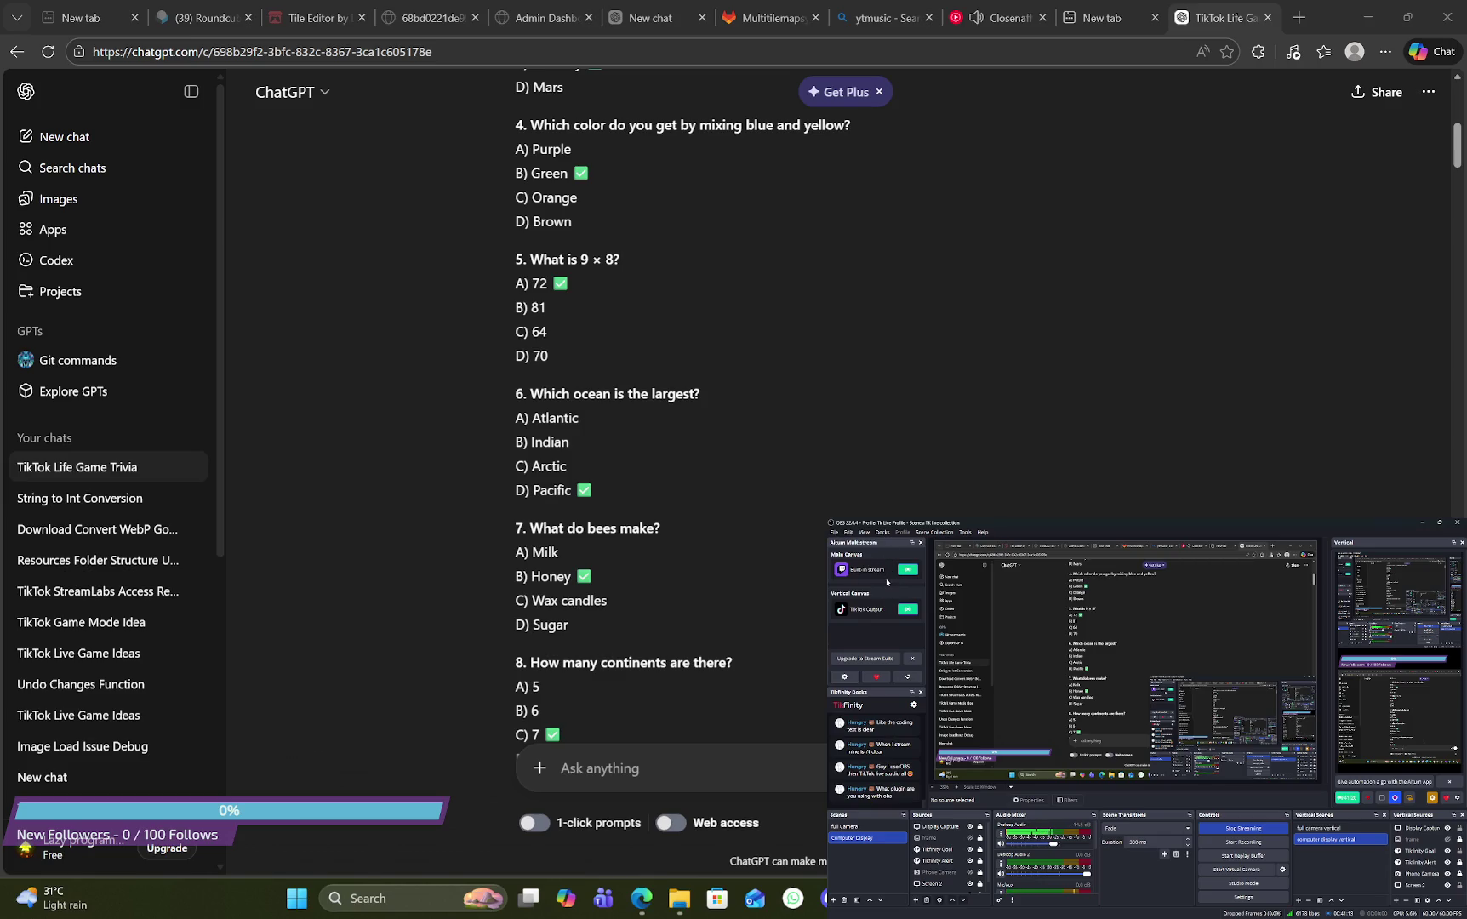
{"action": "left_click", "coordinate": [1425, 523]}
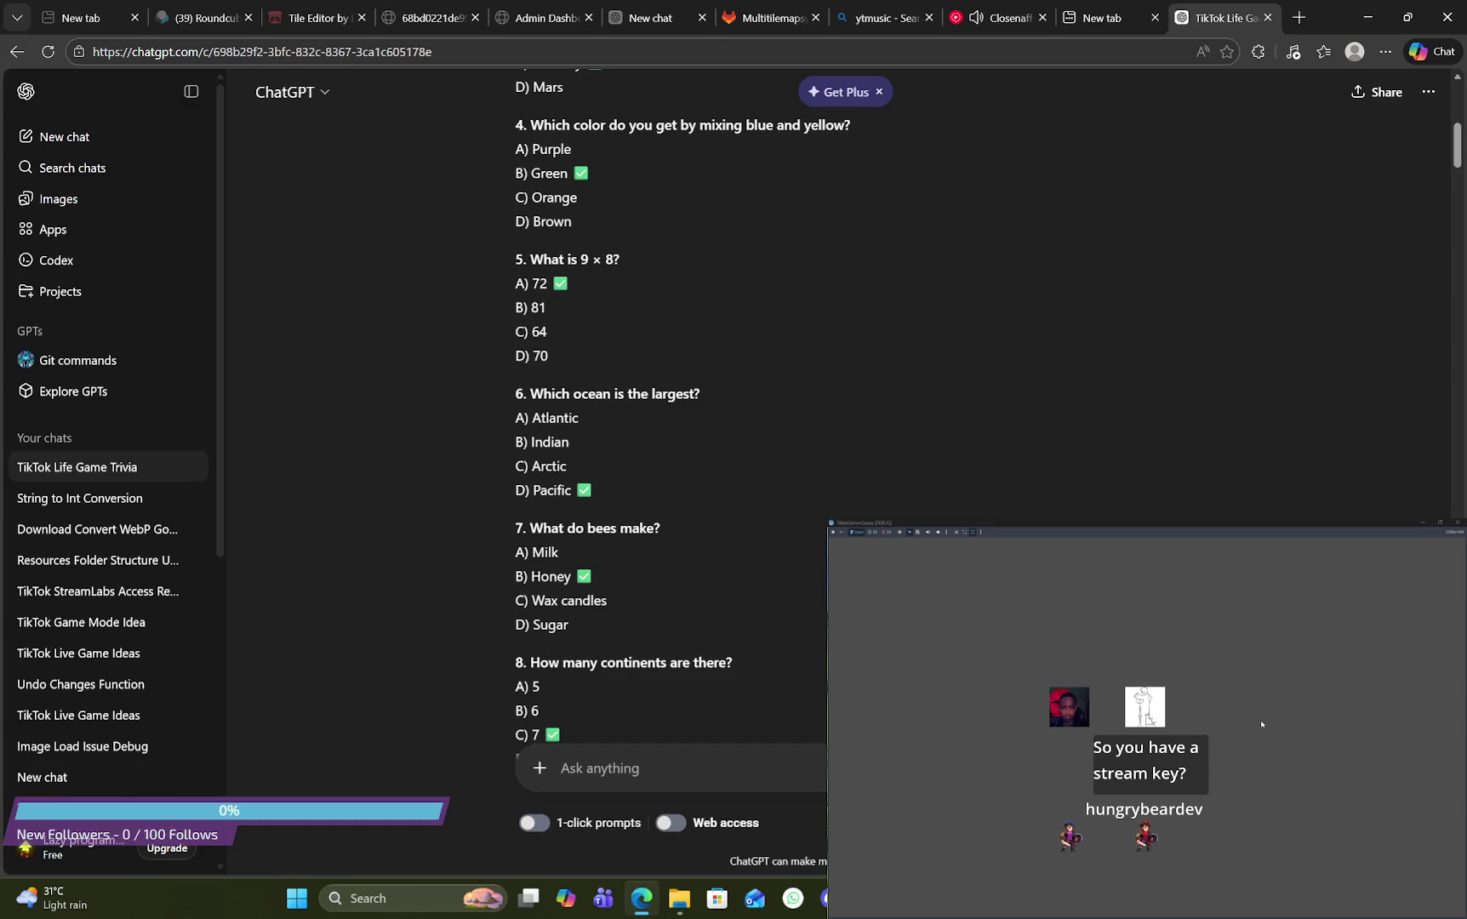
{"action": "scroll", "coordinate": [718, 396], "scroll_direction": "down", "scroll_amount": 8}
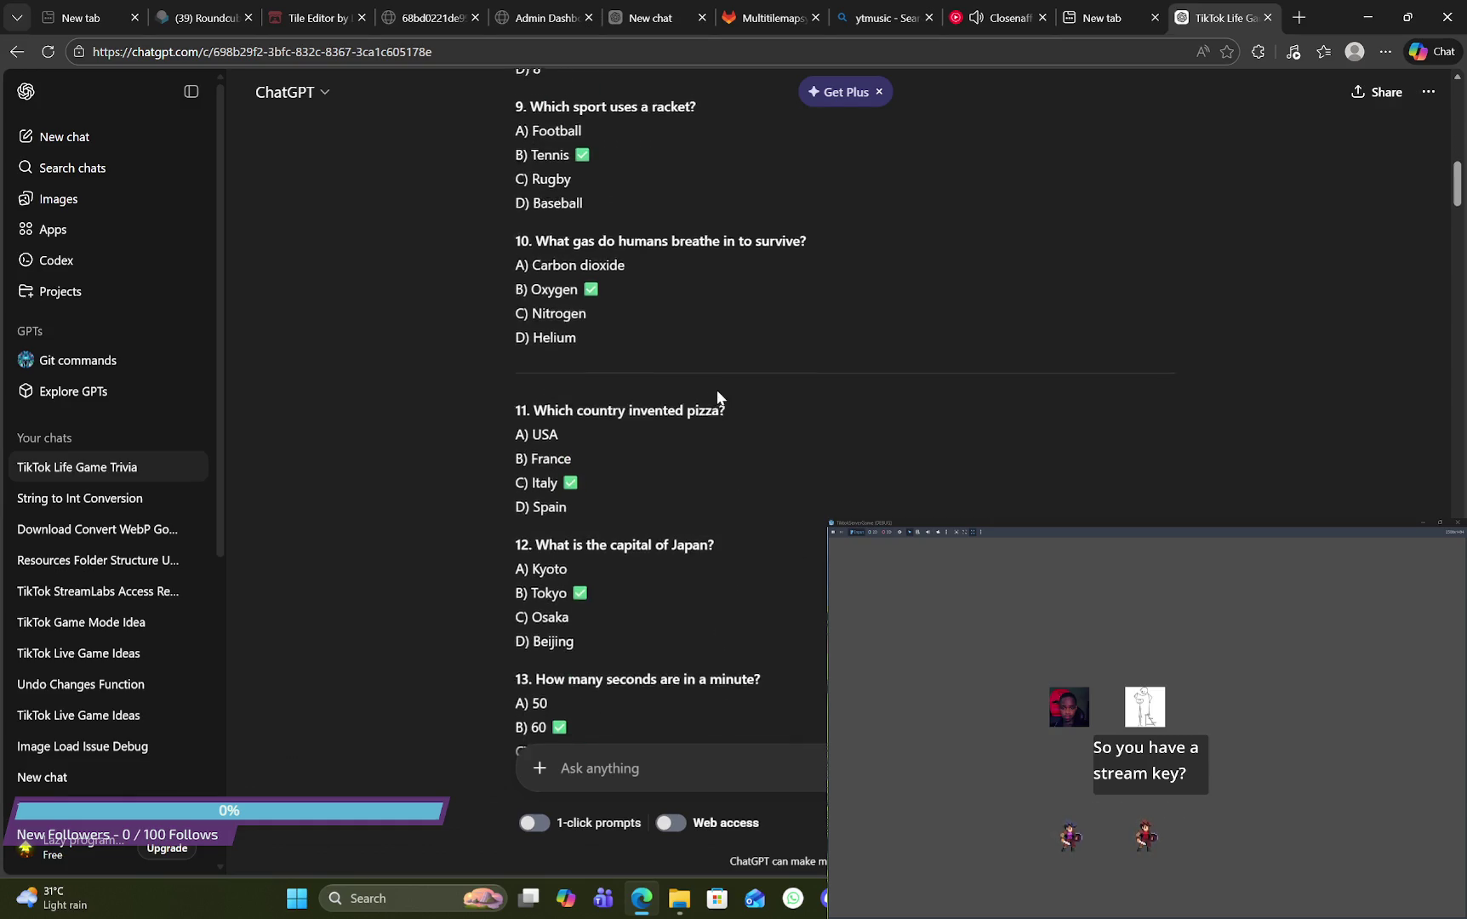
{"action": "scroll", "coordinate": [717, 390], "scroll_direction": "down", "scroll_amount": 5}
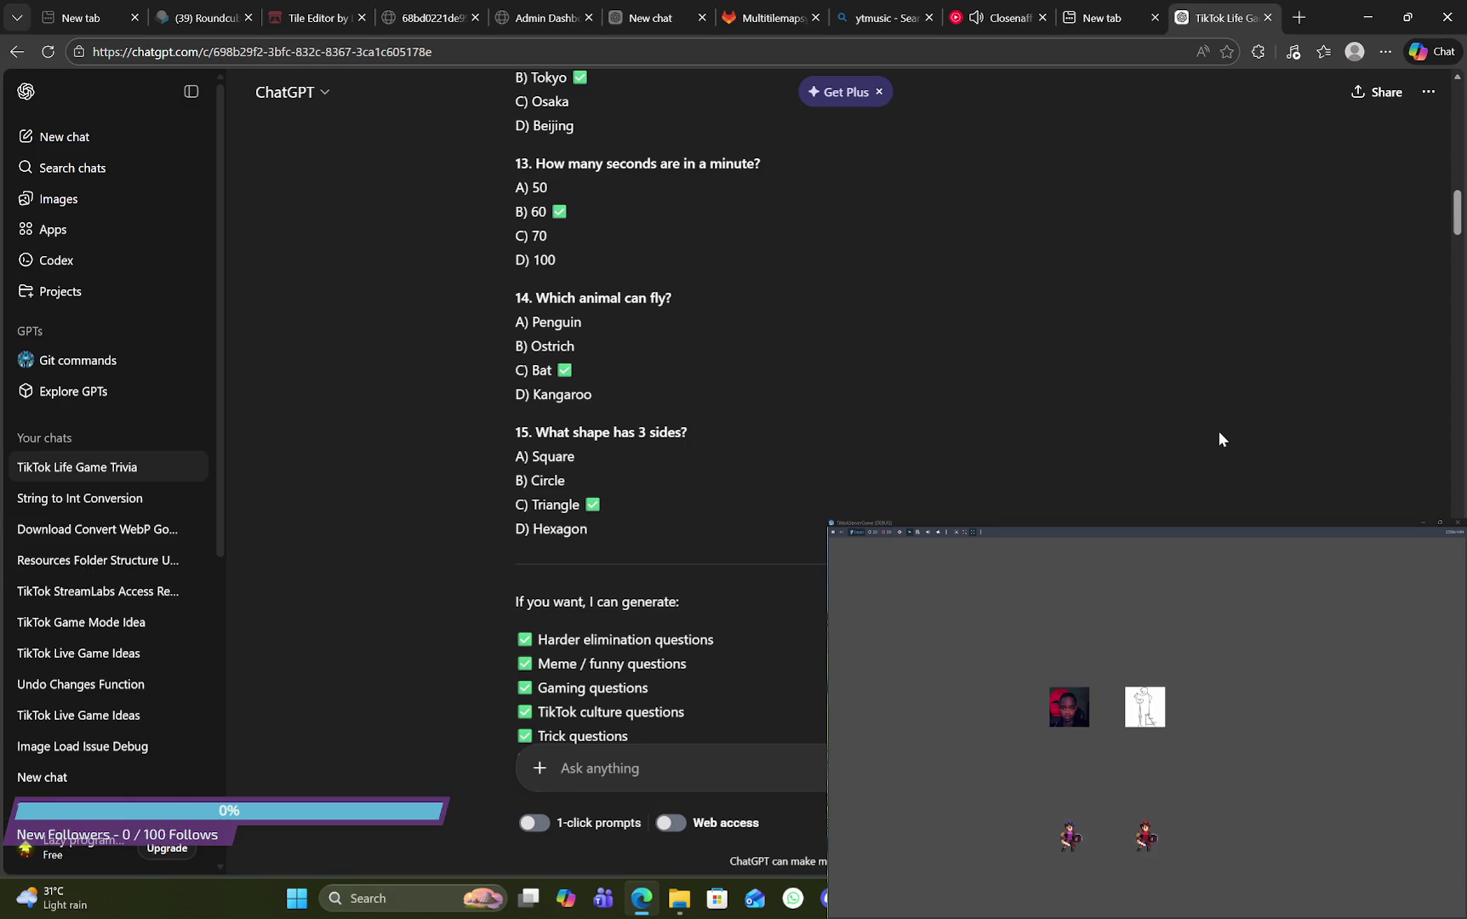
{"action": "mouse_move", "coordinate": [698, 911]}
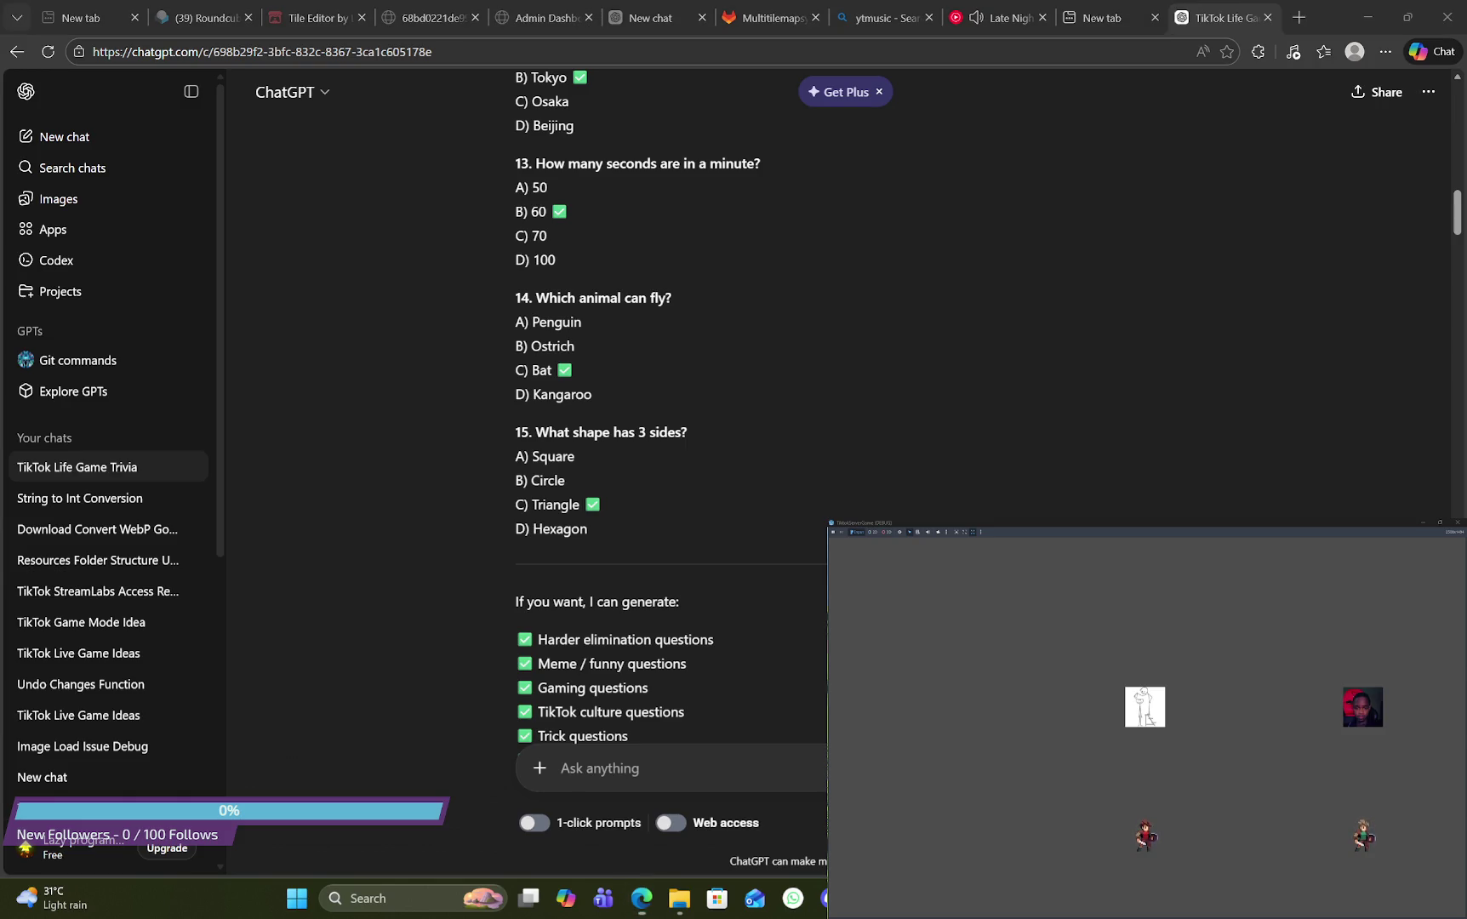
{"action": "key", "text": "alt+Tab"}
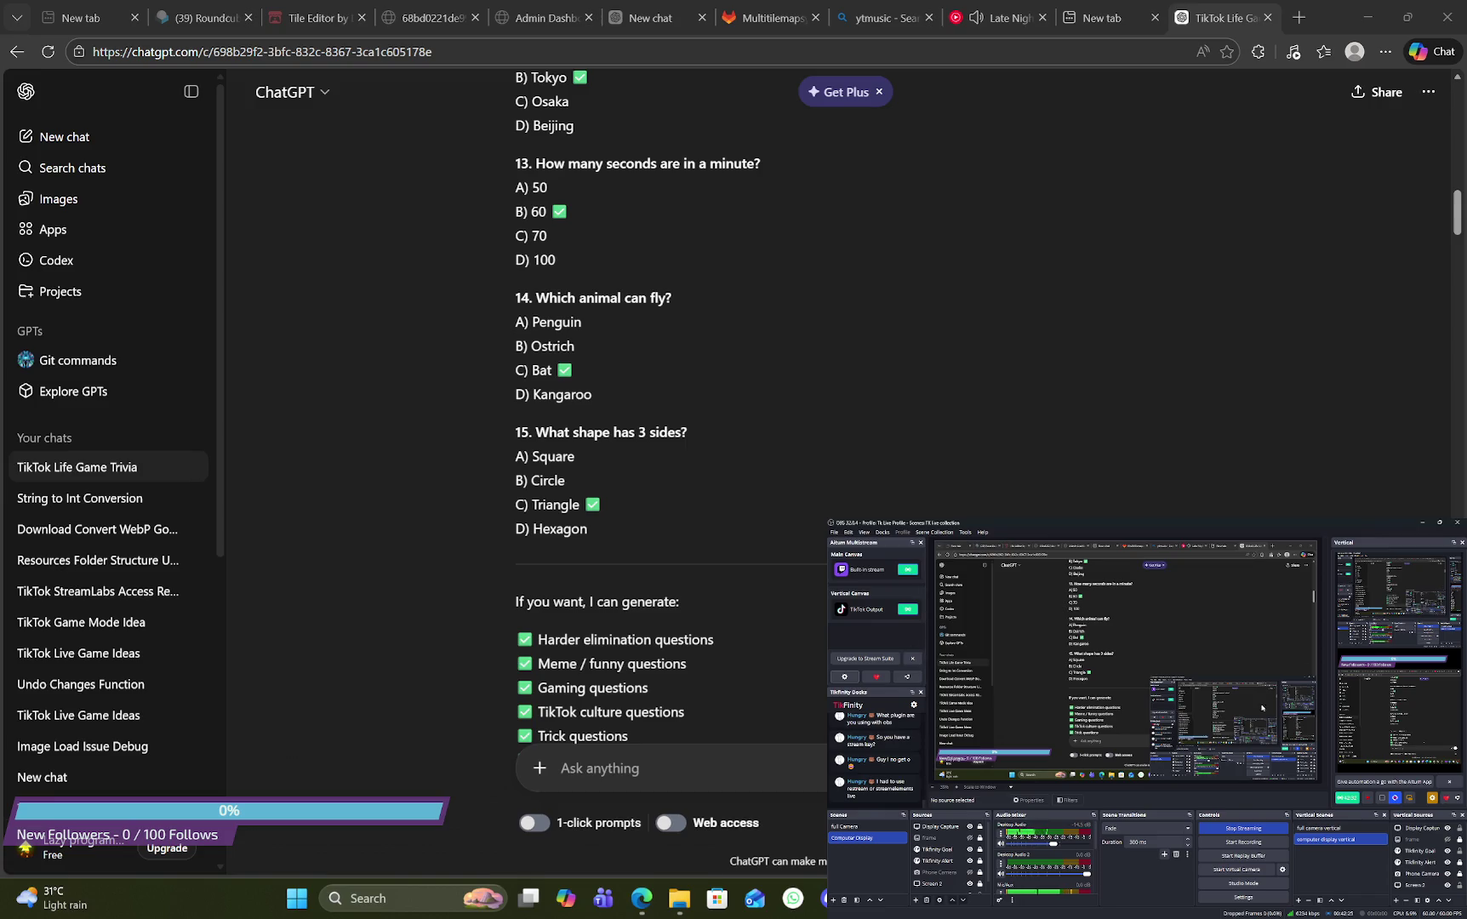
{"action": "left_click", "coordinate": [1420, 522]}
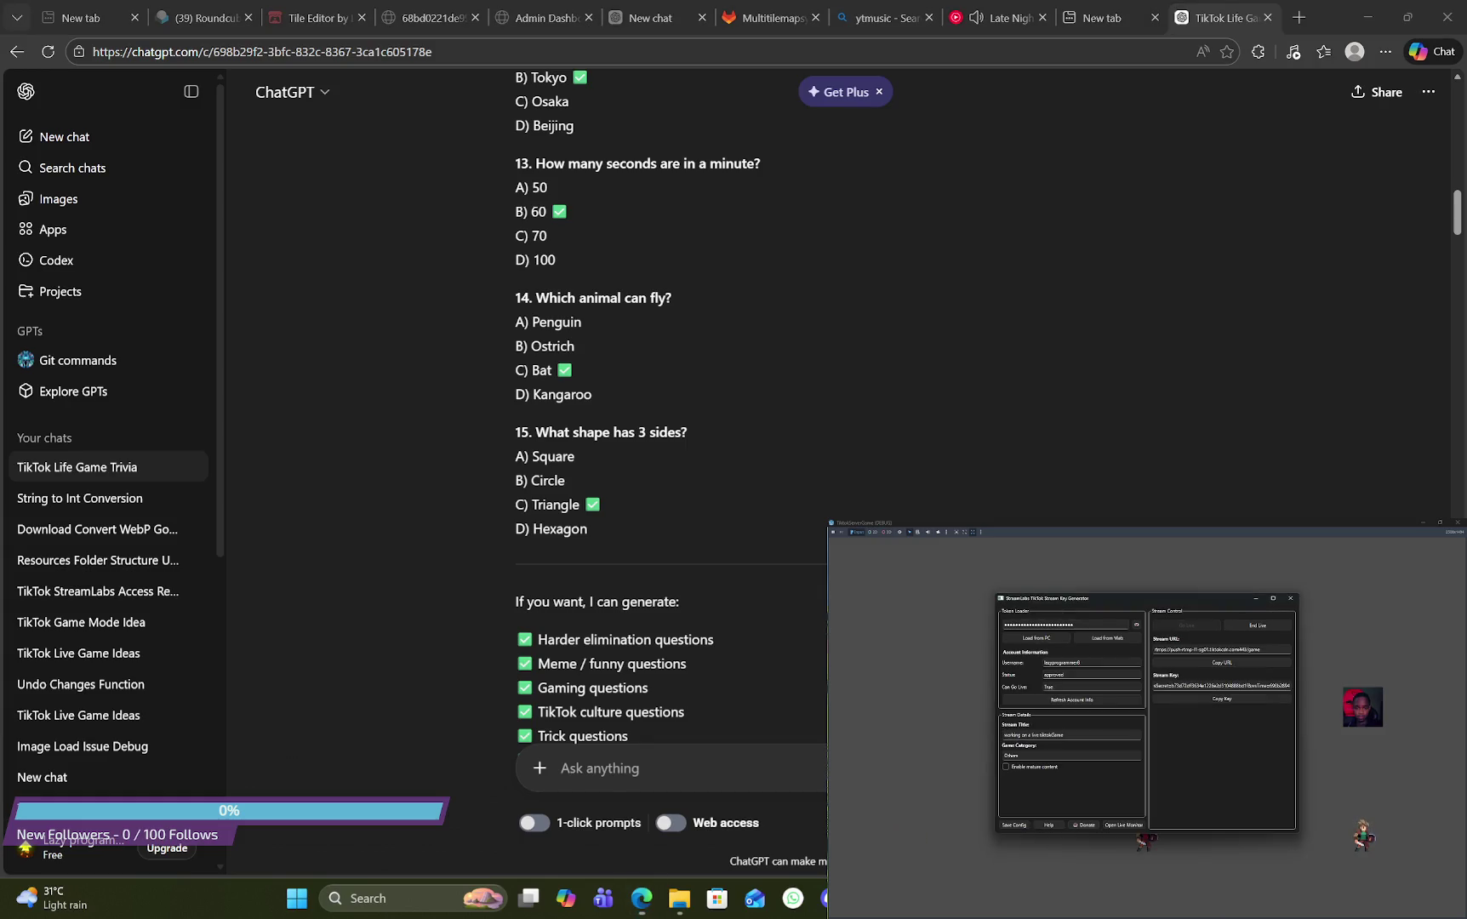
{"action": "left_click", "coordinate": [1226, 688]}
{"action": "left_click", "coordinate": [1254, 599]}
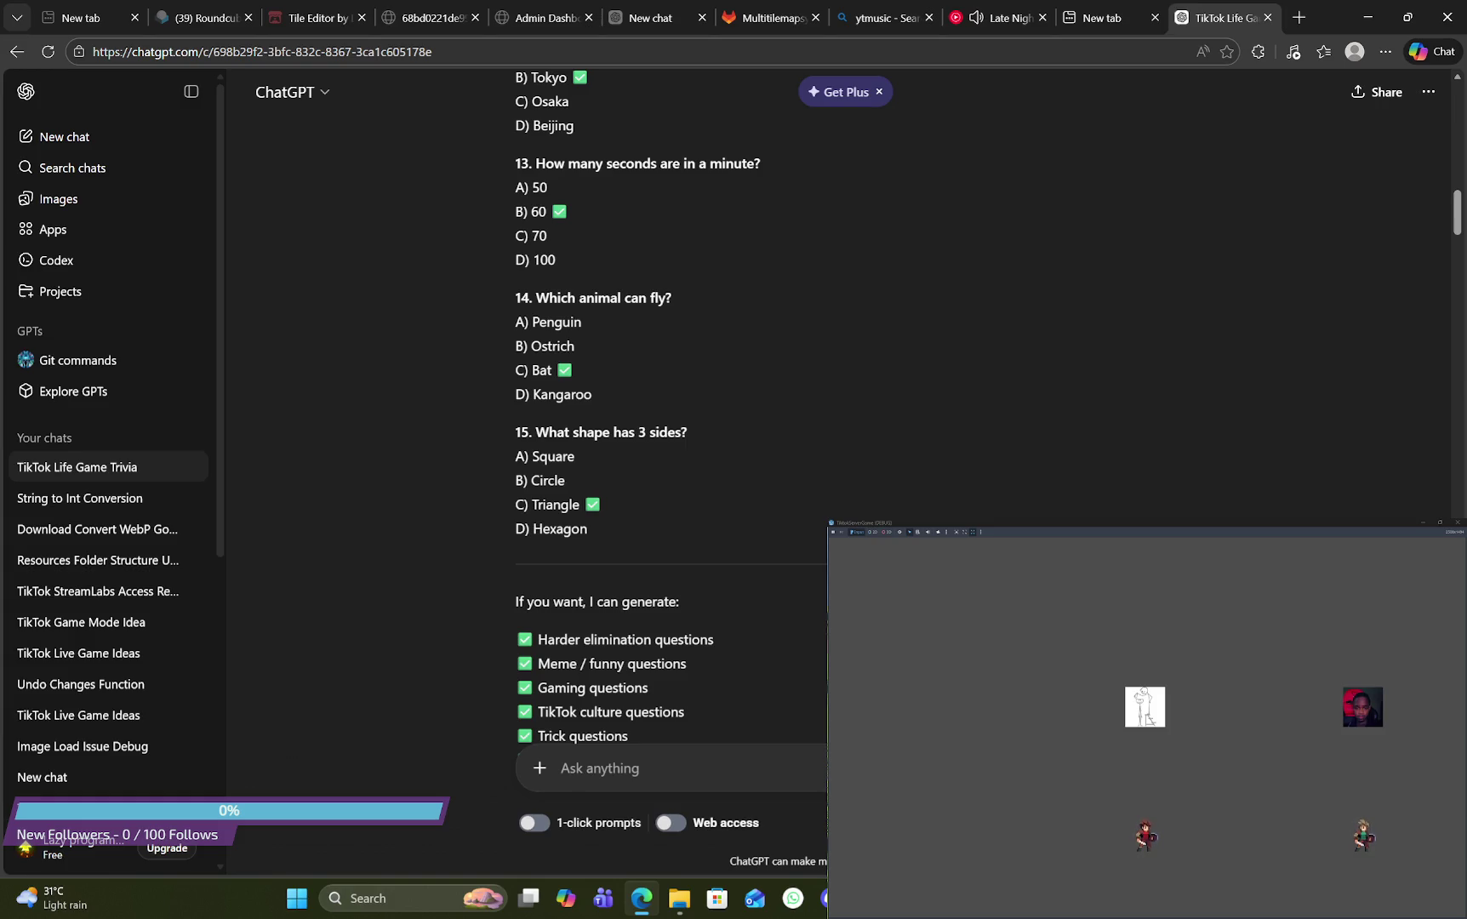
Search 'streamlabs tiktok' in a new tab and open the GitHub StreamLabsTikTokStreamKeyGenerator result.
{"action": "left_click", "coordinate": [1300, 18]}
{"action": "type", "text": "streaml"}
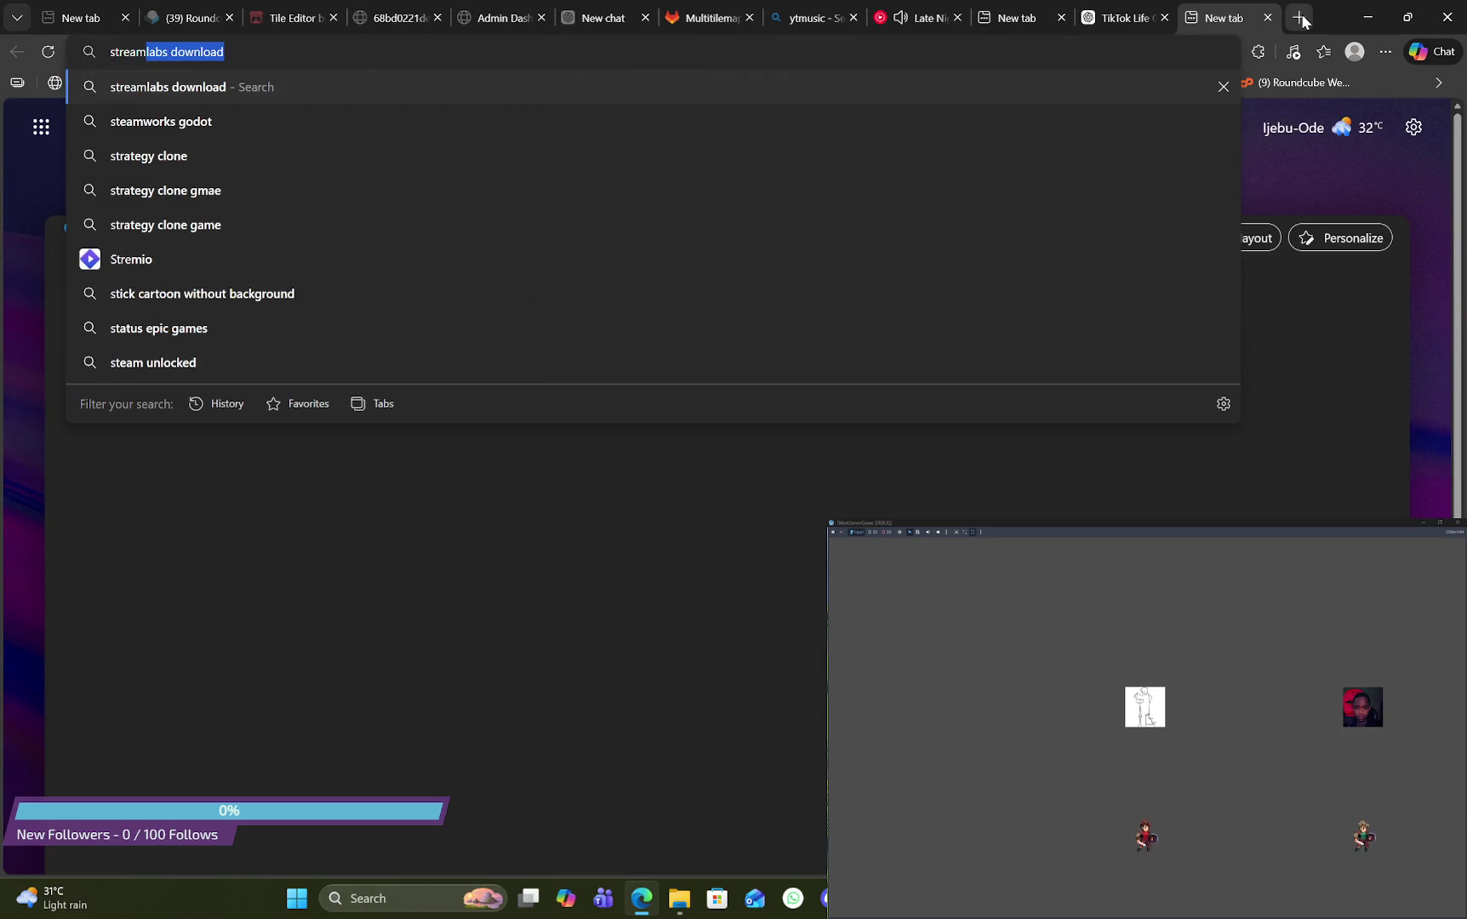
{"action": "type", "text": "abs tikt"}
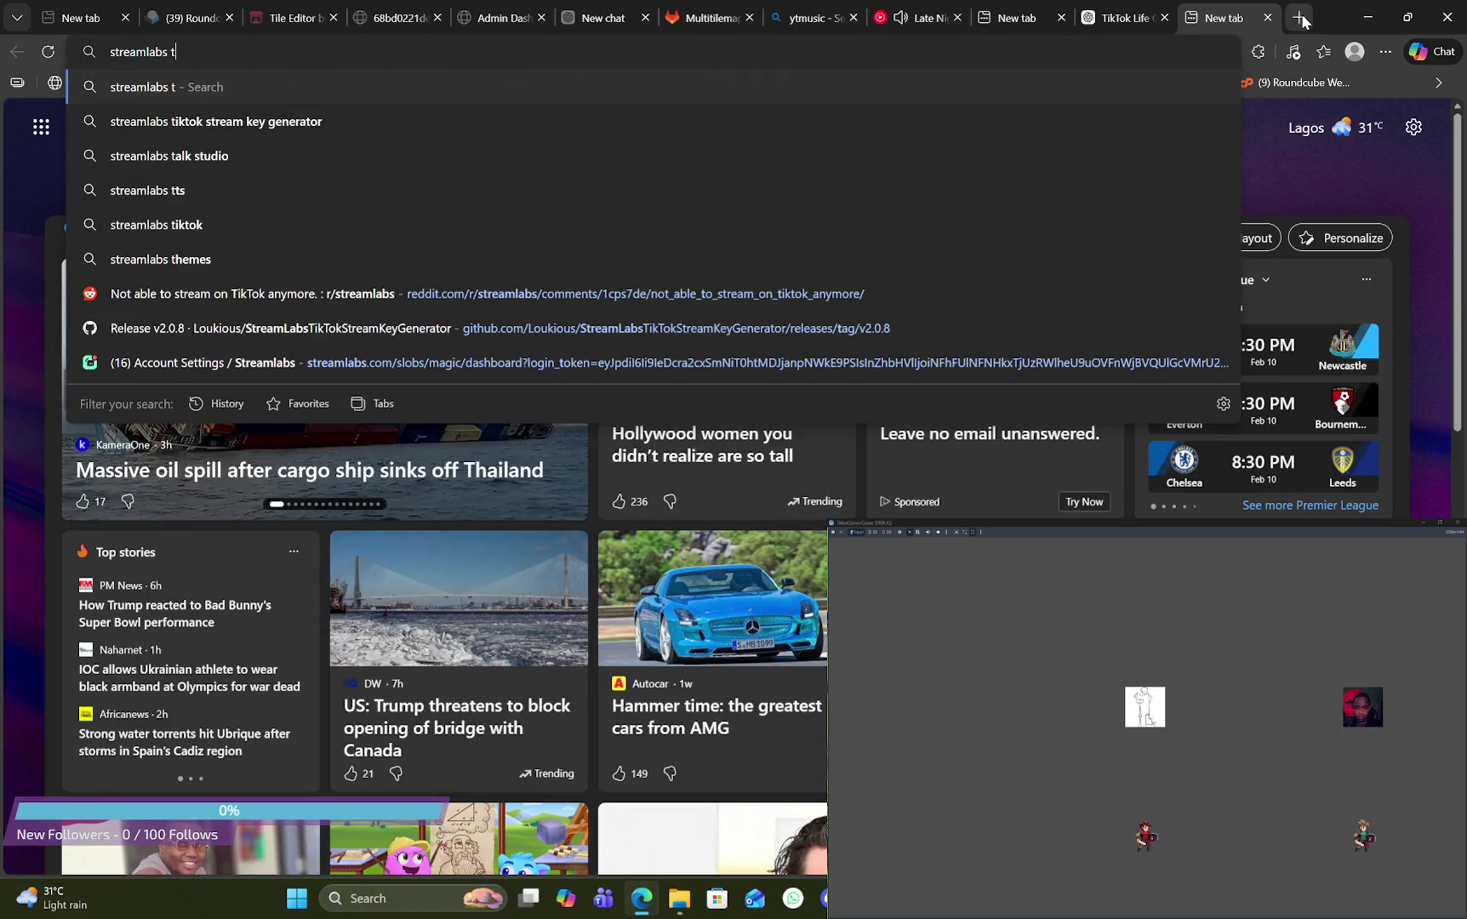
{"action": "type", "text": "ok stream key generator"}
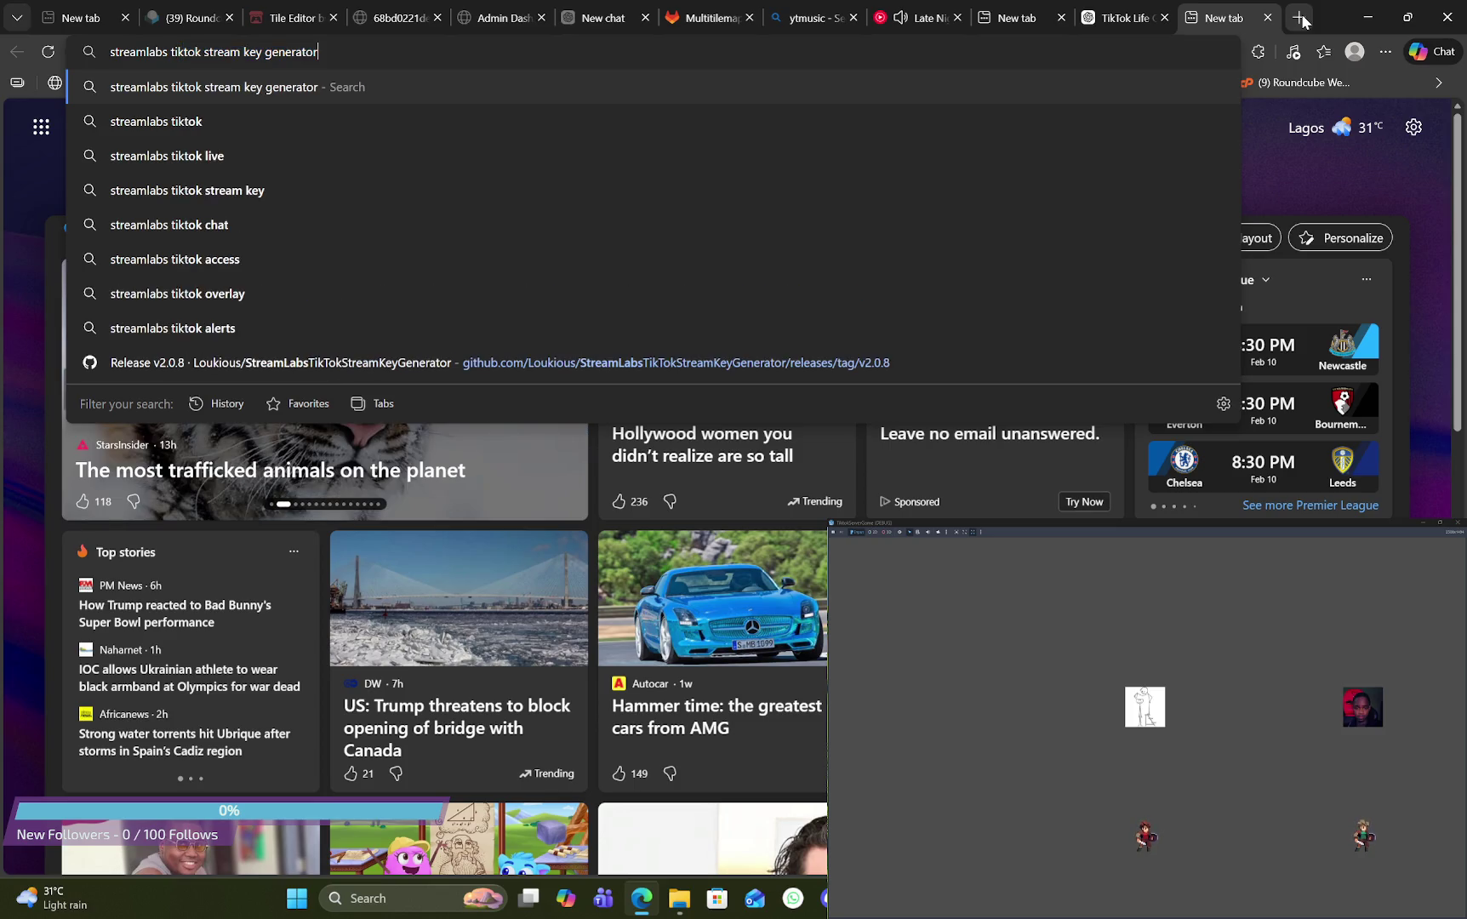
{"action": "key", "text": "Return"}
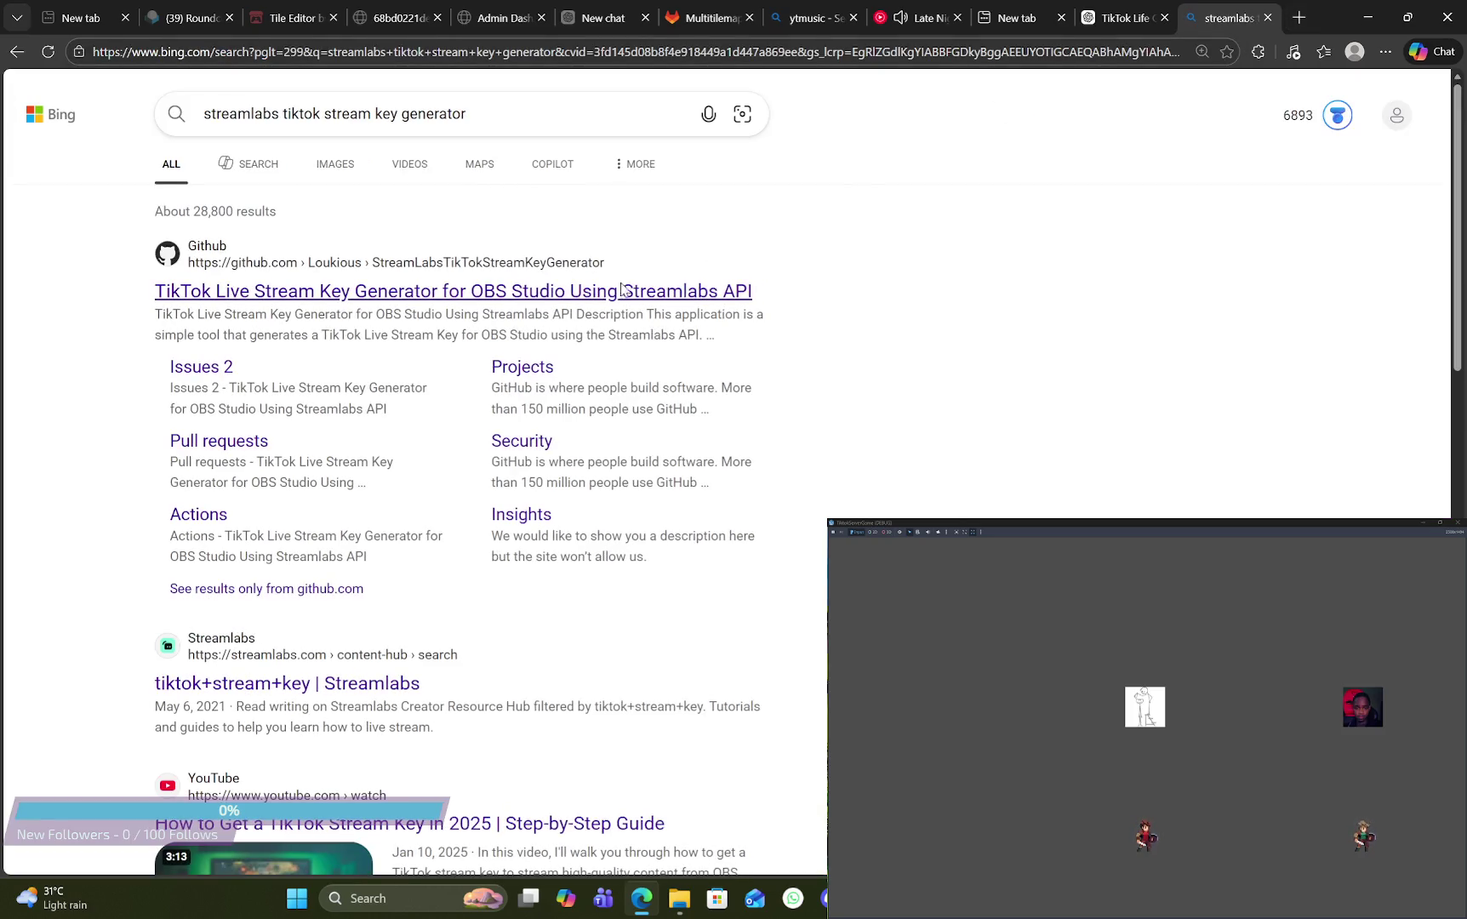
{"action": "left_click", "coordinate": [624, 291]}
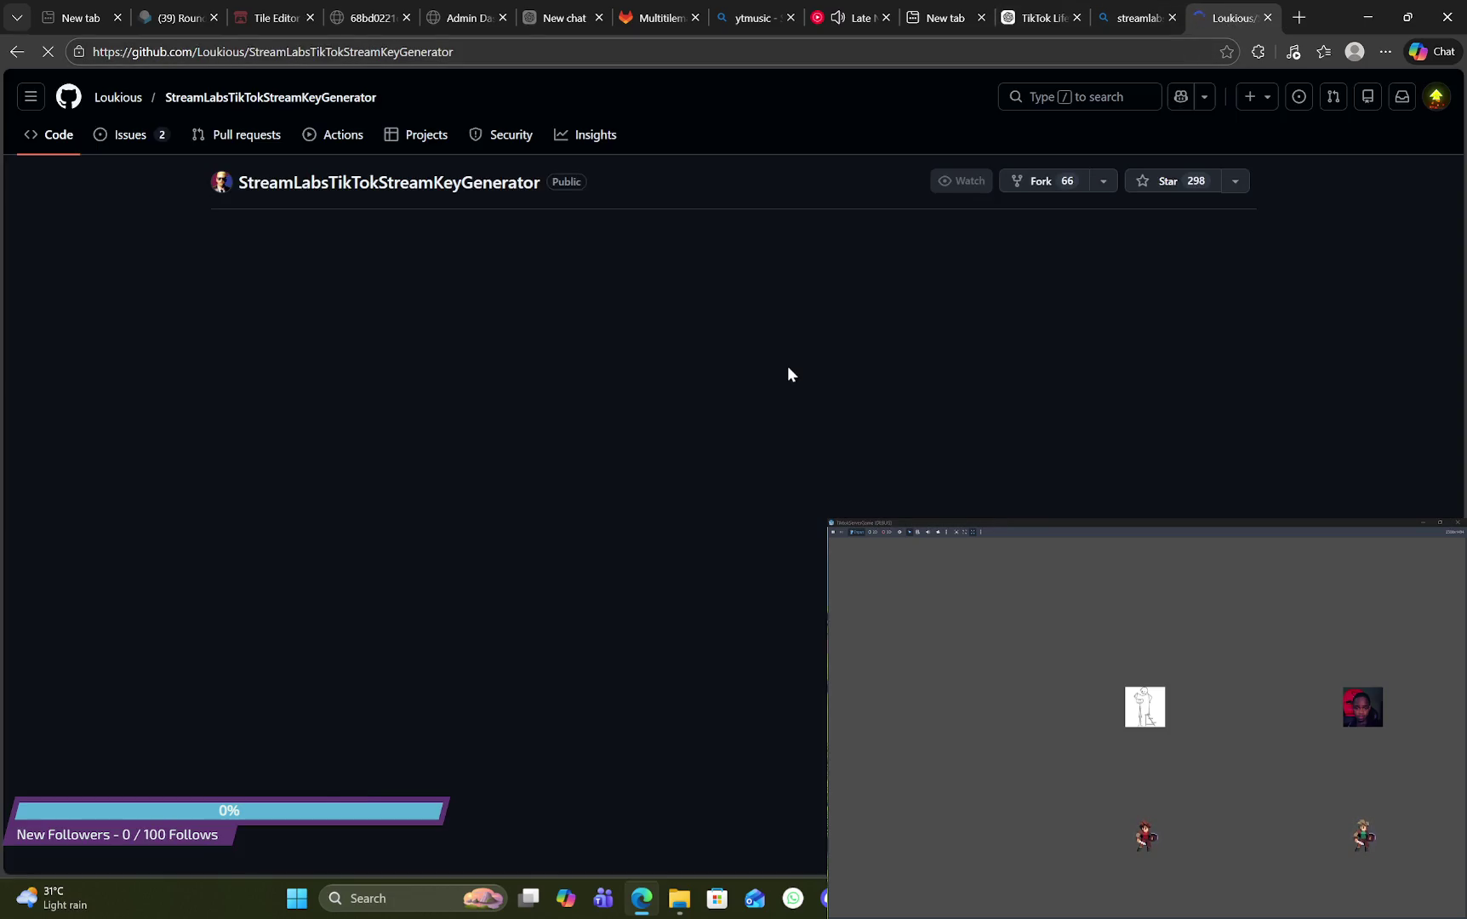
Open the v2.0.8 release of StreamLabsTikTokStreamKeyGenerator from the README's Releases section.
{"action": "scroll", "coordinate": [788, 370], "scroll_direction": "down", "scroll_amount": 10}
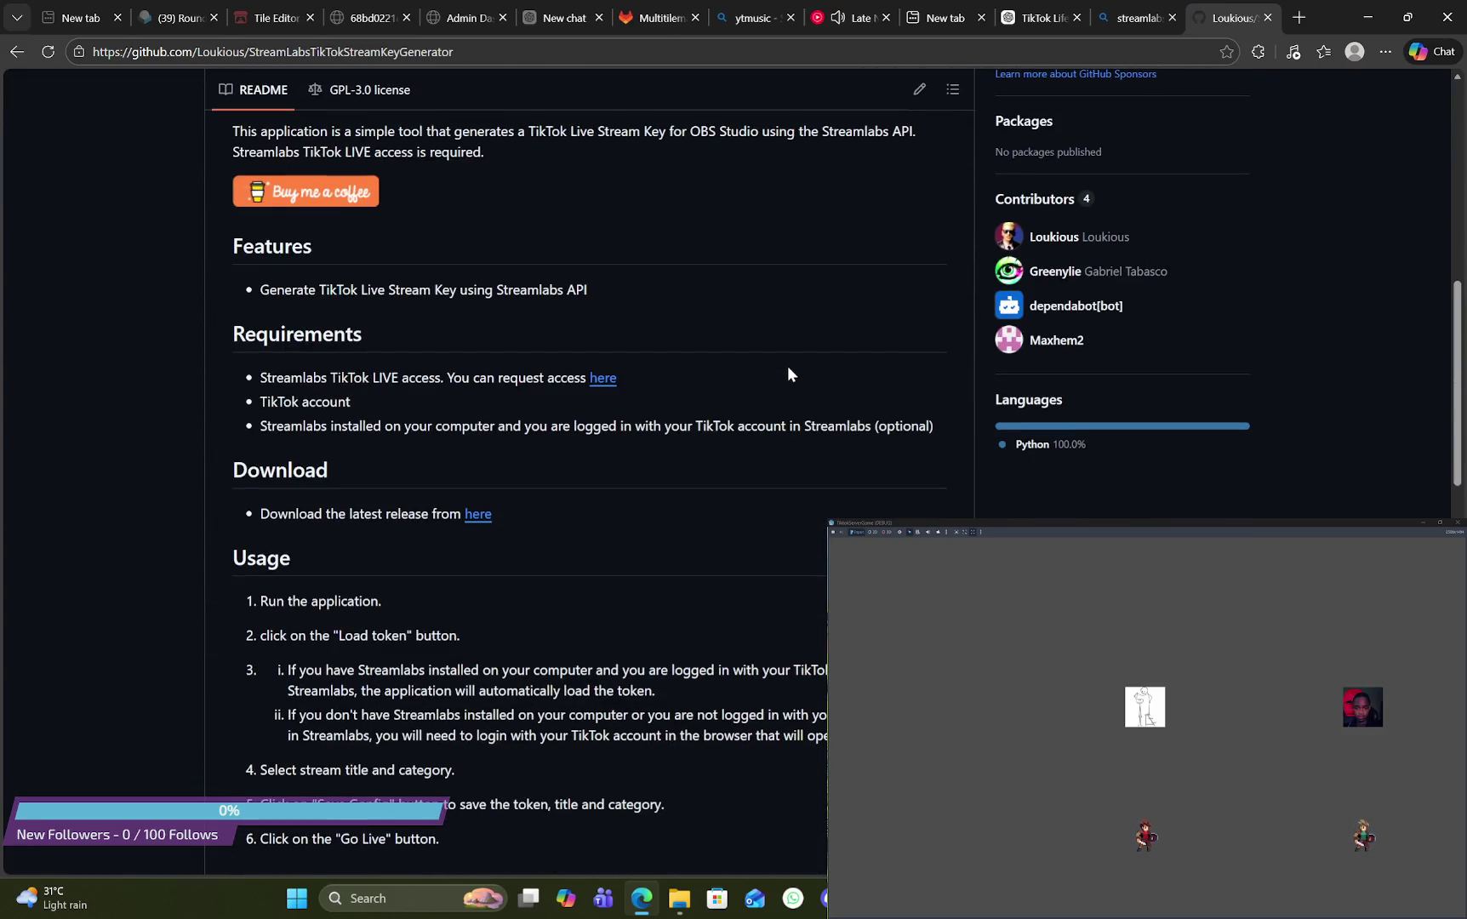
{"action": "scroll", "coordinate": [788, 366], "scroll_direction": "up", "scroll_amount": 4}
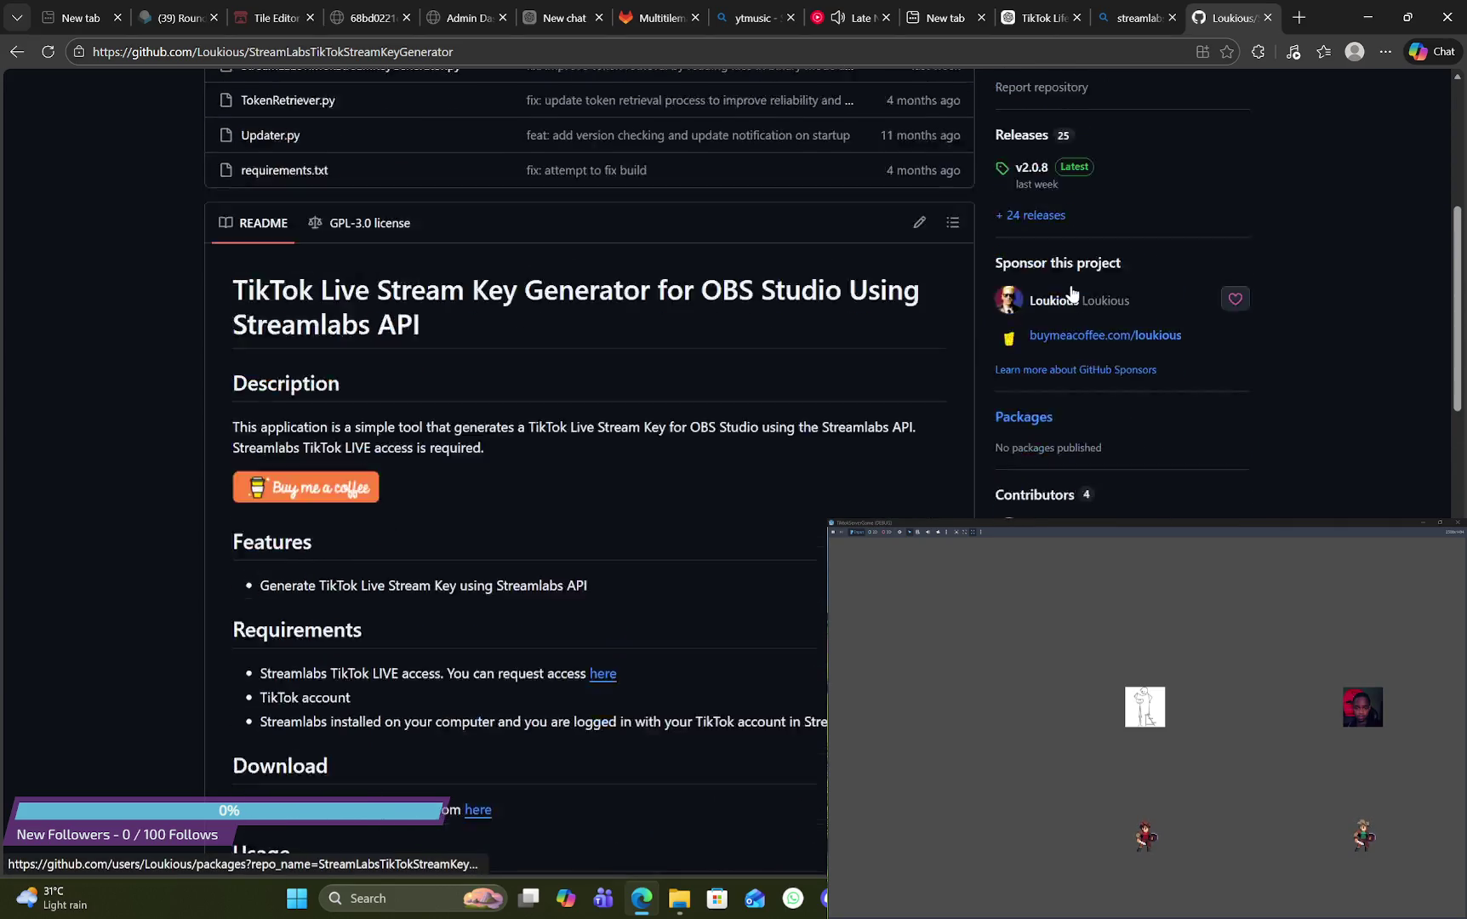
{"action": "scroll", "coordinate": [1072, 292], "scroll_direction": "up", "scroll_amount": 1}
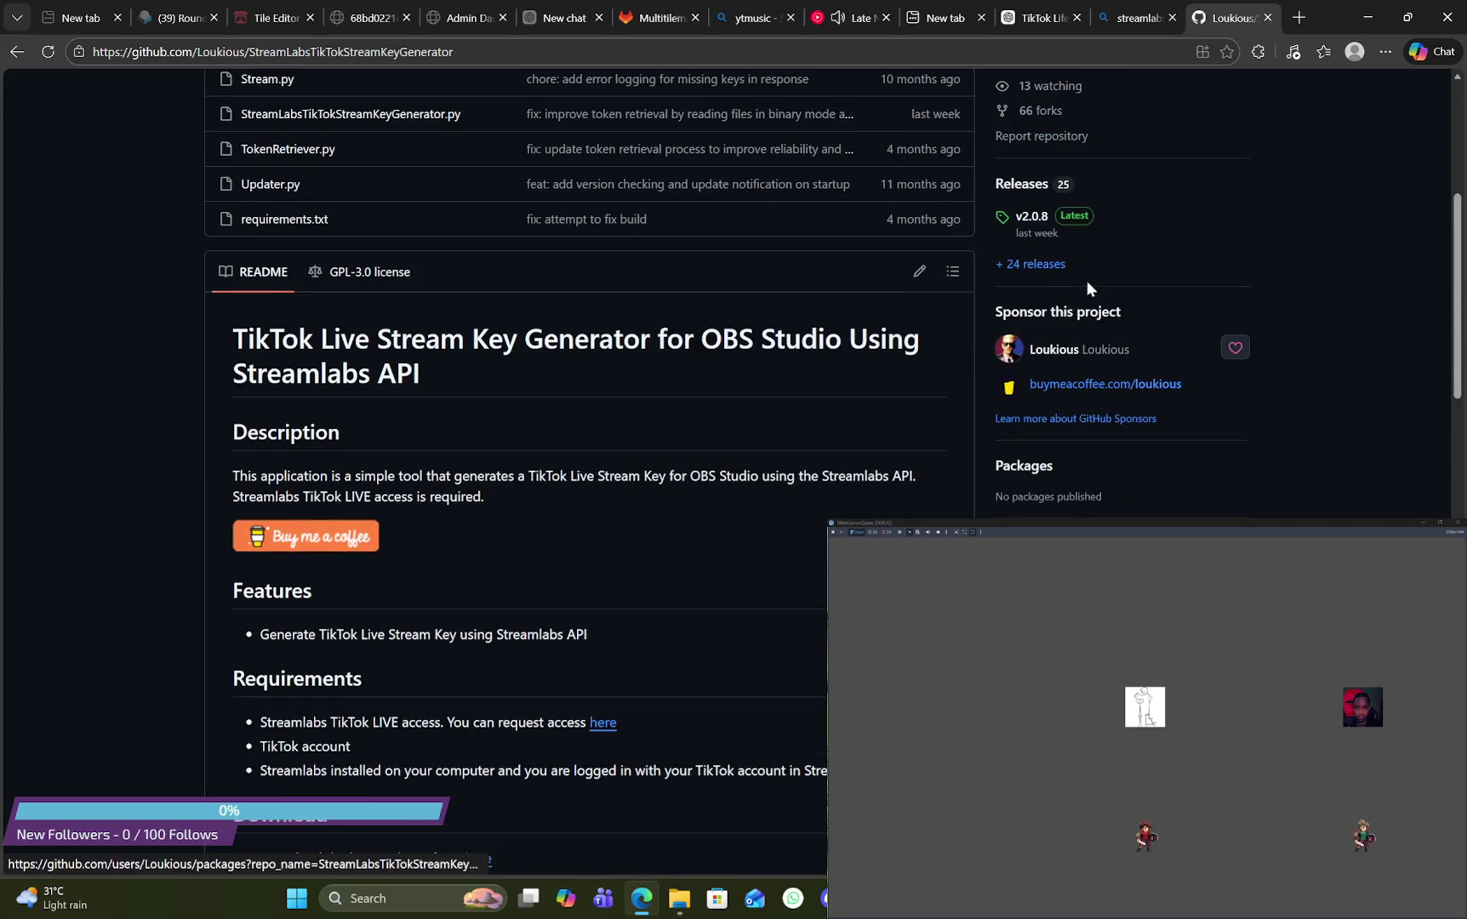
{"action": "left_click", "coordinate": [1034, 218]}
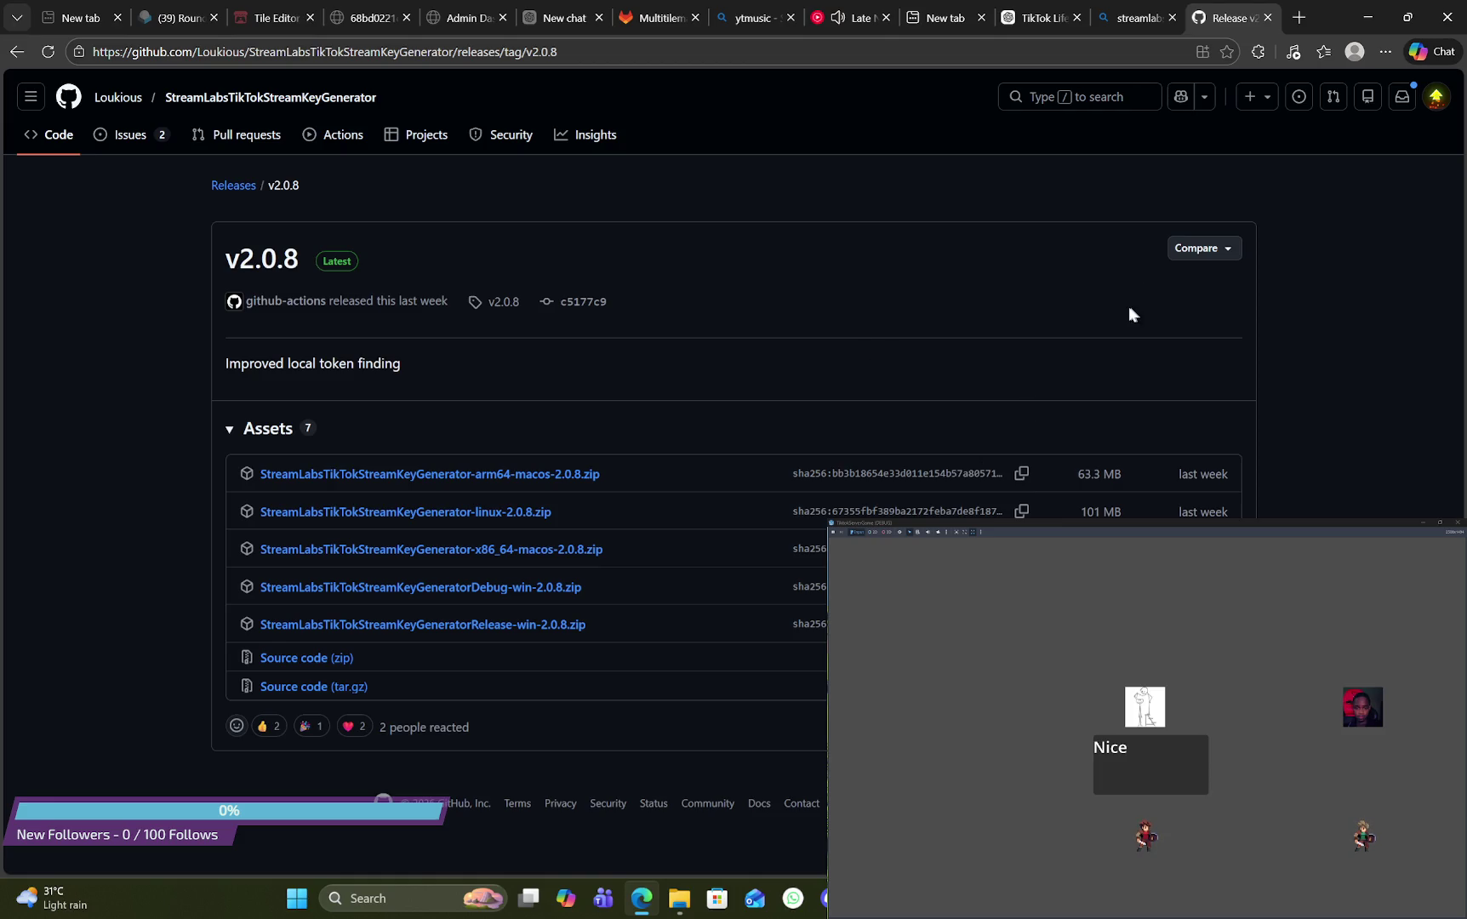
Search Windows for 'stream', then start a new Edge tab with 'tik' typed in.
{"action": "left_click", "coordinate": [402, 902]}
{"action": "type", "text": "strea"}
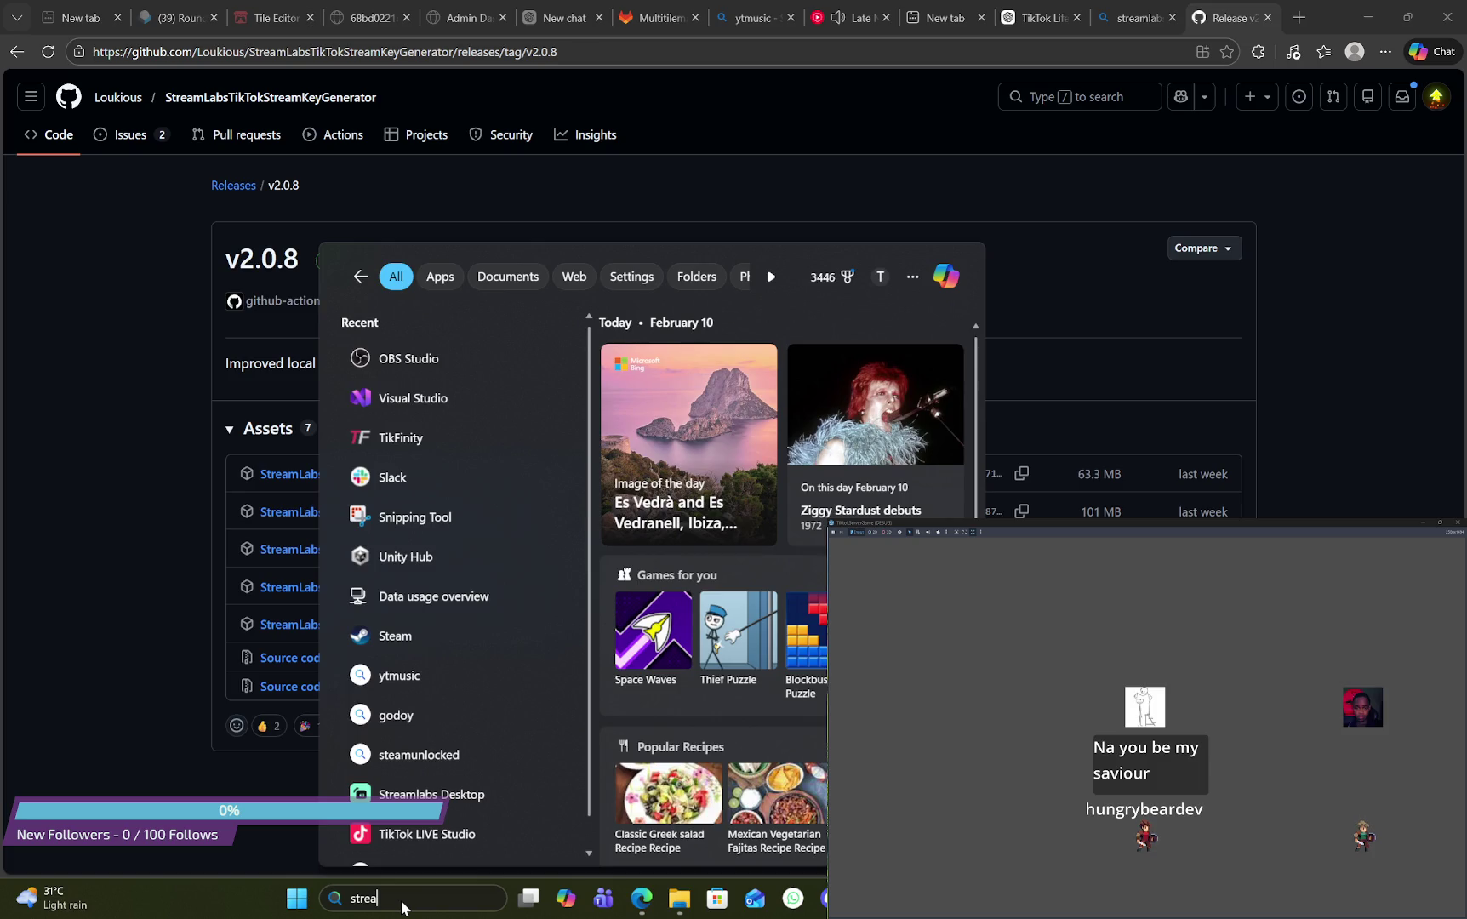
{"action": "type", "text": "mlabs Desktop"}
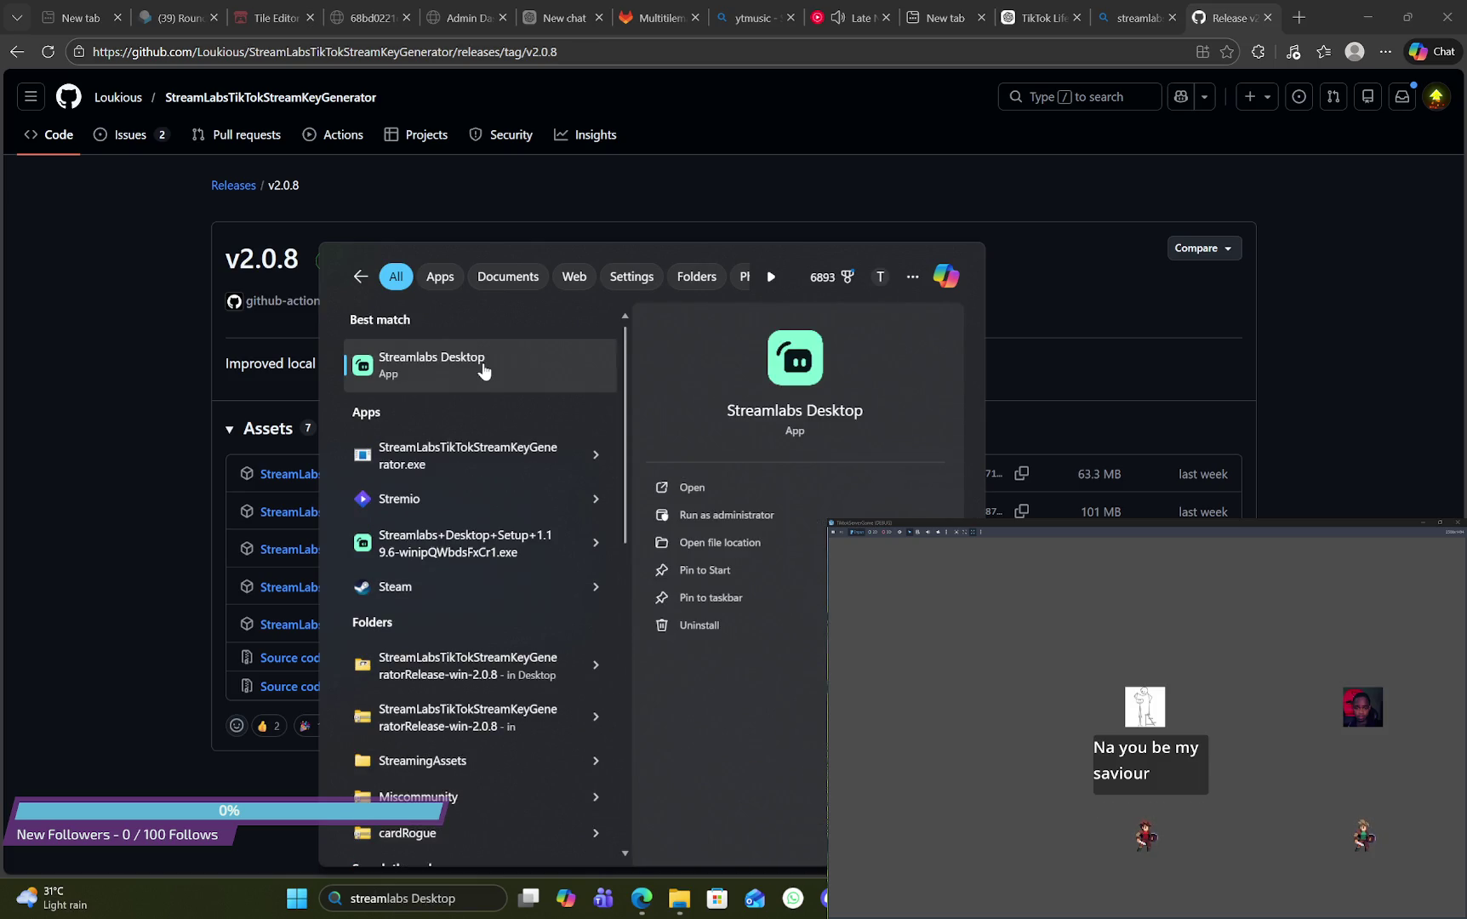
{"action": "left_click", "coordinate": [148, 362]}
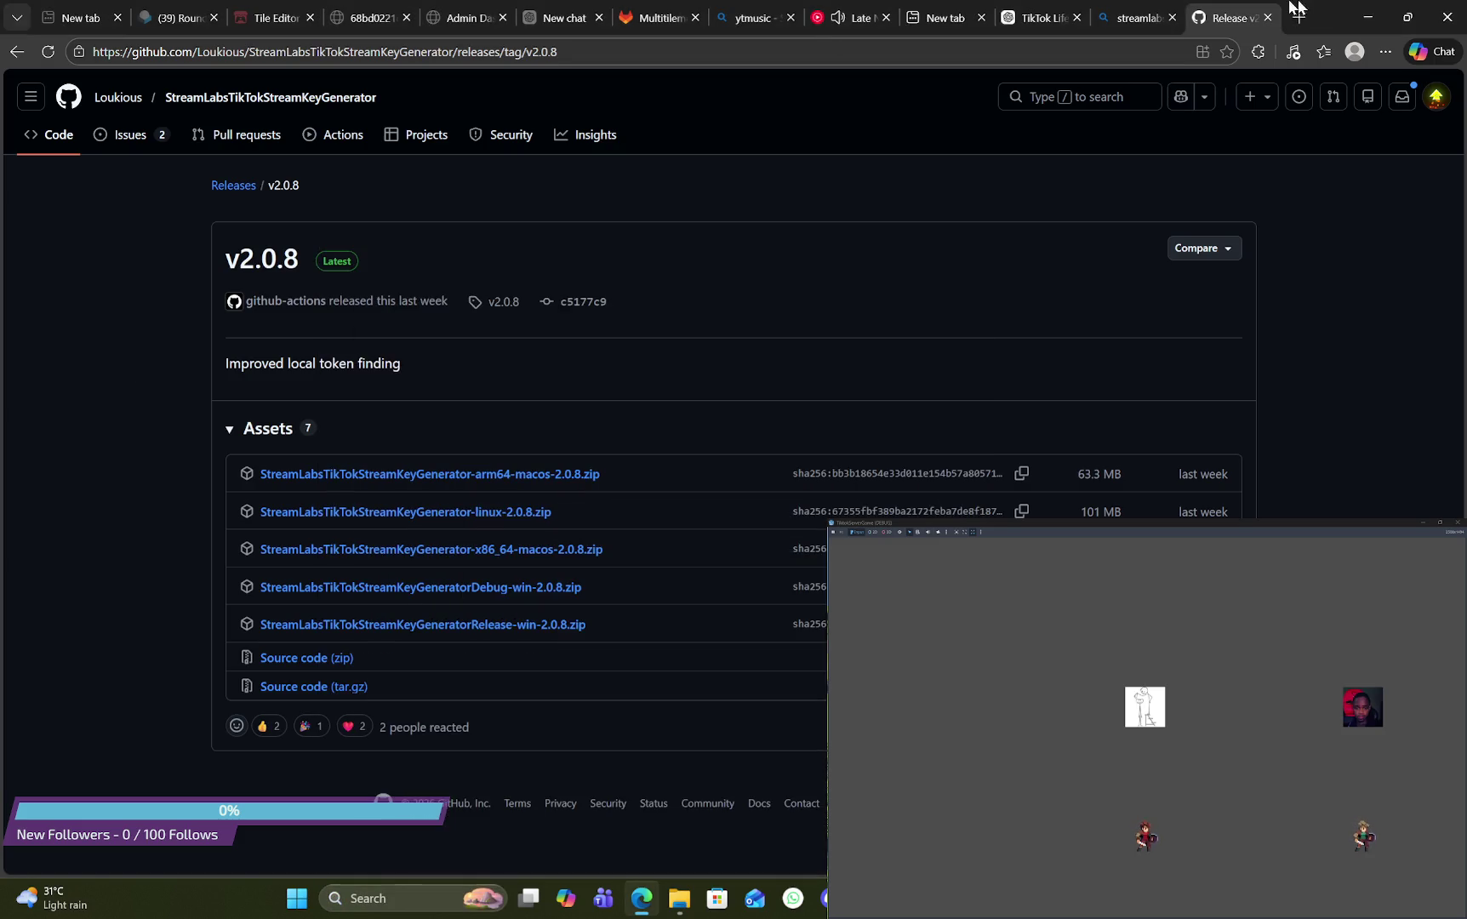
{"action": "left_click", "coordinate": [1309, 18]}
{"action": "type", "text": "tik"}
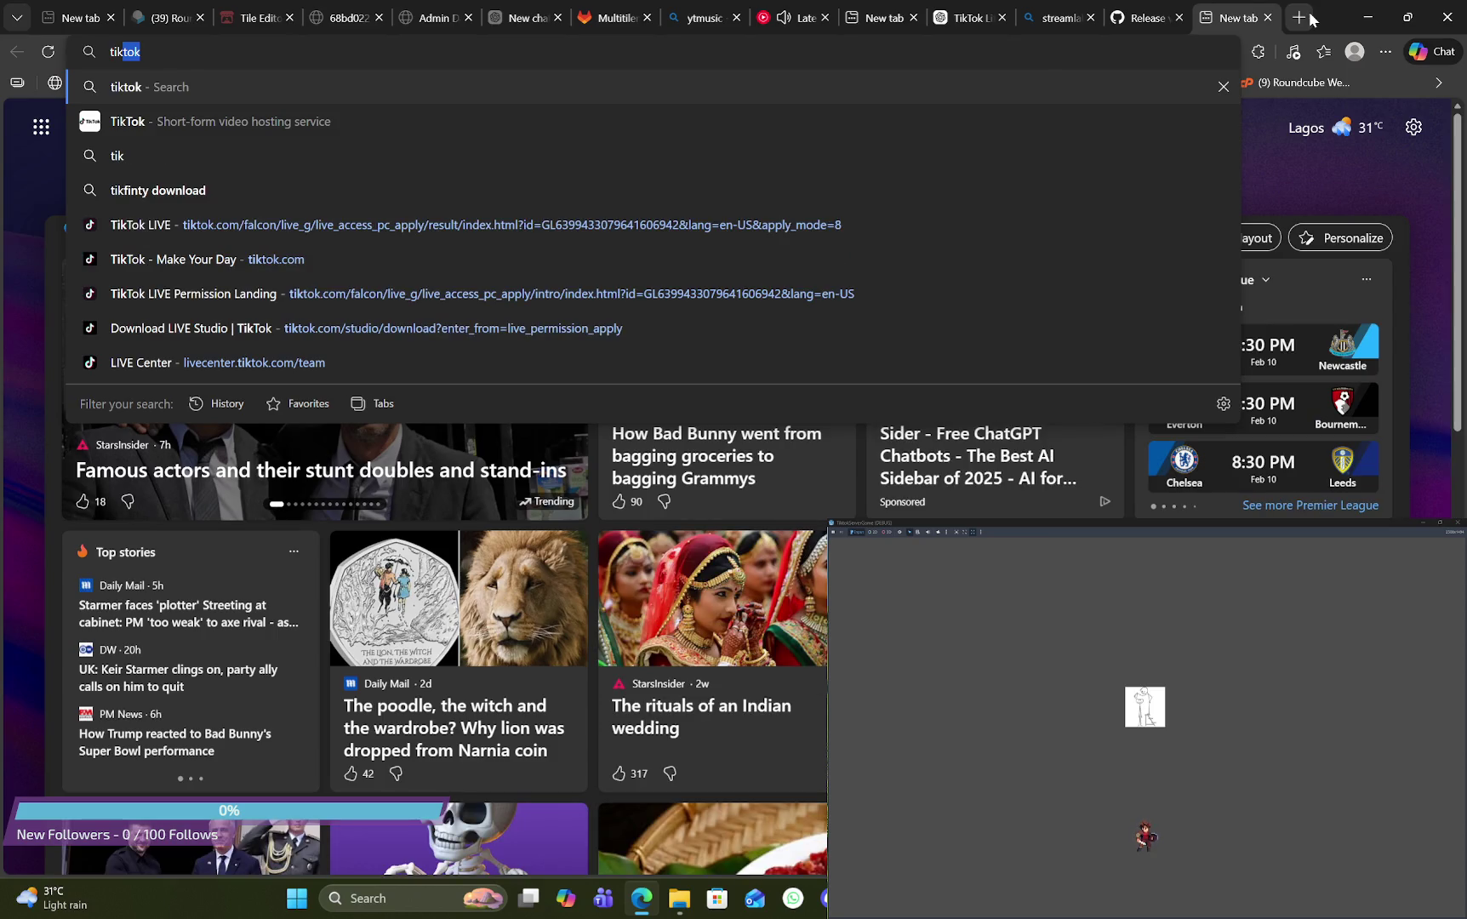
Confirm Streamlabs TikTok LIVE access shows approved, then close the tab and return to Godot's script.
{"action": "left_click", "coordinate": [647, 228]}
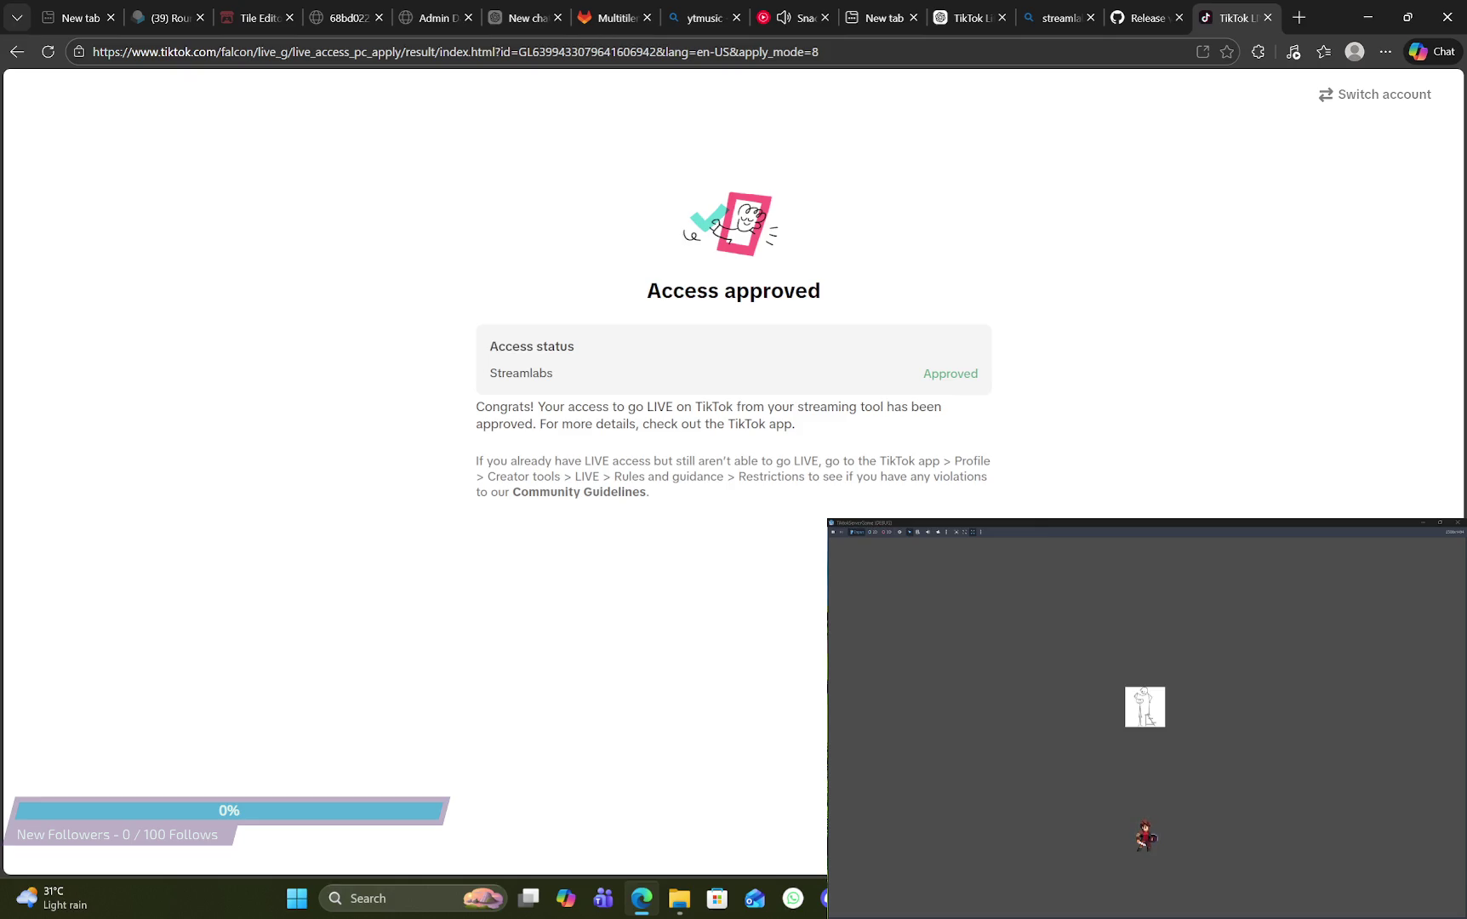
{"action": "left_click", "coordinate": [1268, 18]}
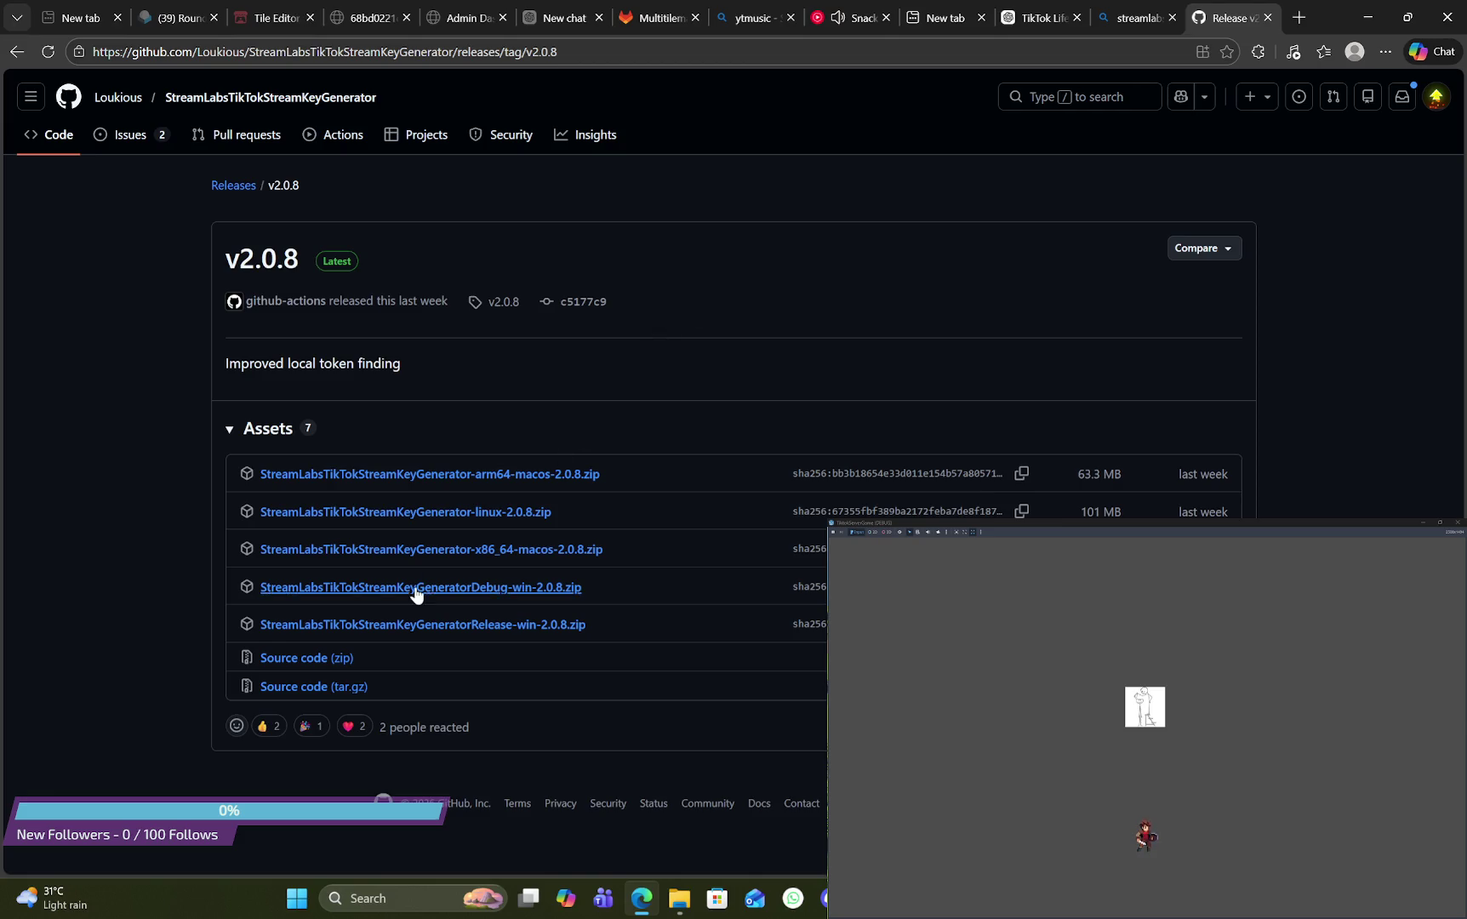
{"action": "left_click", "coordinate": [1369, 16]}
{"action": "left_click", "coordinate": [743, 191]}
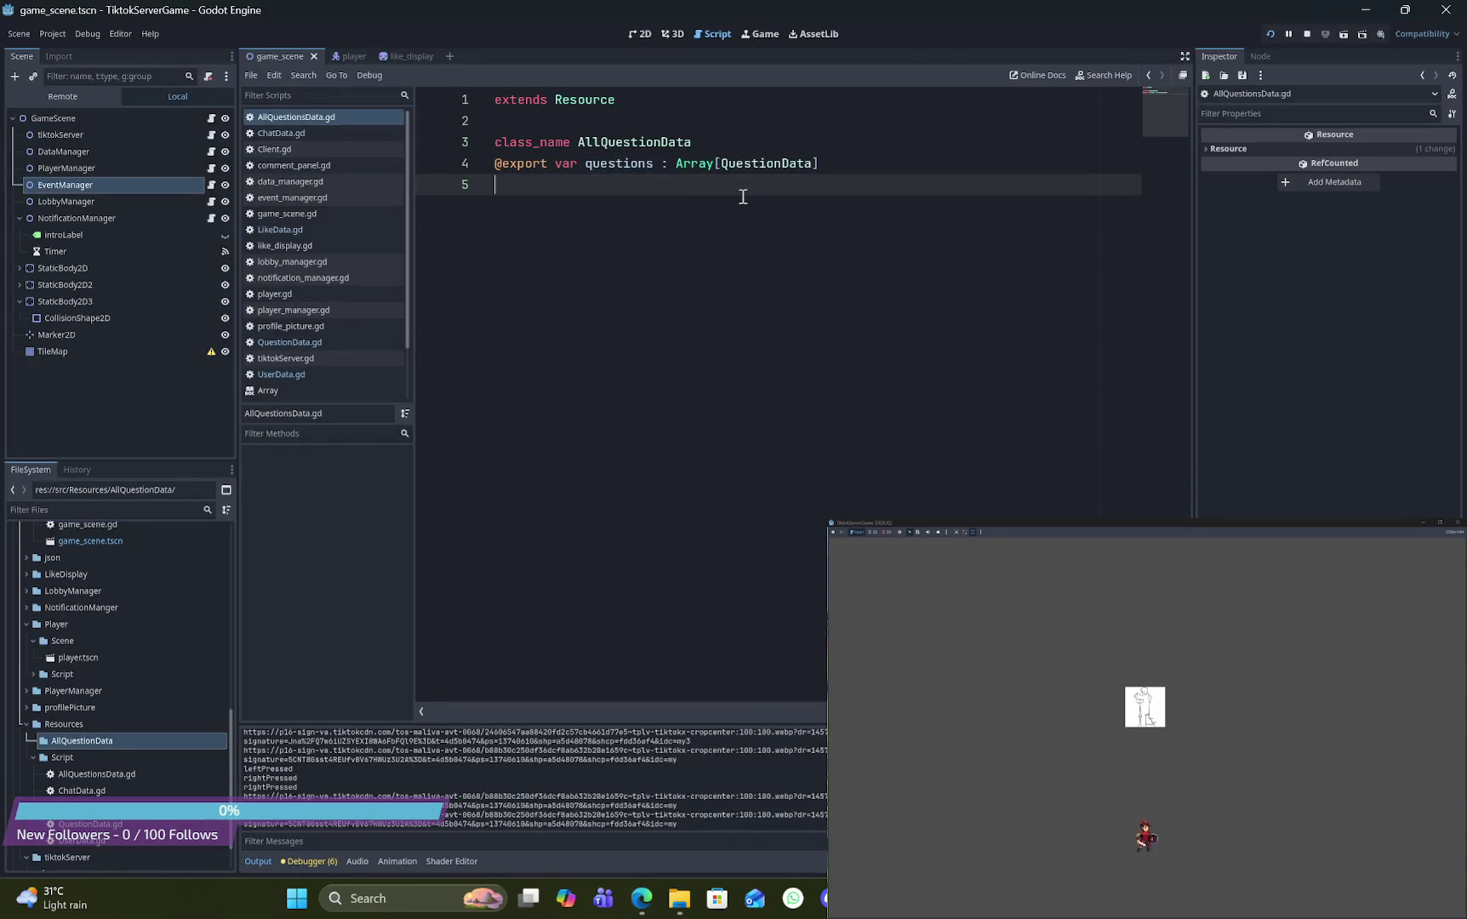
Create a new AllQuestionData resource in the AllQuestionData folder through Create New > Resource.
{"action": "right_click", "coordinate": [65, 745]}
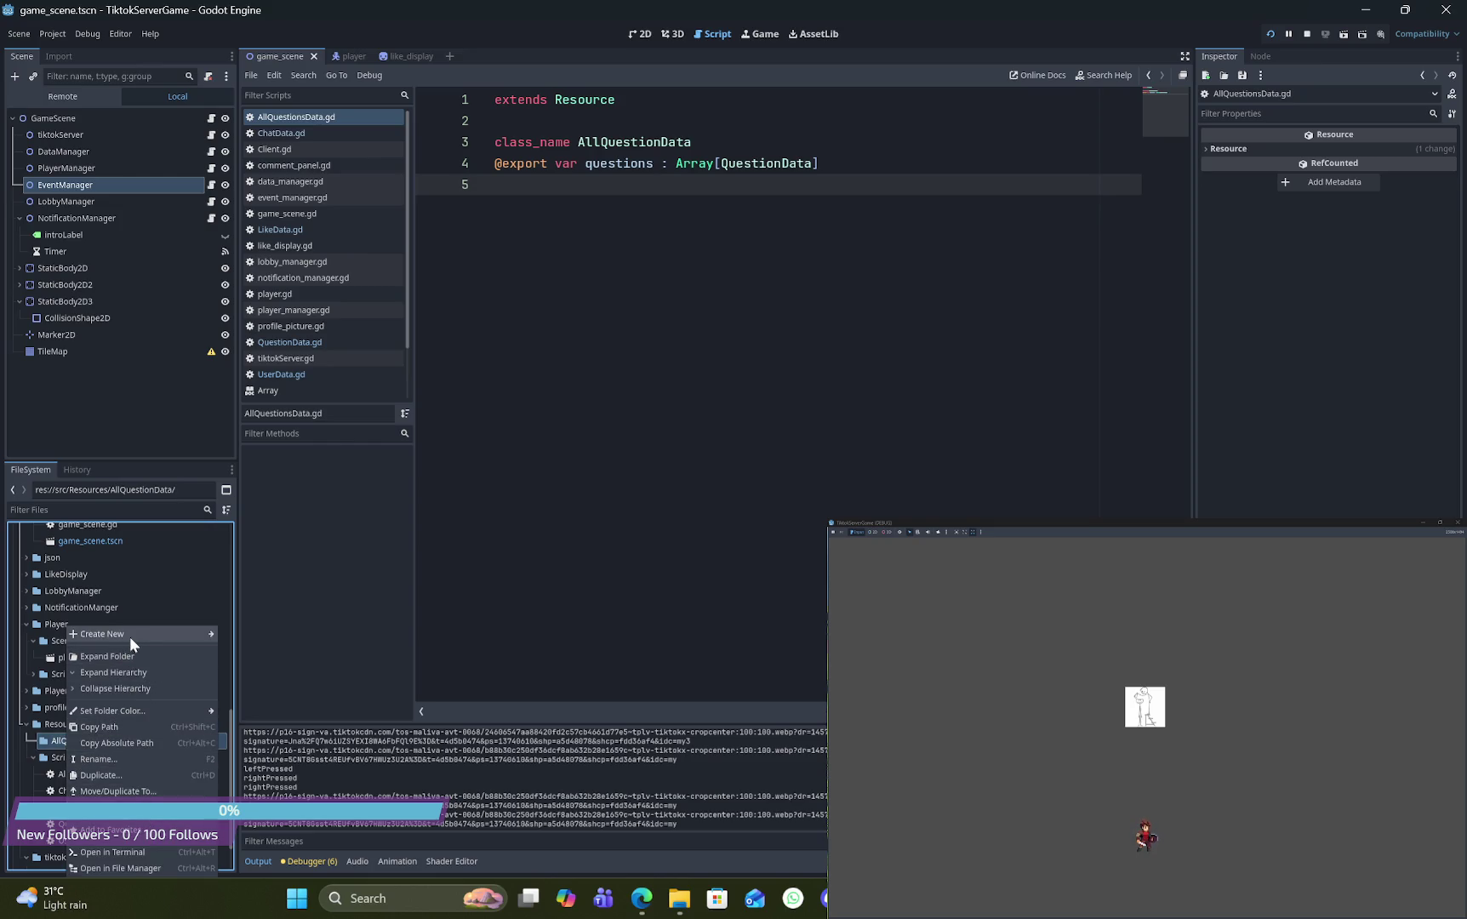
{"action": "mouse_move", "coordinate": [129, 637]}
{"action": "left_click", "coordinate": [234, 682]}
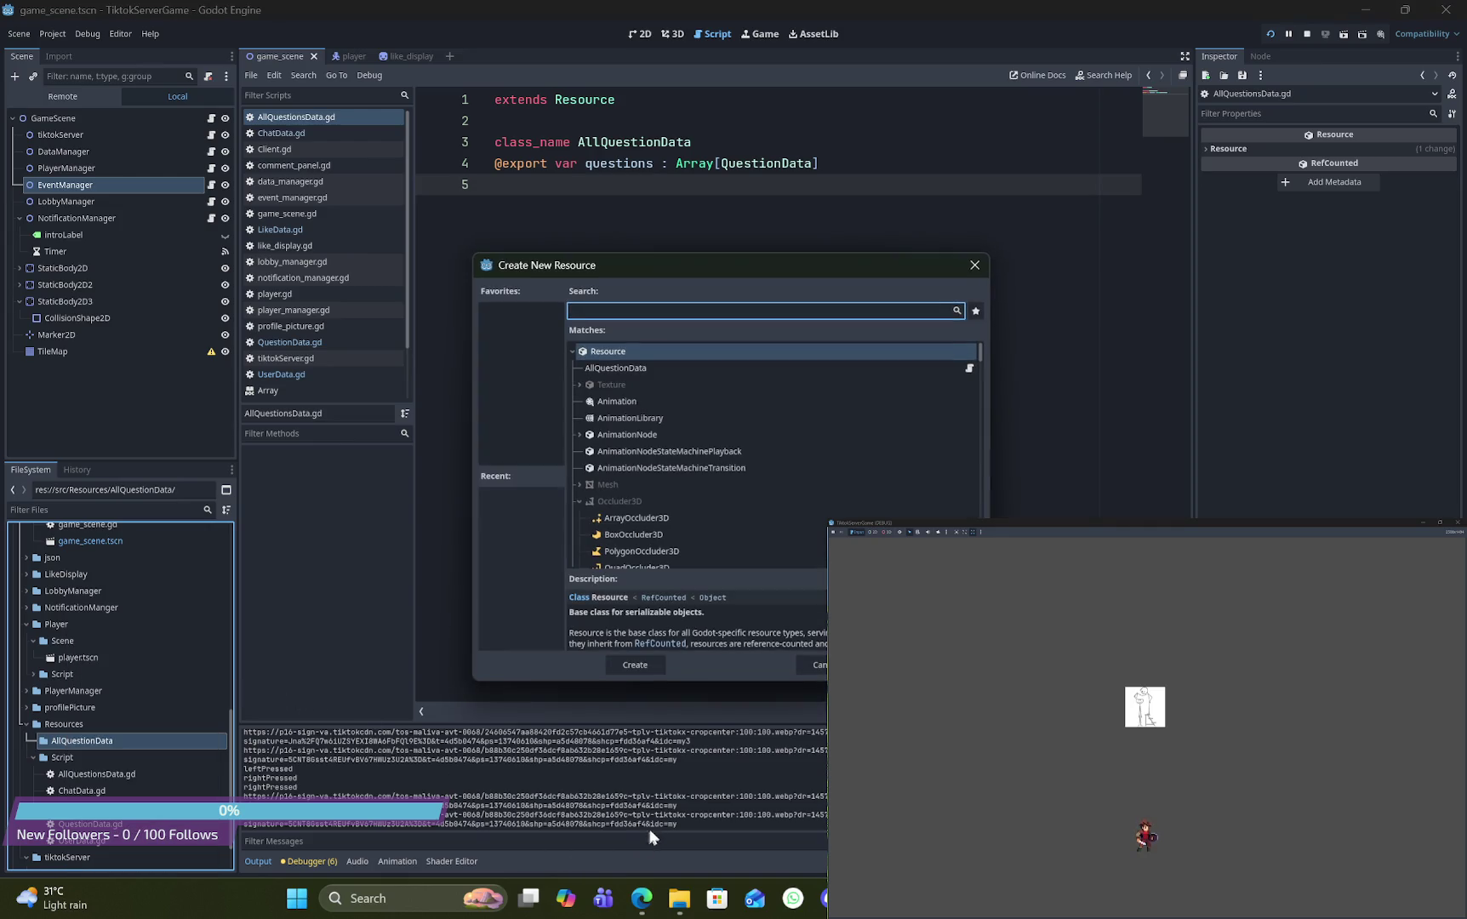
{"action": "type", "text": "Res"}
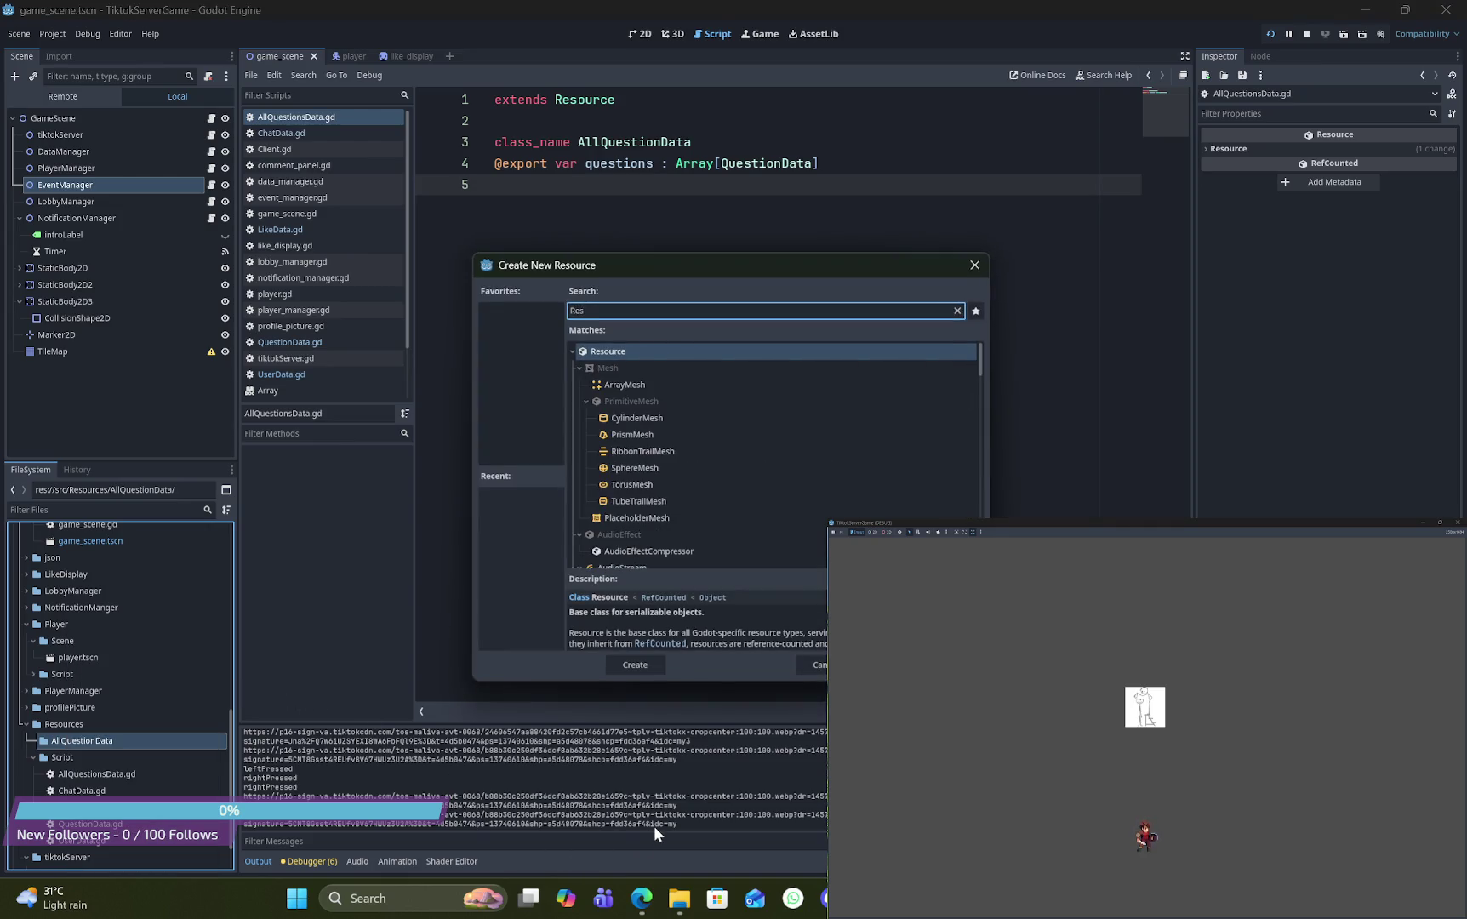
{"action": "key", "text": "BackSpace"}
{"action": "key", "text": "BackSpace"}
{"action": "key", "text": "BackSpace"}
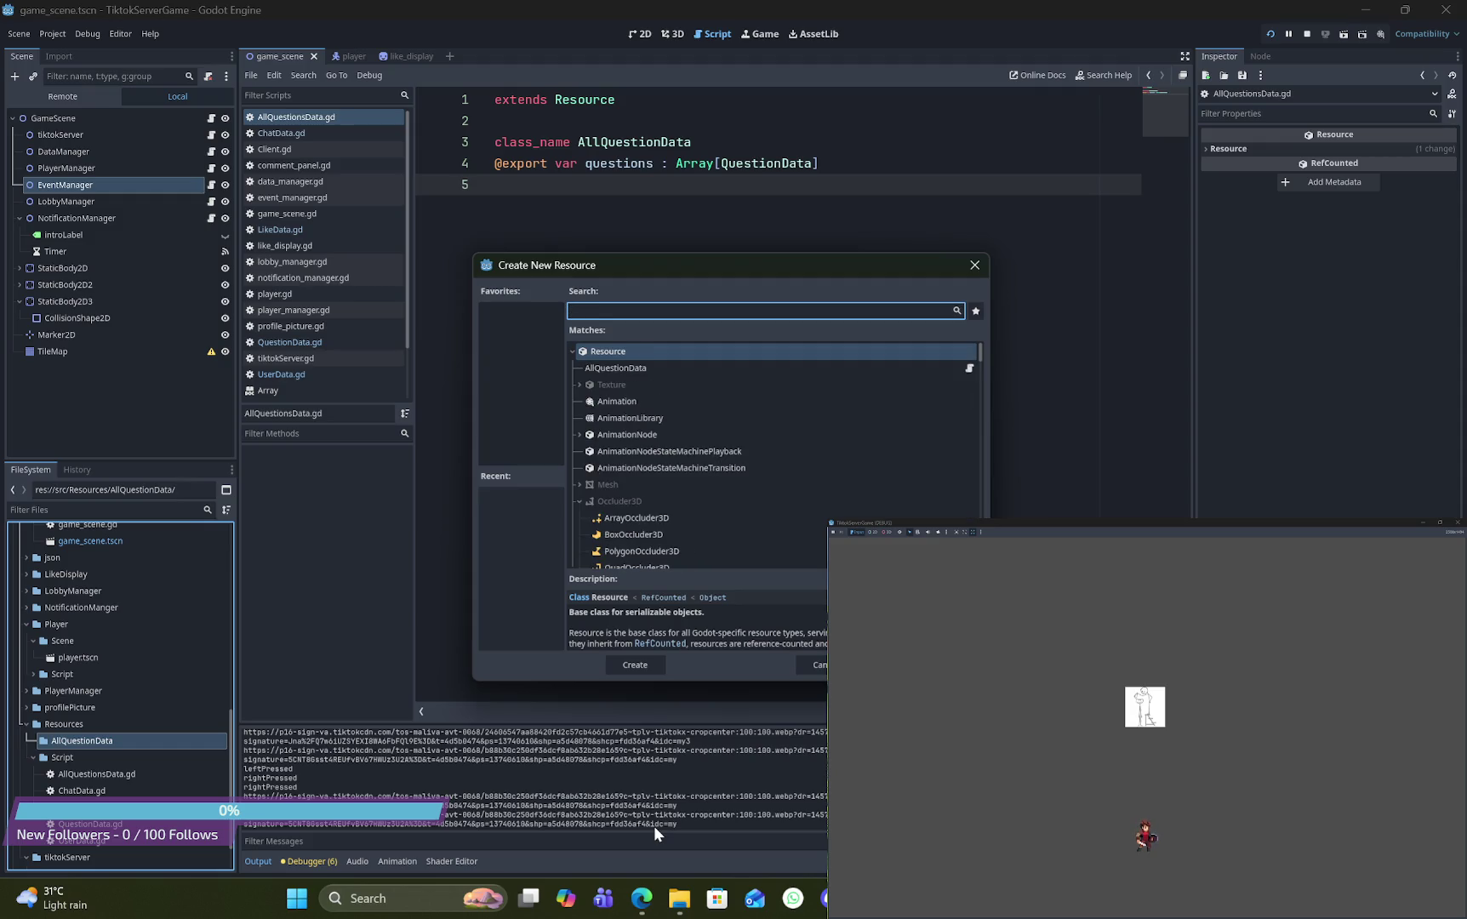
{"action": "type", "text": "AllQ"}
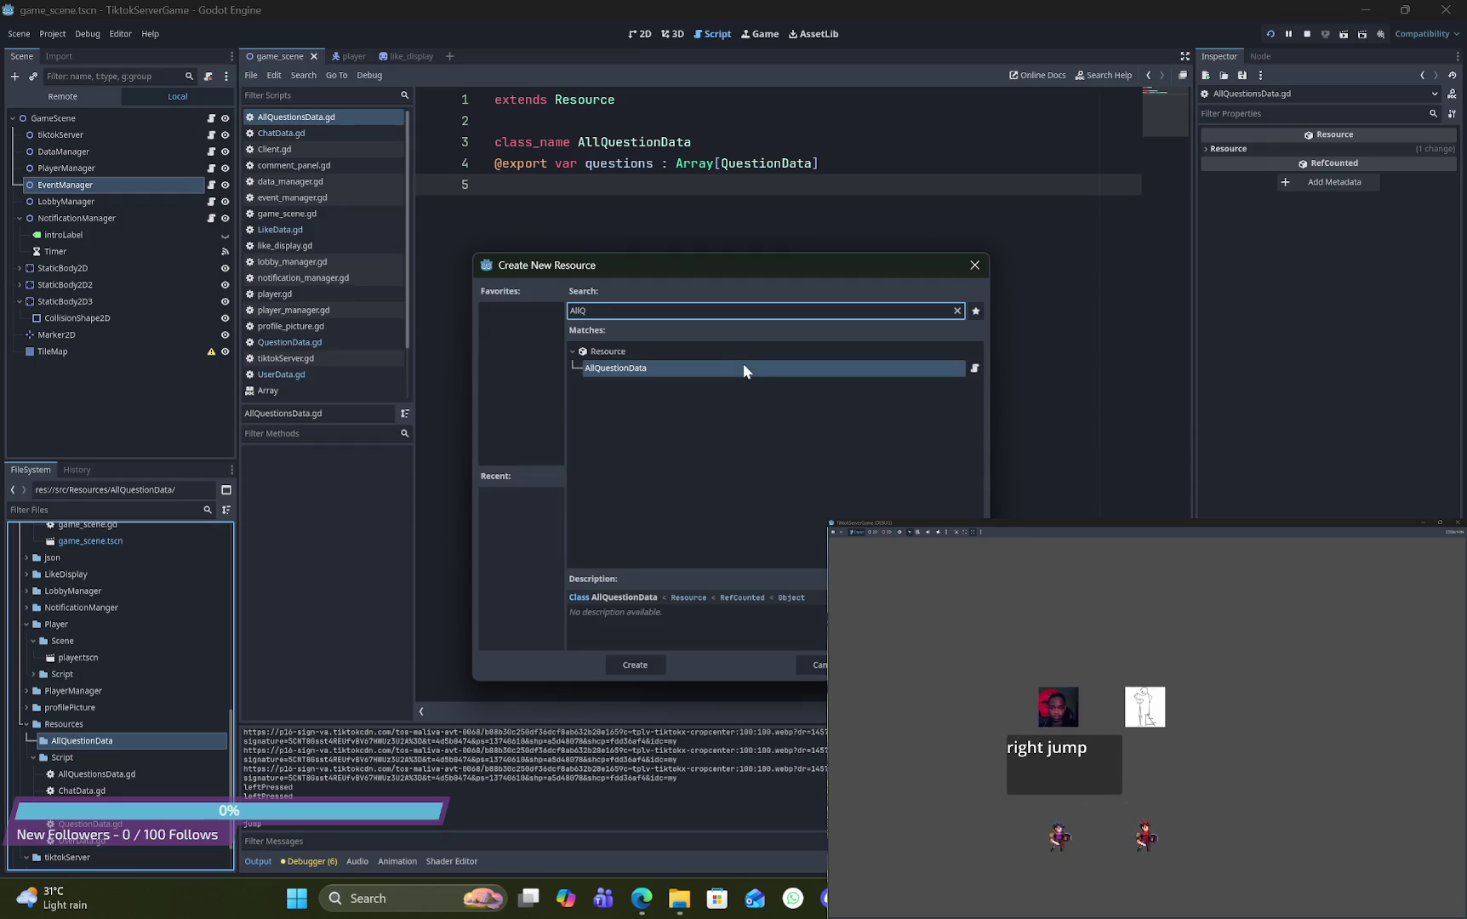
{"action": "double_click", "coordinate": [626, 372]}
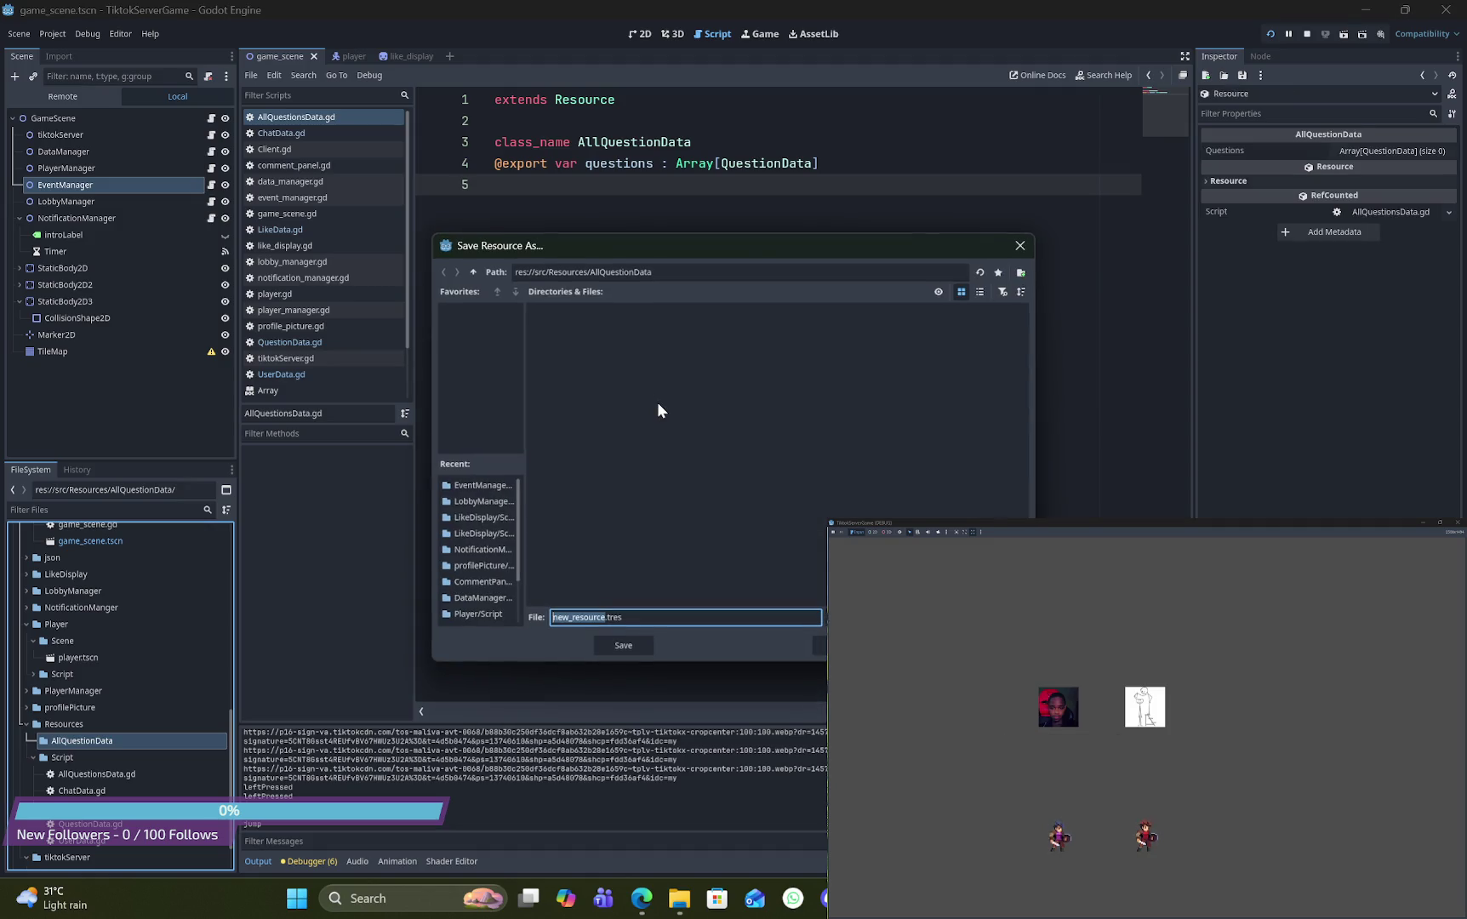
Save the new resource as 'EventQuestion'.
{"action": "key", "text": "BackSpace"}
{"action": "type", "text": "EventQue"}
{"action": "type", "text": "stion"}
{"action": "left_click", "coordinate": [628, 641]}
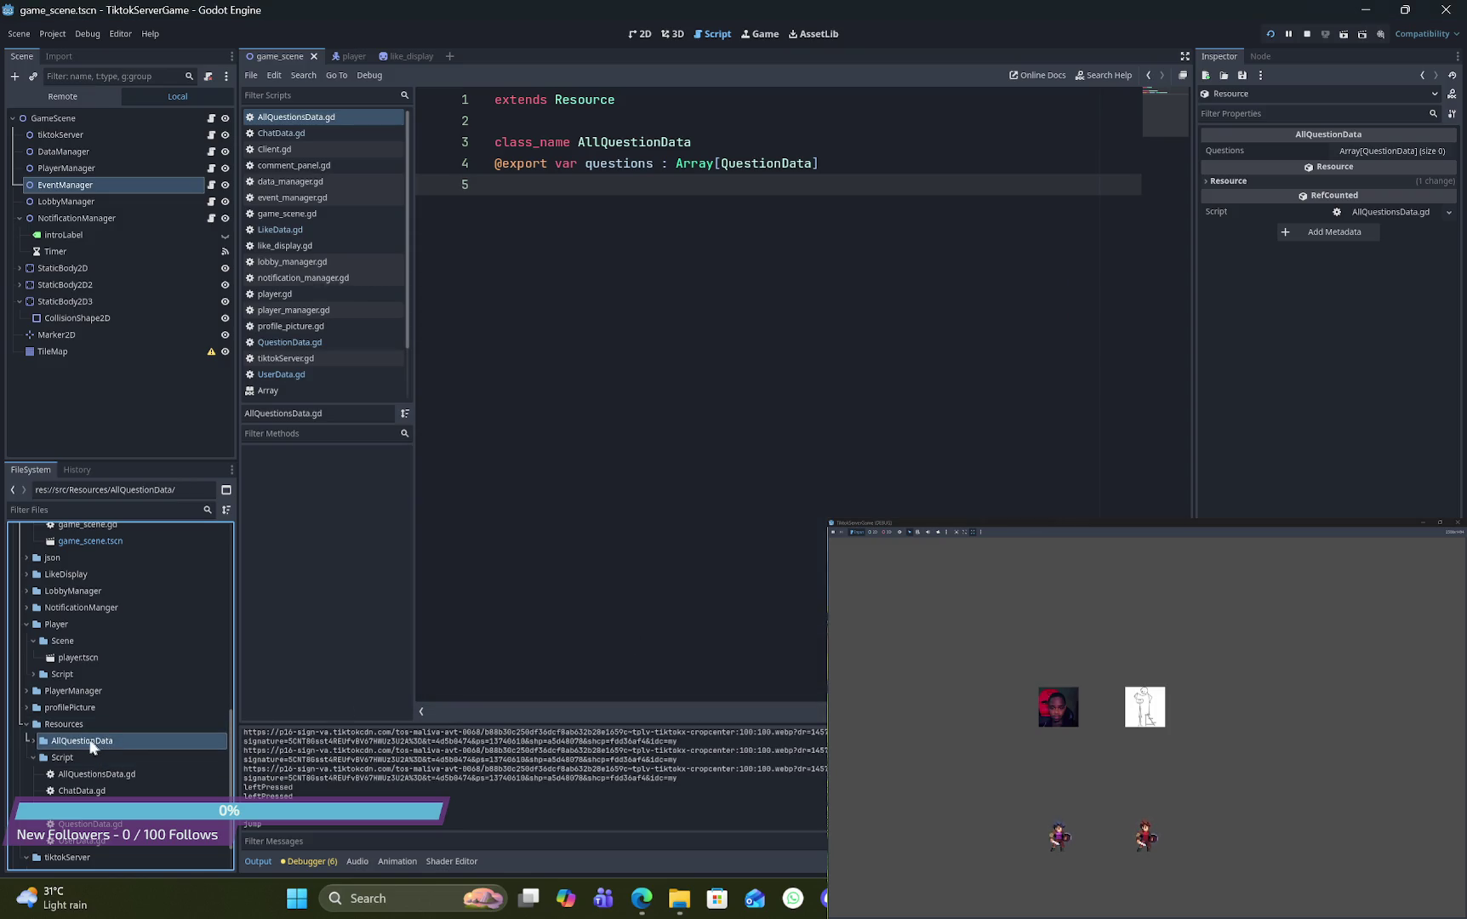
Expand the Questions array and add eight element slots.
{"action": "left_click", "coordinate": [1378, 156]}
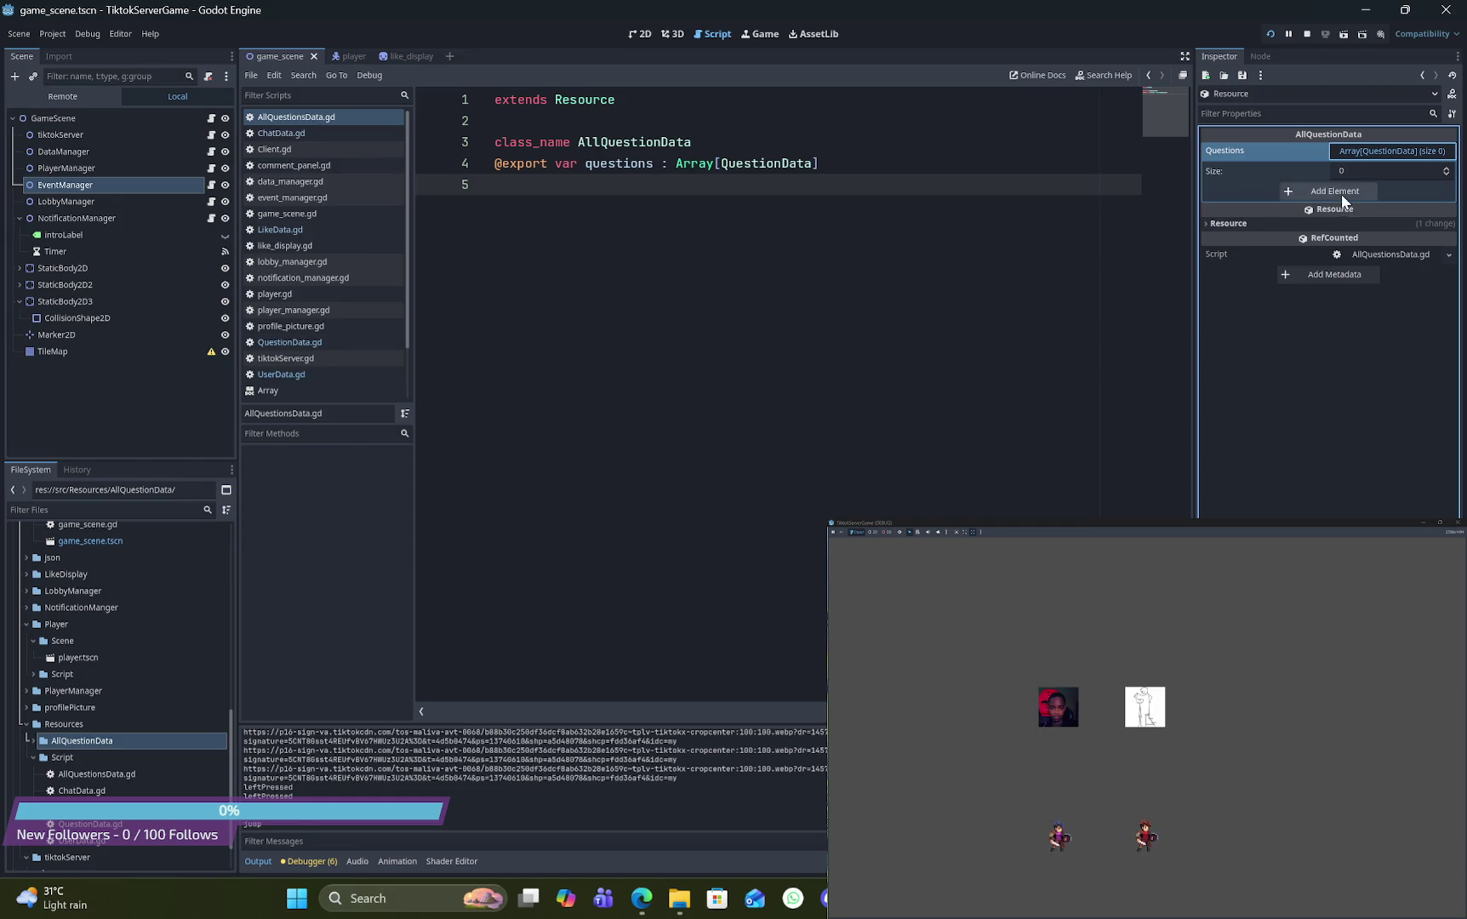
{"action": "left_click", "coordinate": [1342, 195]}
{"action": "left_click", "coordinate": [1338, 212]}
{"action": "left_click", "coordinate": [1343, 232]}
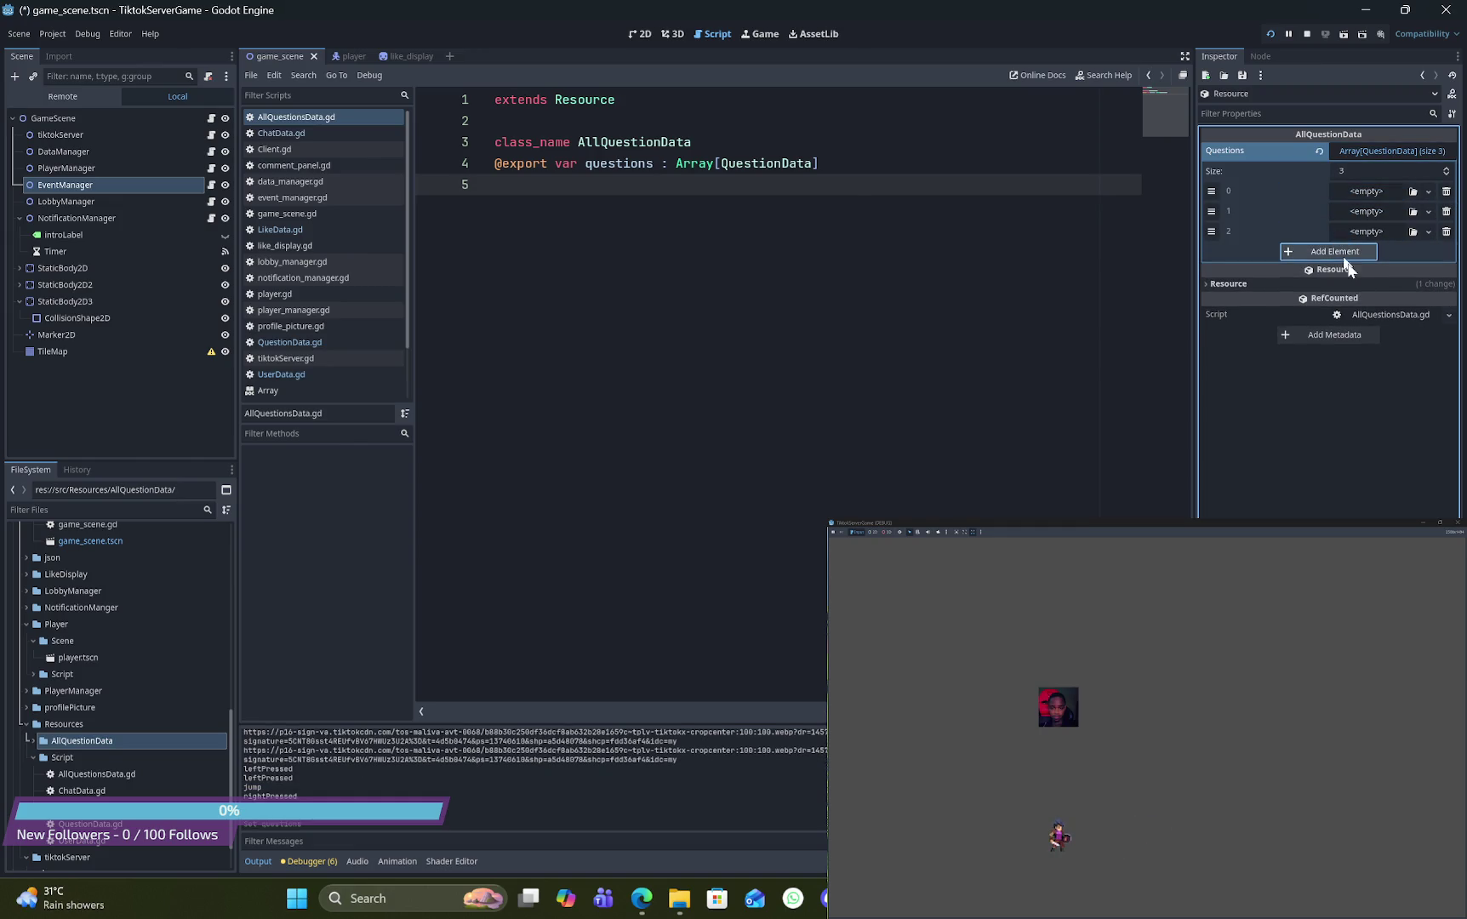
{"action": "left_click", "coordinate": [1356, 259]}
{"action": "left_click", "coordinate": [1356, 271]}
{"action": "left_click", "coordinate": [1350, 292]}
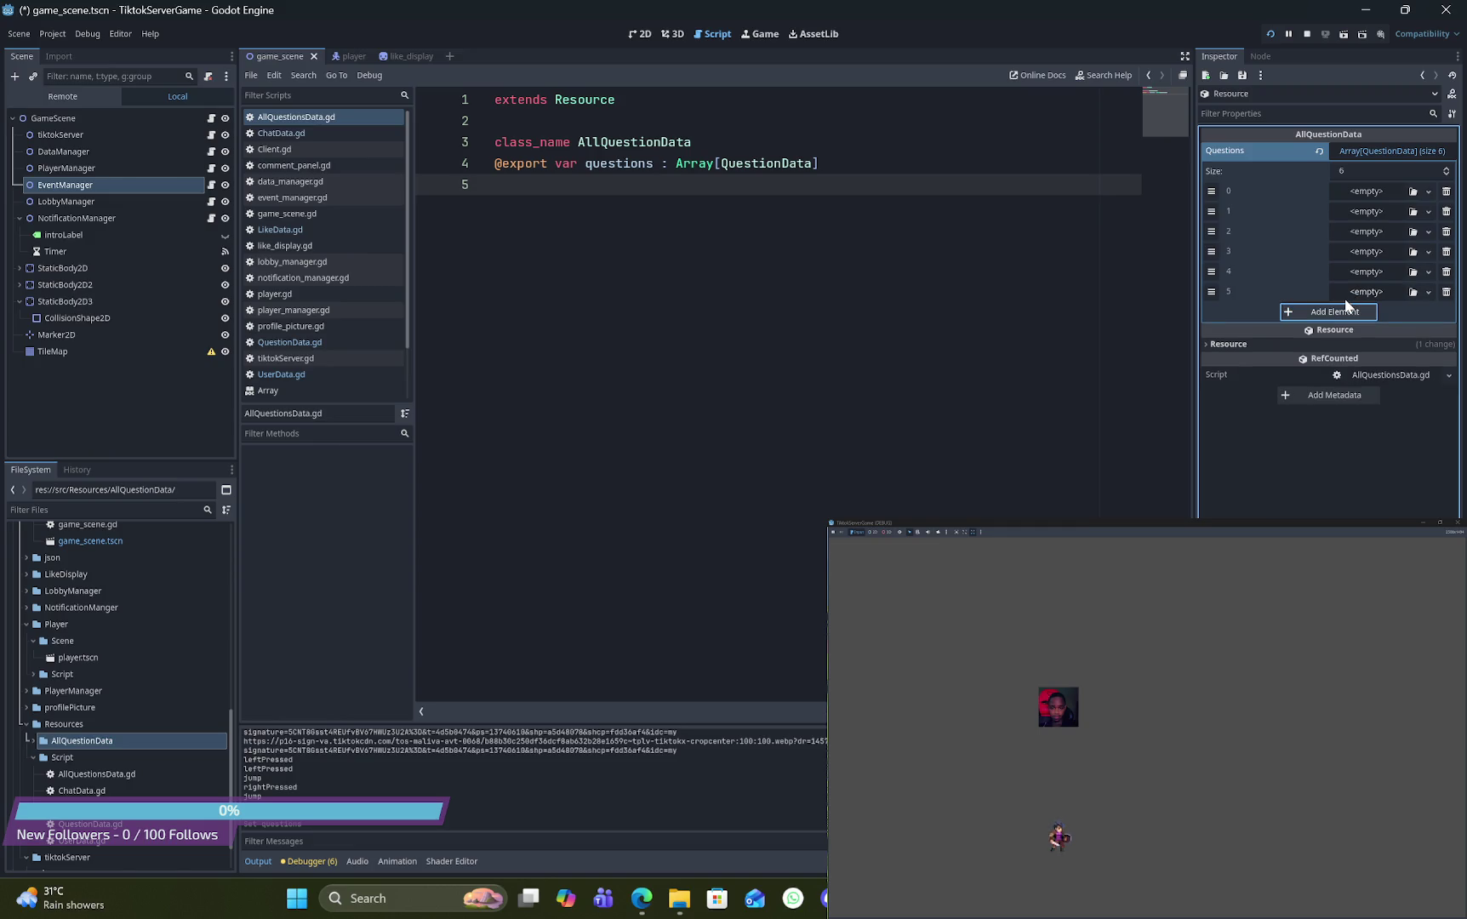
{"action": "left_click", "coordinate": [1339, 309]}
{"action": "left_click", "coordinate": [1342, 331]}
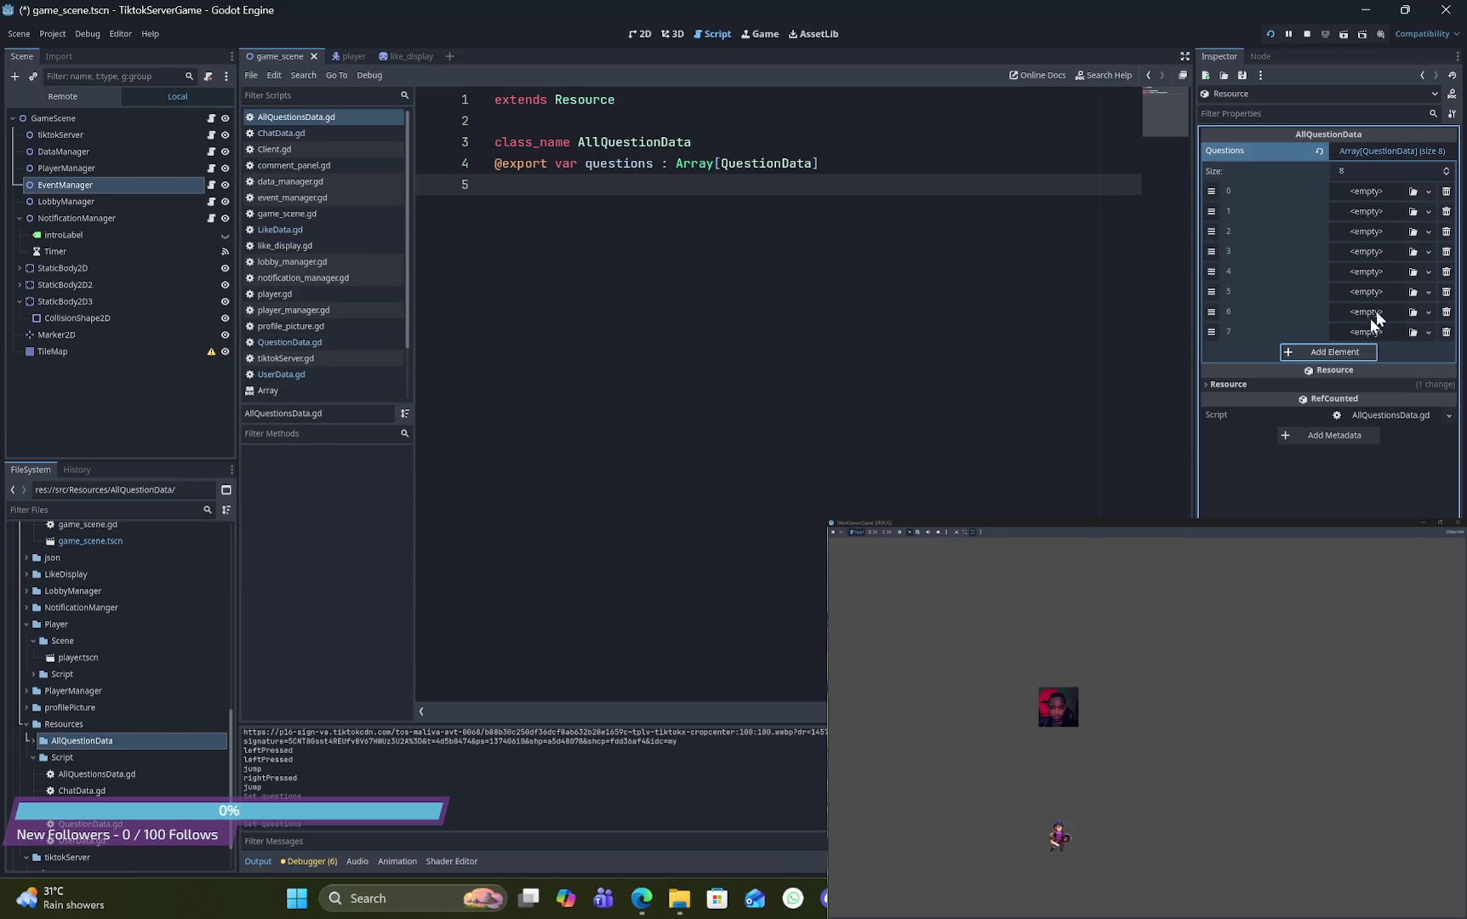
Fill slot 0 with a new QuestionData and expand it for editing.
{"action": "left_click", "coordinate": [1429, 191]}
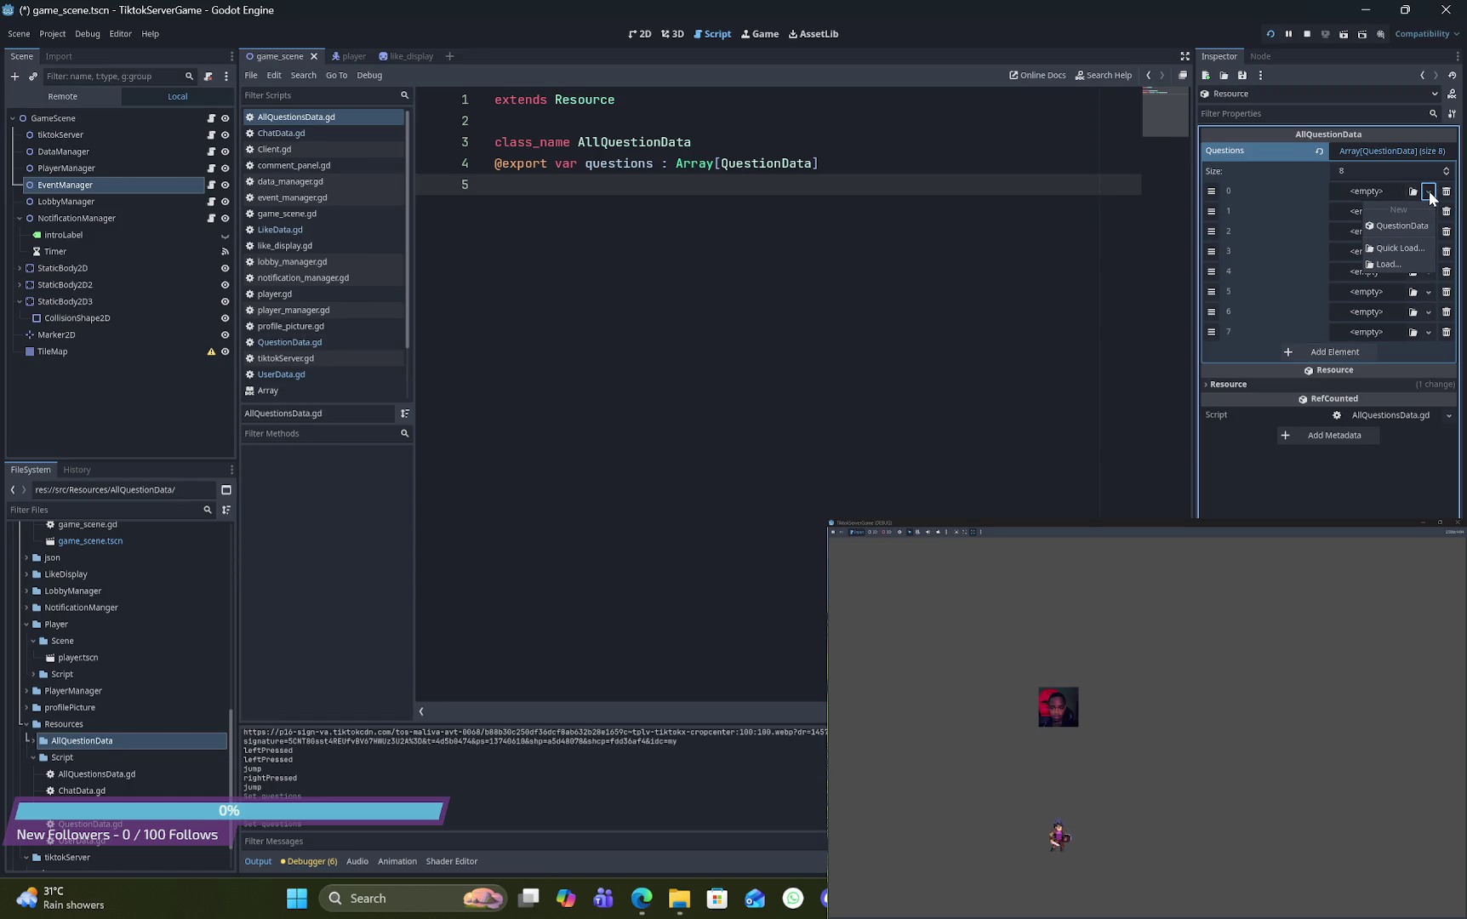
{"action": "left_click", "coordinate": [1415, 224]}
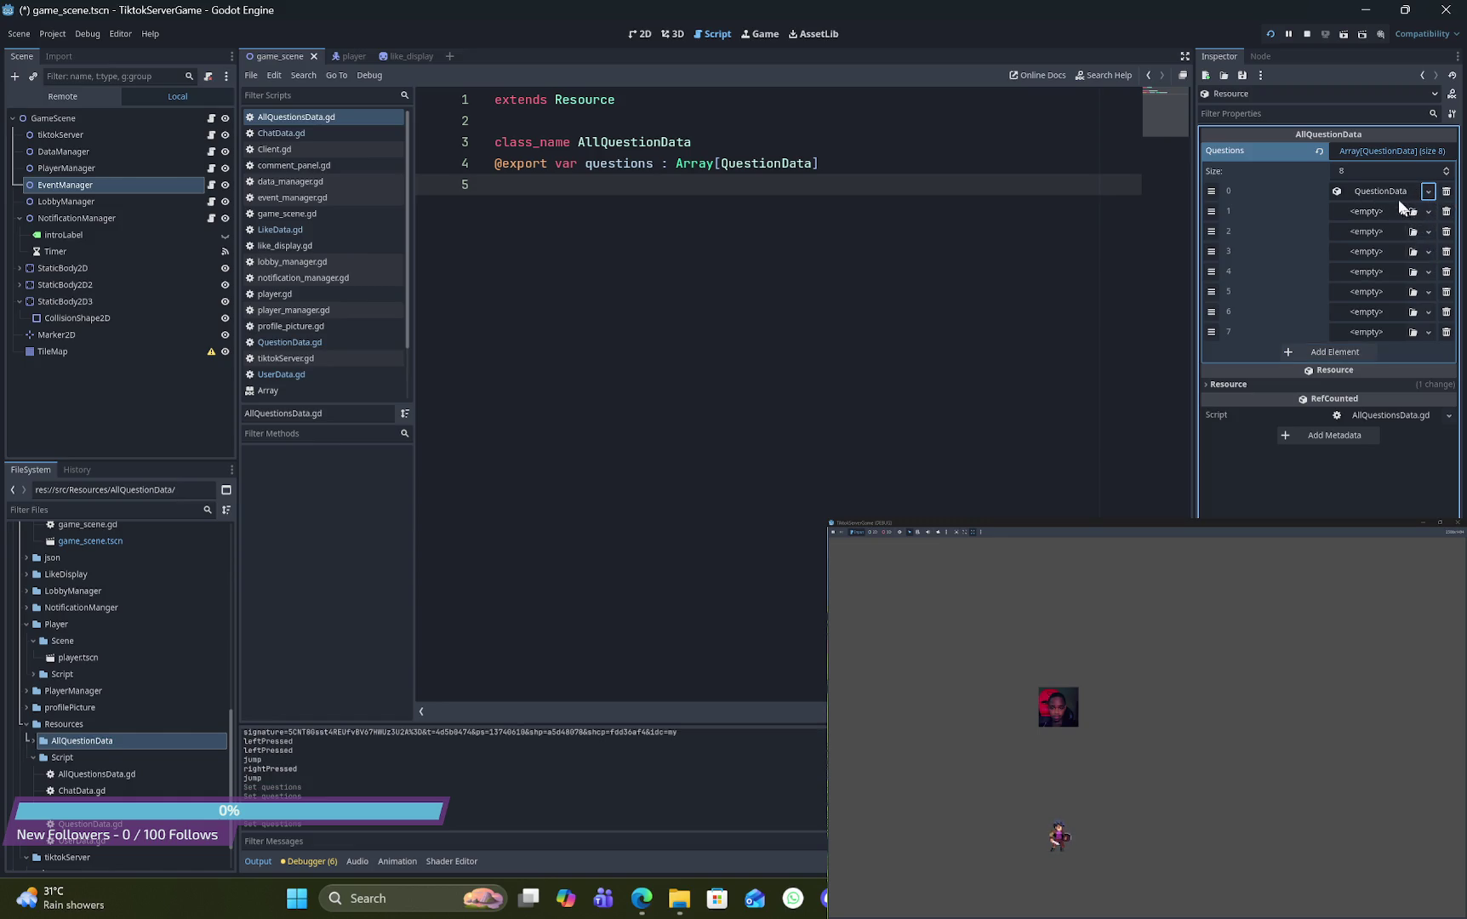
{"action": "left_click", "coordinate": [1389, 192]}
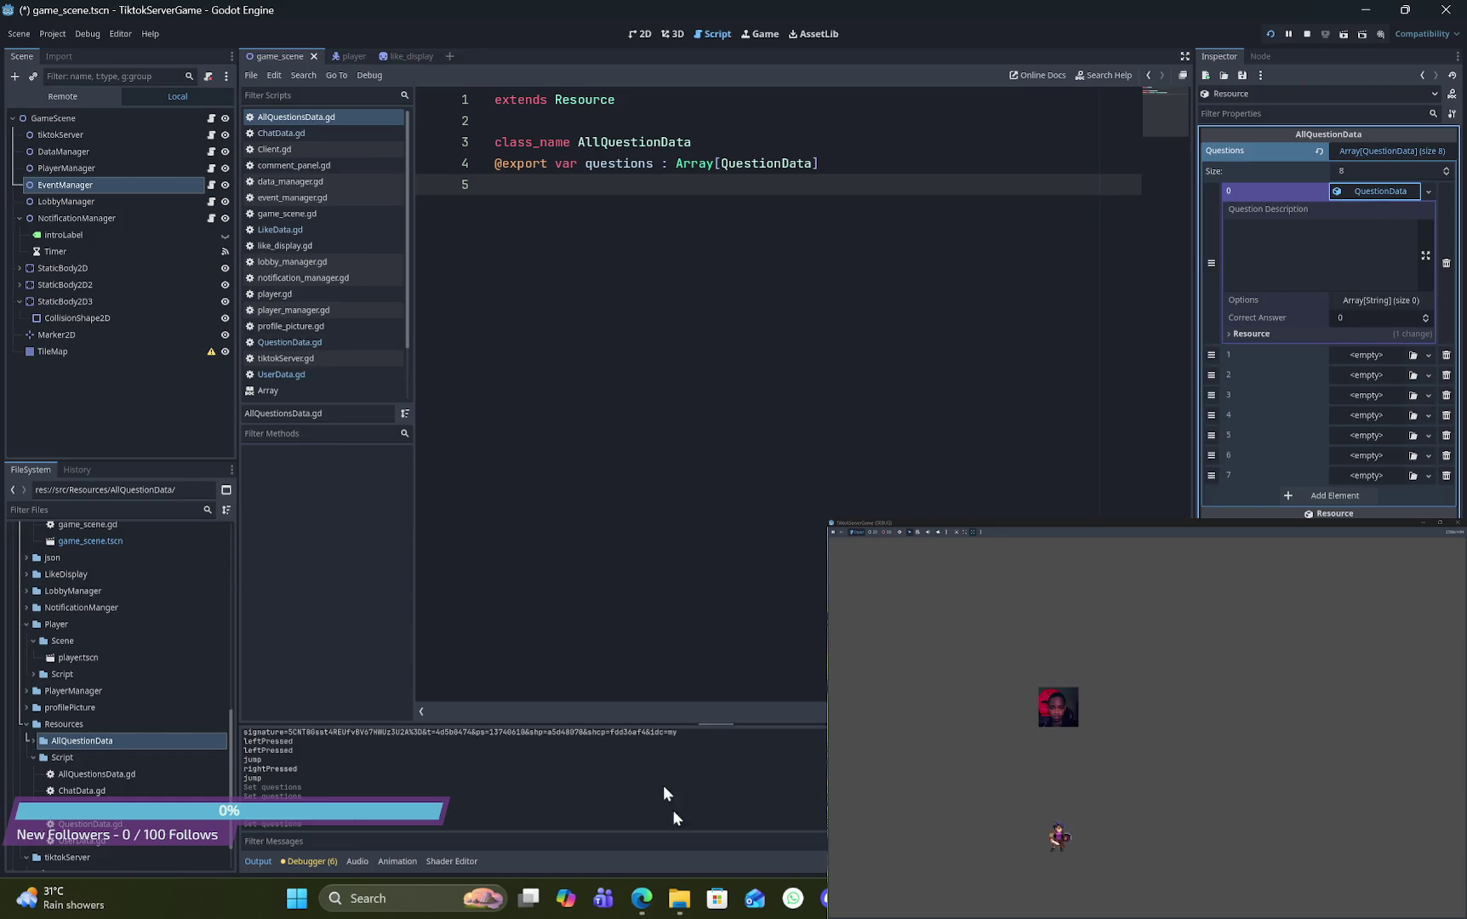
Copy 'Which animal is known as the King of the Jungle?' from ChatGPT into Question Description.
{"action": "left_click", "coordinate": [642, 898]}
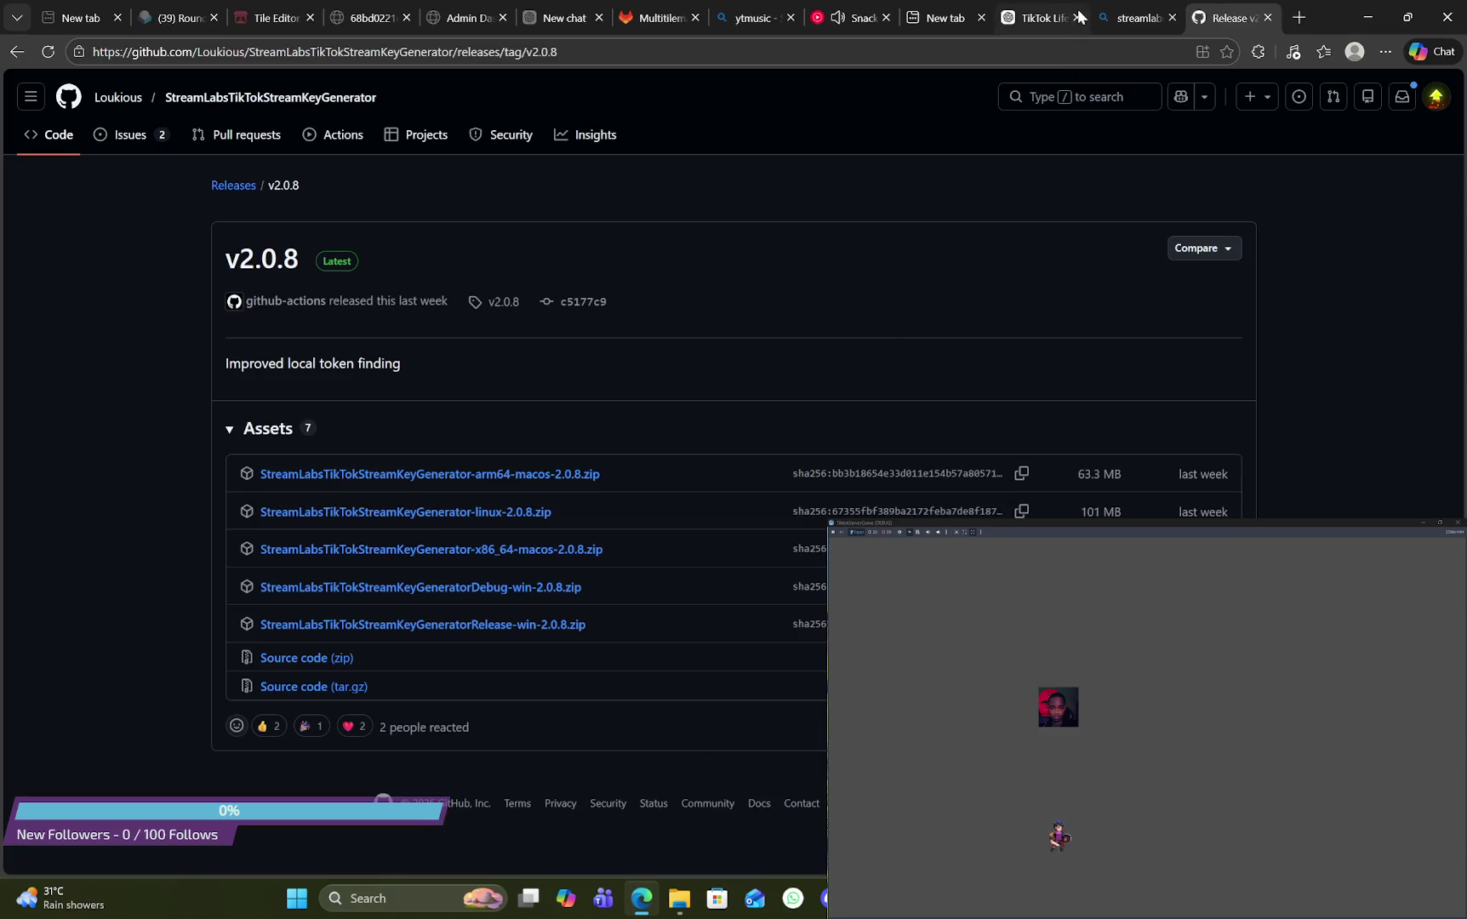
{"action": "left_click", "coordinate": [1026, 18]}
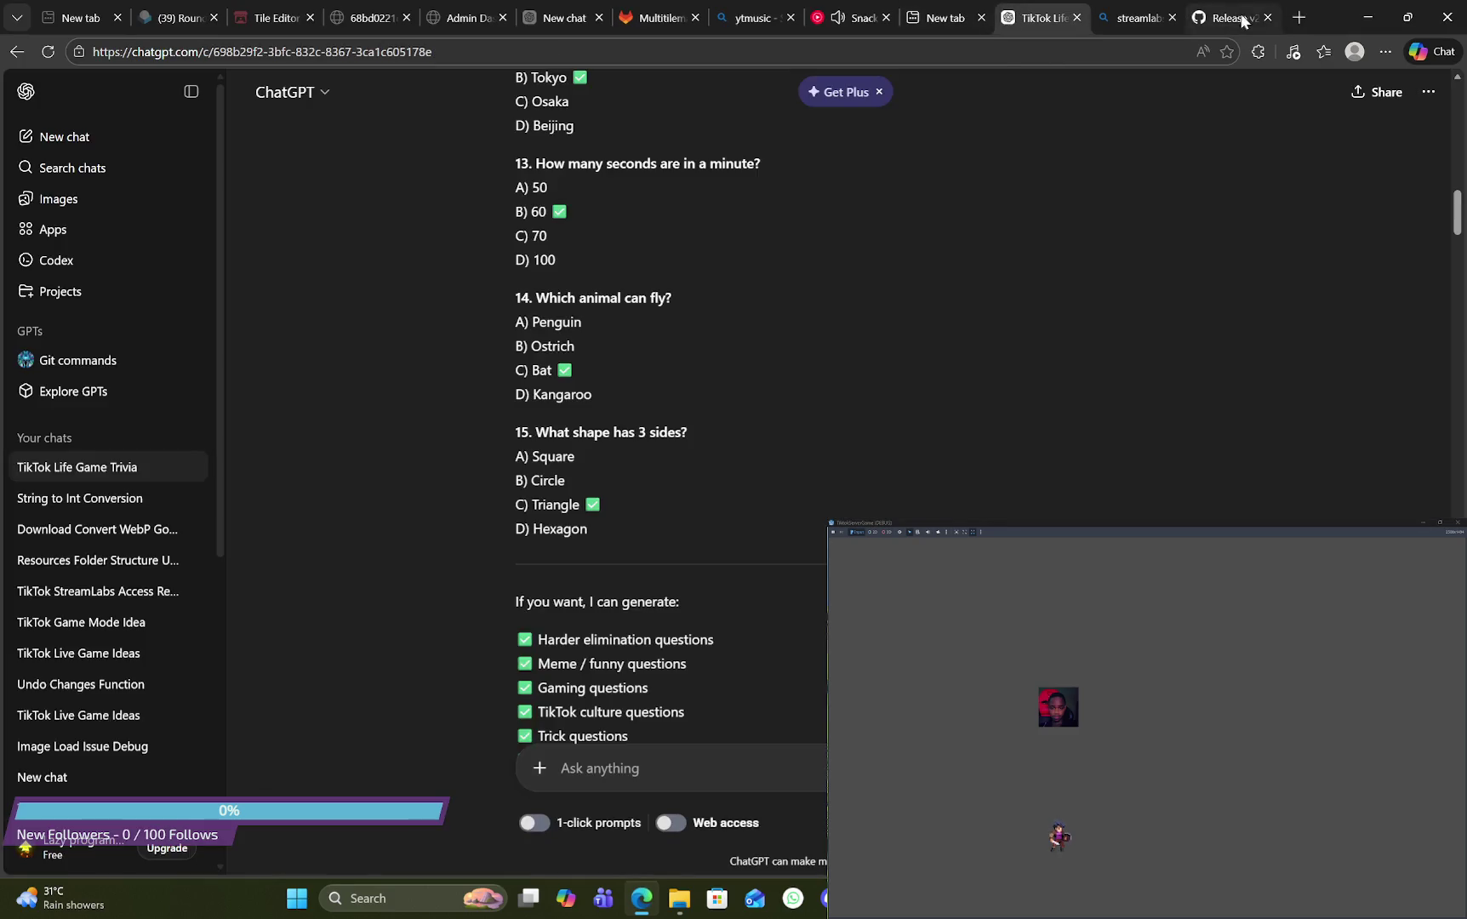
{"action": "left_click", "coordinate": [1368, 17]}
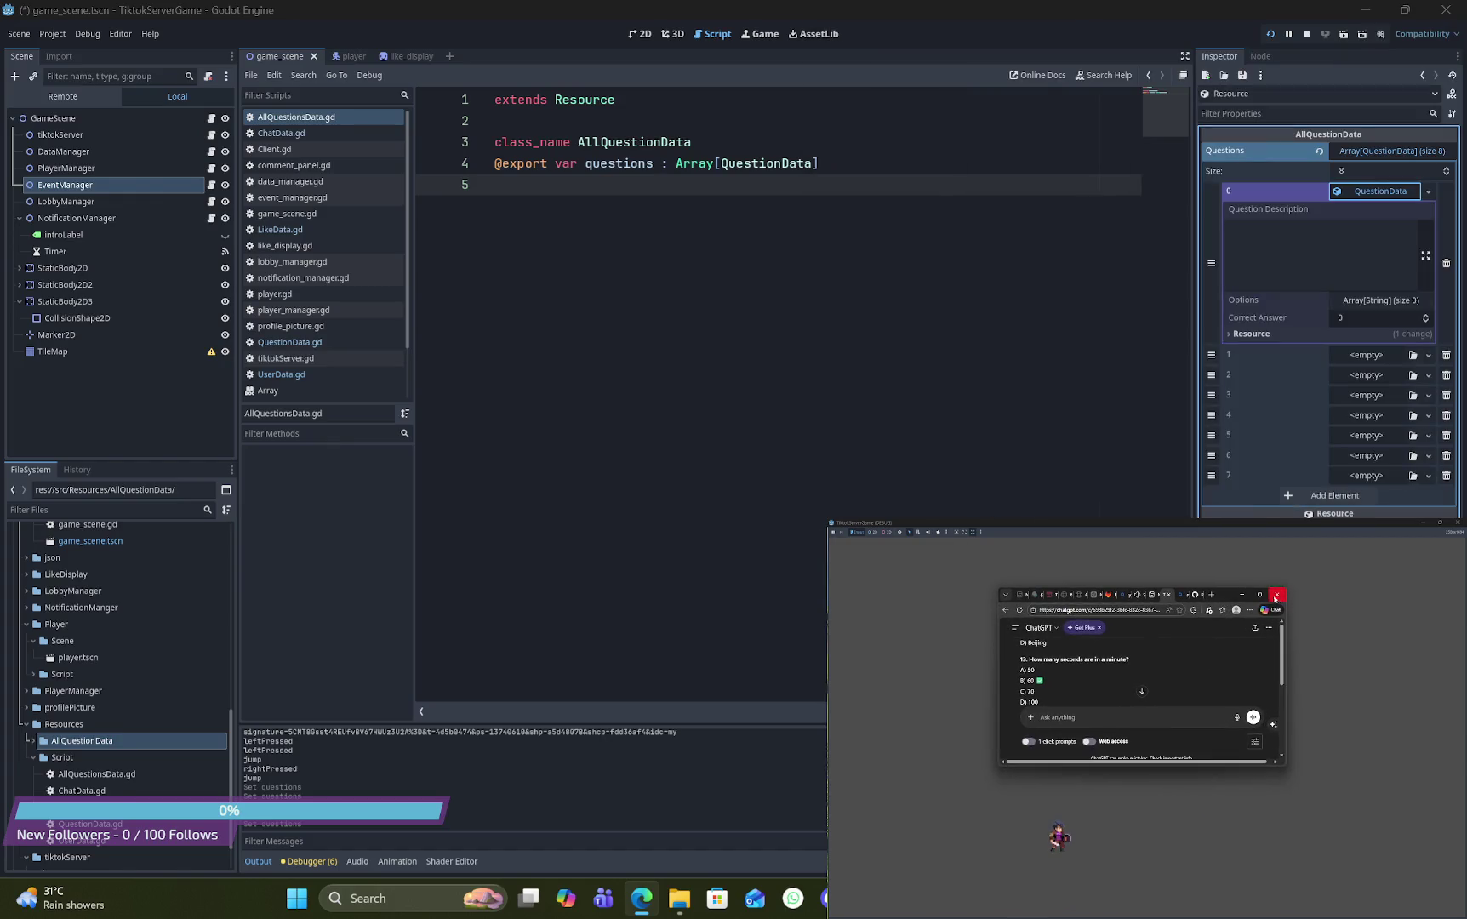
{"action": "left_click", "coordinate": [1261, 595]}
{"action": "scroll", "coordinate": [1057, 676], "scroll_direction": "up", "scroll_amount": 15}
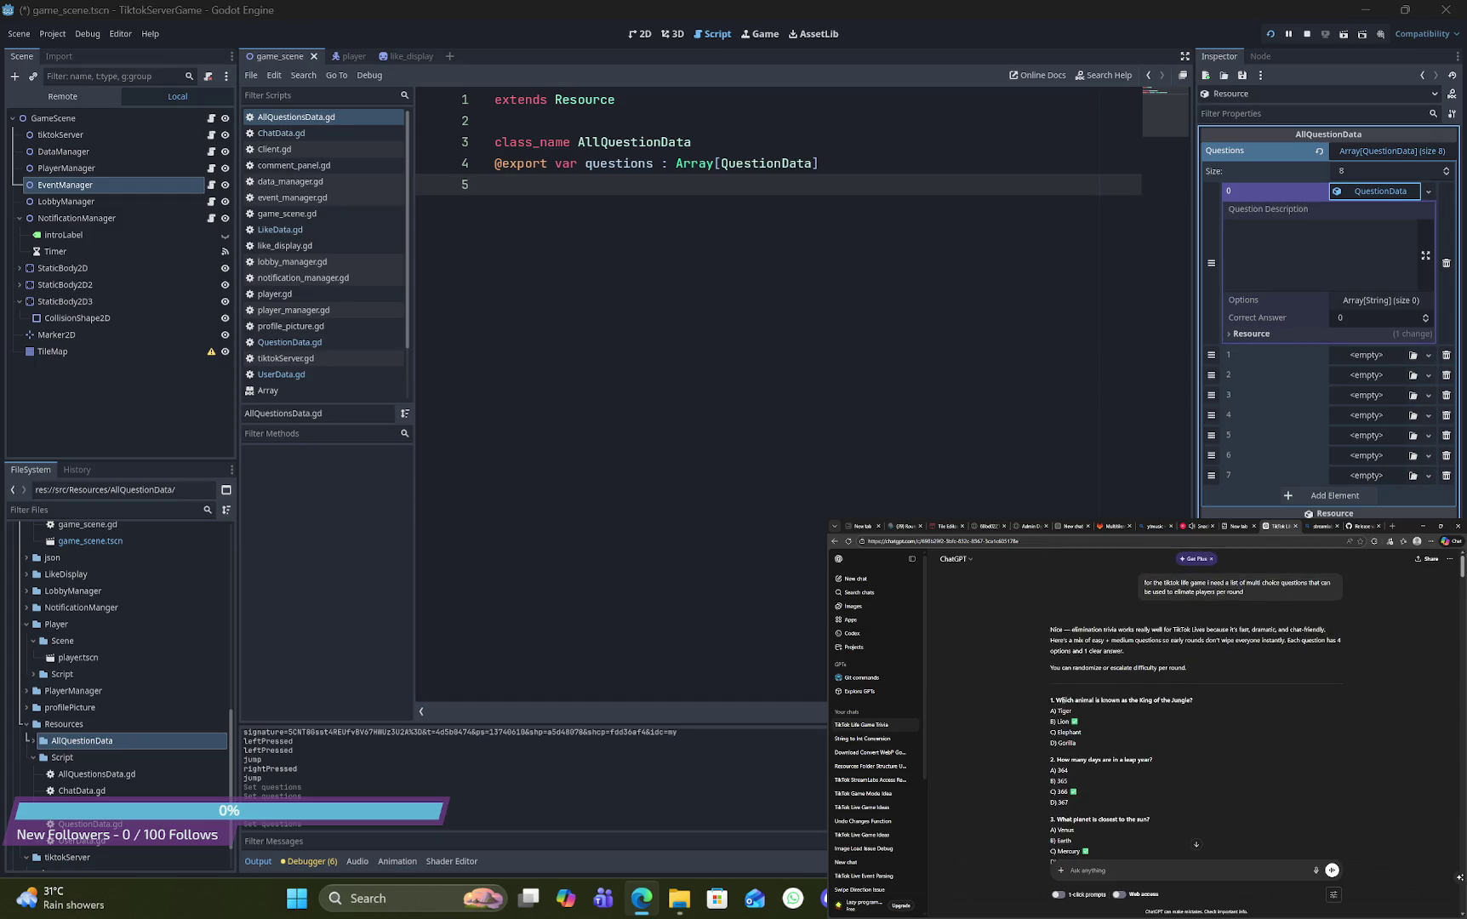
{"action": "left_click_drag", "start_coordinate": [1056, 700], "coordinate": [1222, 700]}
{"action": "key", "text": "ctrl+c"}
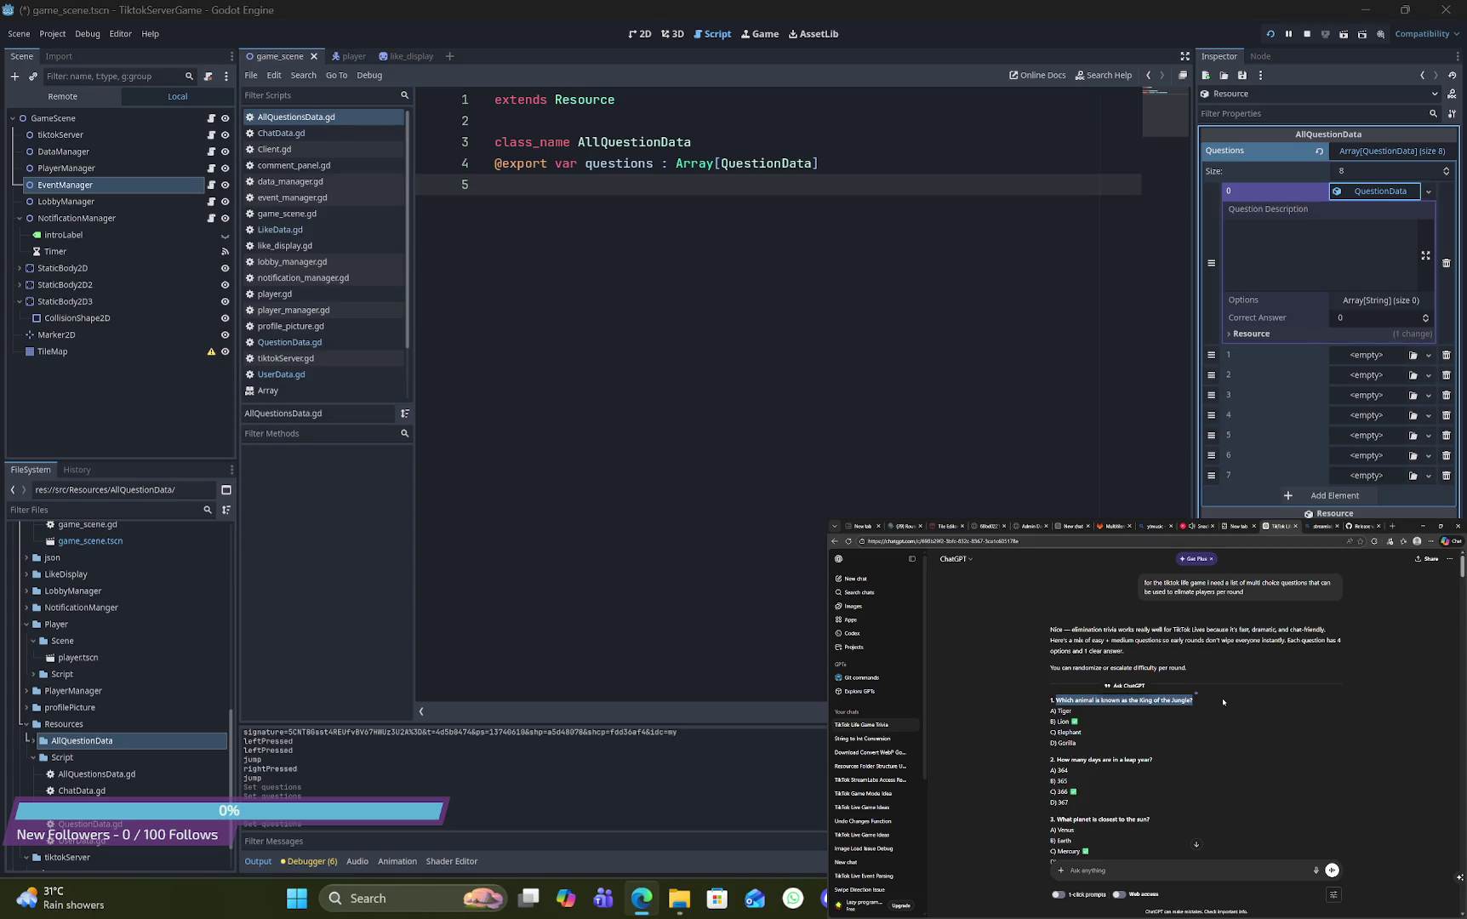
{"action": "key", "text": "alt+Tab"}
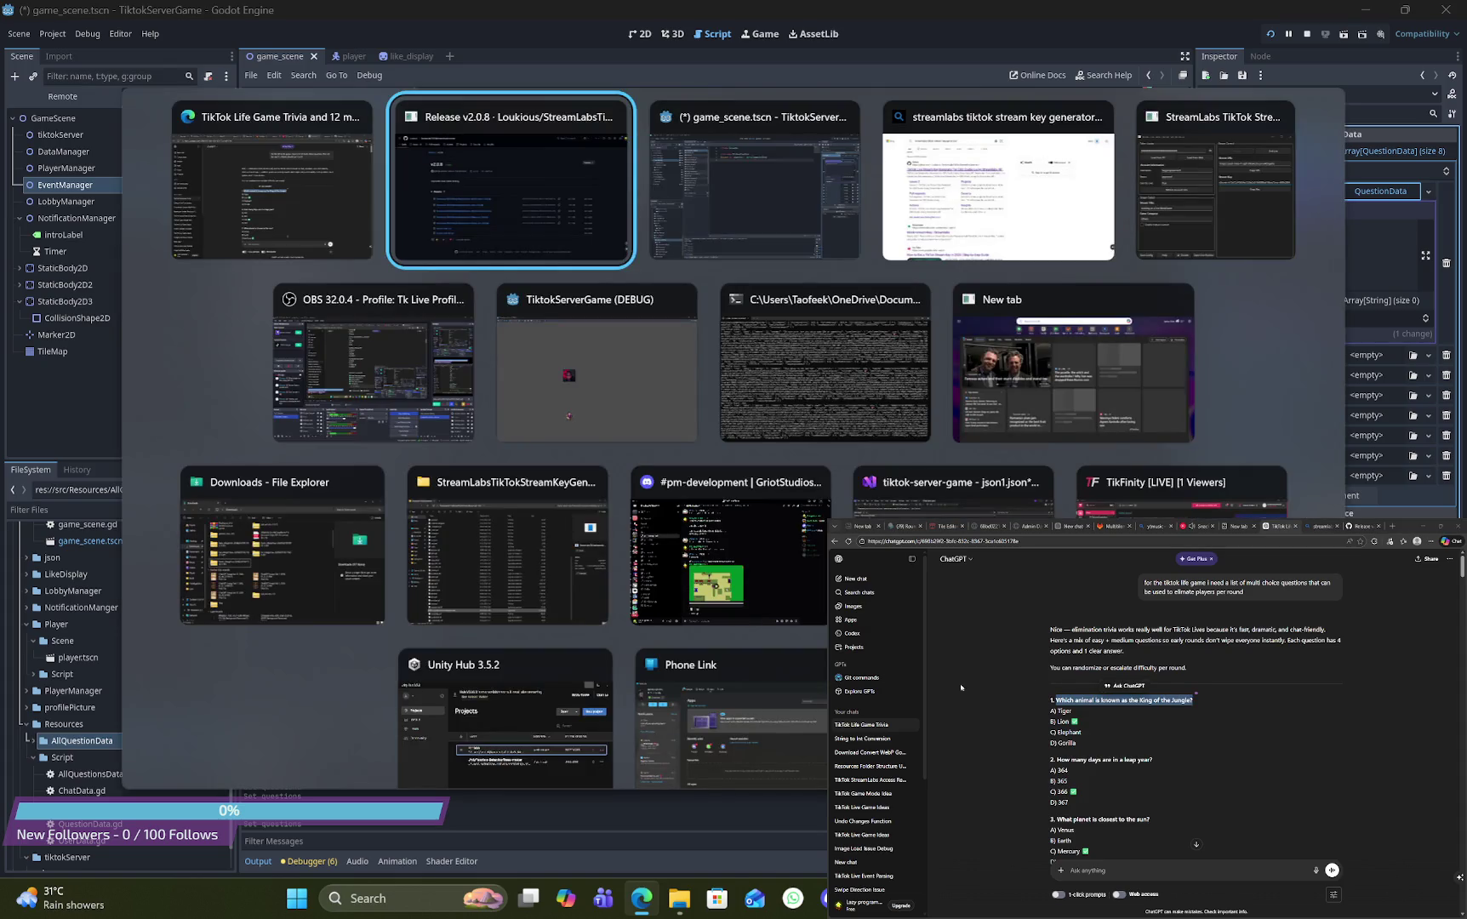
{"action": "key", "text": "Tab"}
{"action": "left_click", "coordinate": [1341, 242]}
{"action": "key", "text": "ctrl+v"}
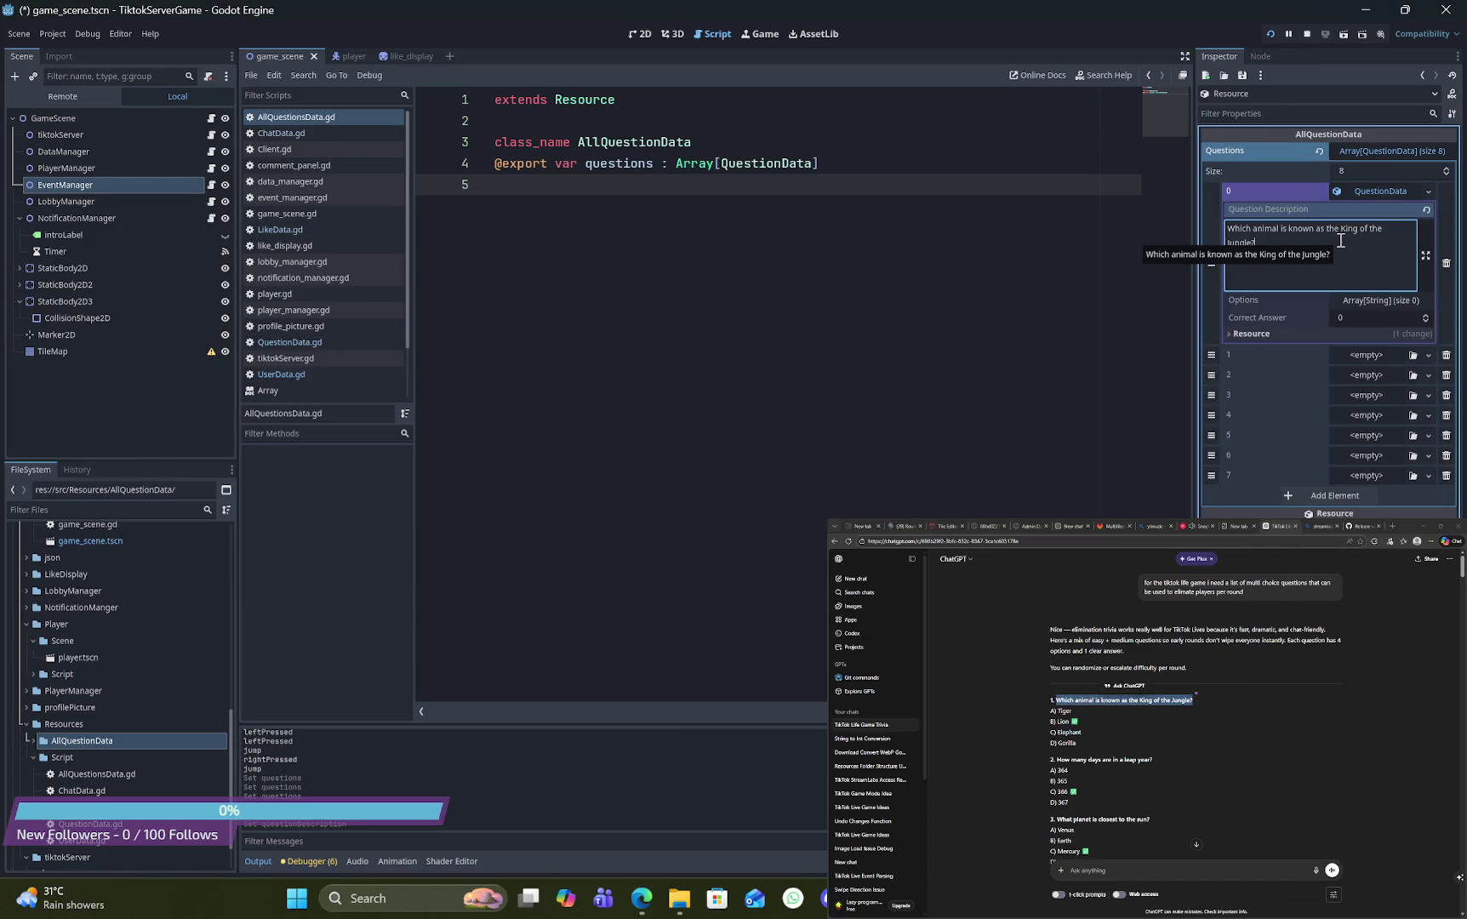
Expand question 0's Options and add four option slots.
{"action": "left_click", "coordinate": [1359, 301]}
{"action": "left_click", "coordinate": [1328, 360]}
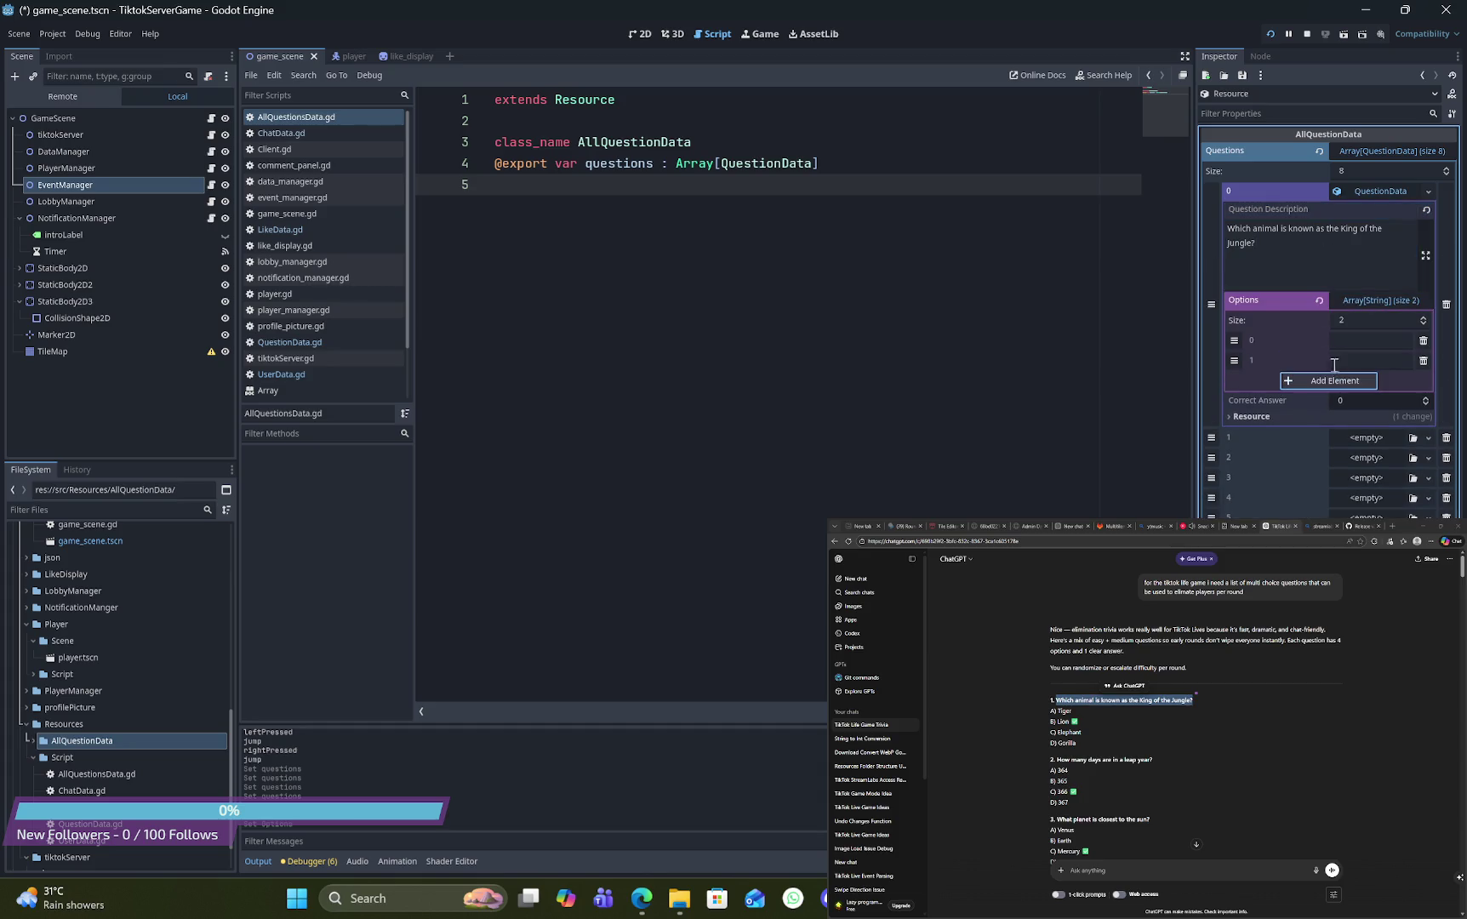
{"action": "left_click", "coordinate": [1335, 379]}
{"action": "left_click", "coordinate": [1333, 398]}
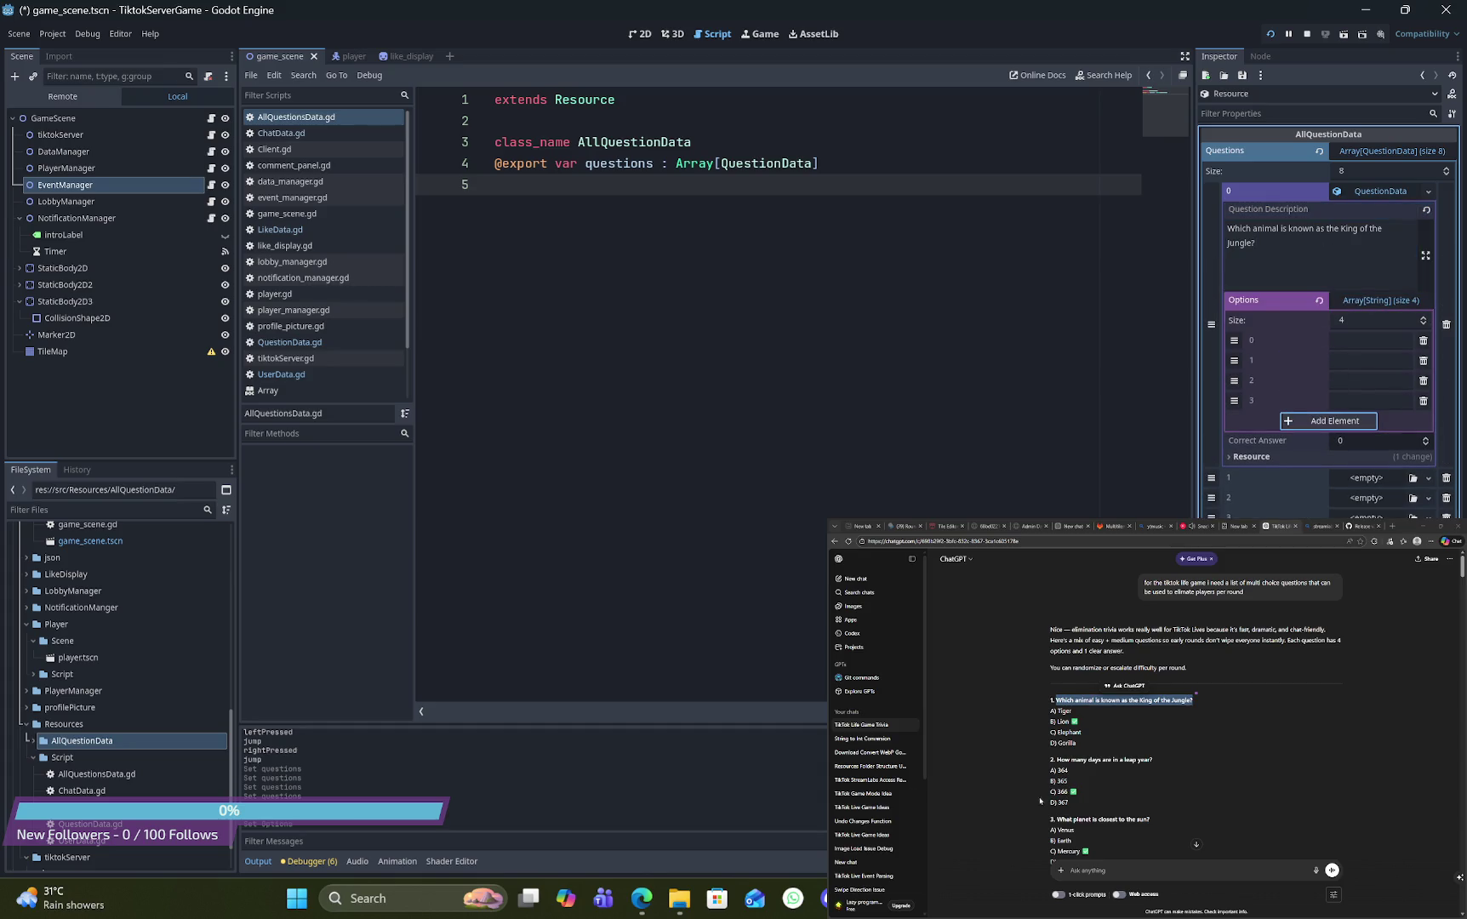
Fill the four options with Tiger, Lion, Elephant and Gorilla copied from ChatGPT.
{"action": "double_click", "coordinate": [1064, 710]}
{"action": "key", "text": "ctrl+c"}
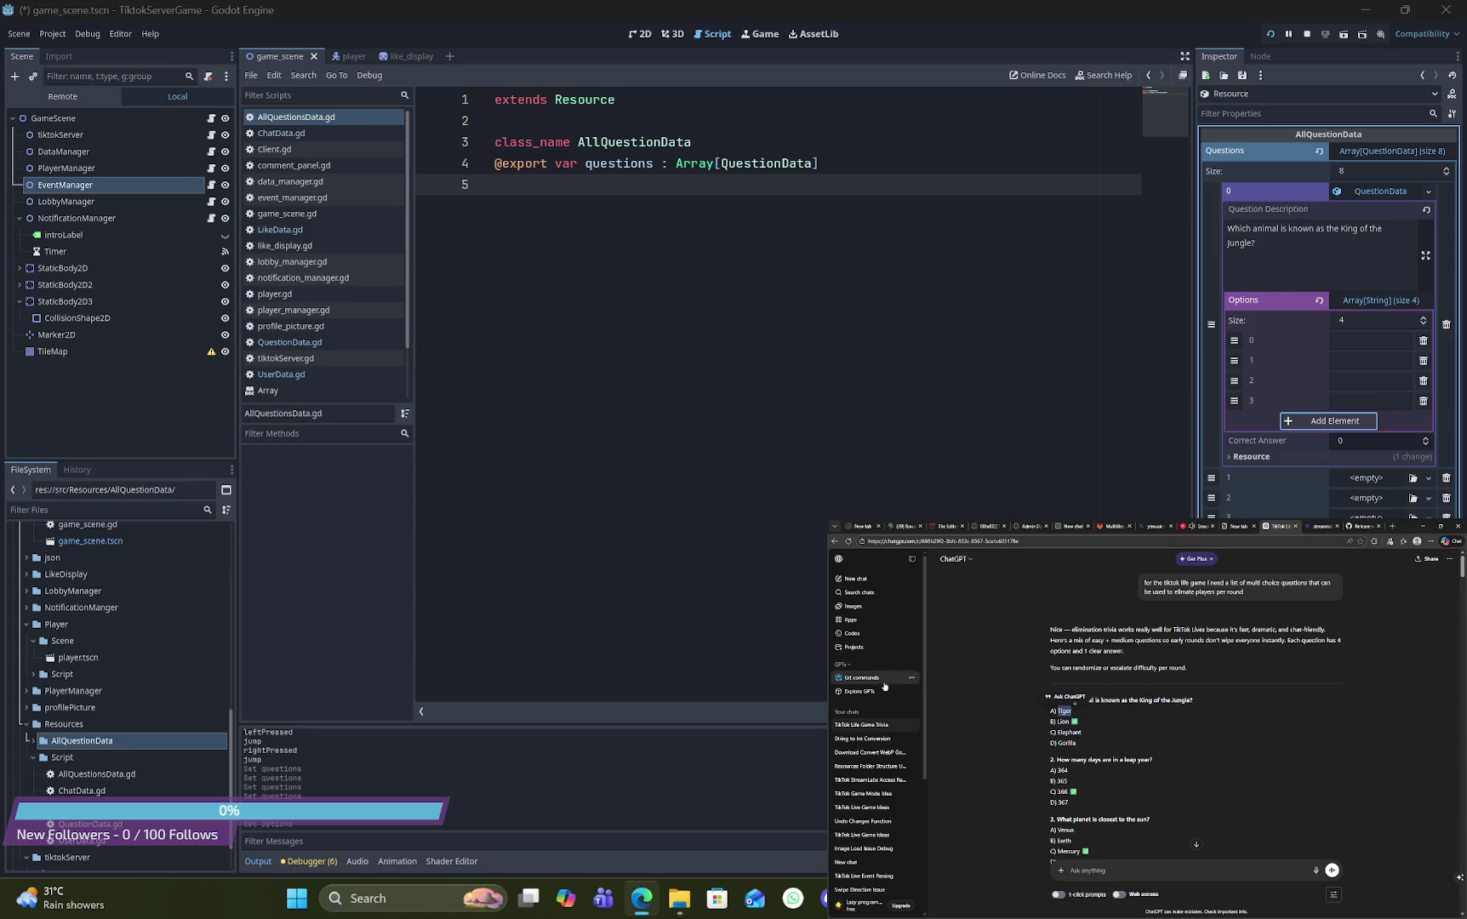
{"action": "left_click", "coordinate": [1362, 341]}
{"action": "key", "text": "ctrl+v"}
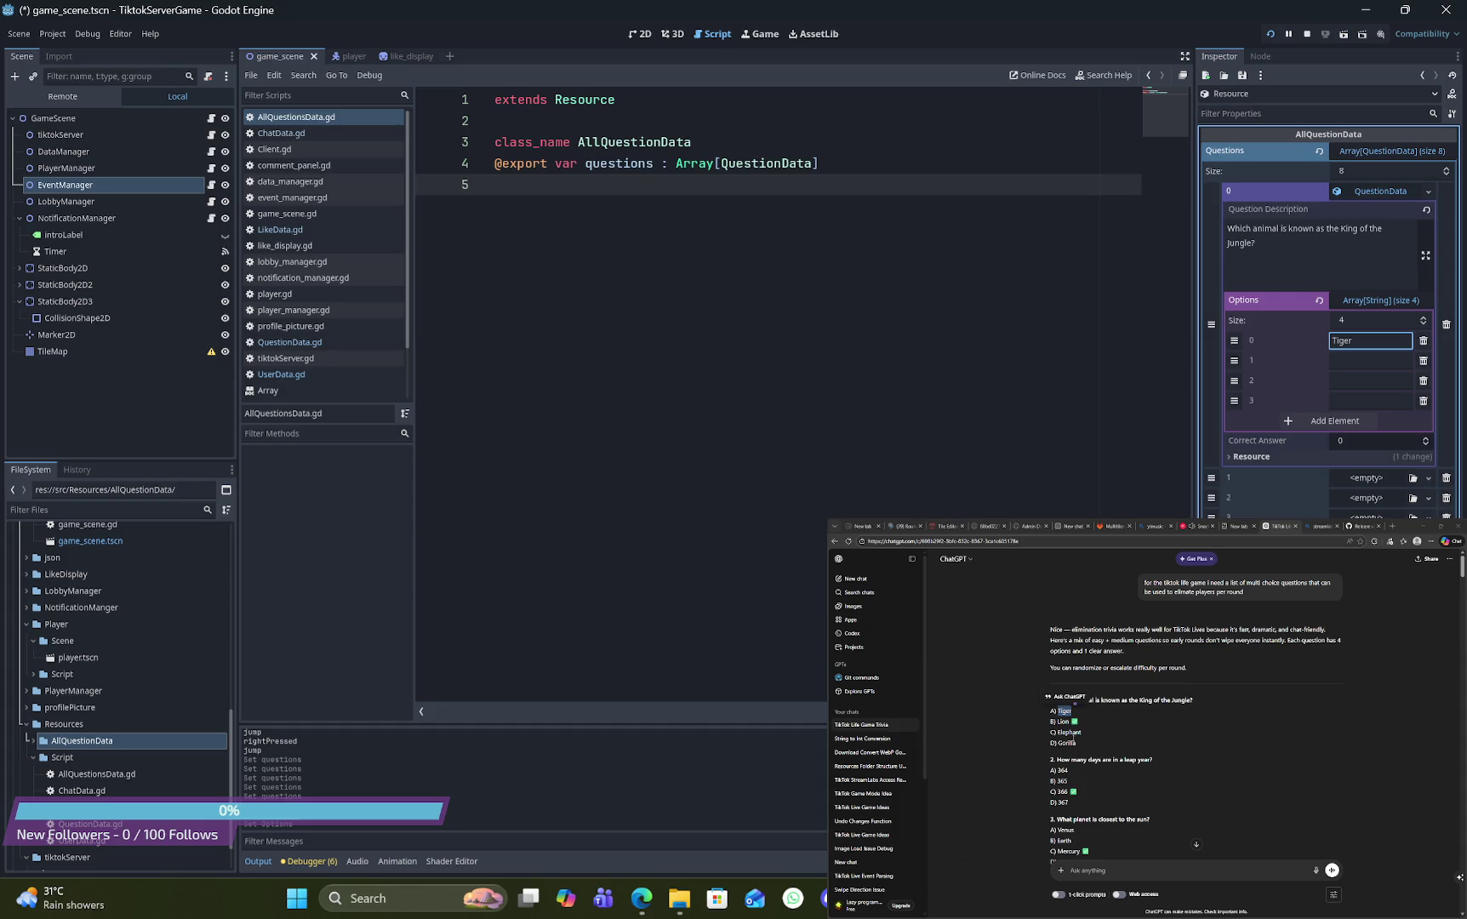
{"action": "left_click", "coordinate": [1068, 721]}
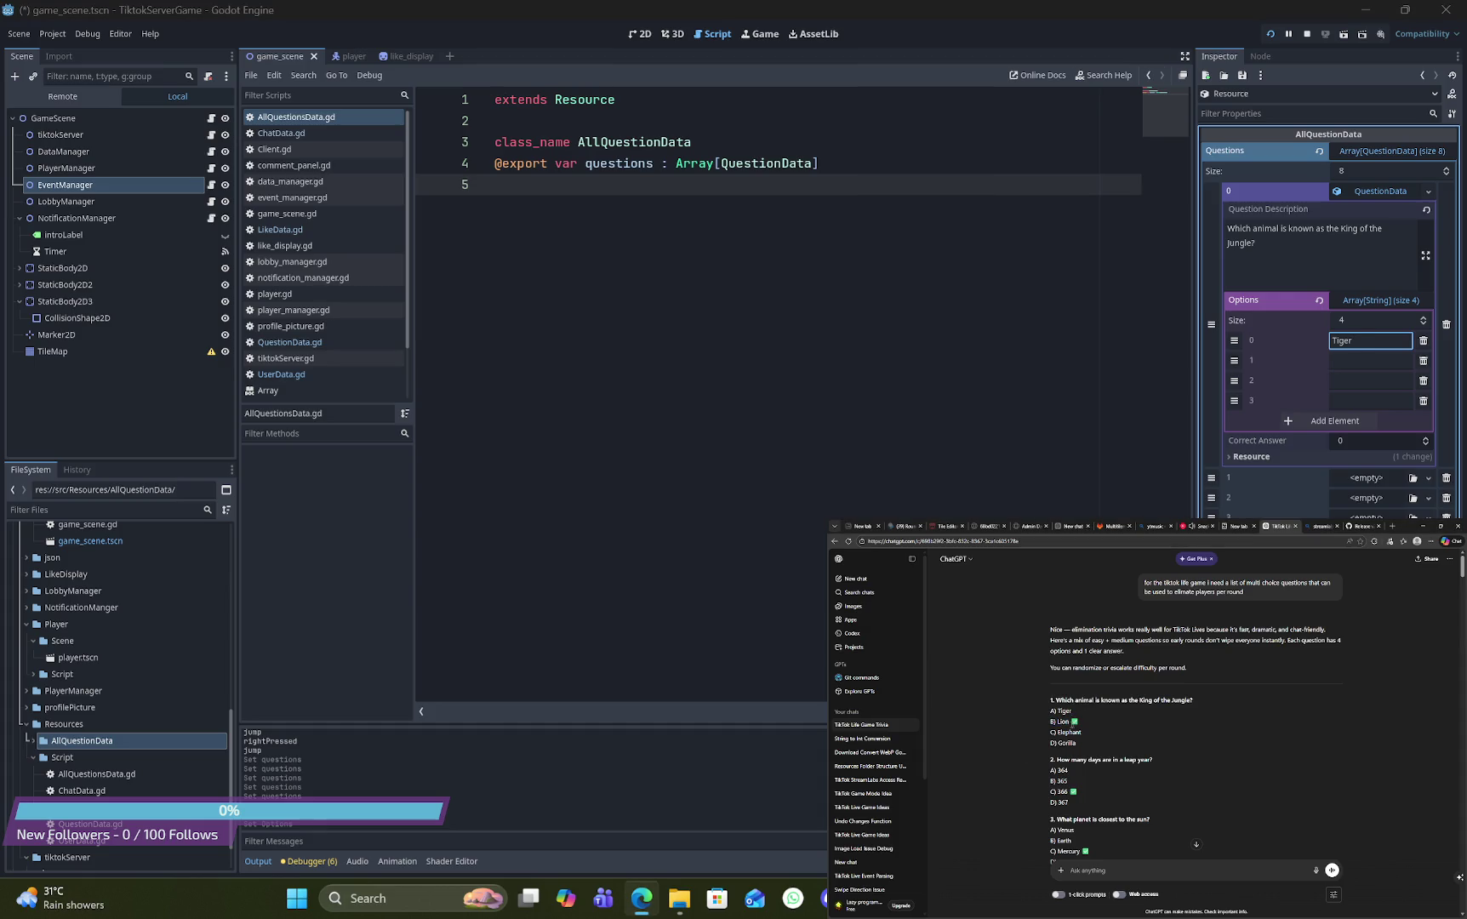
{"action": "double_click", "coordinate": [1064, 721]}
{"action": "key", "text": "ctrl+c"}
{"action": "left_click", "coordinate": [1355, 360]}
{"action": "key", "text": "ctrl+v"}
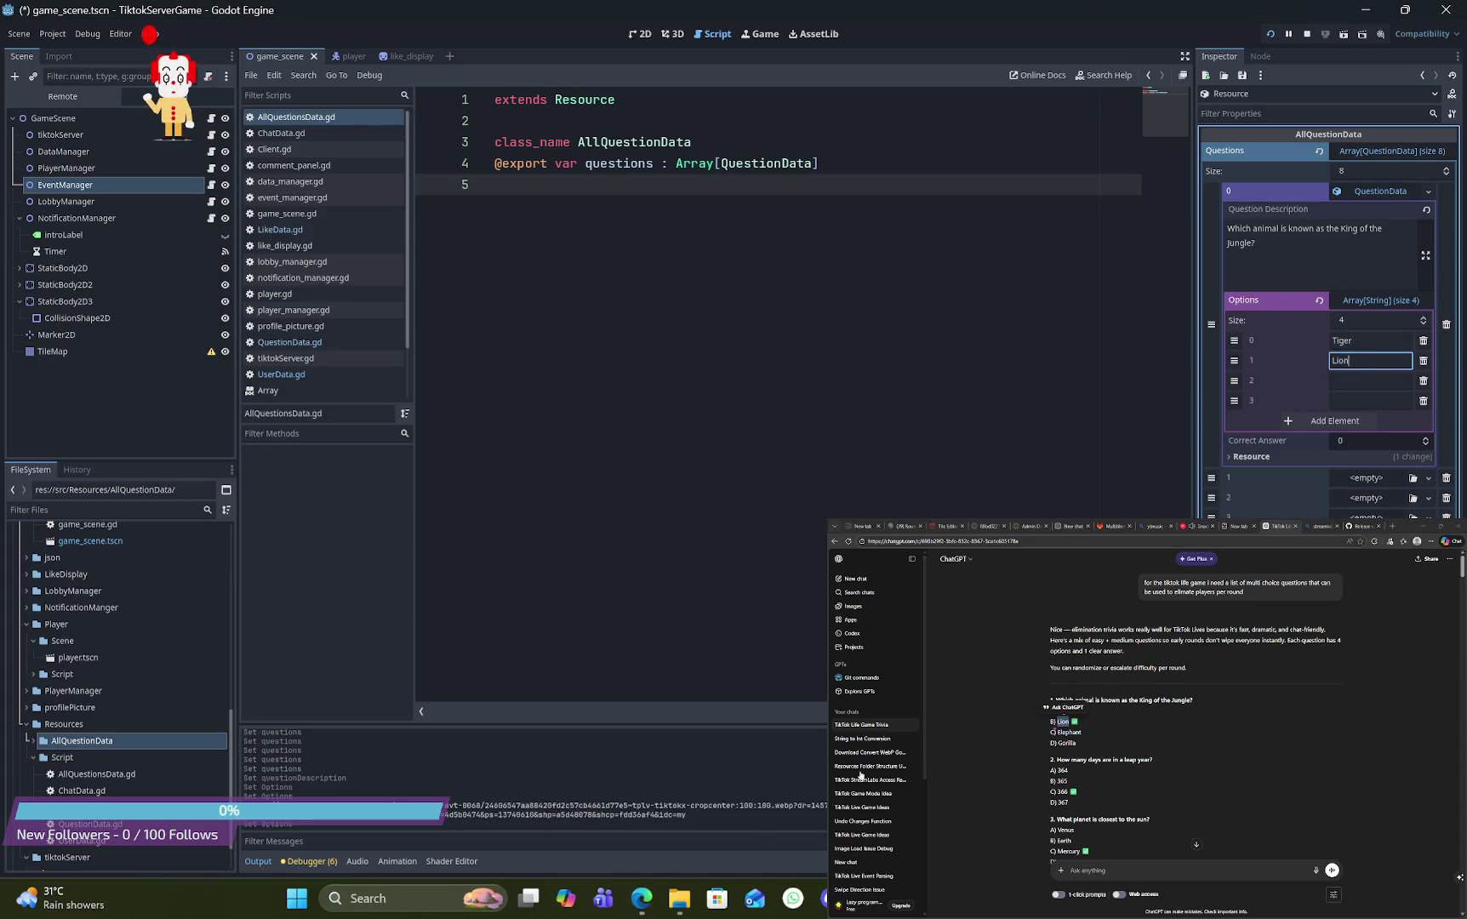
{"action": "double_click", "coordinate": [1068, 732]}
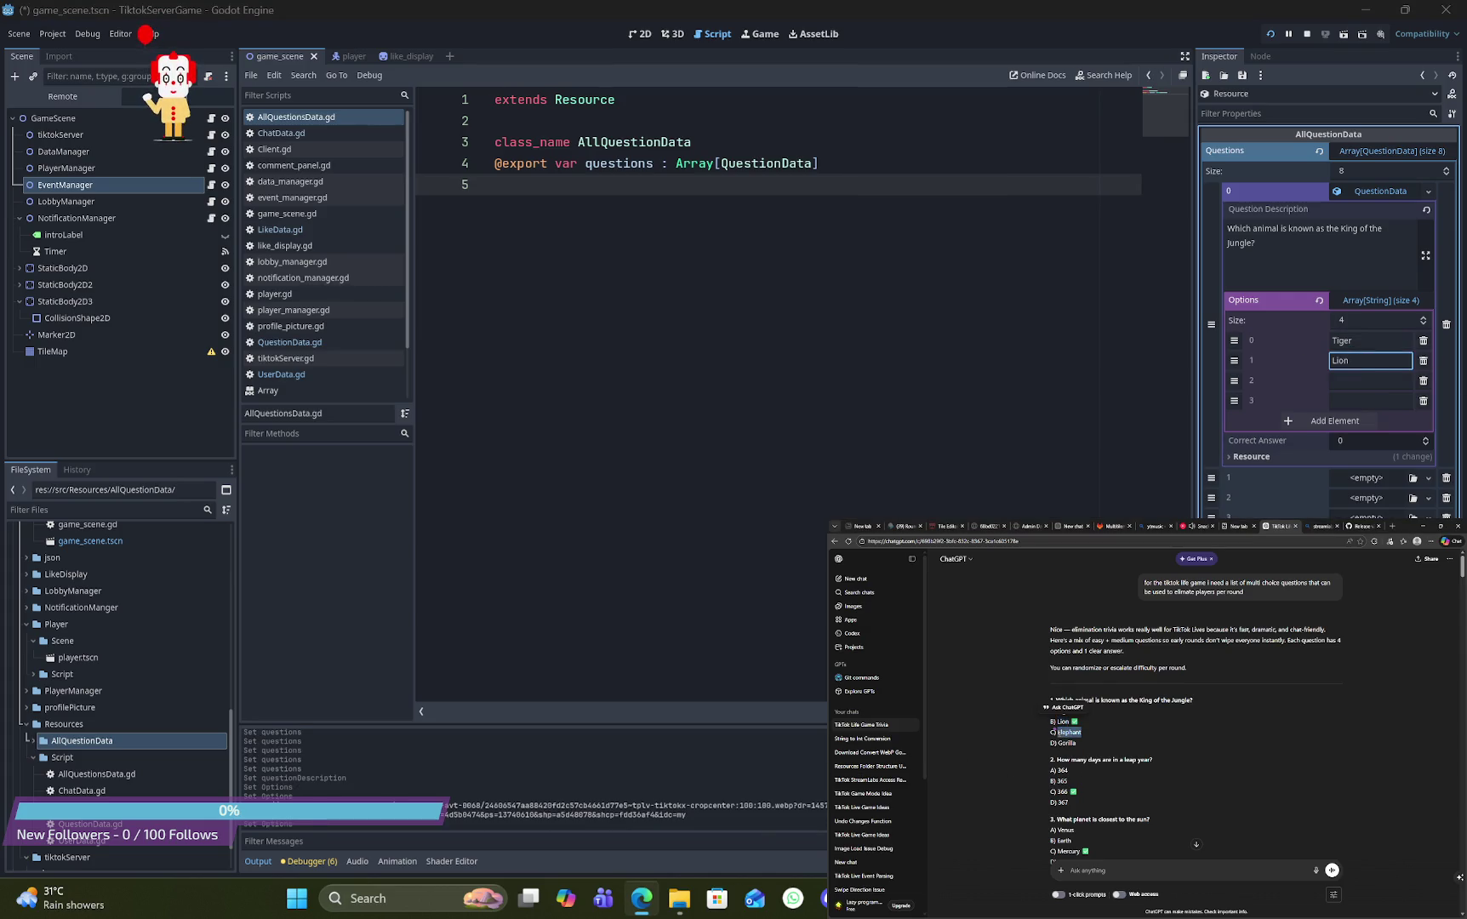
{"action": "left_click", "coordinate": [1362, 381]}
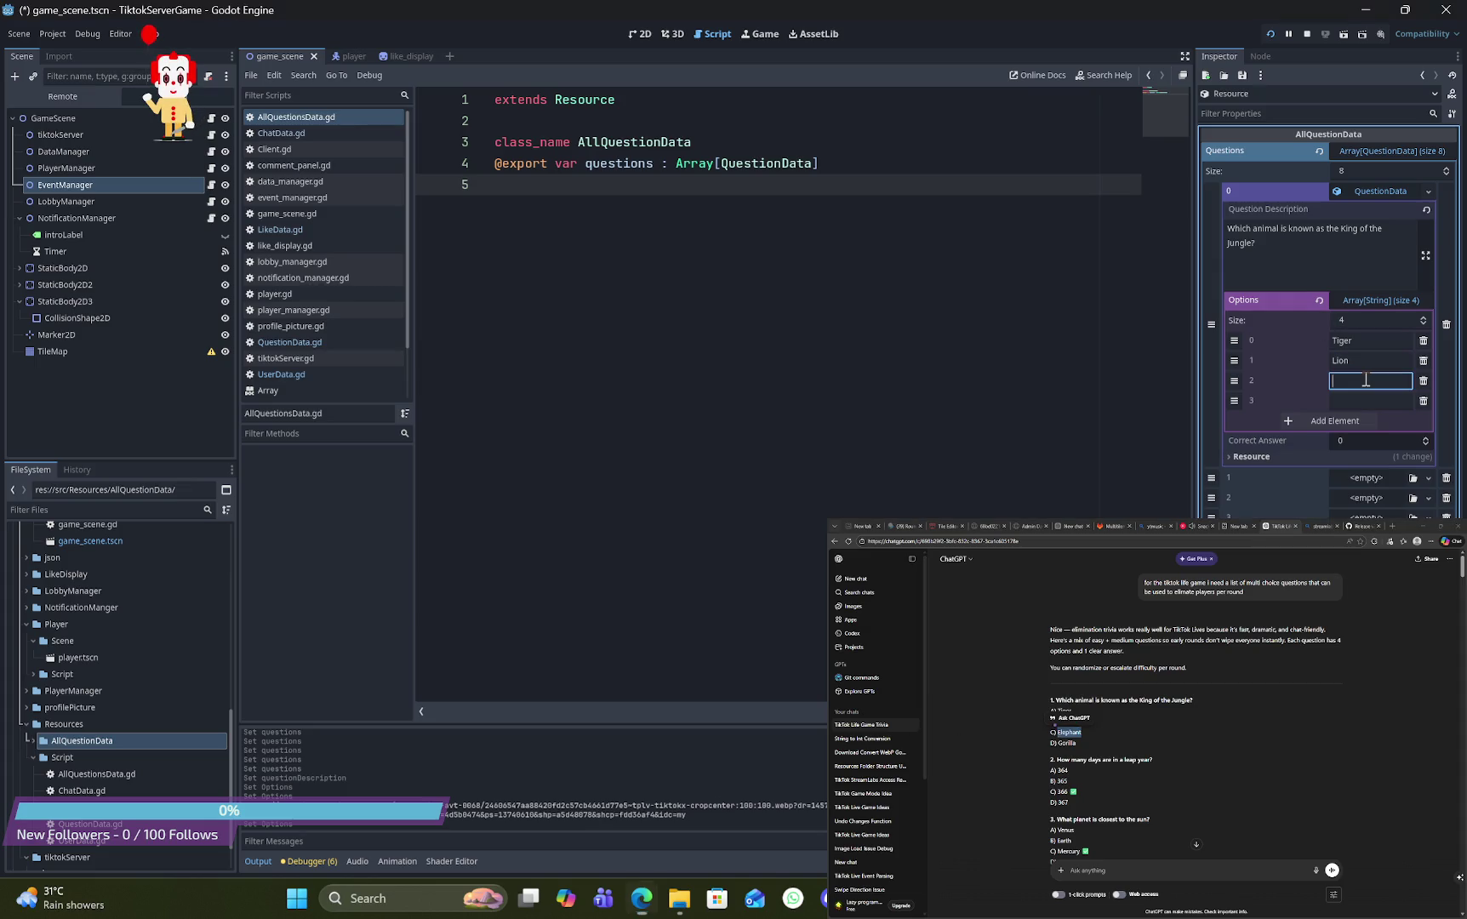
{"action": "type", "text": "Elephant"}
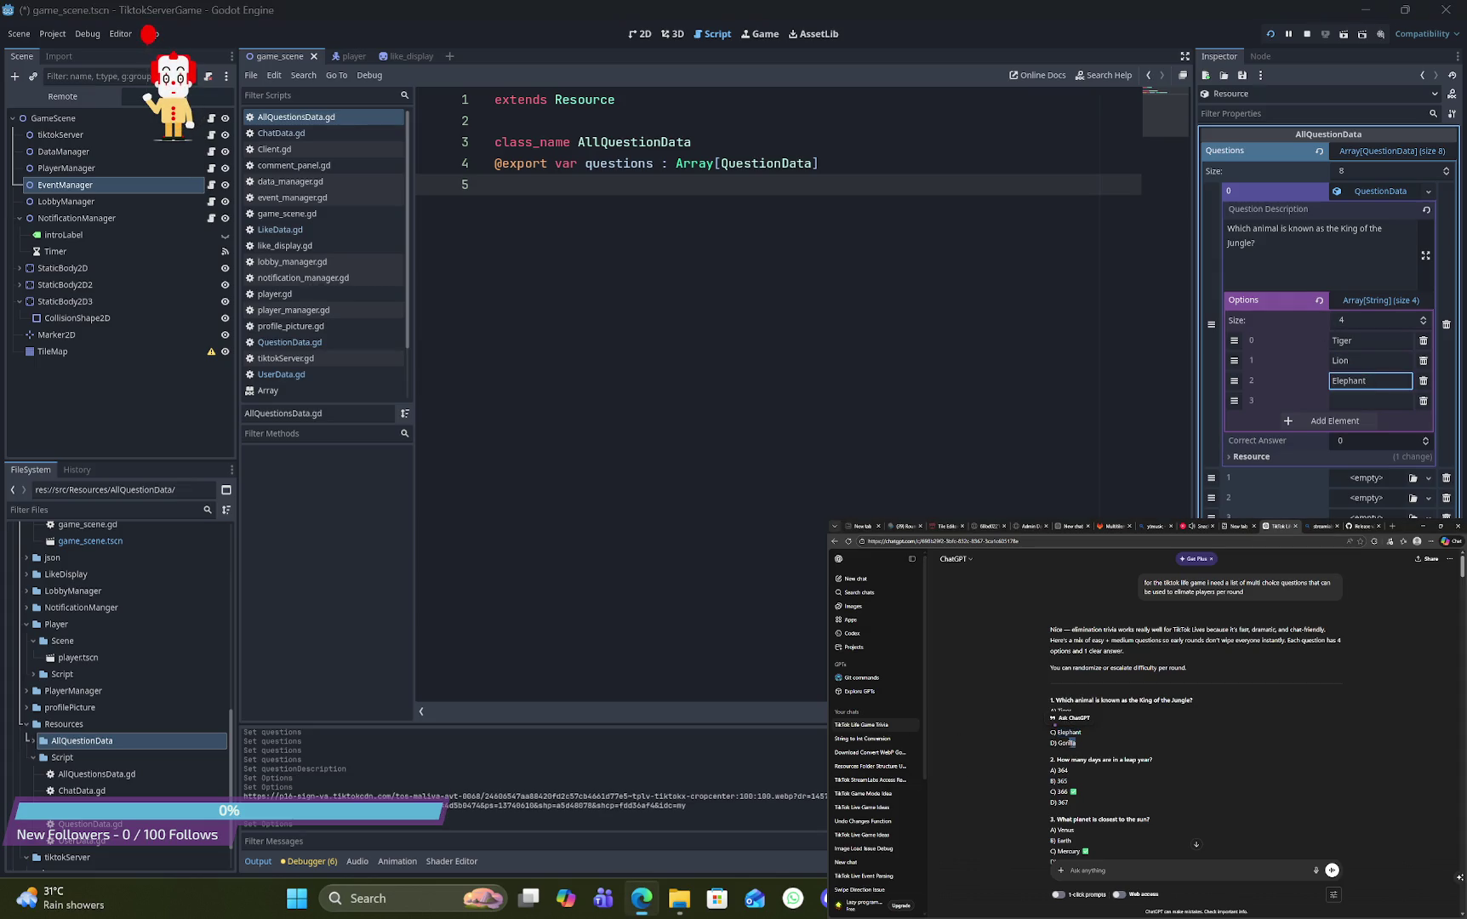
{"action": "double_click", "coordinate": [1067, 743]}
{"action": "key", "text": "ctrl+c"}
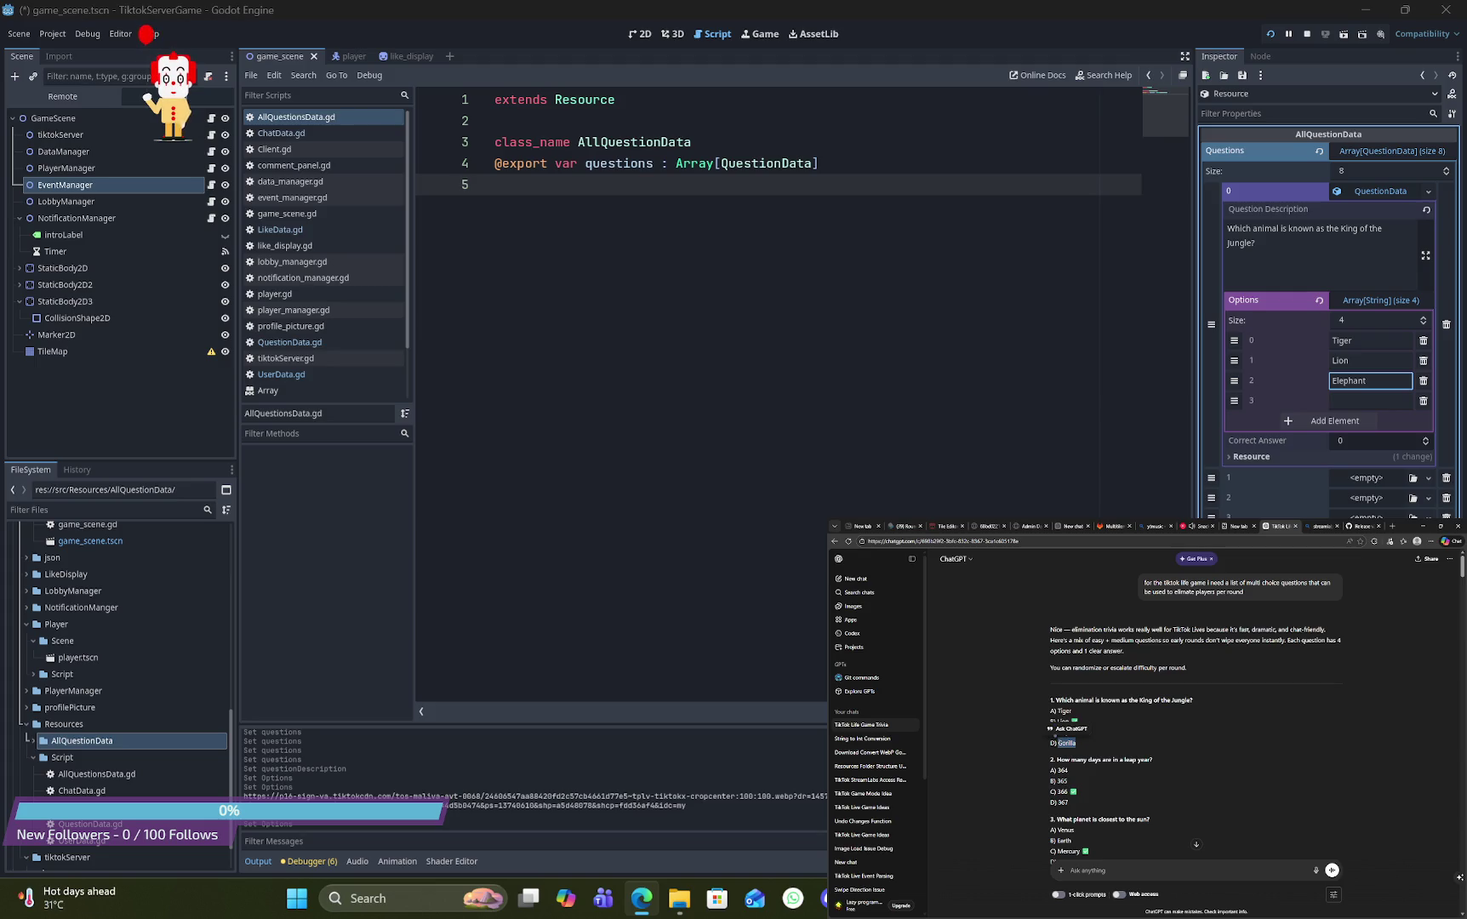
{"action": "left_click", "coordinate": [1347, 397]}
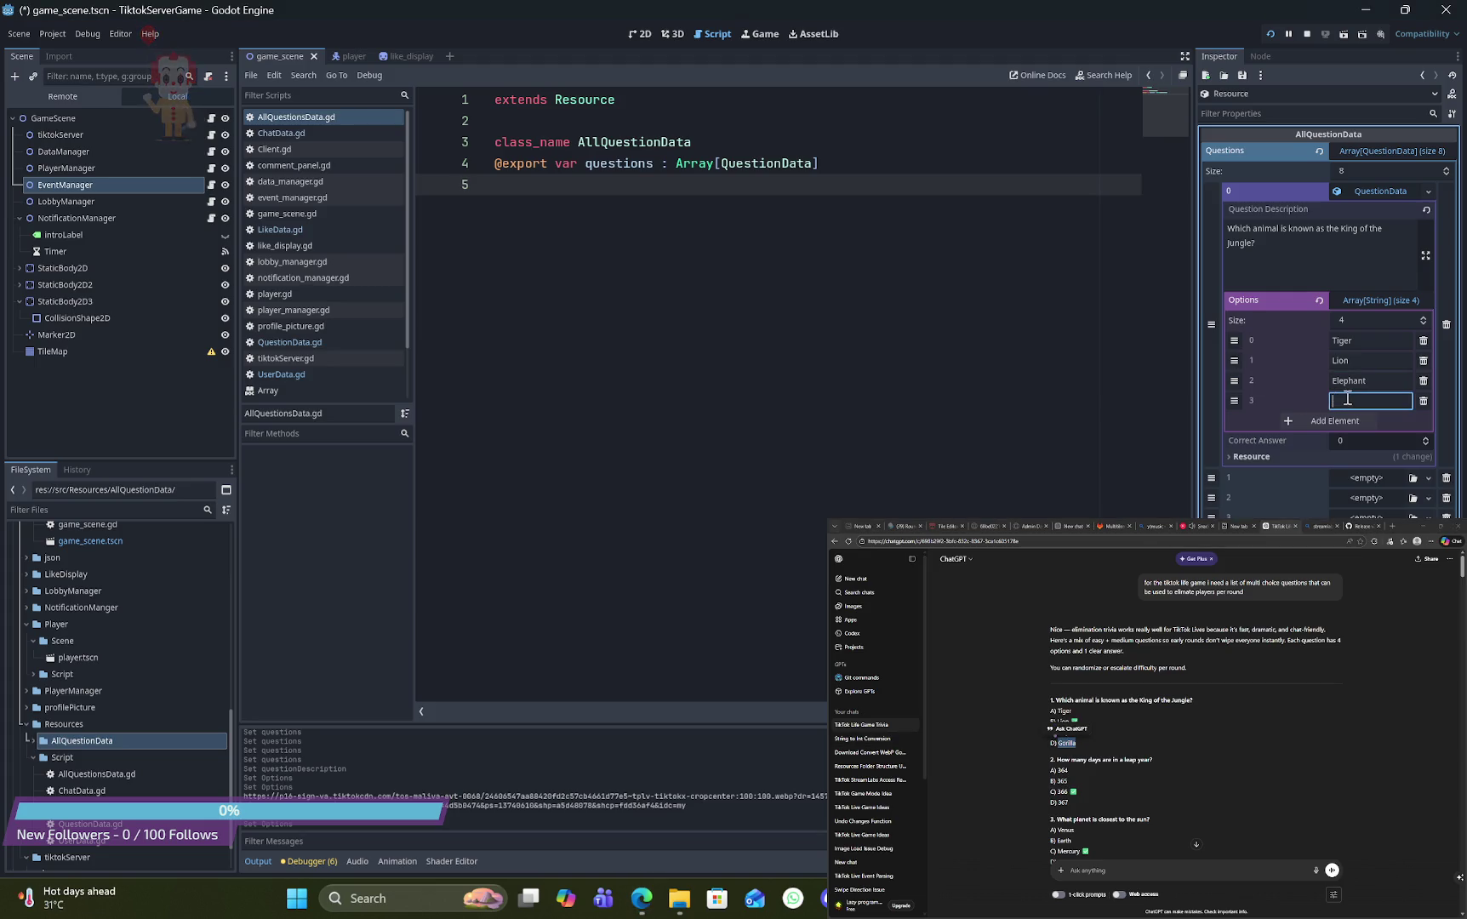
{"action": "key", "text": "ctrl+v"}
Set the question's Correct Answer to 1.
{"action": "left_click", "coordinate": [1370, 444]}
{"action": "type", "text": "1"}
{"action": "key", "text": "Return"}
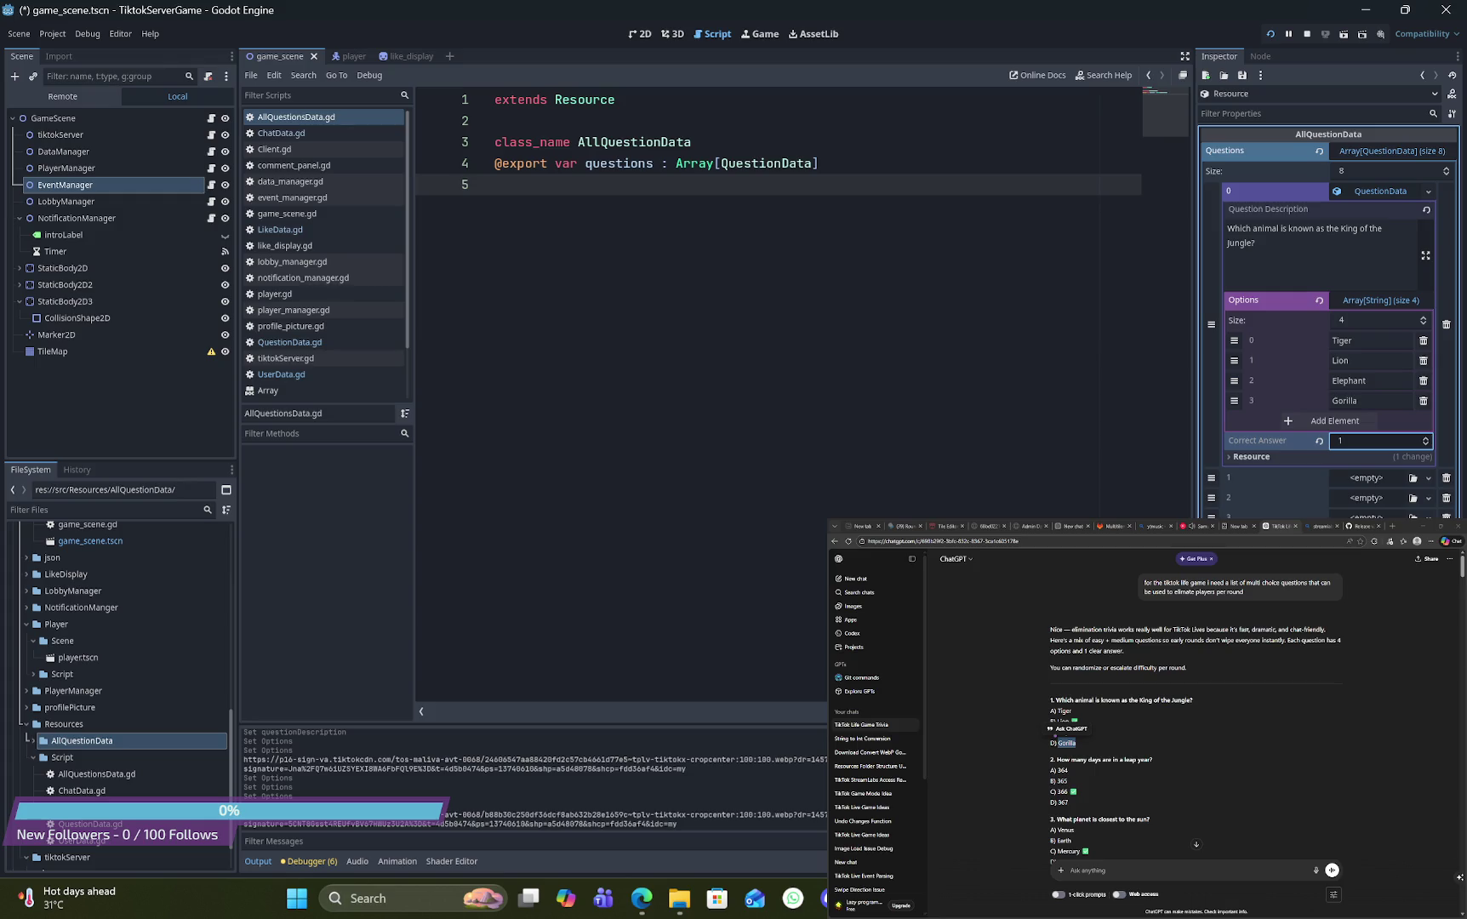
Bring the OBS Studio window to the front with Alt+Tab.
{"action": "key", "text": "alt+Tab"}
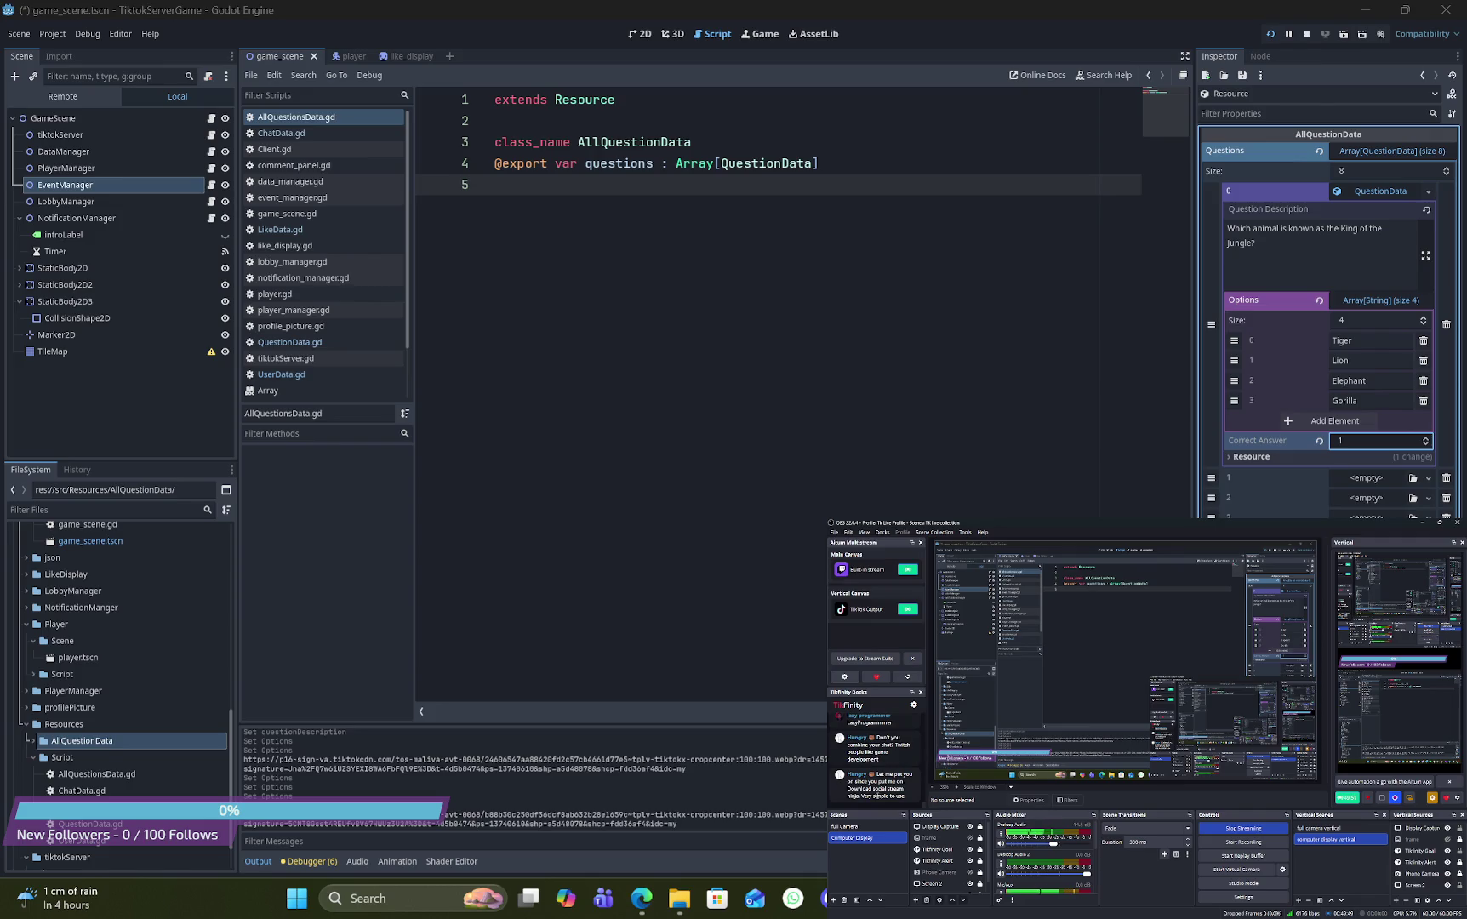
Search the web for 'social stream ninja' and open the project's releases page.
{"action": "mouse_move", "coordinate": [873, 788]}
{"action": "left_mouse_down"}
{"action": "mouse_move", "coordinate": [903, 791]}
{"action": "mouse_move", "coordinate": [859, 798]}
{"action": "left_mouse_up"}
{"action": "key", "text": "ctrl+c"}
{"action": "left_click", "coordinate": [644, 908]}
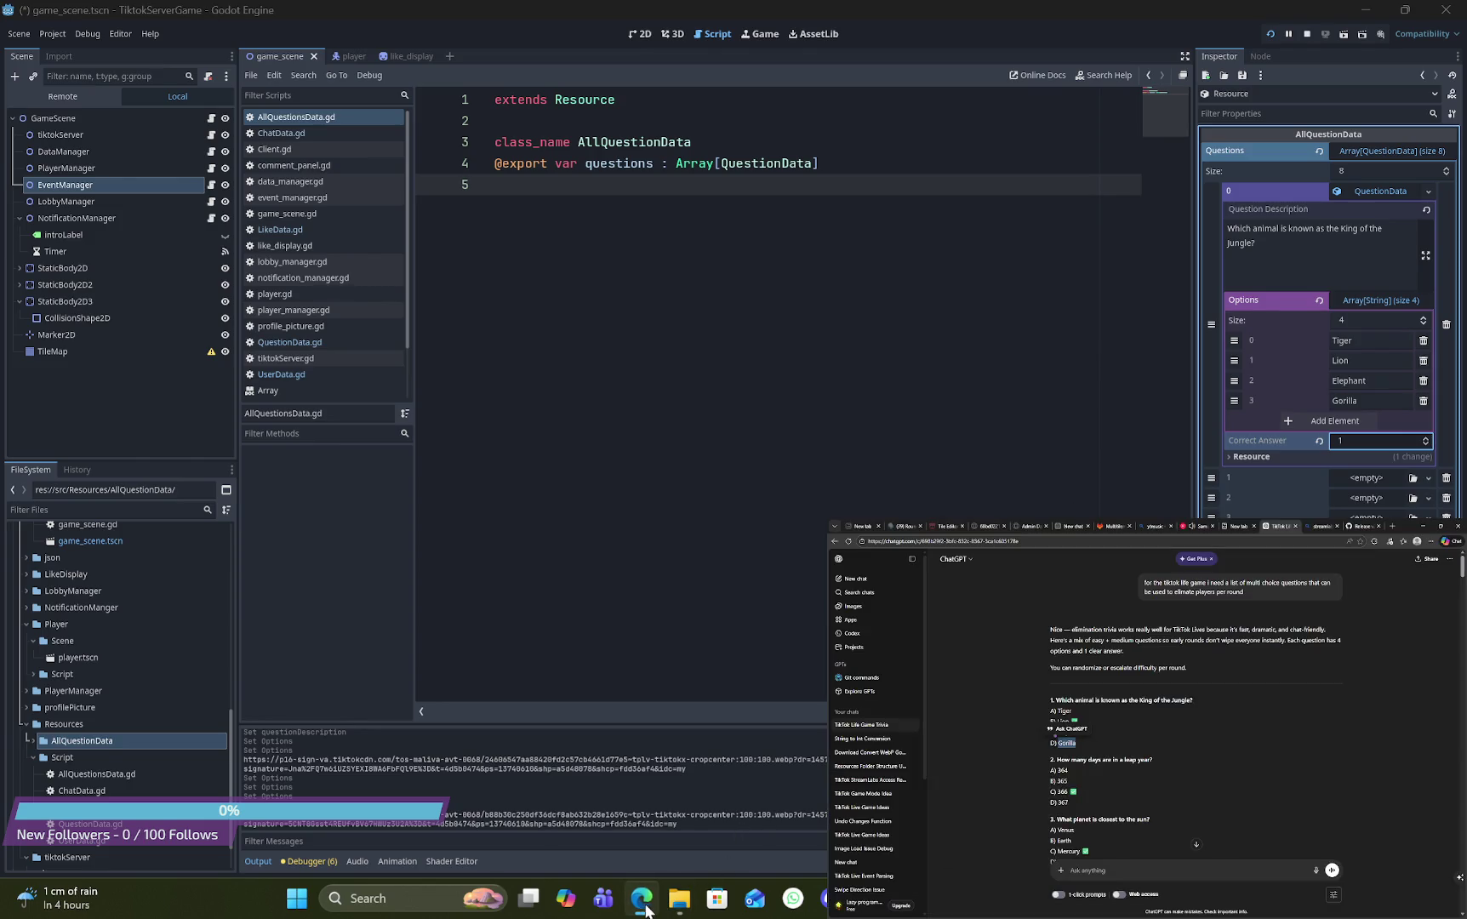
{"action": "left_click", "coordinate": [1391, 526]}
{"action": "key", "text": "ctrl+v"}
{"action": "key", "text": "Return"}
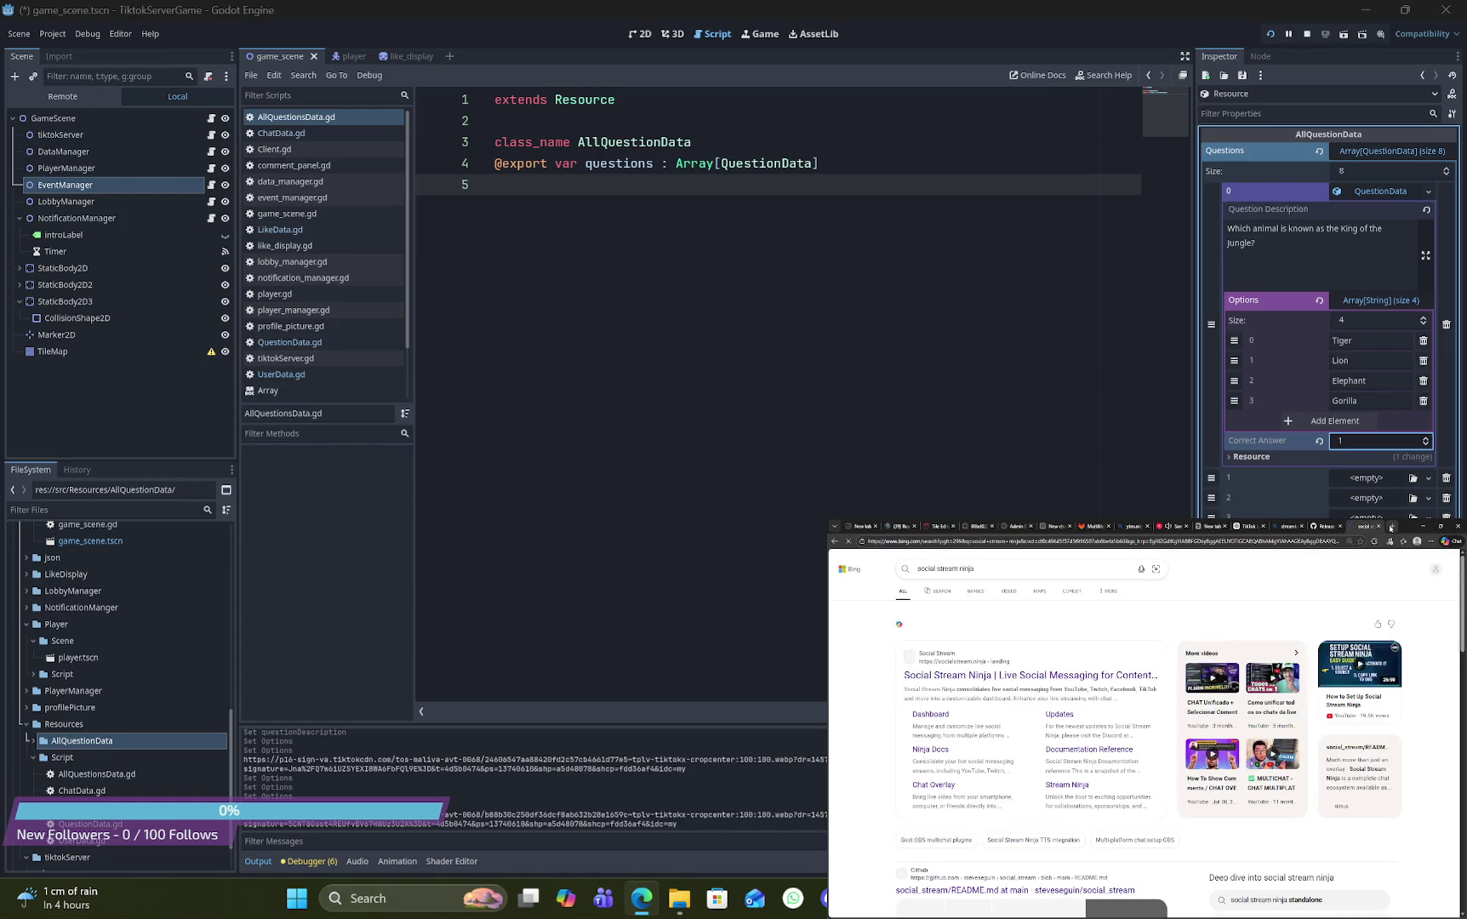
{"action": "left_click", "coordinate": [1126, 672]}
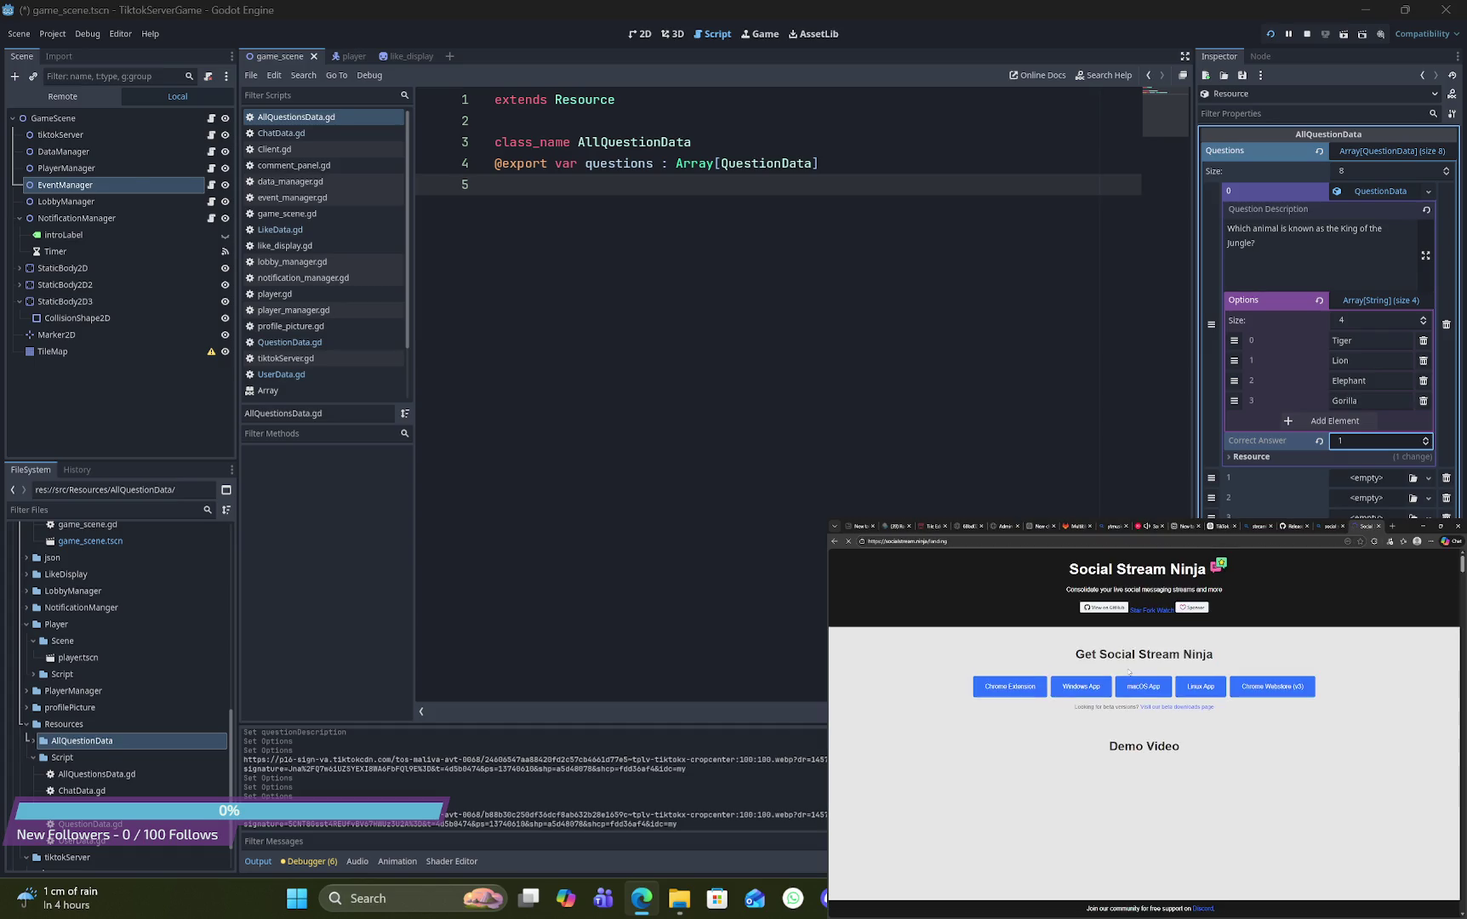
{"action": "scroll", "coordinate": [1141, 655], "scroll_direction": "down", "scroll_amount": 1}
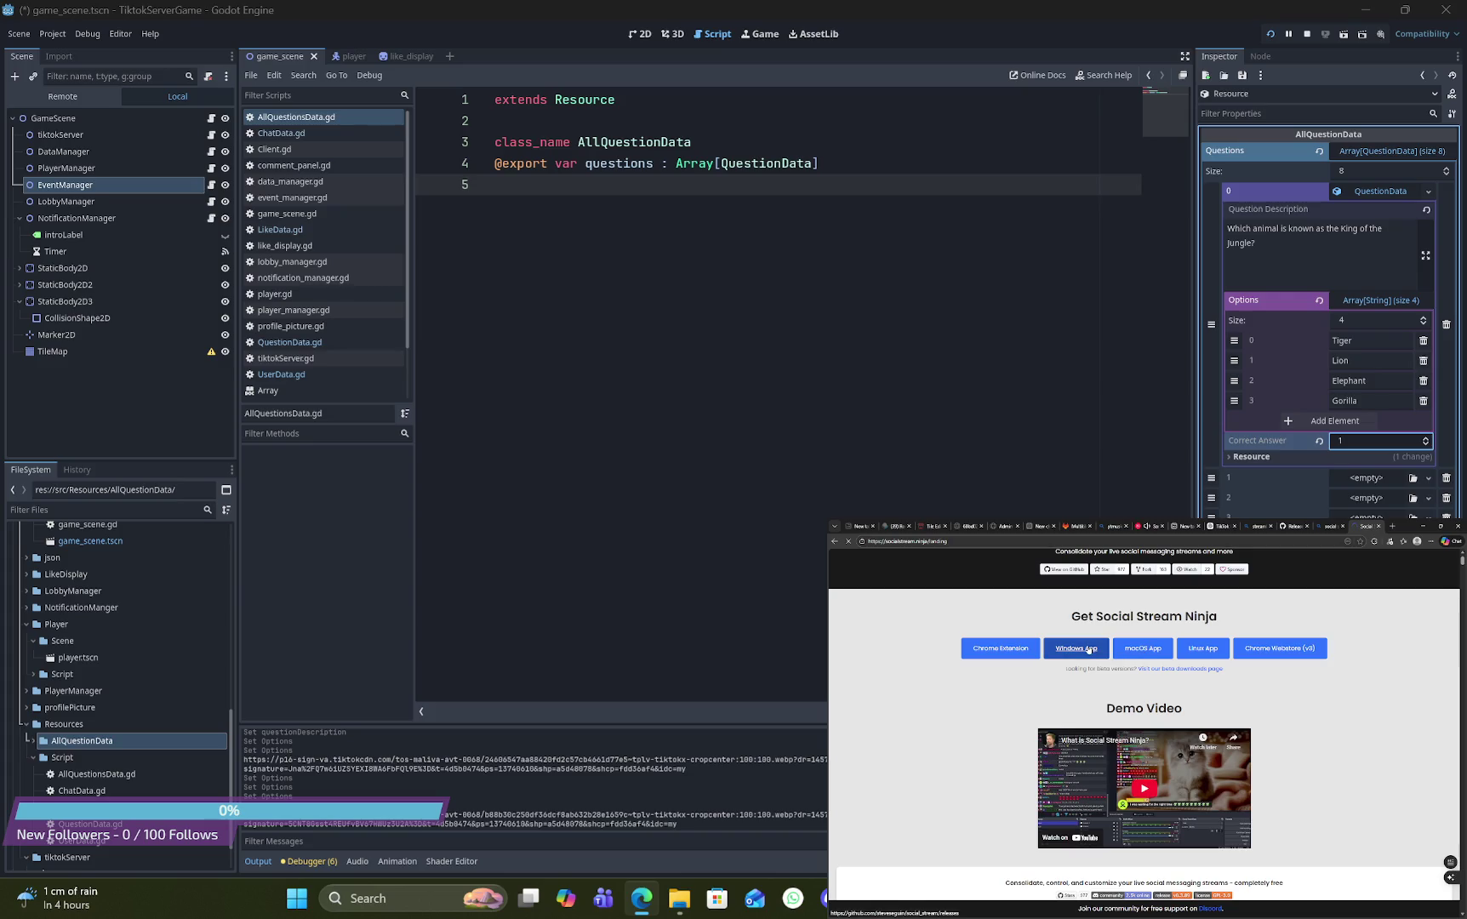
{"action": "scroll", "coordinate": [1192, 651], "scroll_direction": "up", "scroll_amount": 1}
{"action": "left_click", "coordinate": [1203, 686]}
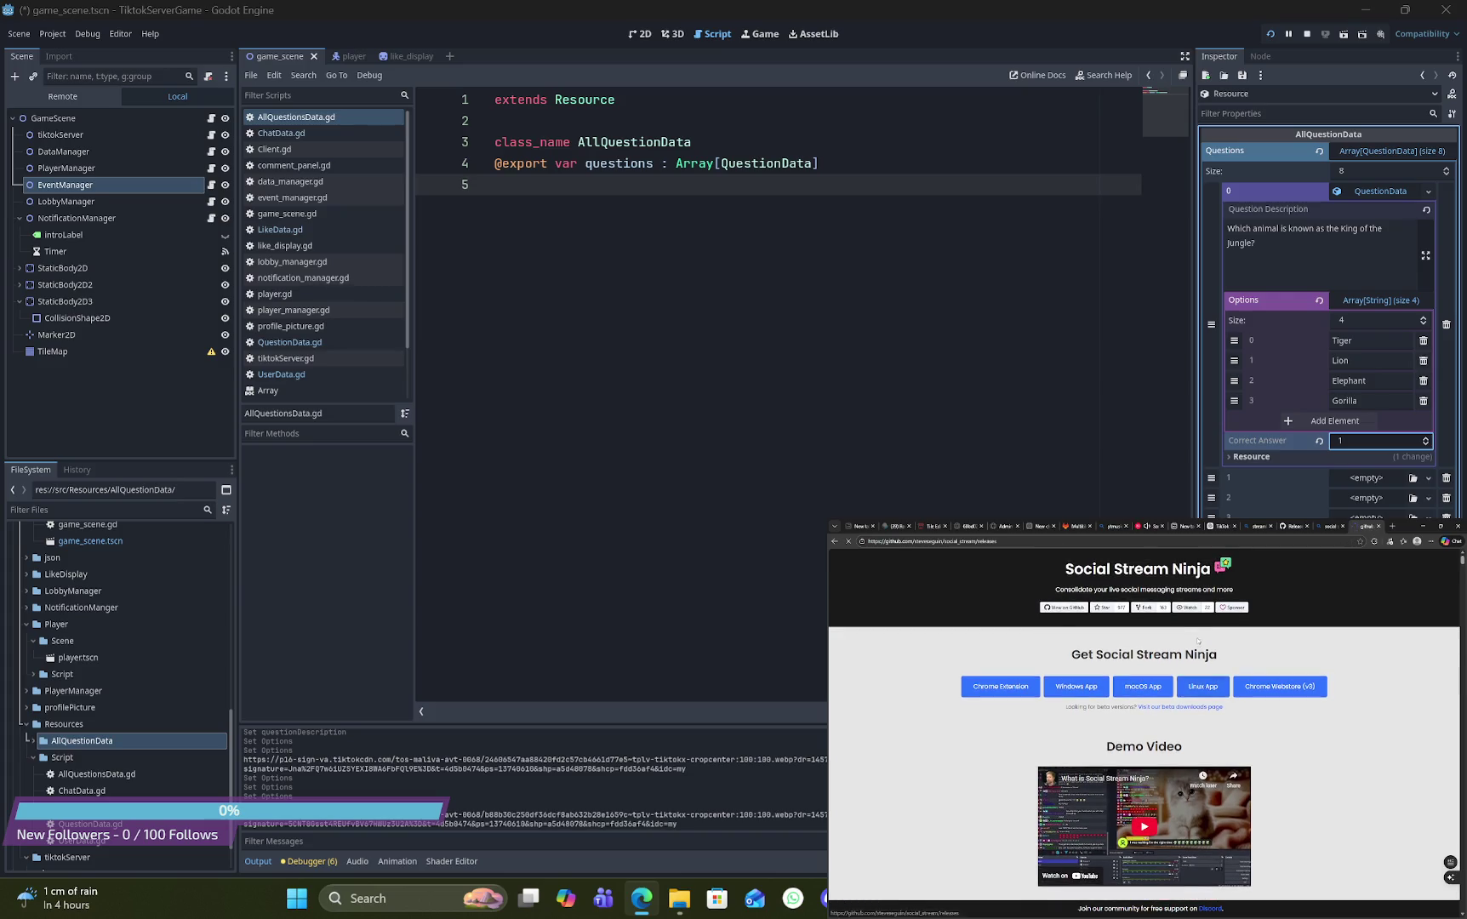
Scroll to the v0.3.81 changelog and highlight its WebSocket alternative note.
{"action": "scroll", "coordinate": [1198, 641], "scroll_direction": "down", "scroll_amount": 3}
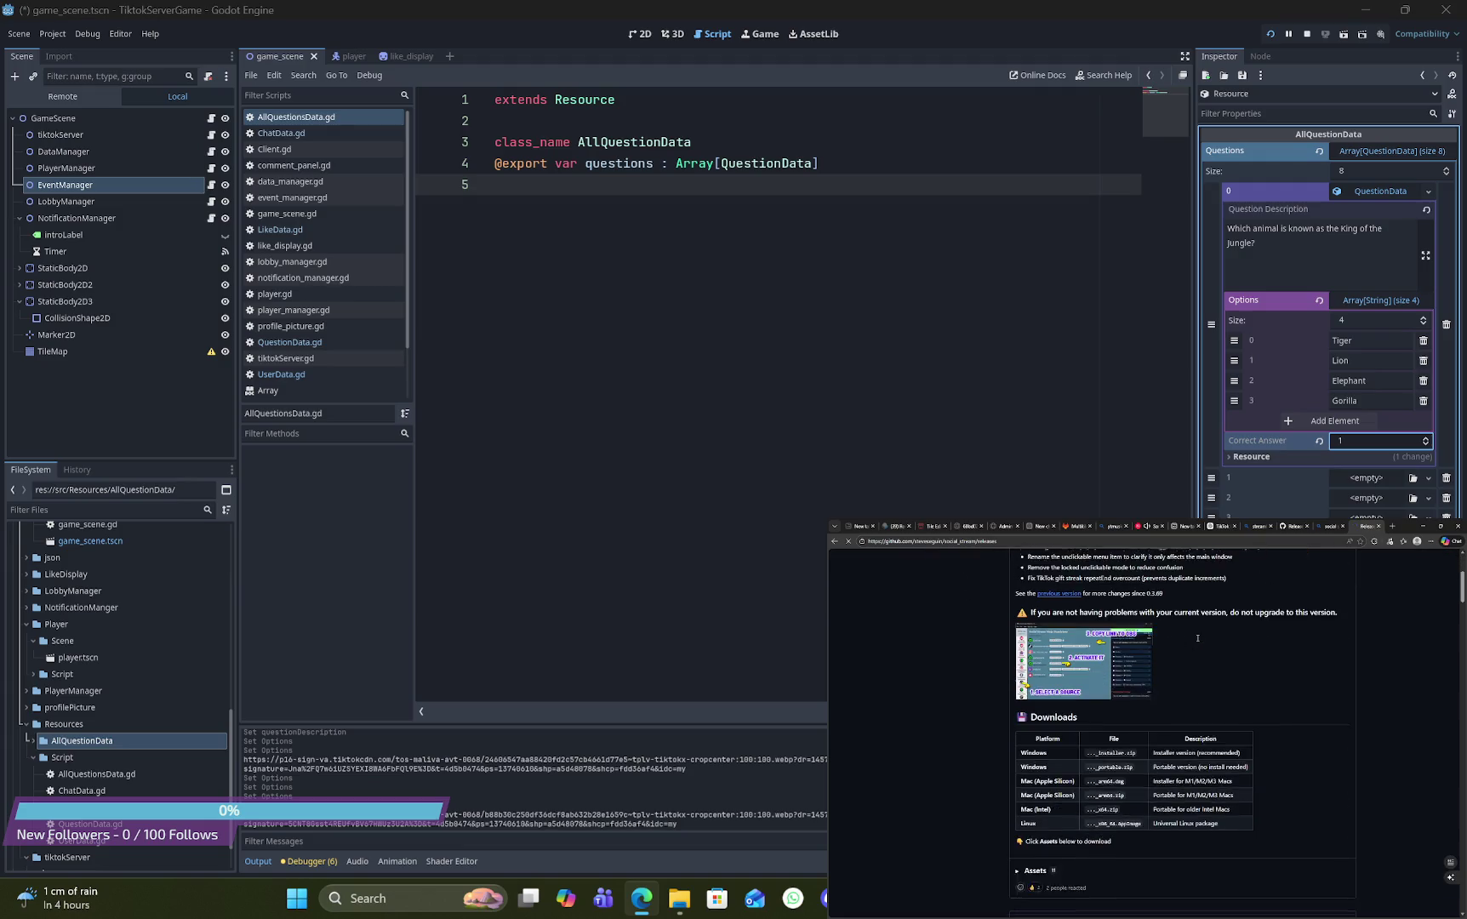
{"action": "scroll", "coordinate": [1198, 640], "scroll_direction": "up", "scroll_amount": 3}
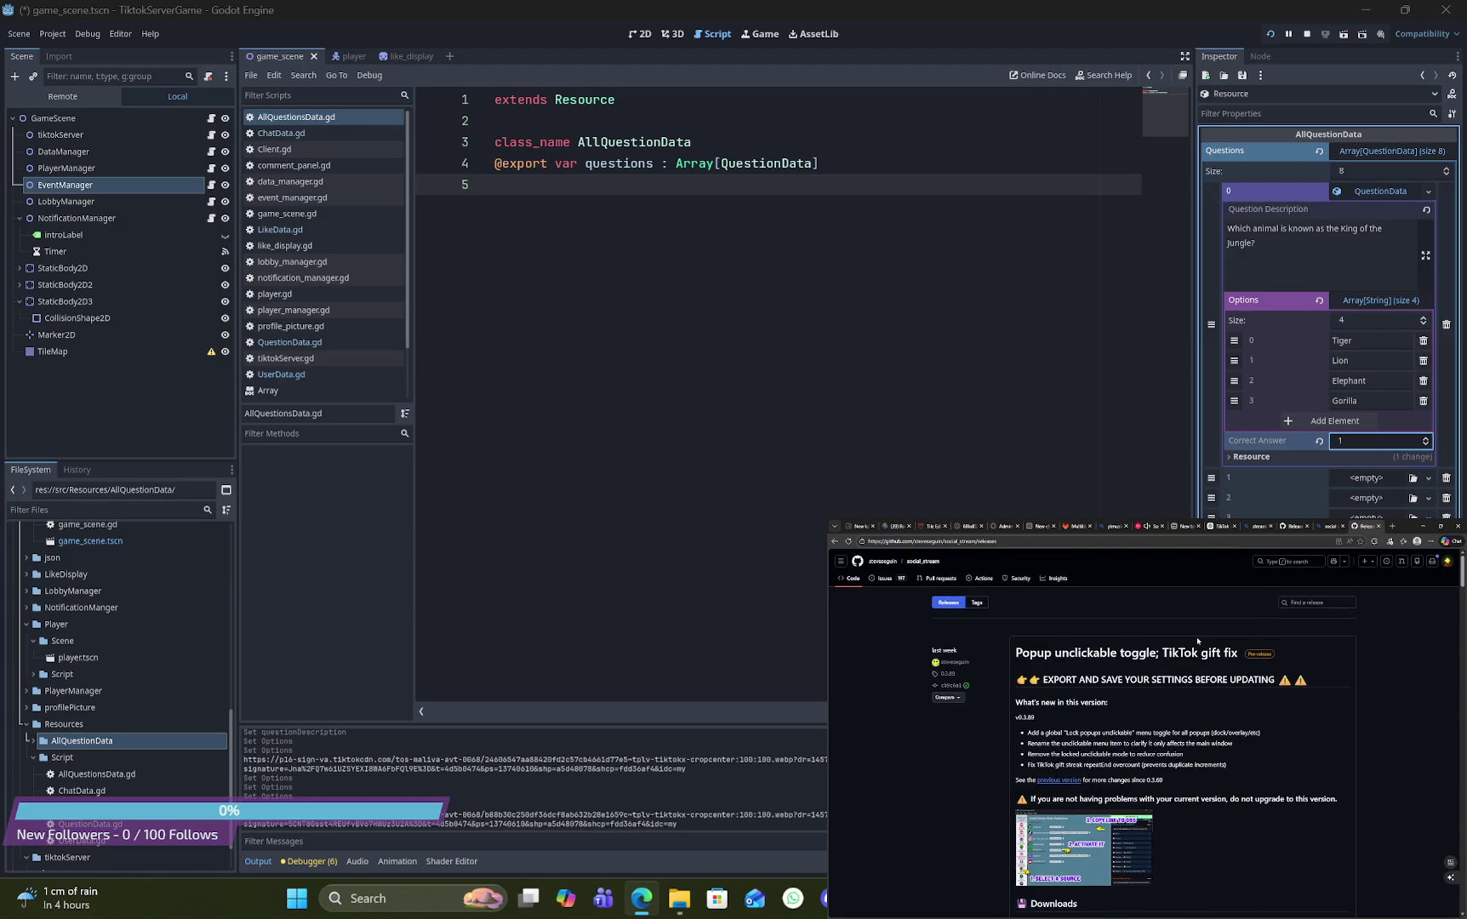
{"action": "scroll", "coordinate": [1198, 641], "scroll_direction": "down", "scroll_amount": 5}
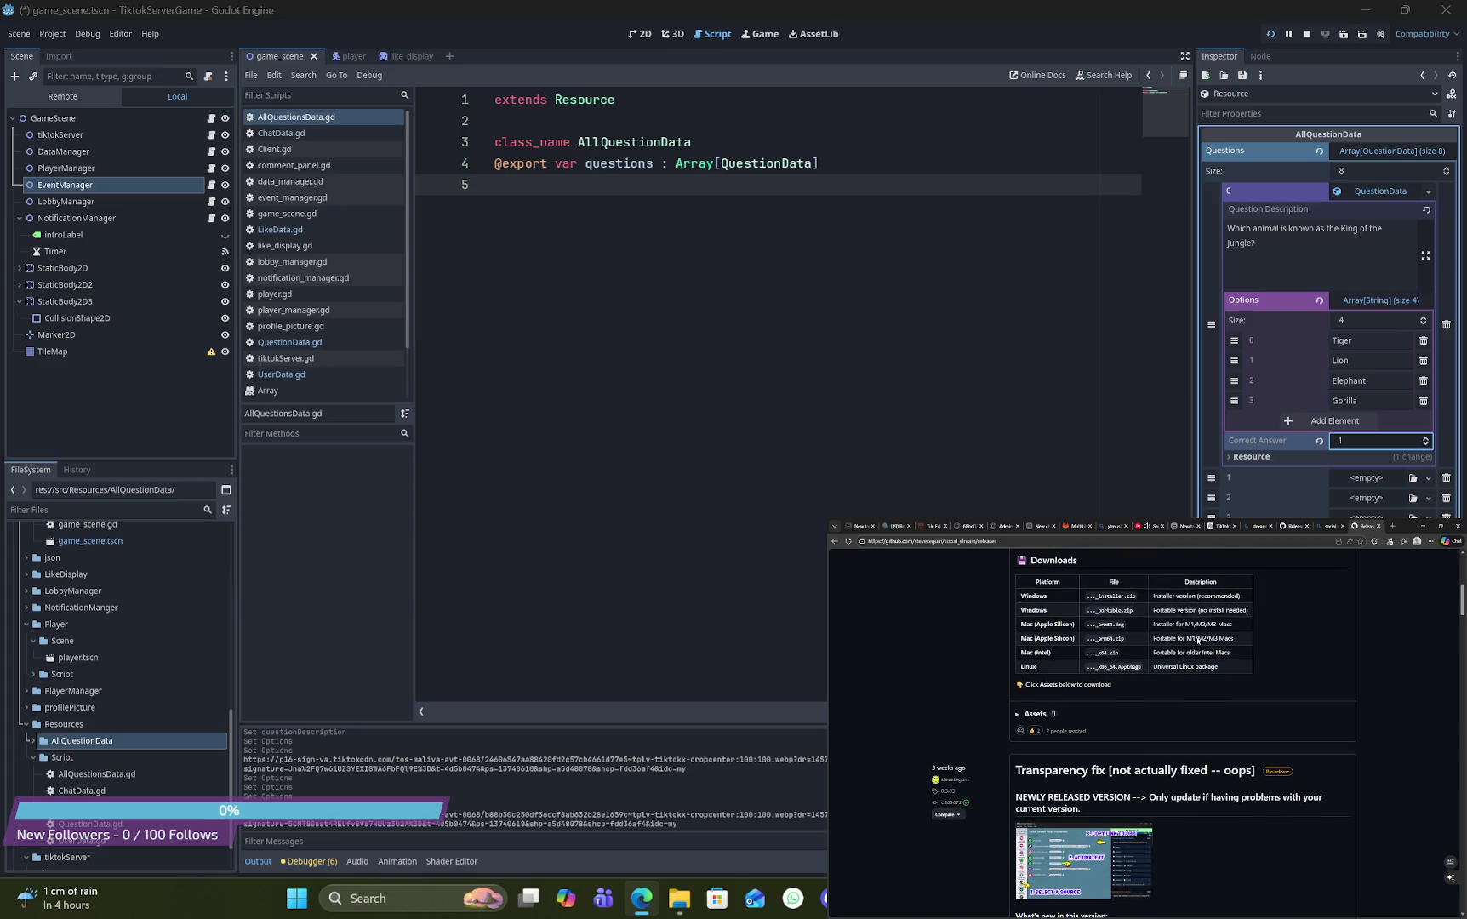
{"action": "scroll", "coordinate": [1198, 638], "scroll_direction": "down", "scroll_amount": 2}
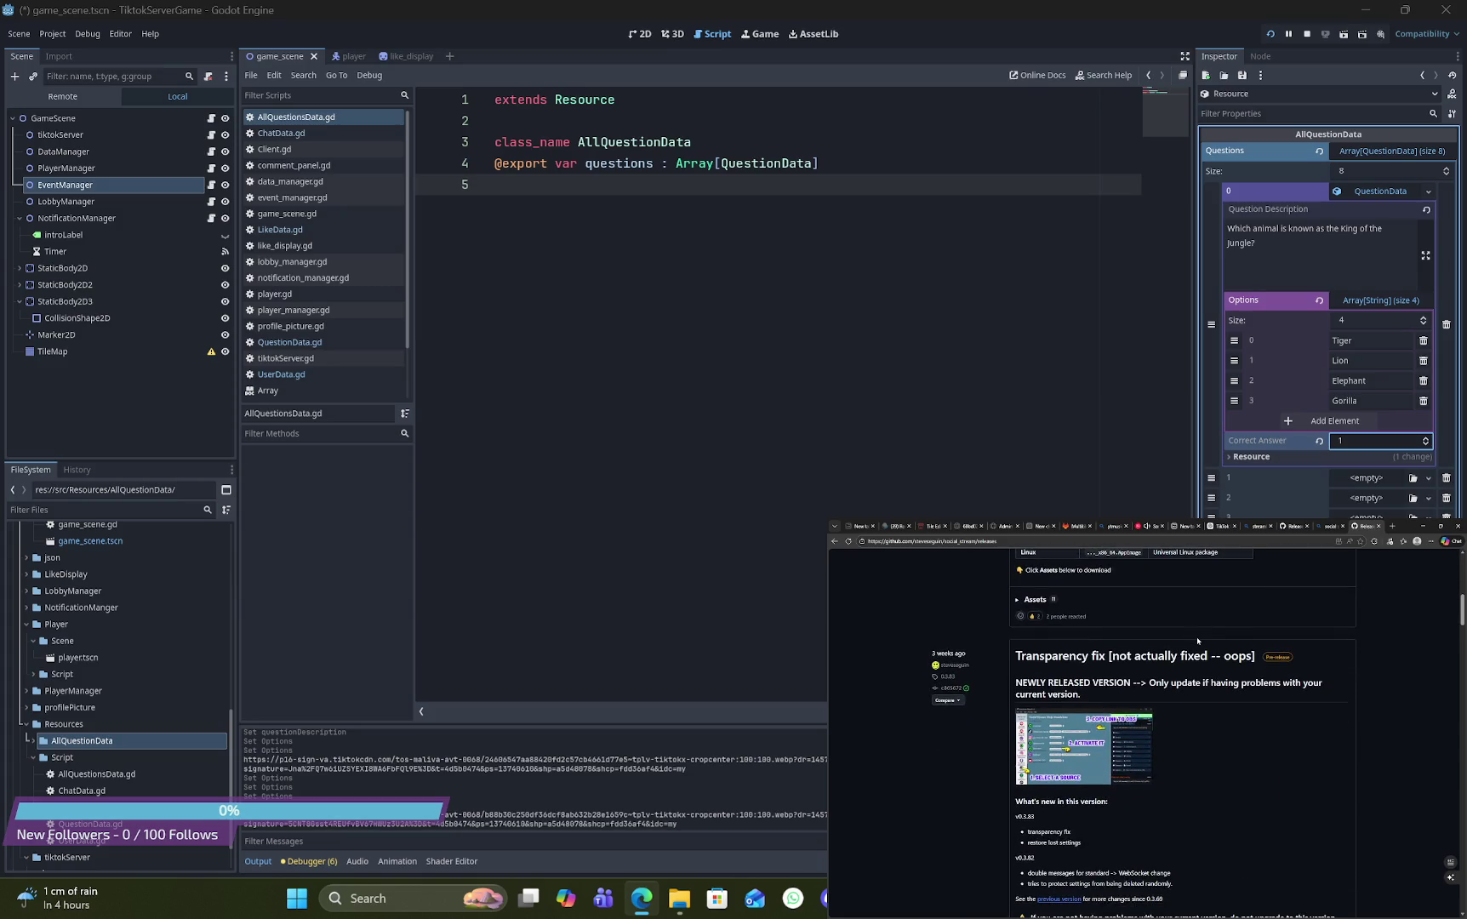
{"action": "scroll", "coordinate": [1197, 641], "scroll_direction": "up", "scroll_amount": 6}
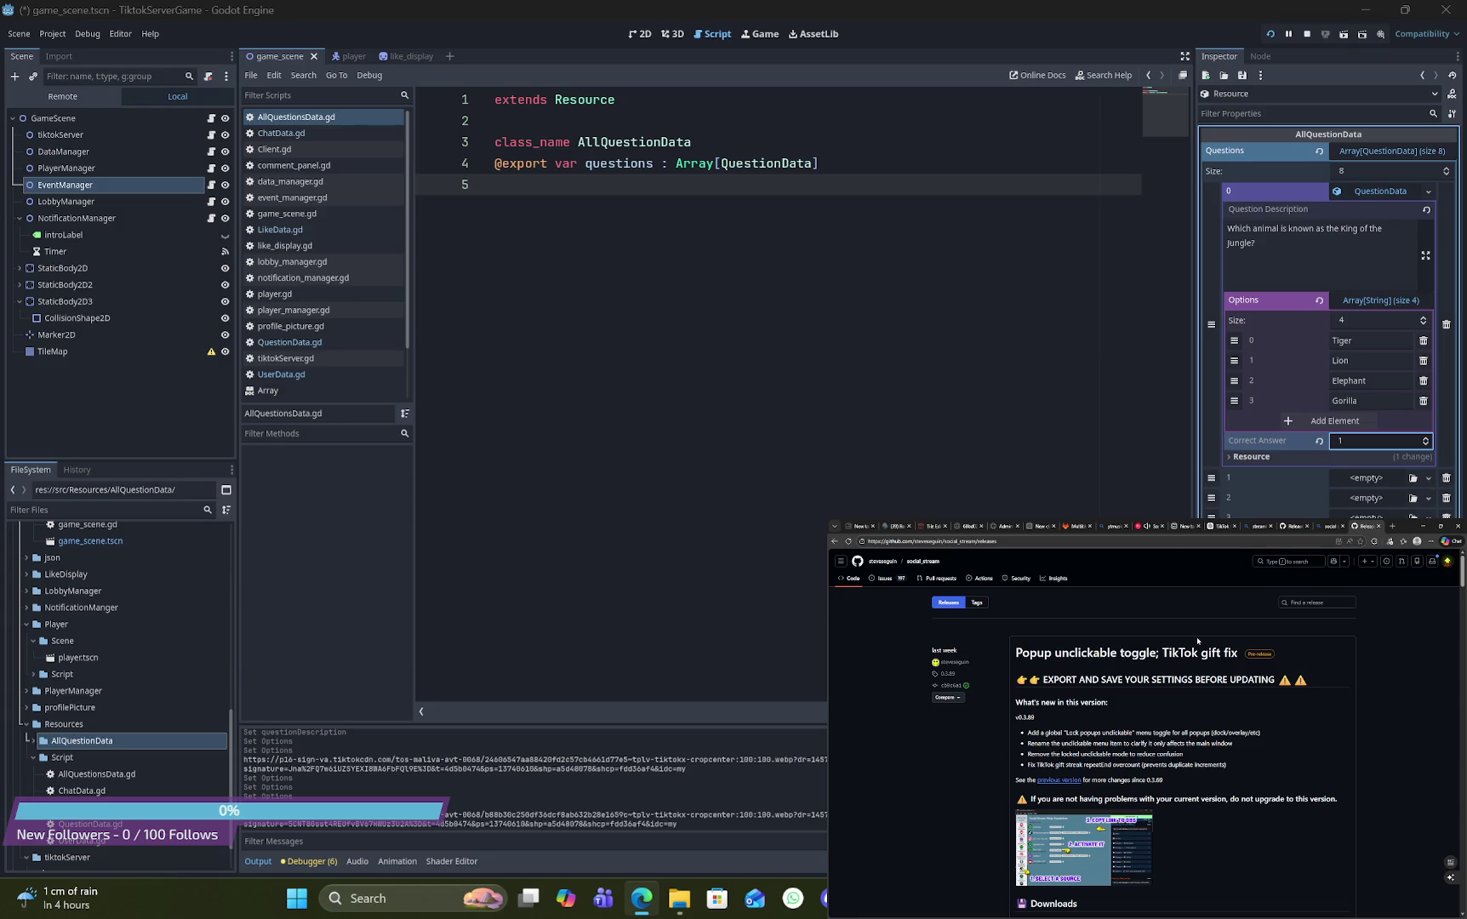
{"action": "scroll", "coordinate": [1197, 640], "scroll_direction": "down", "scroll_amount": 3}
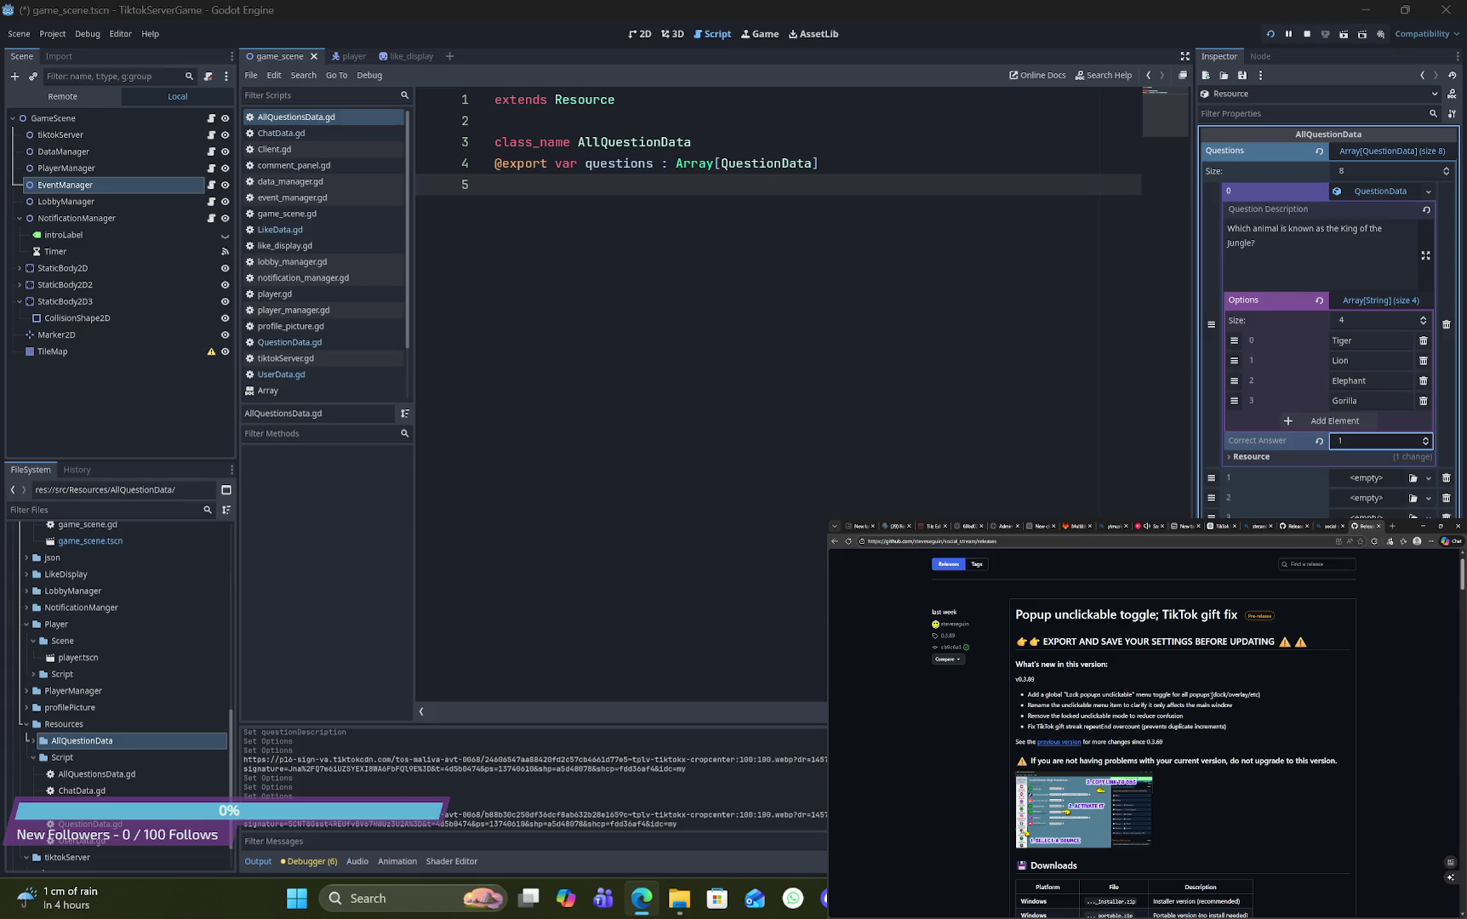
{"action": "scroll", "coordinate": [1191, 694], "scroll_direction": "down", "scroll_amount": 10}
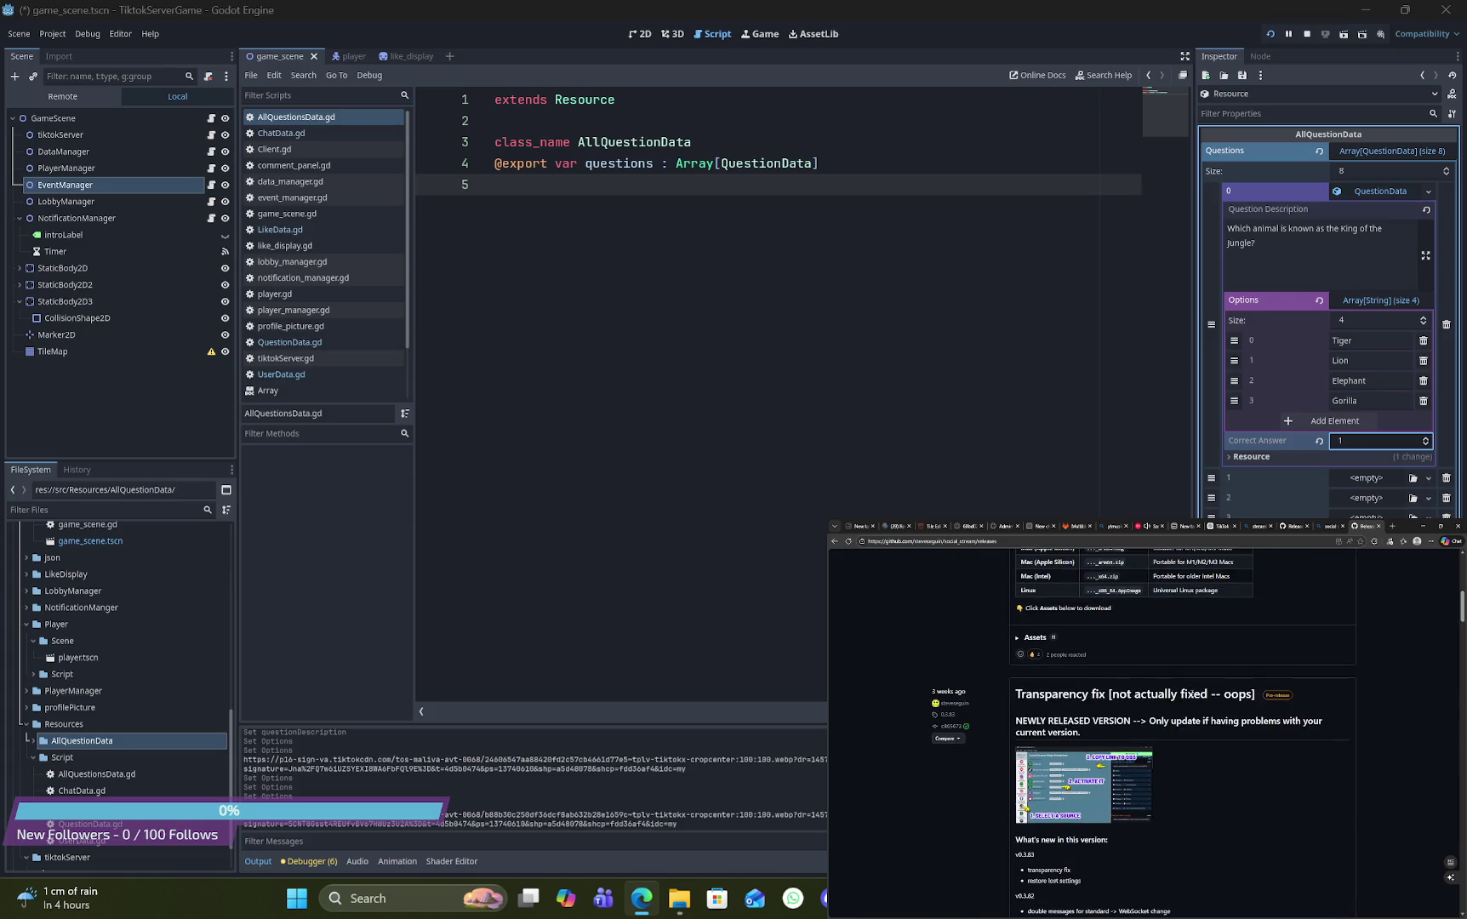
{"action": "scroll", "coordinate": [1191, 697], "scroll_direction": "down", "scroll_amount": 3}
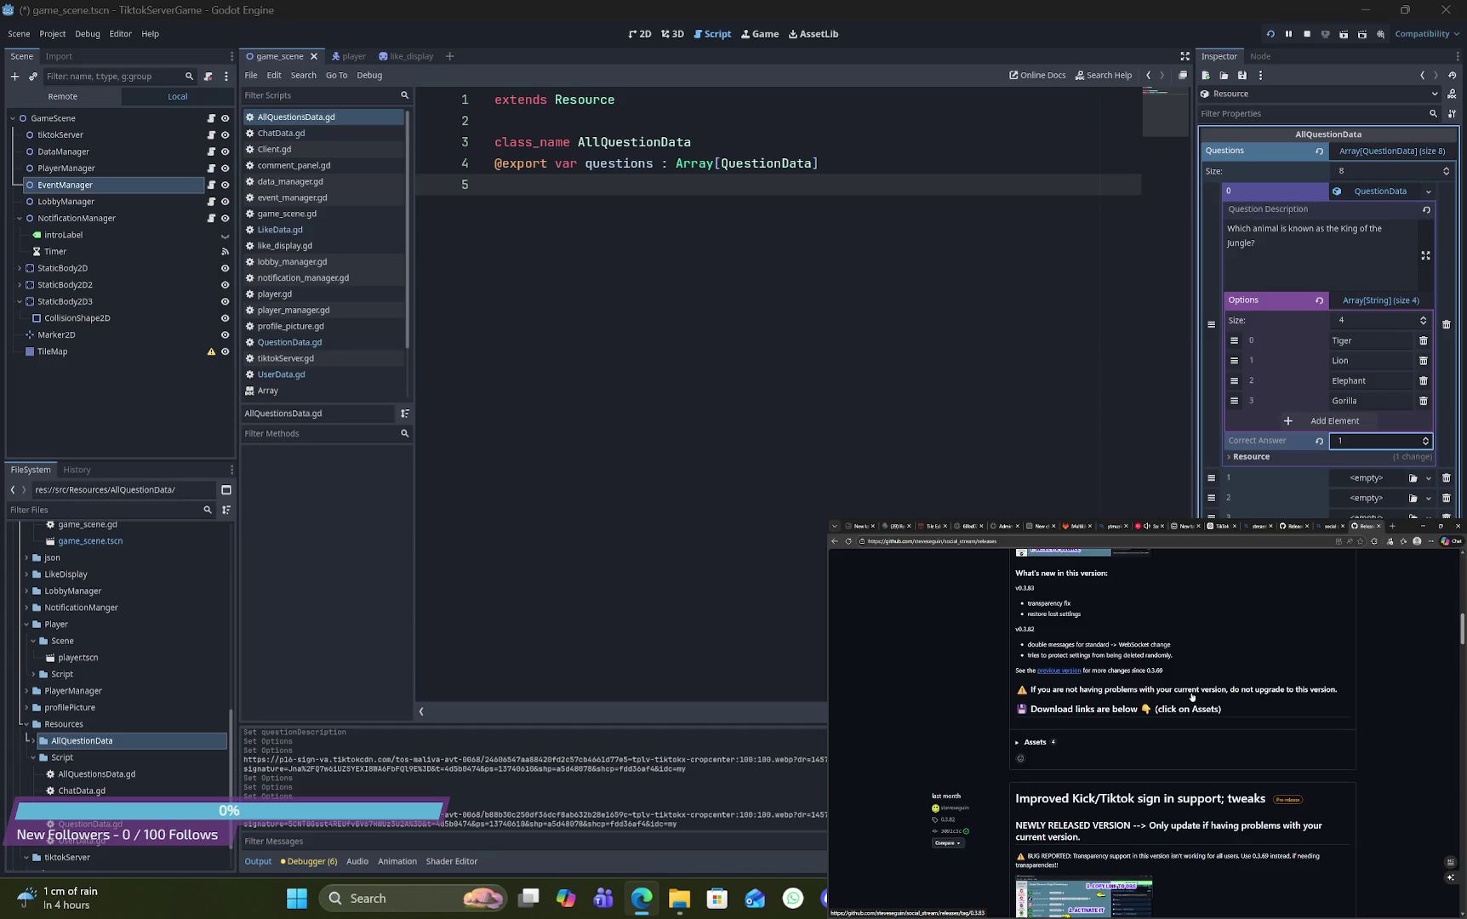
{"action": "scroll", "coordinate": [1191, 694], "scroll_direction": "down", "scroll_amount": 2}
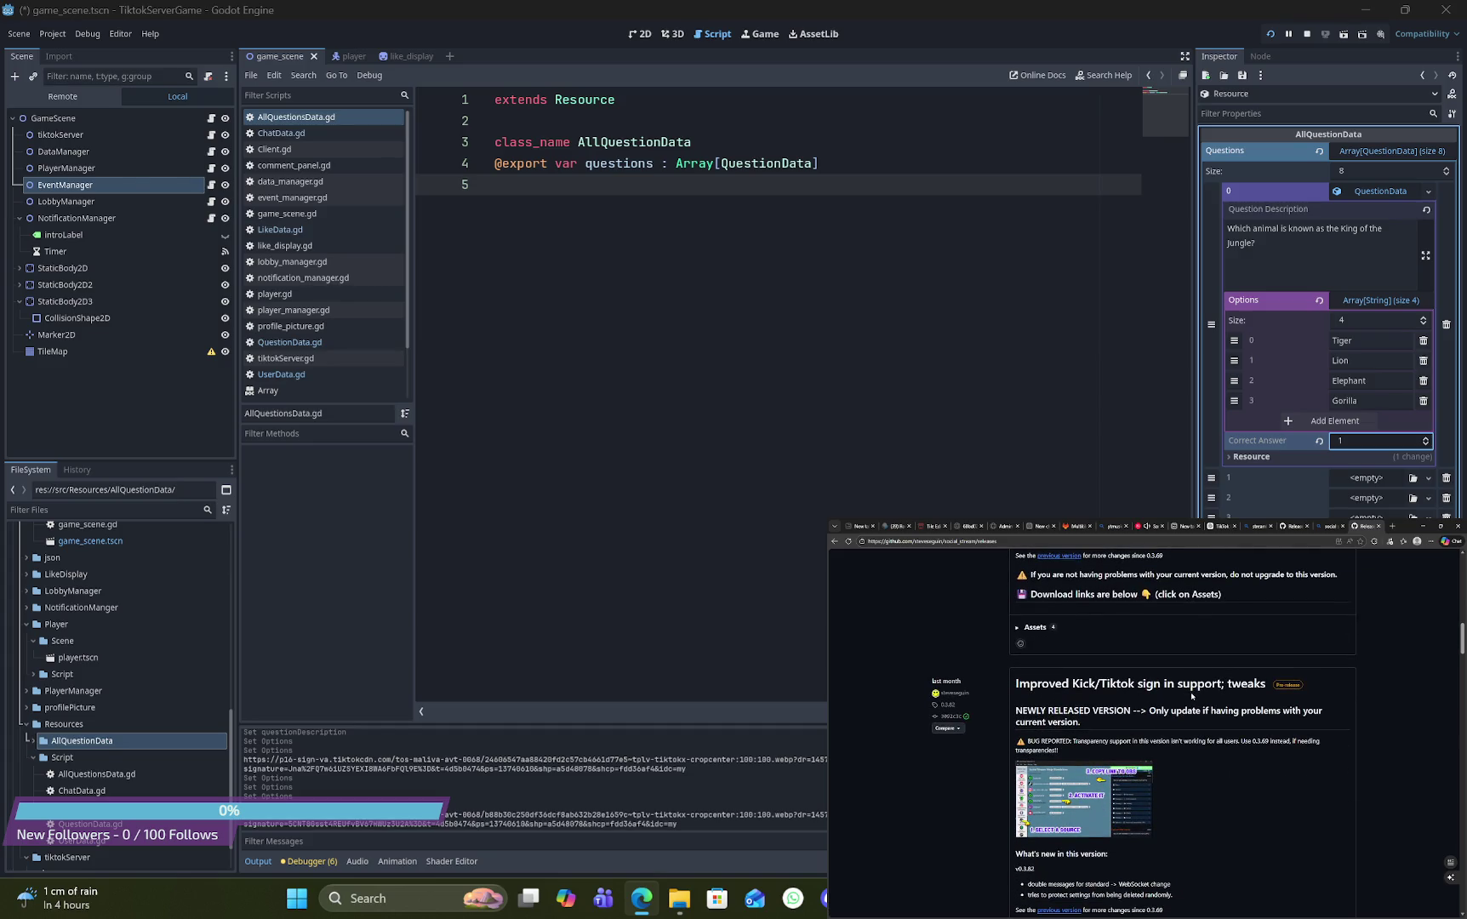
{"action": "scroll", "coordinate": [1192, 696], "scroll_direction": "down", "scroll_amount": 6}
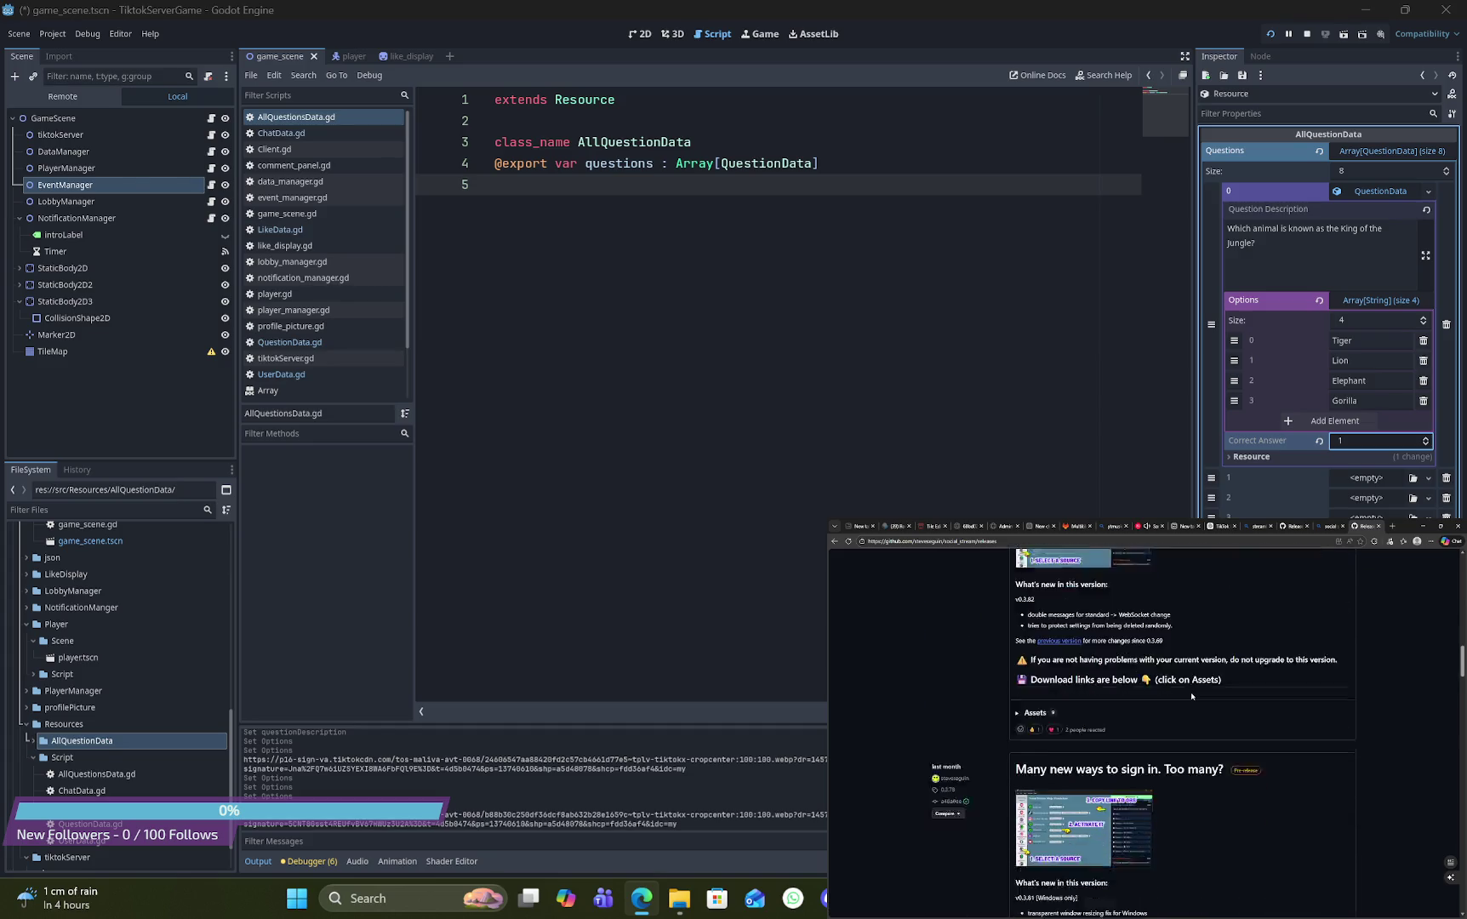
{"action": "scroll", "coordinate": [1192, 694], "scroll_direction": "down", "scroll_amount": 5}
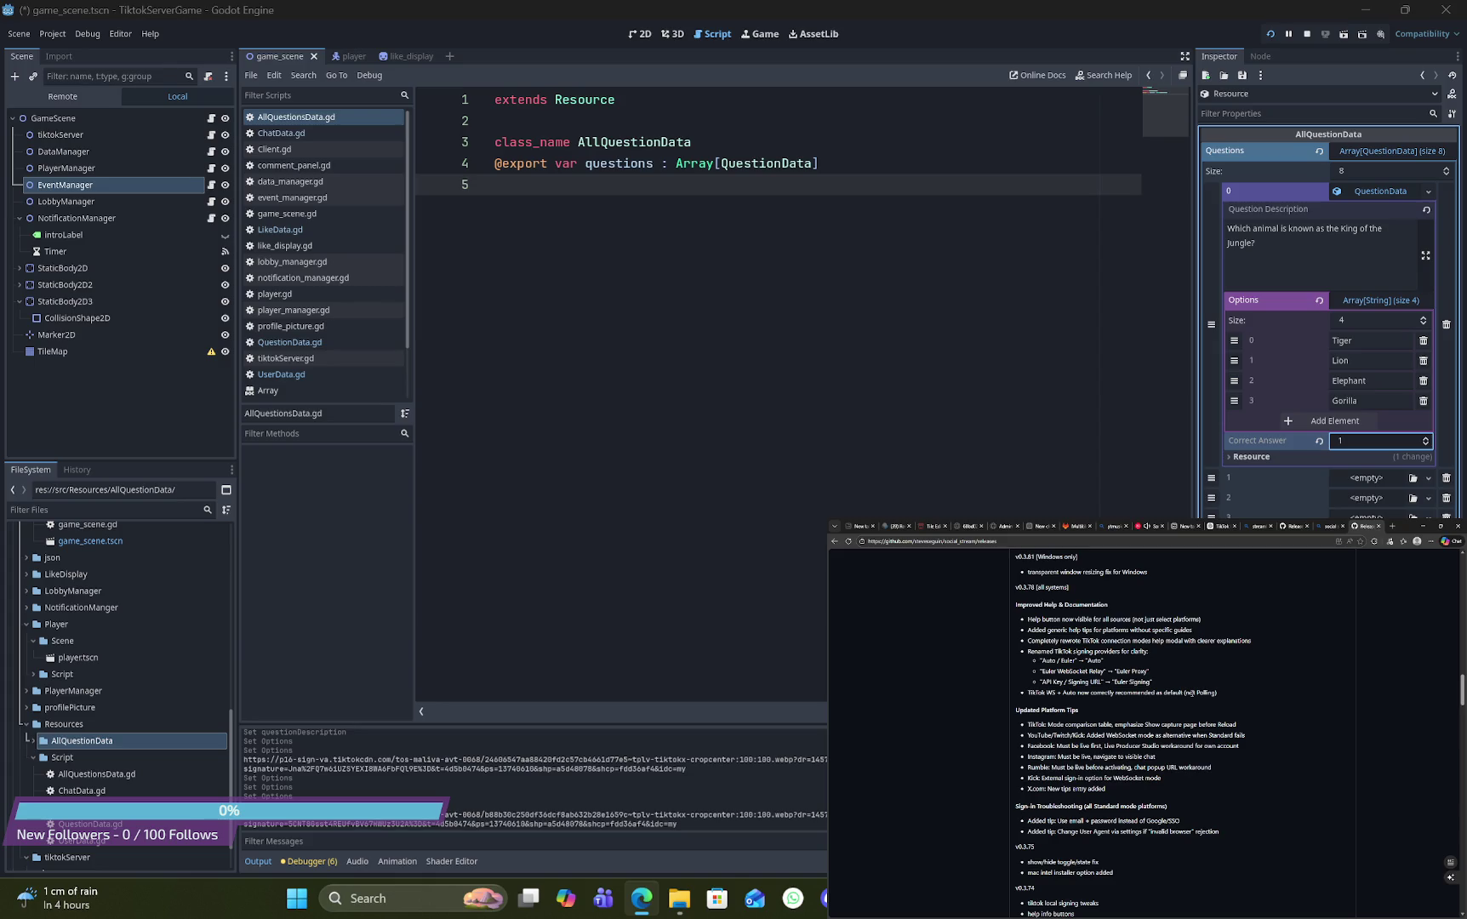
{"action": "scroll", "coordinate": [1191, 694], "scroll_direction": "down", "scroll_amount": 4}
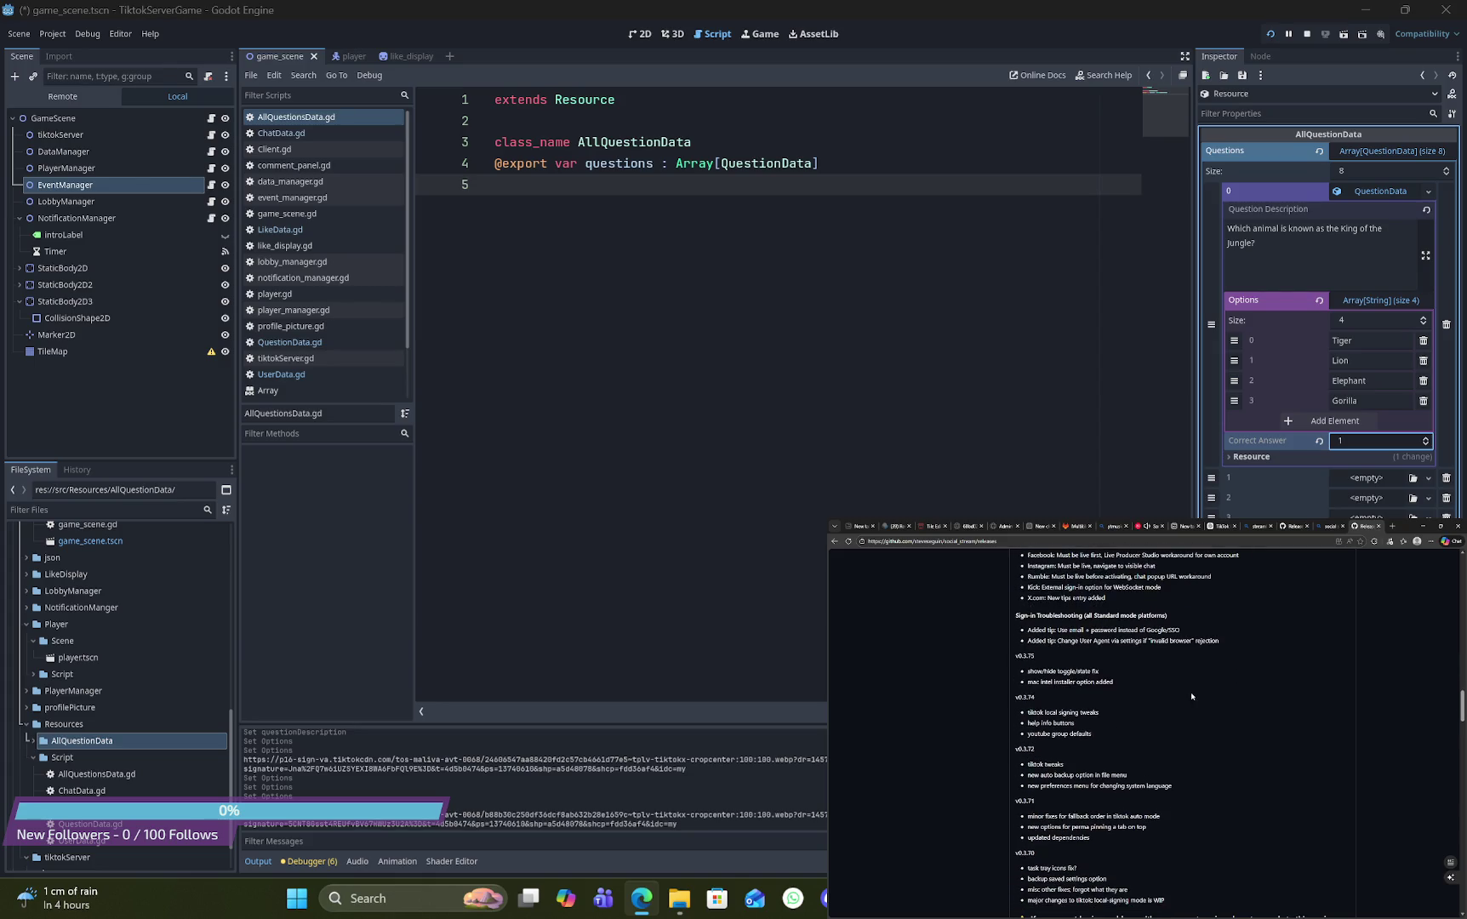
{"action": "scroll", "coordinate": [1193, 695], "scroll_direction": "up", "scroll_amount": 4}
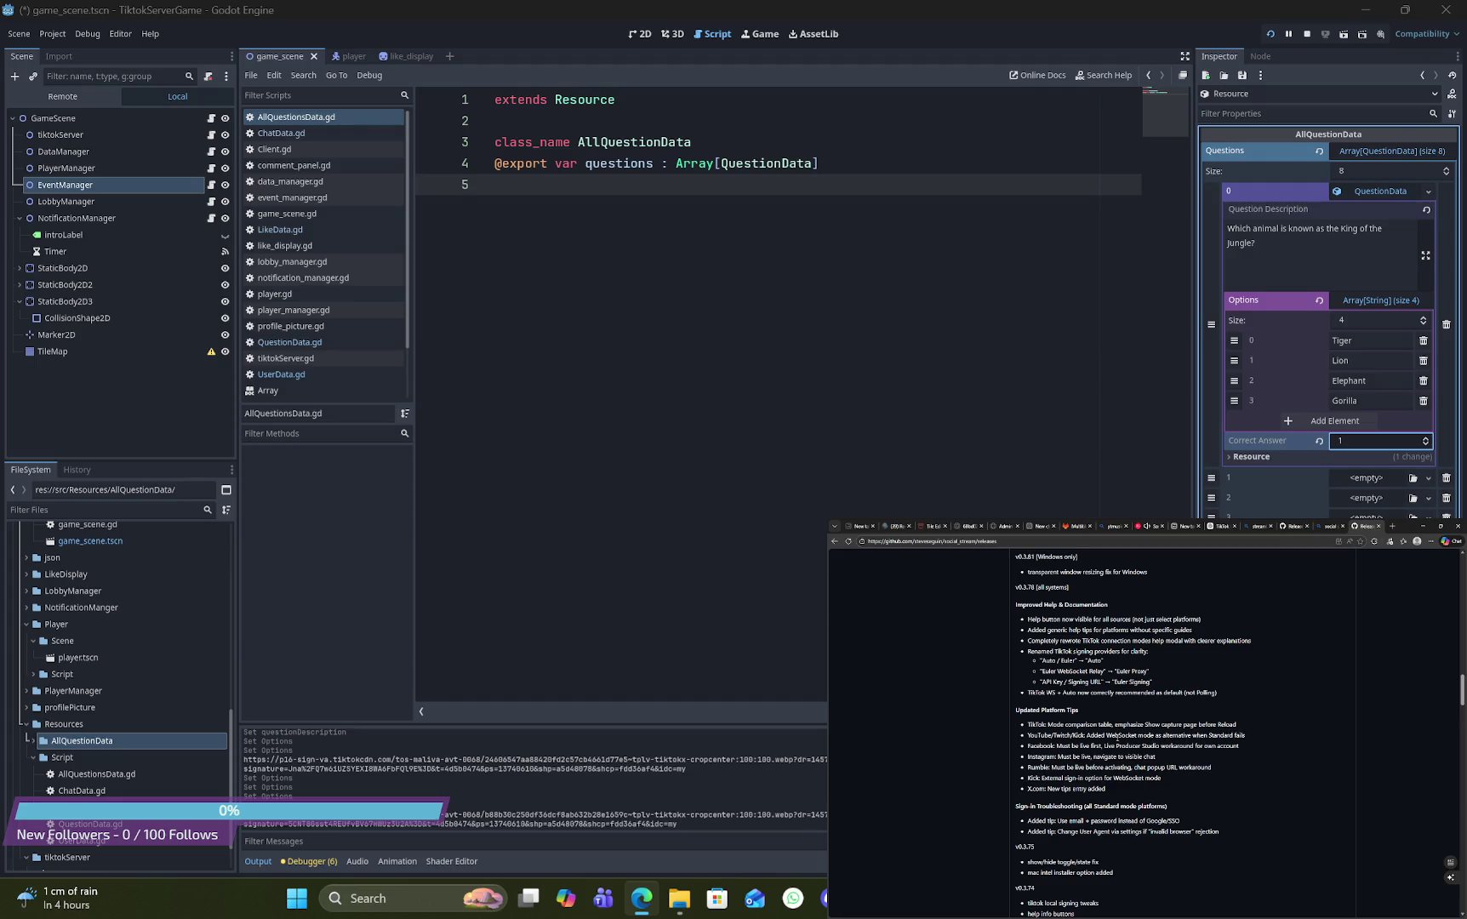
{"action": "left_click_drag", "start_coordinate": [1106, 735], "coordinate": [1251, 738]}
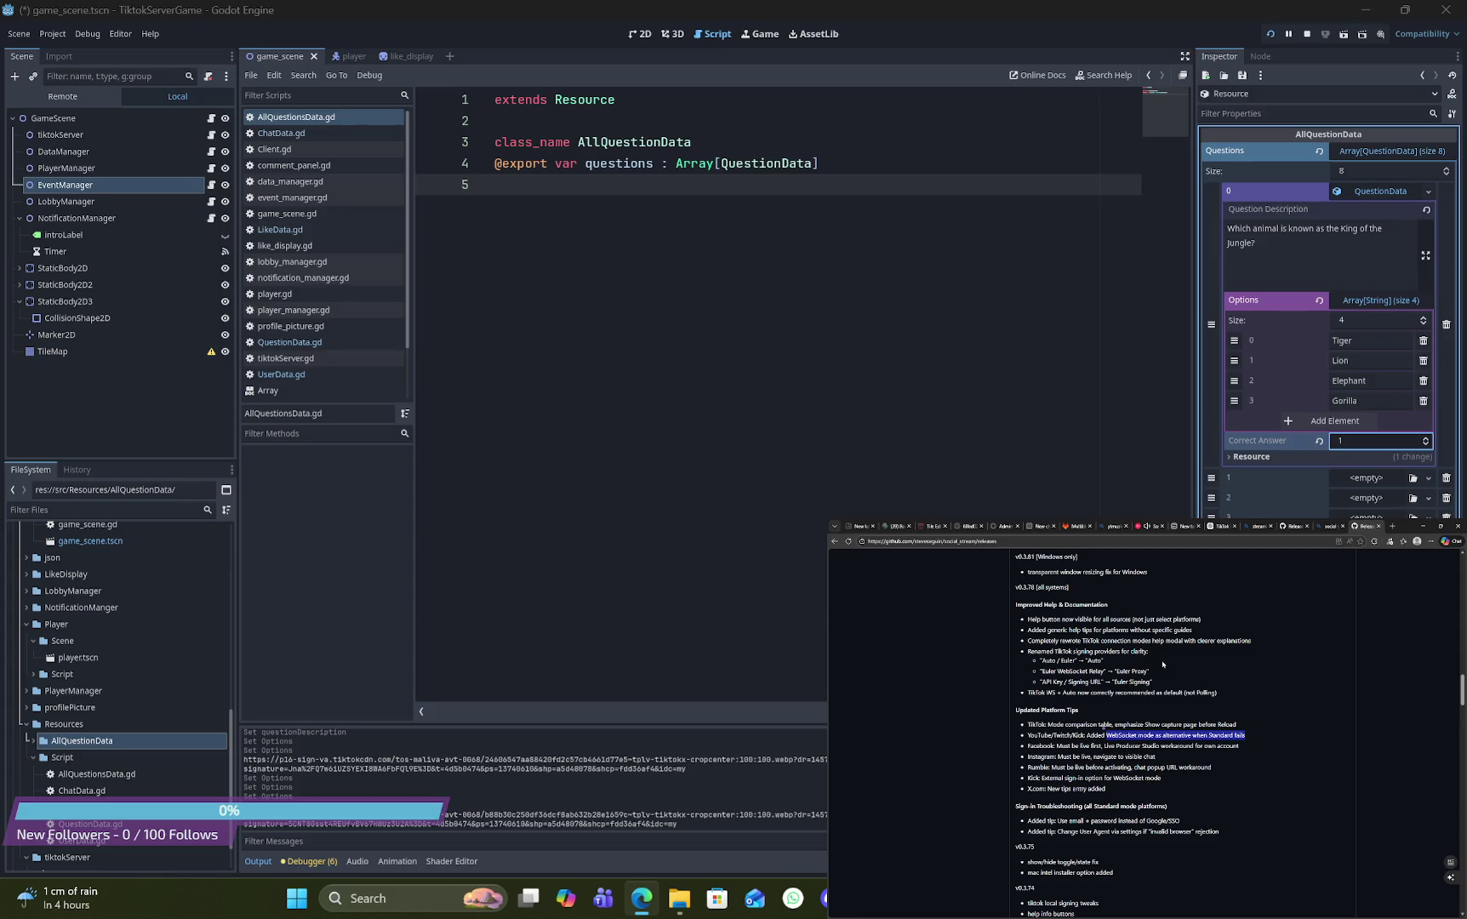
Highlight the Euler WebSocket Relay renaming line in the sign-in change notes.
{"action": "scroll", "coordinate": [1162, 664], "scroll_direction": "up", "scroll_amount": 3}
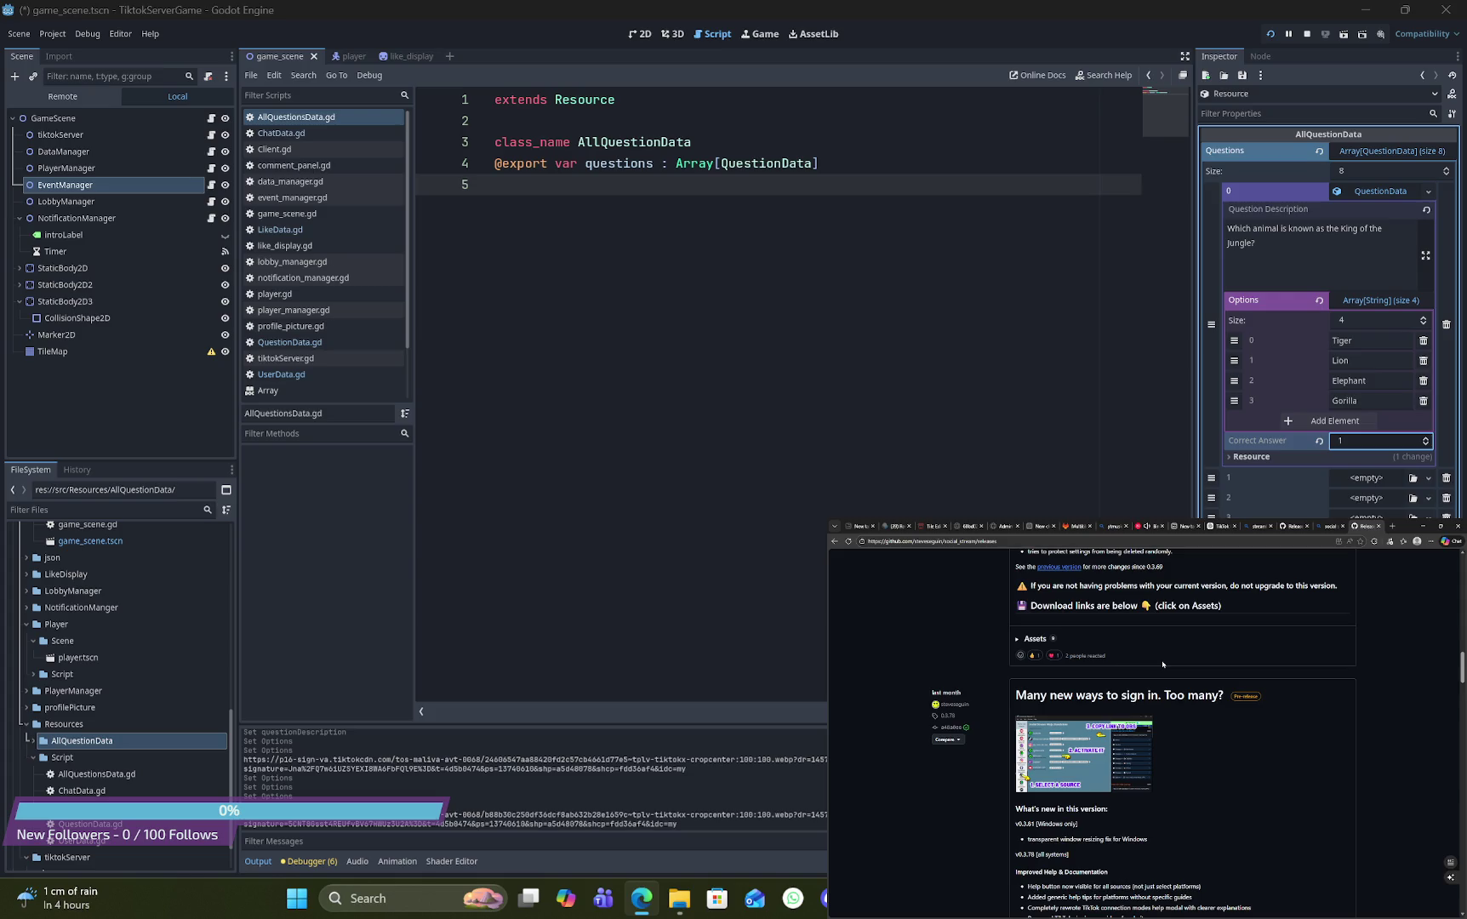
{"action": "scroll", "coordinate": [1163, 664], "scroll_direction": "down", "scroll_amount": 3}
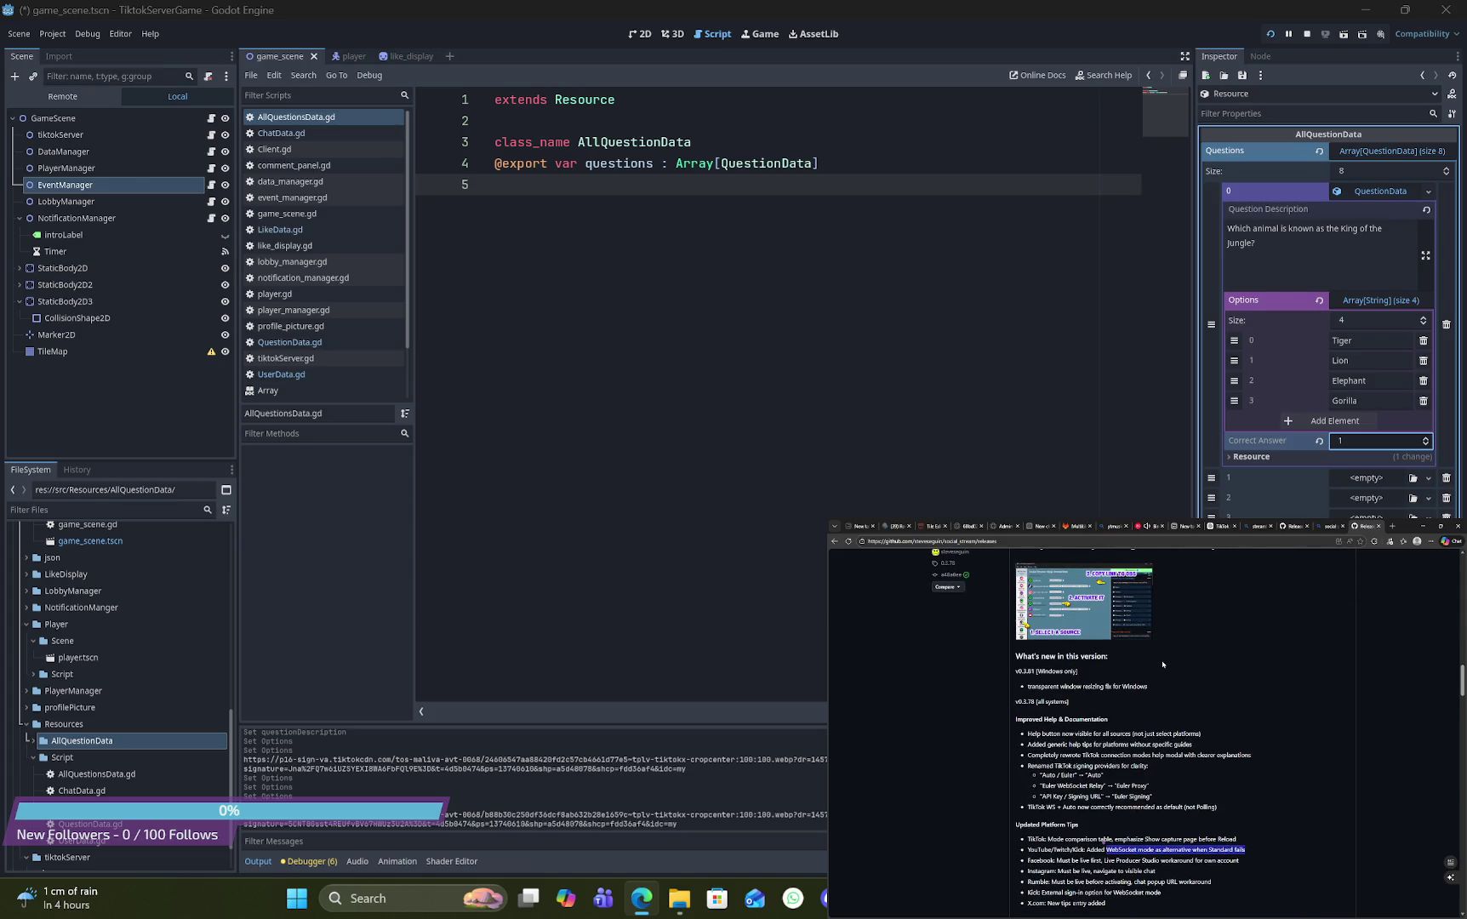
{"action": "scroll", "coordinate": [1163, 664], "scroll_direction": "down", "scroll_amount": 5}
{"action": "scroll", "coordinate": [1163, 664], "scroll_direction": "up", "scroll_amount": 7}
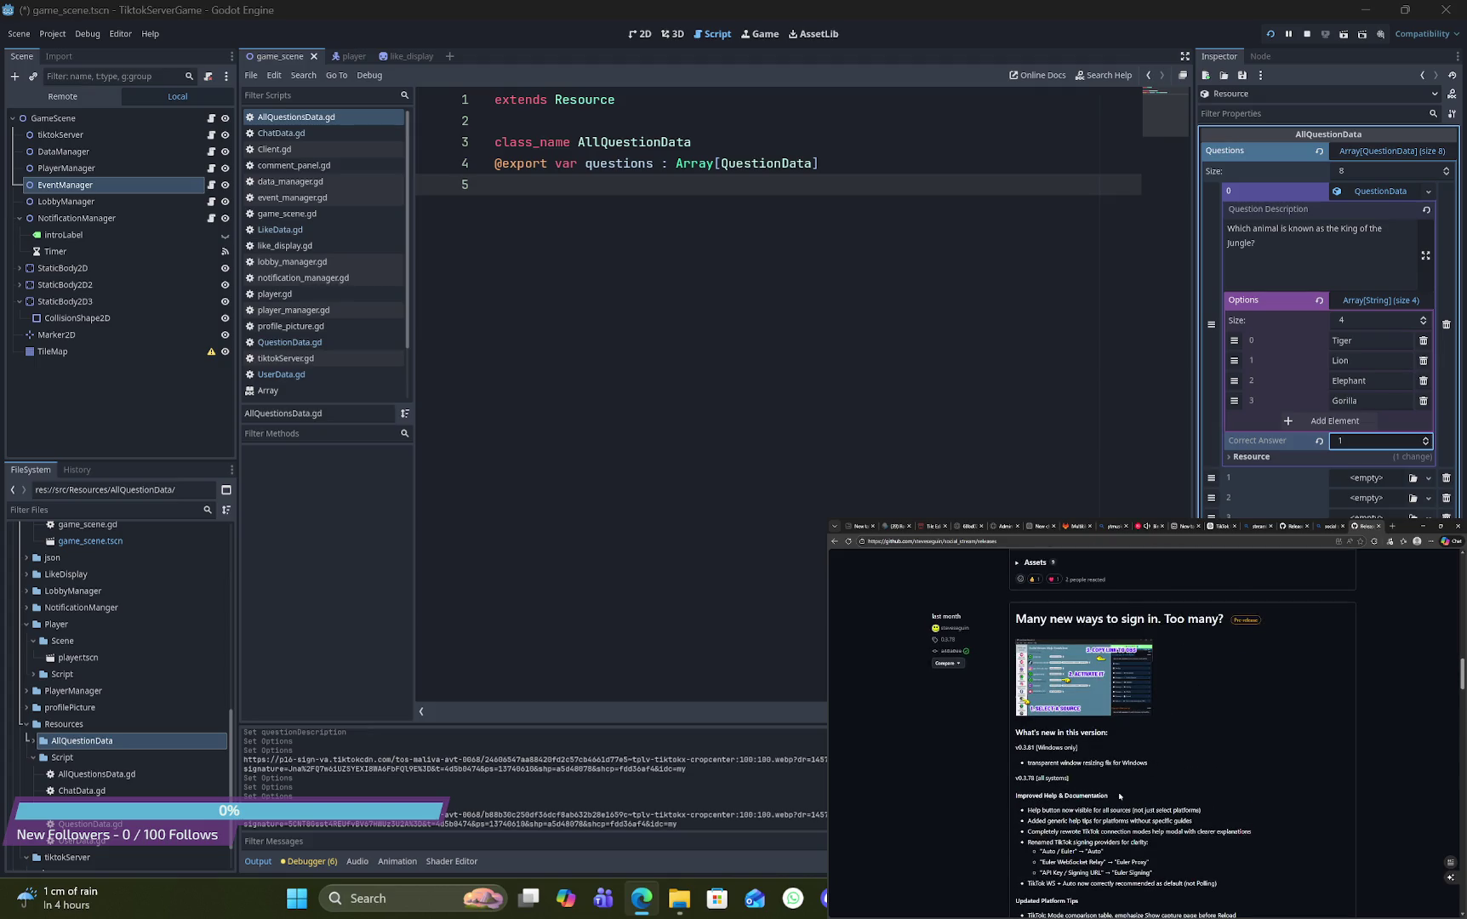
{"action": "scroll", "coordinate": [1120, 796], "scroll_direction": "down", "scroll_amount": 2}
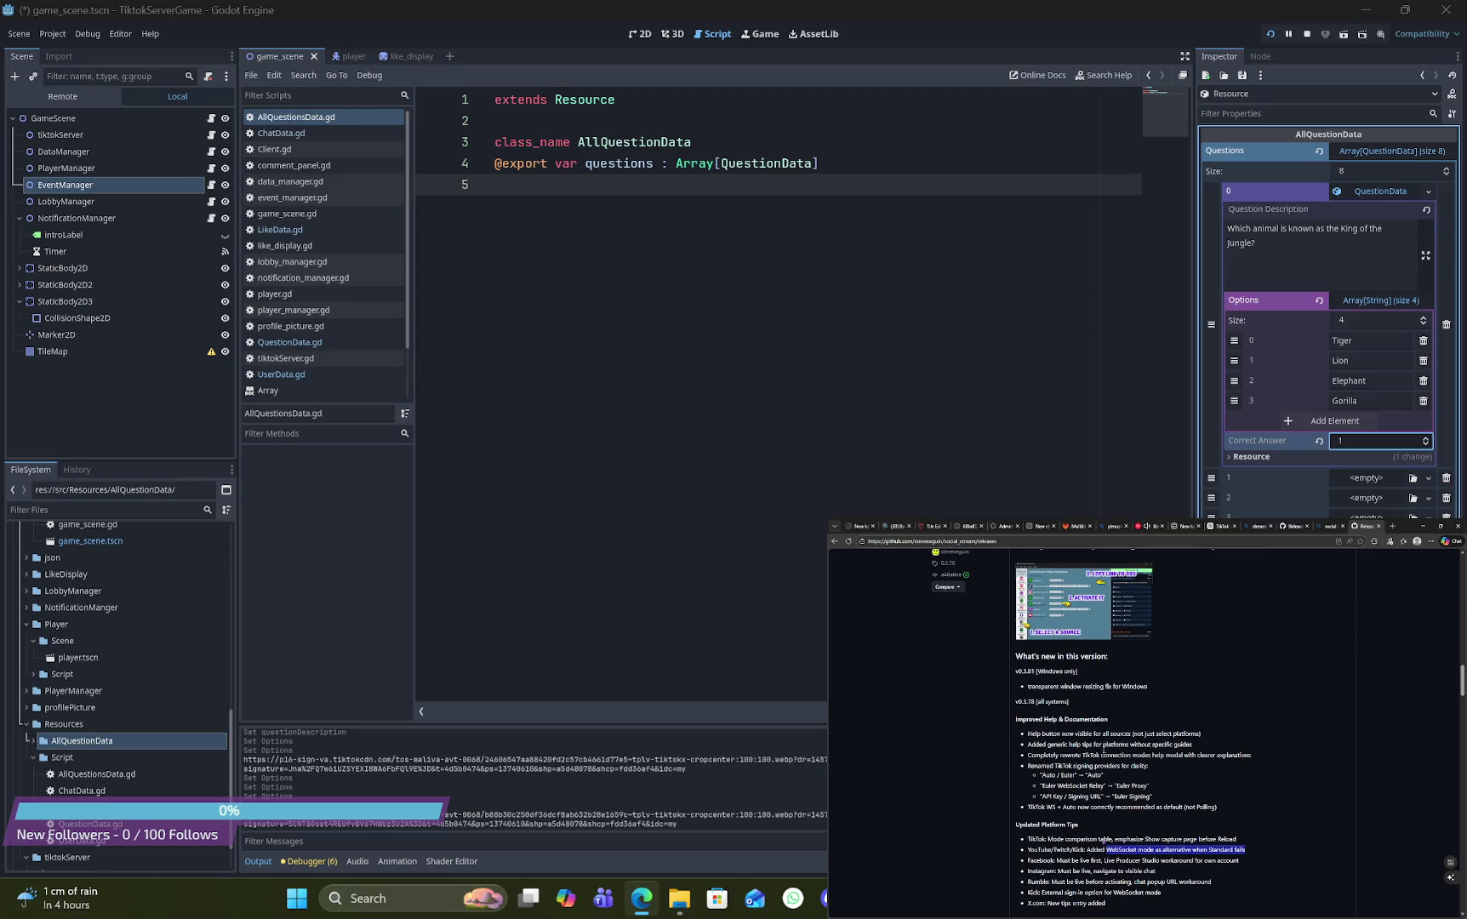
{"action": "mouse_move", "coordinate": [1034, 788]}
{"action": "left_mouse_down"}
{"action": "mouse_move", "coordinate": [1107, 771]}
{"action": "mouse_move", "coordinate": [1152, 787]}
{"action": "left_mouse_up"}
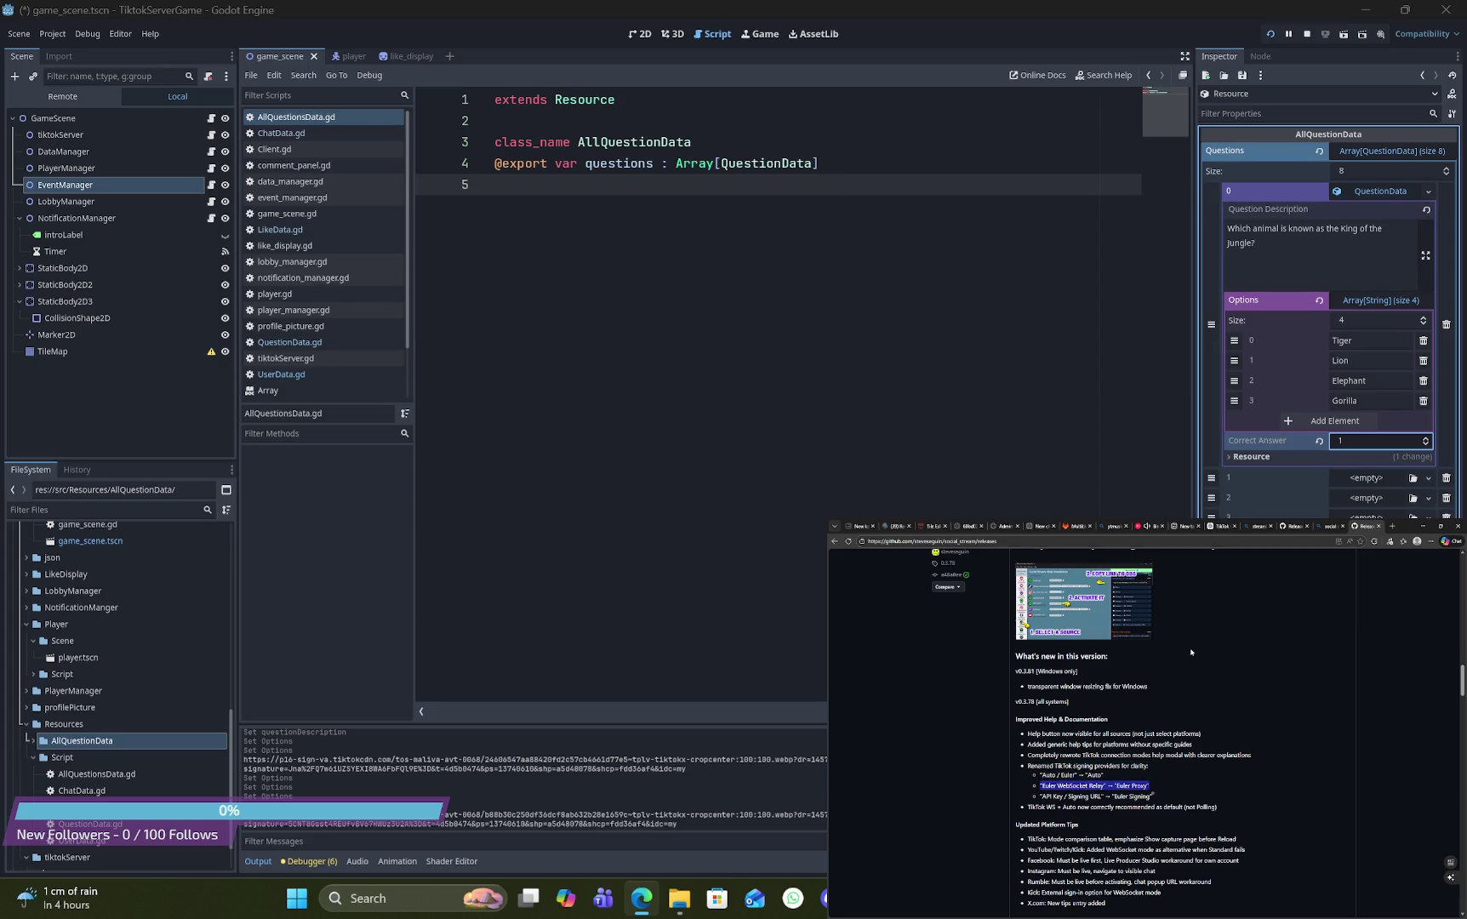
Scroll to the older 'Download only if having problems' release, then minimize the browser.
{"action": "scroll", "coordinate": [1195, 658], "scroll_direction": "up", "scroll_amount": 5}
{"action": "scroll", "coordinate": [1195, 658], "scroll_direction": "up", "scroll_amount": 4}
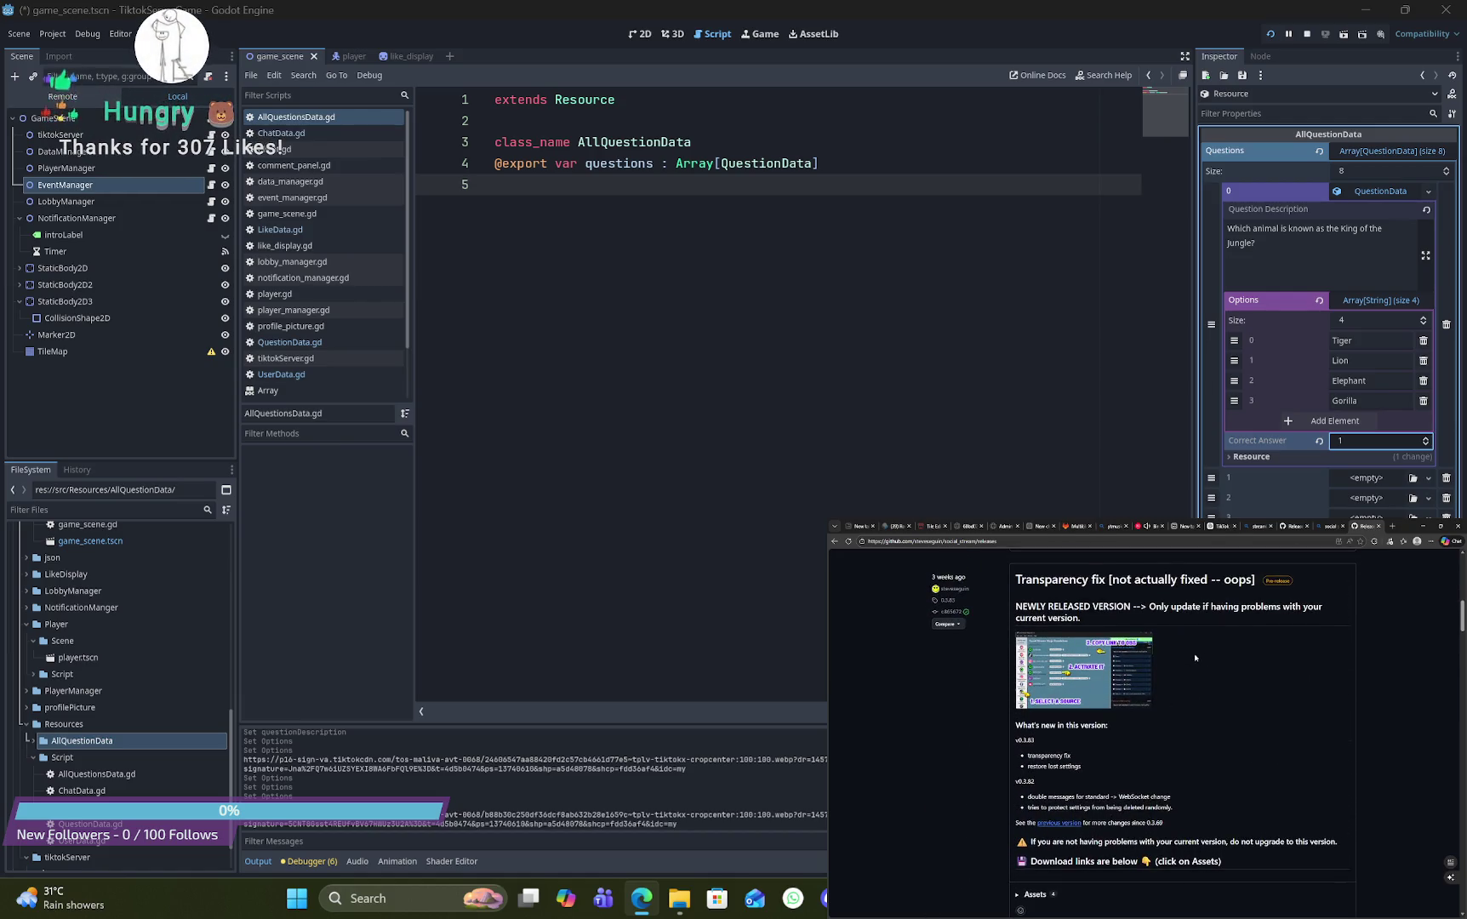
{"action": "scroll", "coordinate": [1195, 658], "scroll_direction": "up", "scroll_amount": 8}
{"action": "scroll", "coordinate": [1195, 658], "scroll_direction": "up", "scroll_amount": 5}
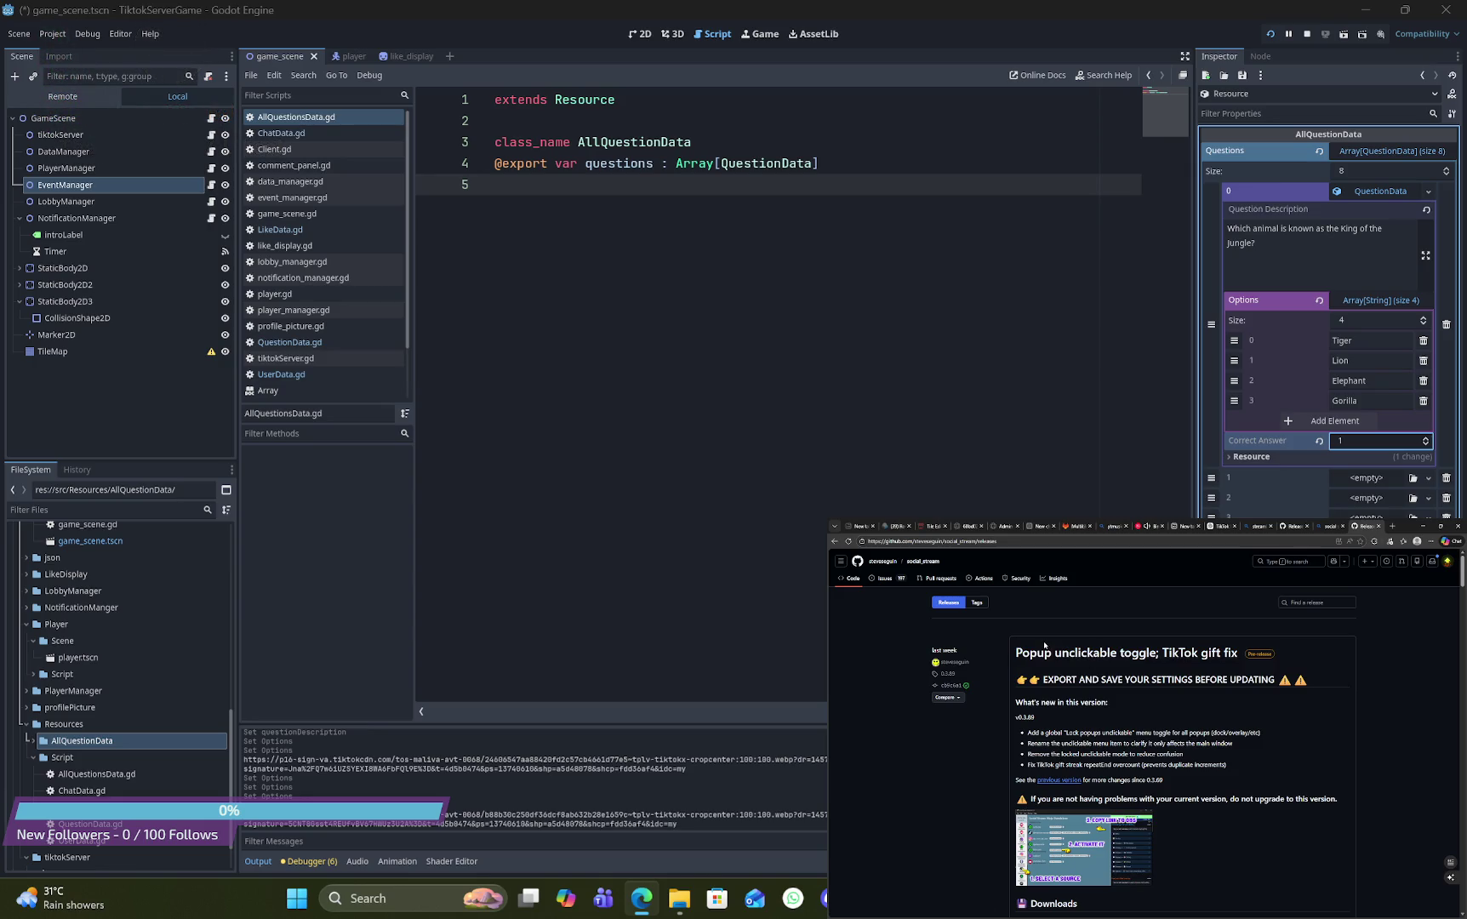
{"action": "scroll", "coordinate": [1214, 699], "scroll_direction": "down", "scroll_amount": 10}
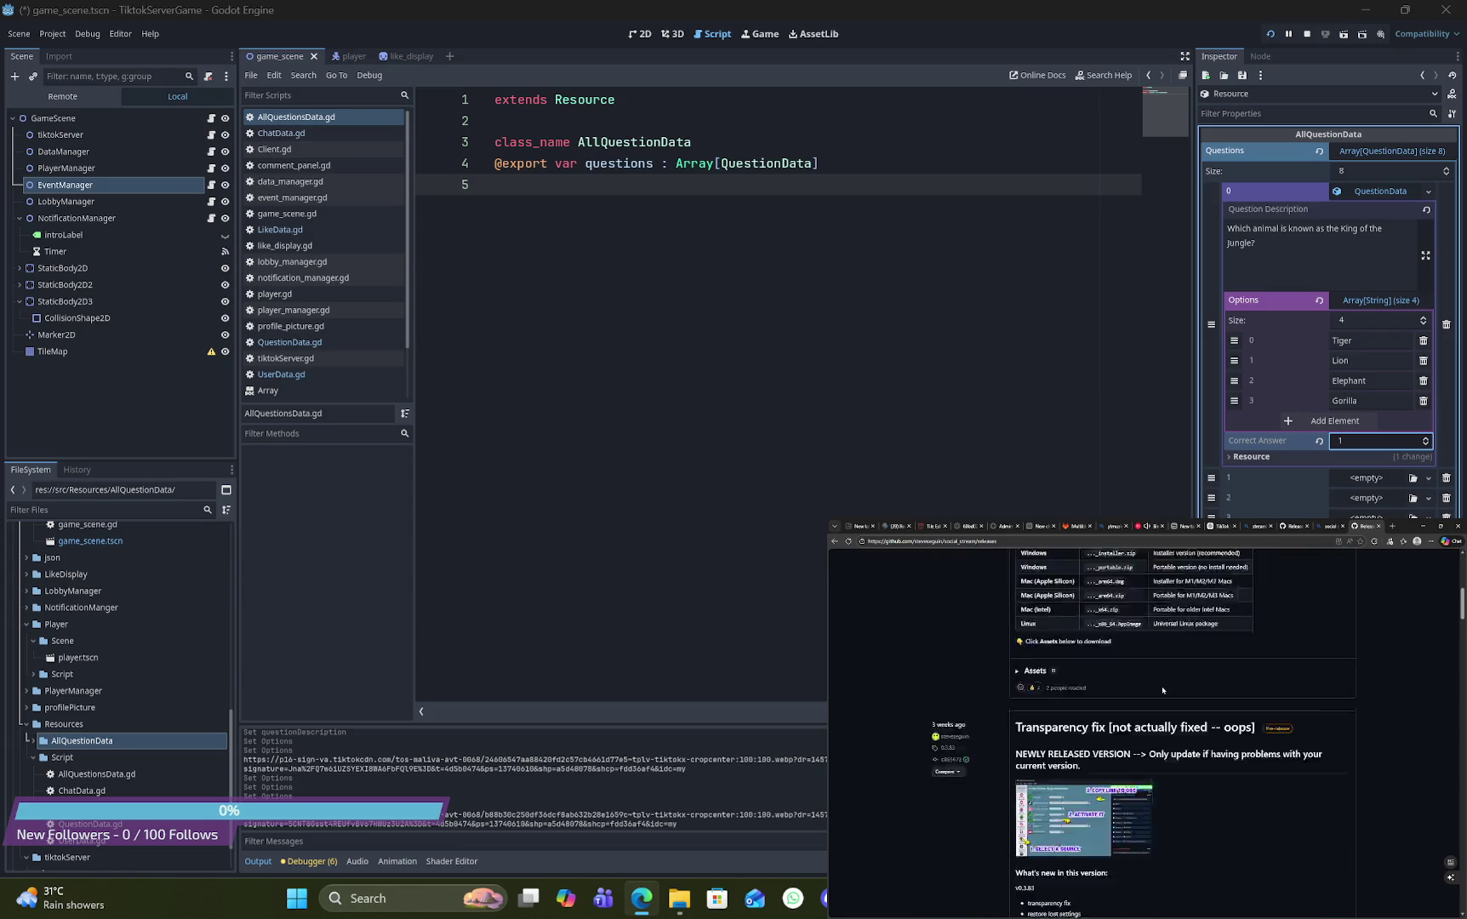
{"action": "scroll", "coordinate": [1163, 689], "scroll_direction": "down", "scroll_amount": 3}
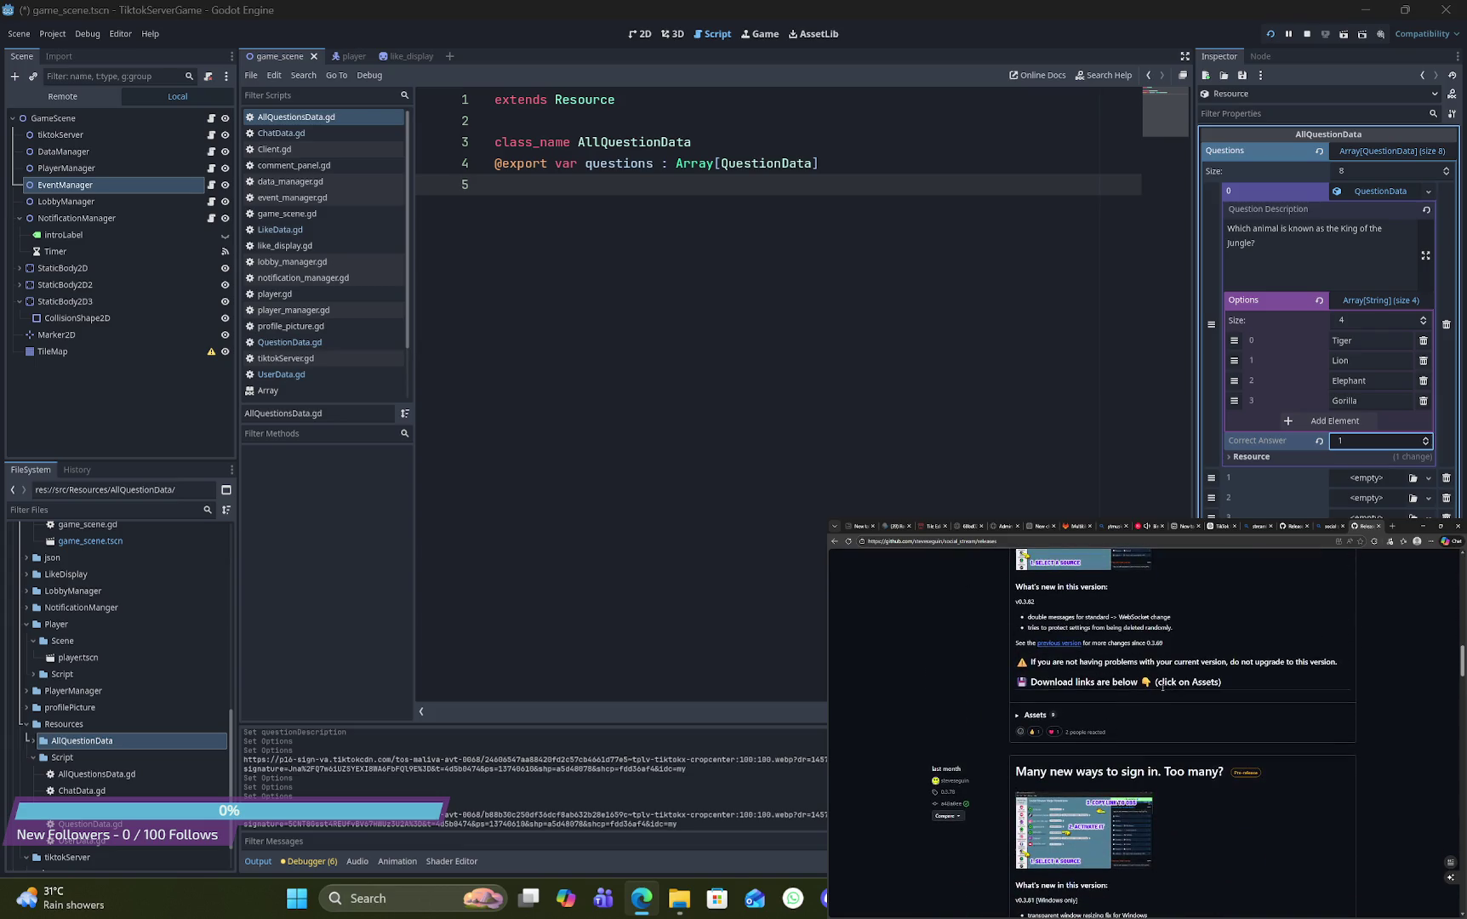
{"action": "scroll", "coordinate": [1163, 686], "scroll_direction": "down", "scroll_amount": 10}
{"action": "scroll", "coordinate": [1144, 657], "scroll_direction": "up", "scroll_amount": 10}
{"action": "scroll", "coordinate": [1144, 657], "scroll_direction": "down", "scroll_amount": 6}
{"action": "scroll", "coordinate": [1143, 656], "scroll_direction": "down", "scroll_amount": 1}
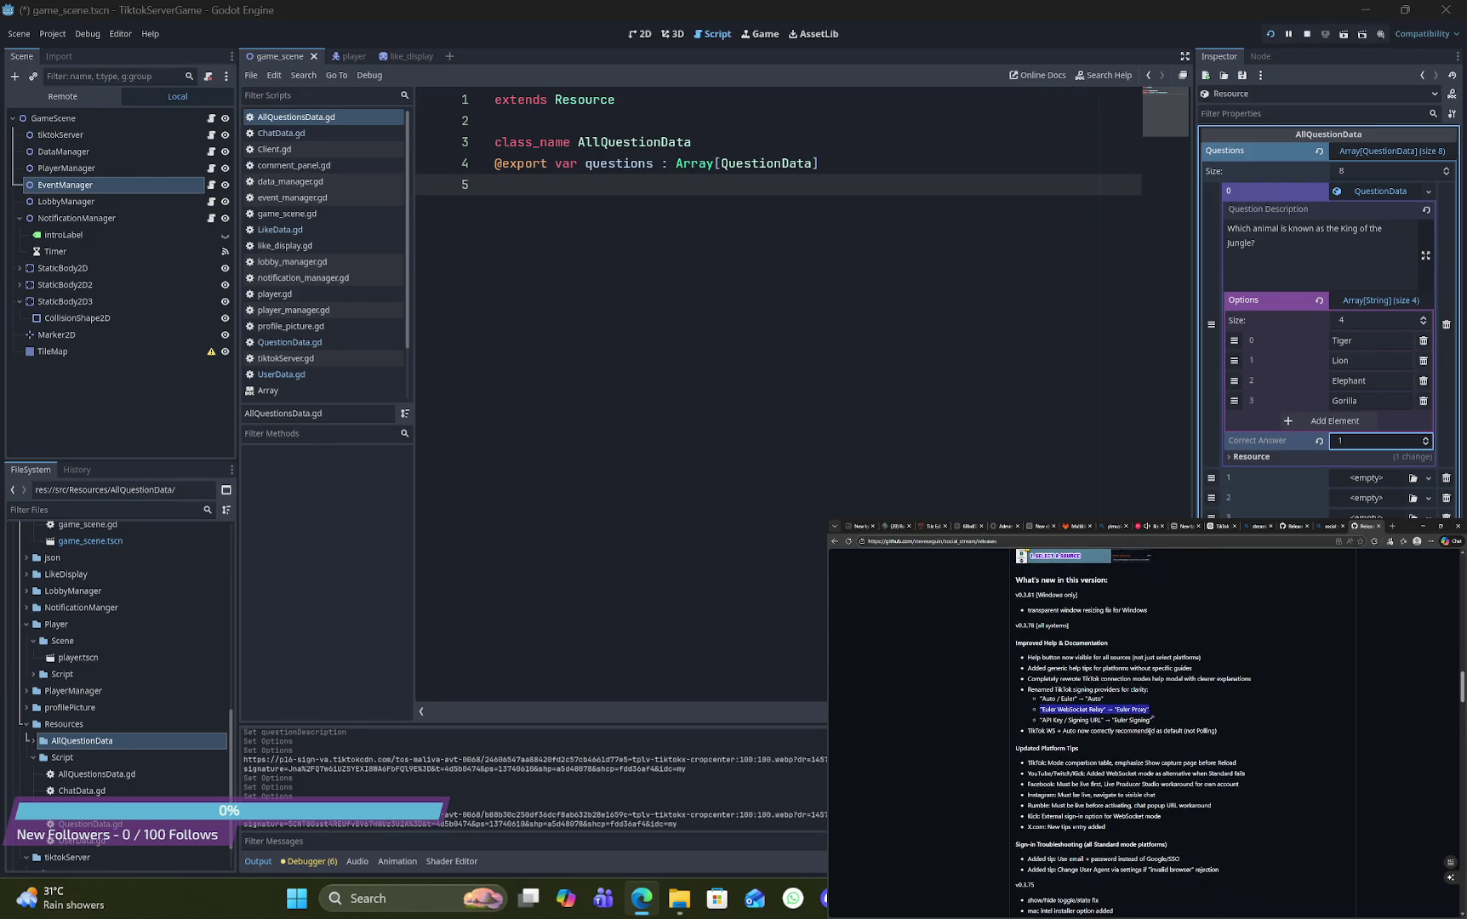
{"action": "scroll", "coordinate": [1150, 732], "scroll_direction": "down", "scroll_amount": 3}
{"action": "scroll", "coordinate": [1183, 724], "scroll_direction": "down", "scroll_amount": 12}
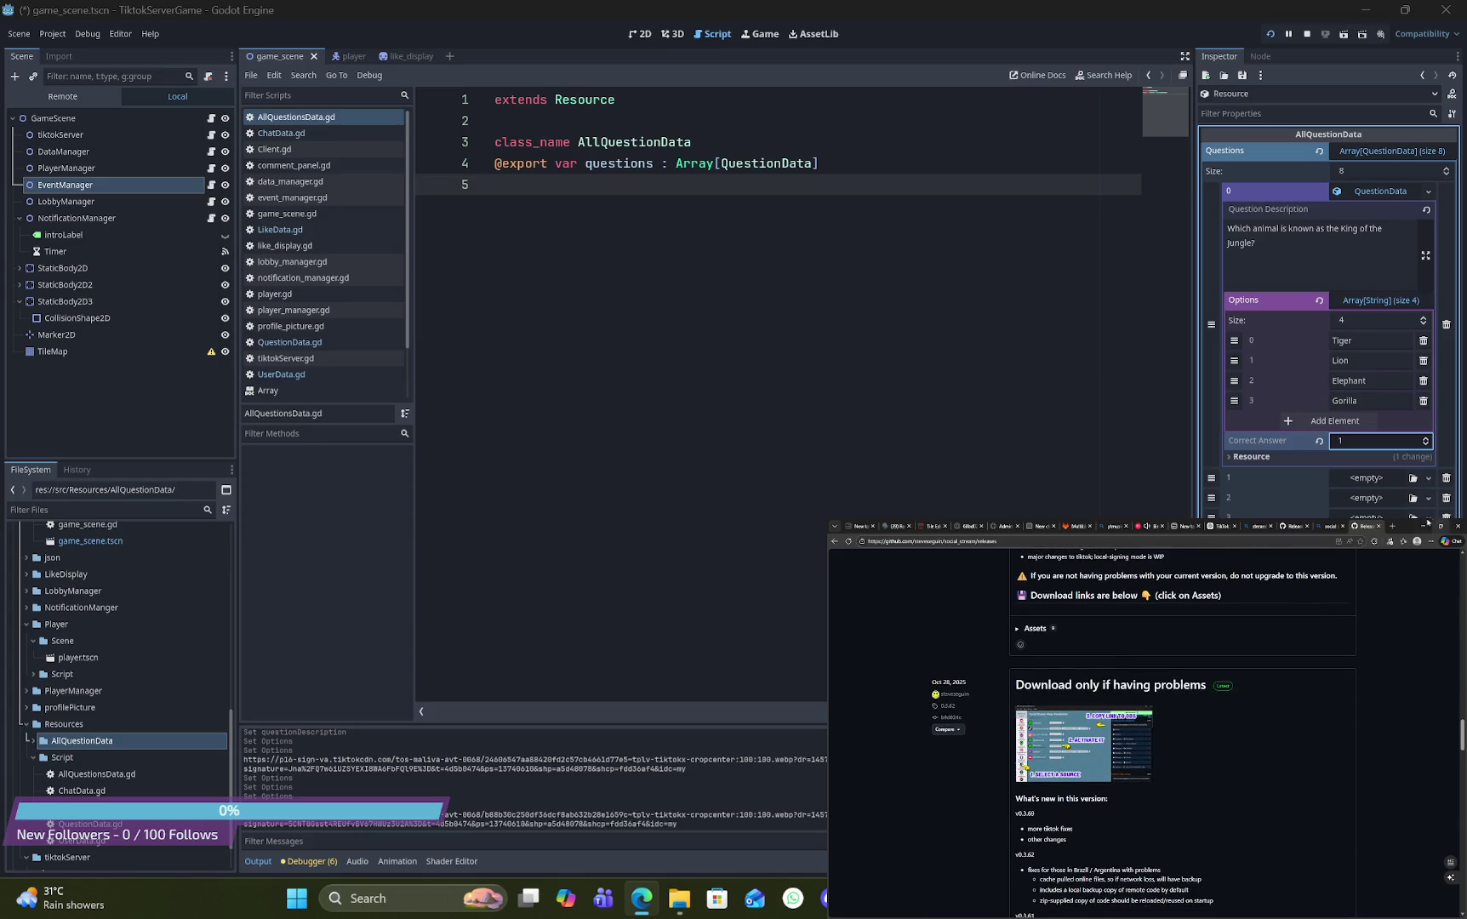
{"action": "left_click", "coordinate": [1428, 525]}
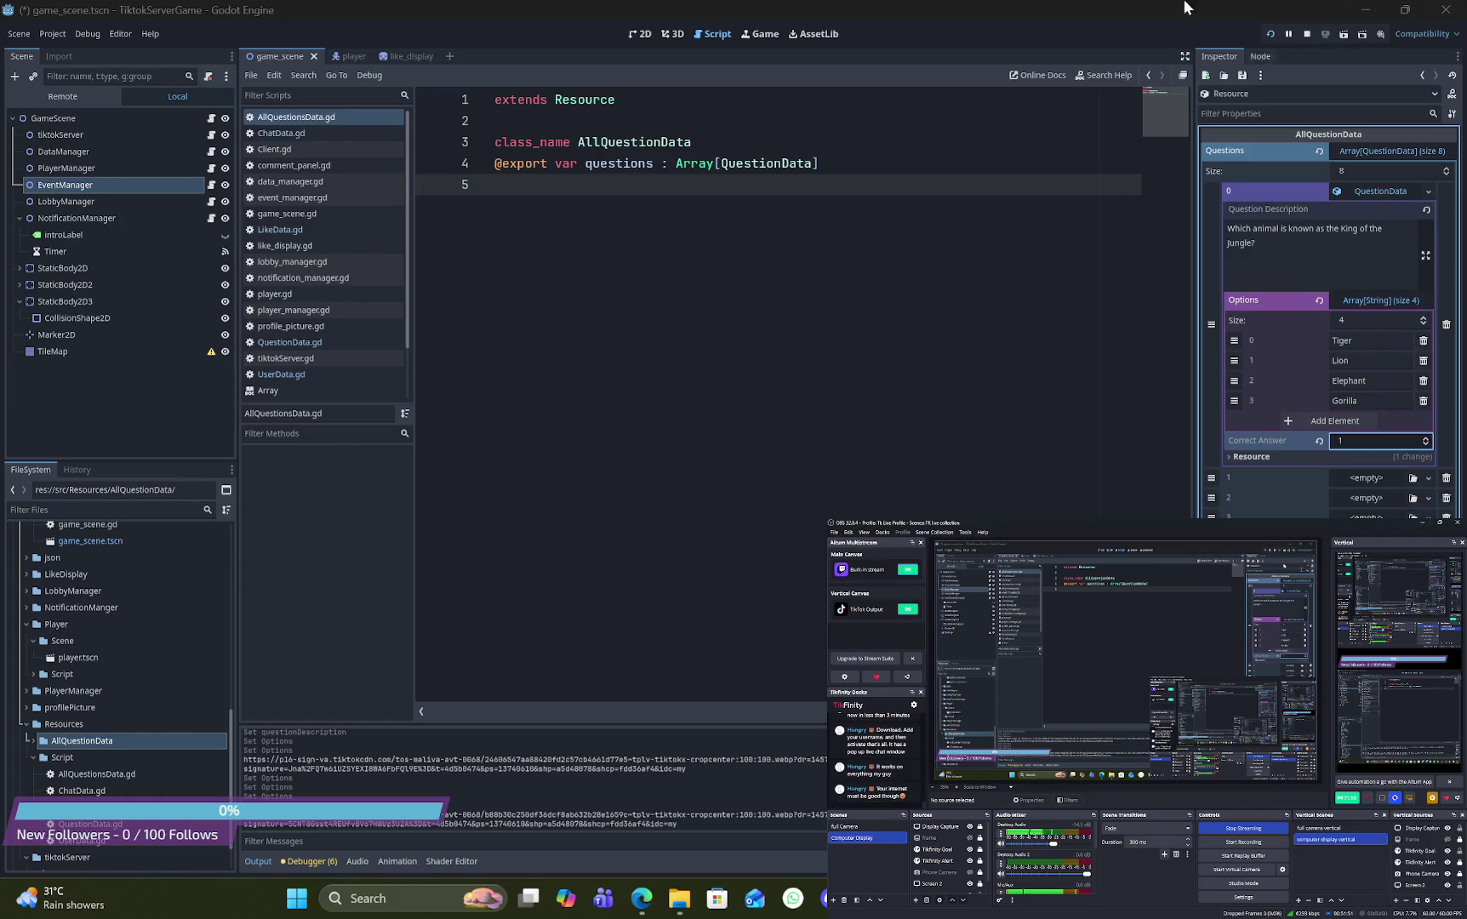
{"action": "left_click", "coordinate": [844, 677]}
{"action": "left_click", "coordinate": [1000, 656]}
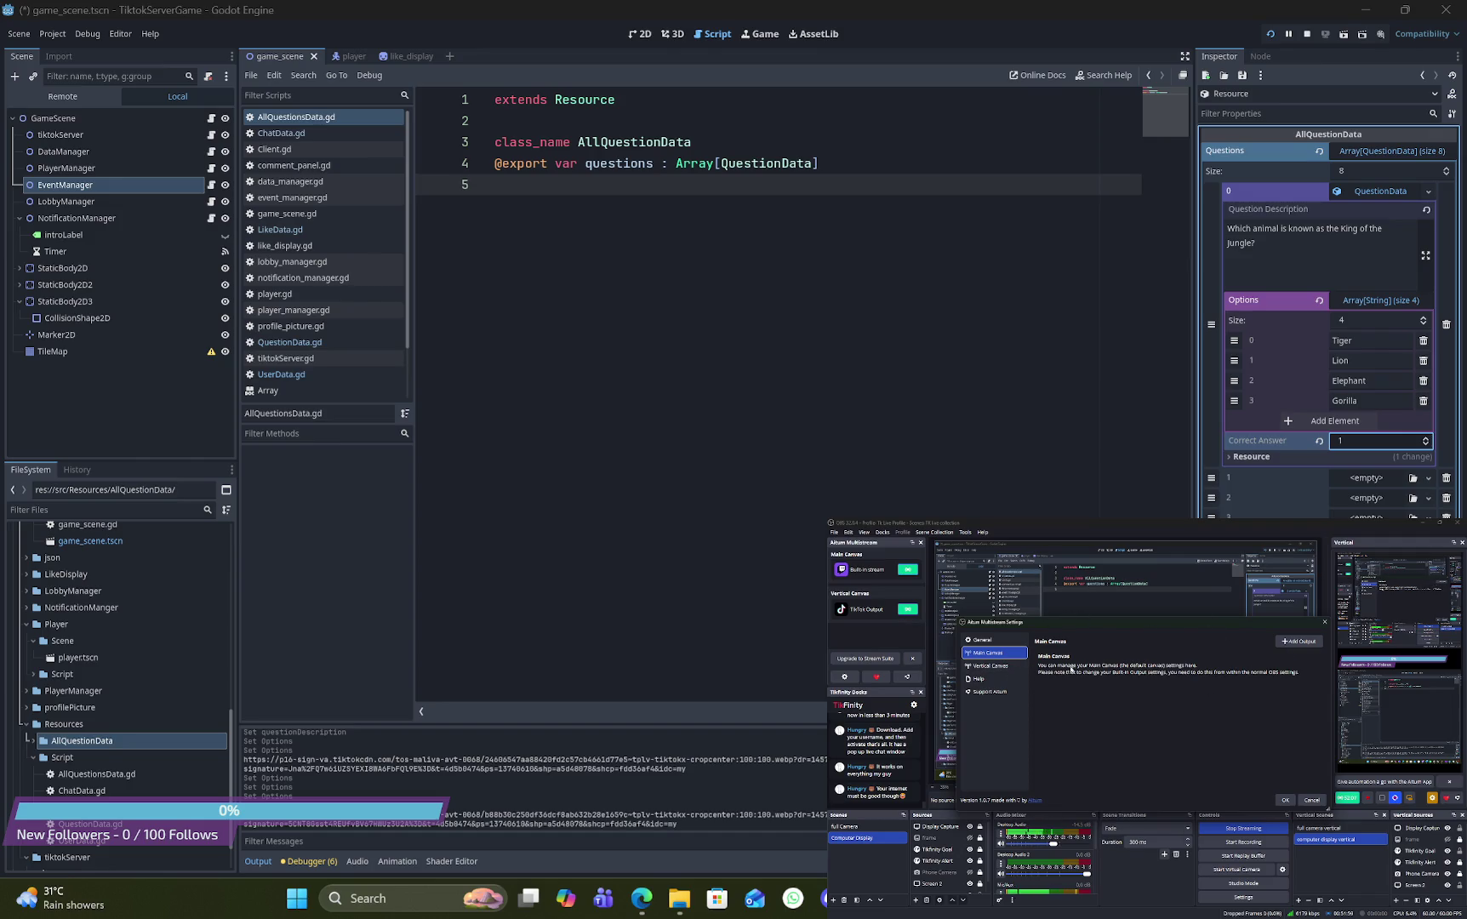
{"action": "left_click", "coordinate": [1300, 642]}
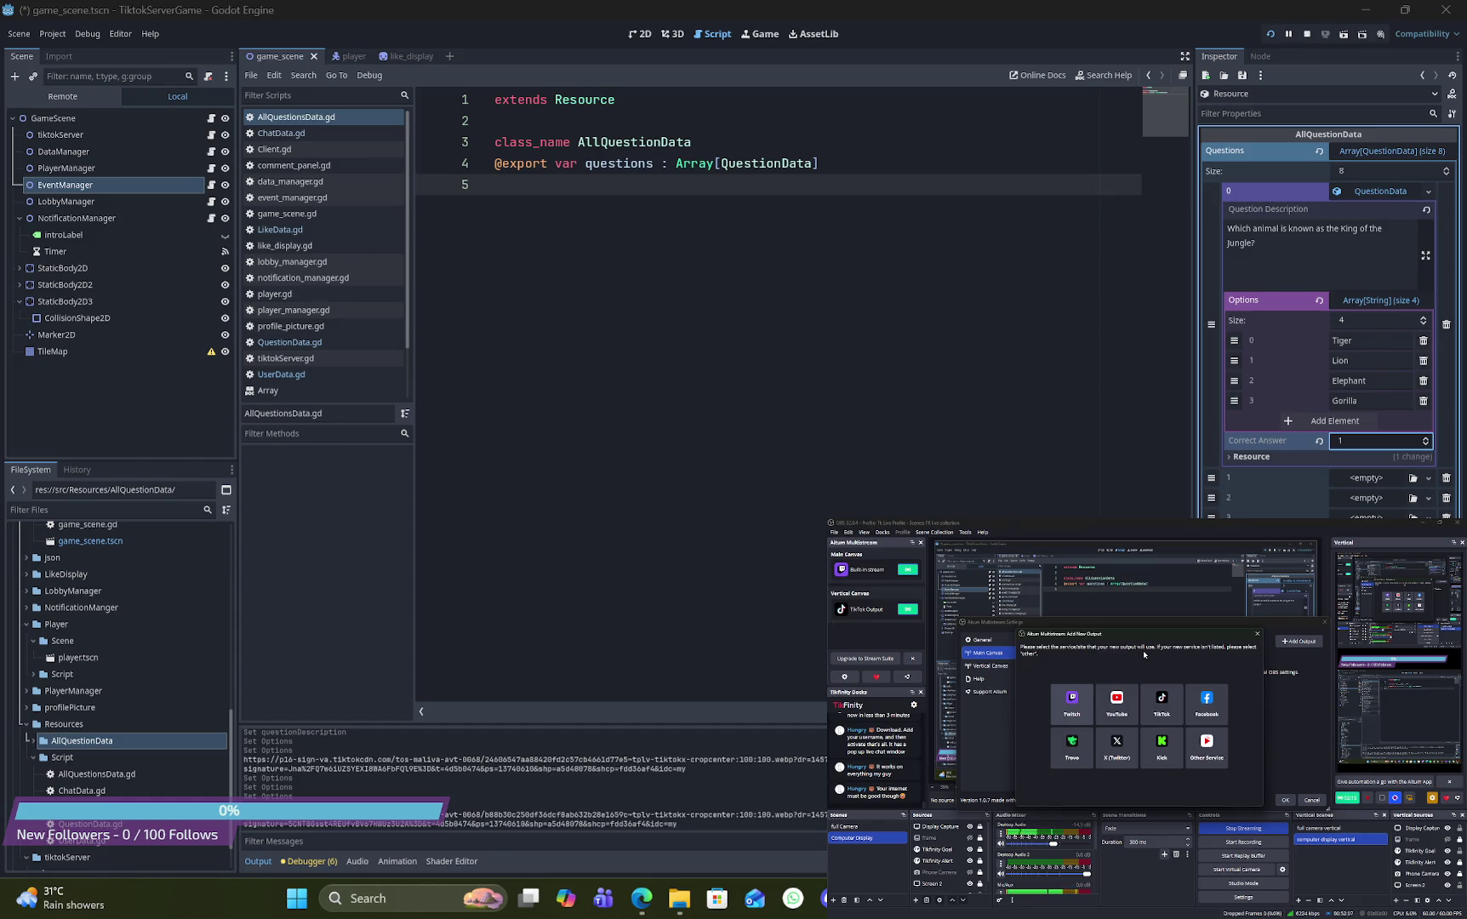
{"action": "left_click", "coordinate": [1255, 634]}
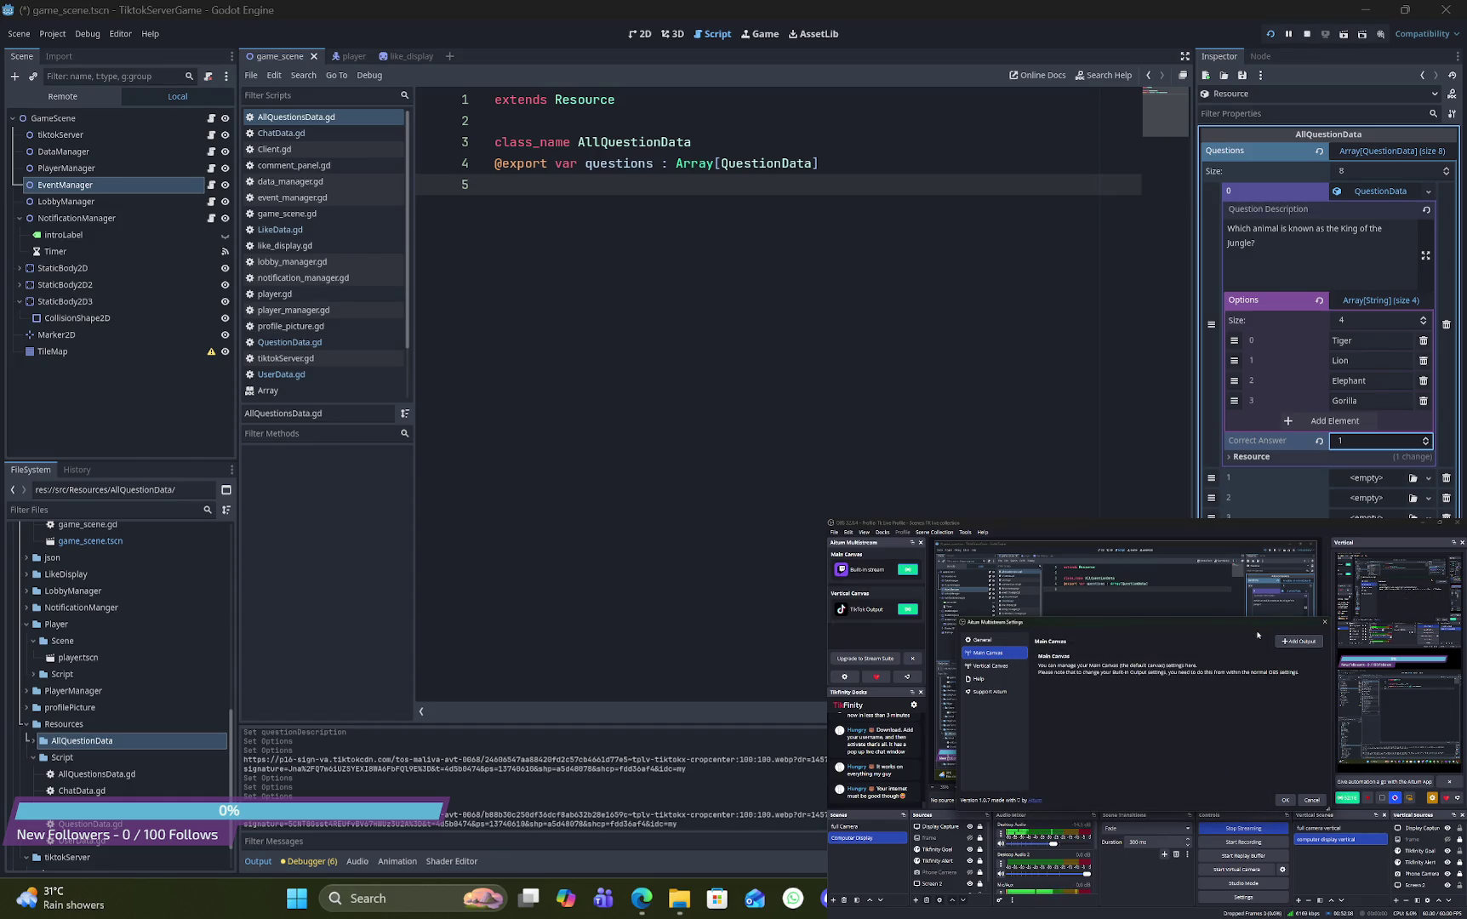
{"action": "left_click", "coordinate": [1325, 622]}
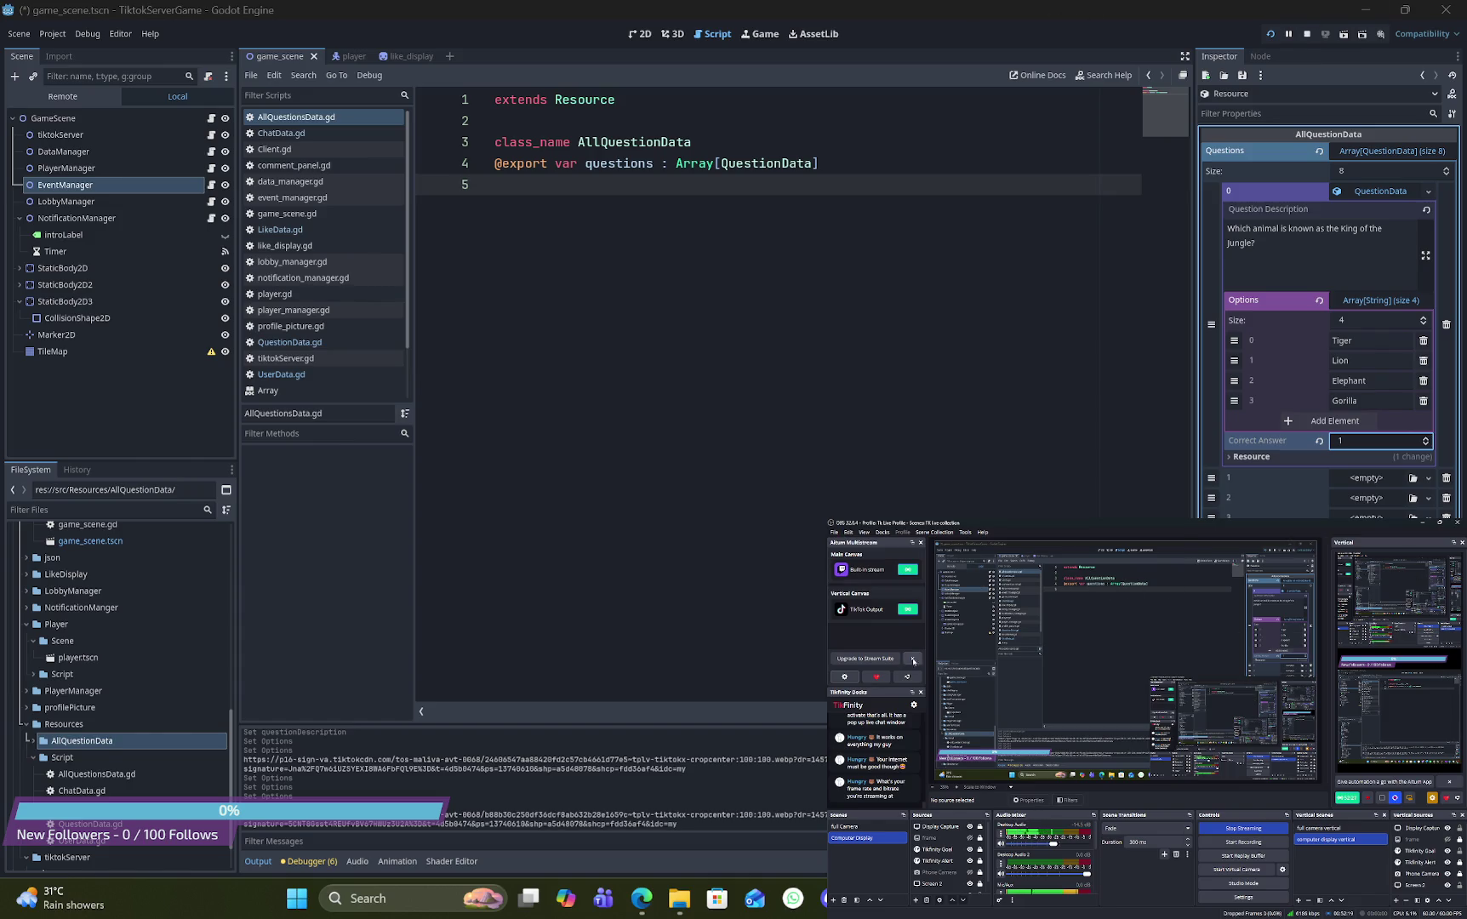
{"action": "left_click", "coordinate": [845, 677]}
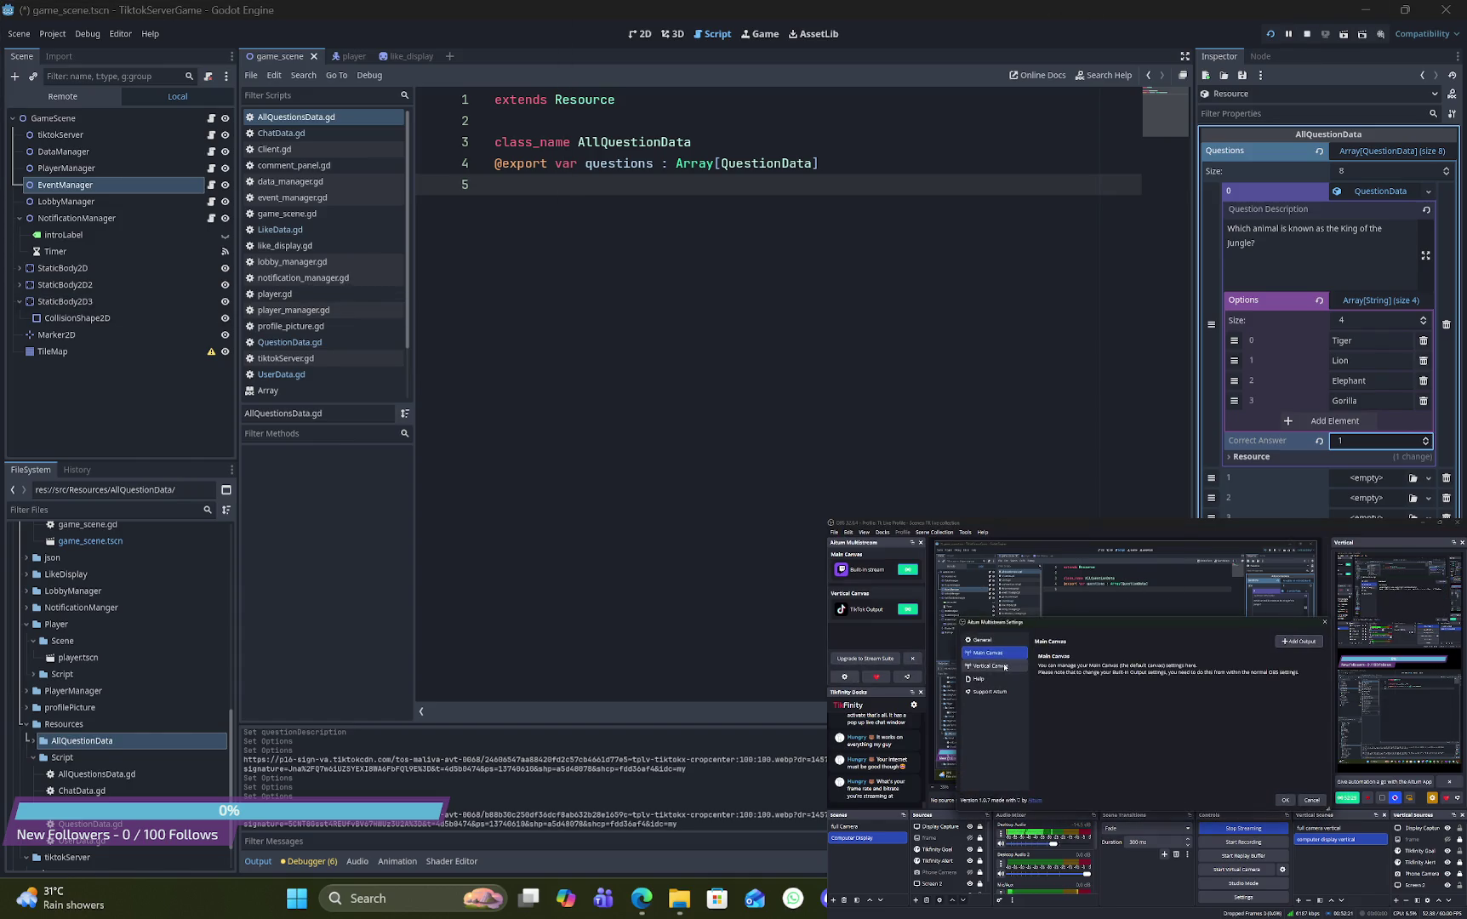
{"action": "left_click", "coordinate": [1004, 667]}
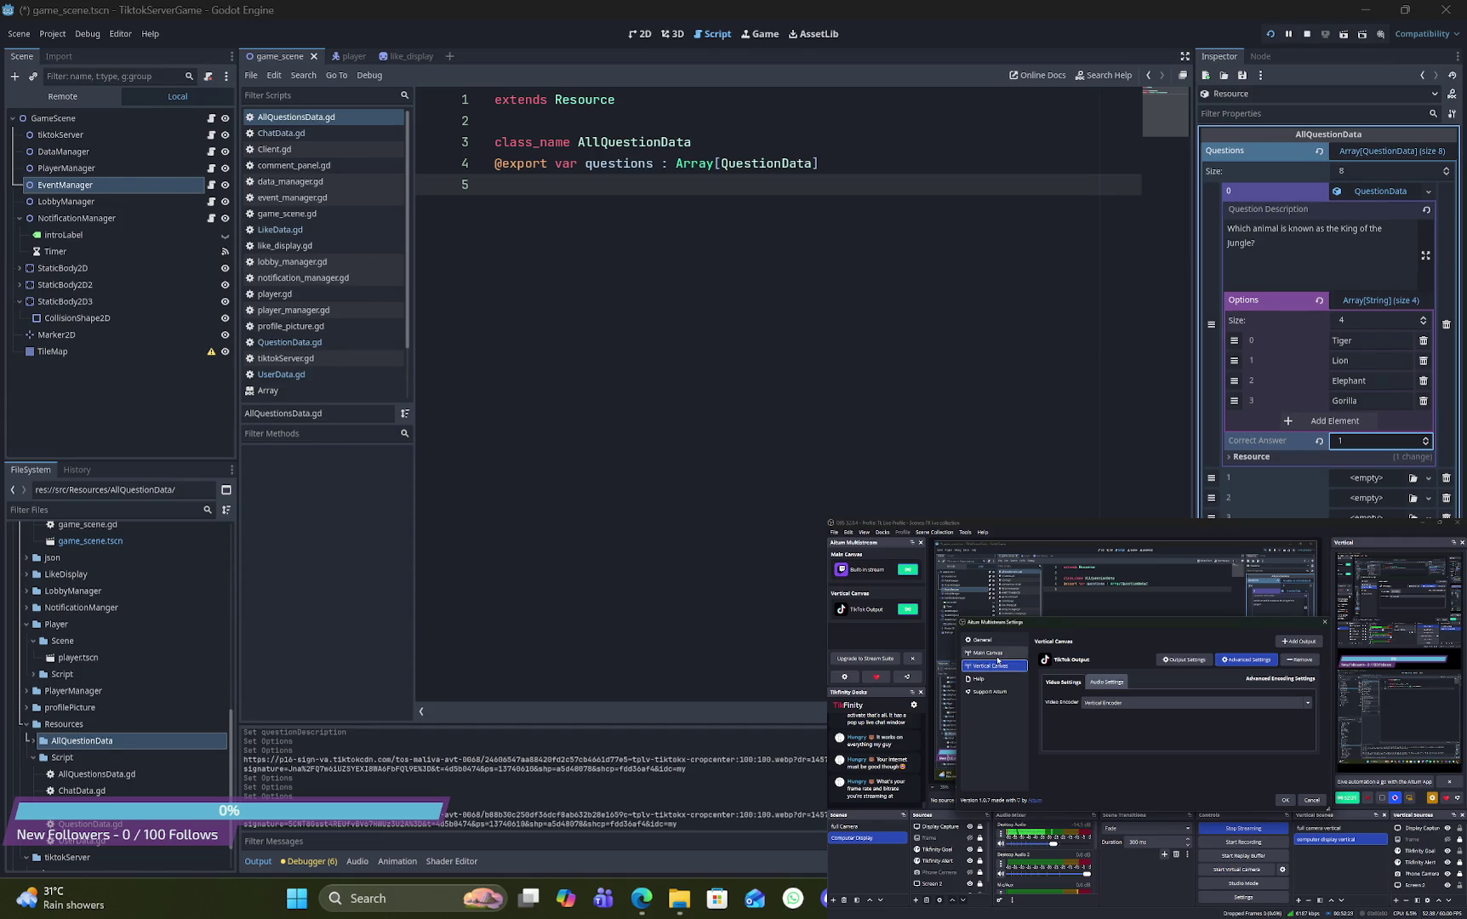
{"action": "left_click", "coordinate": [1107, 682]}
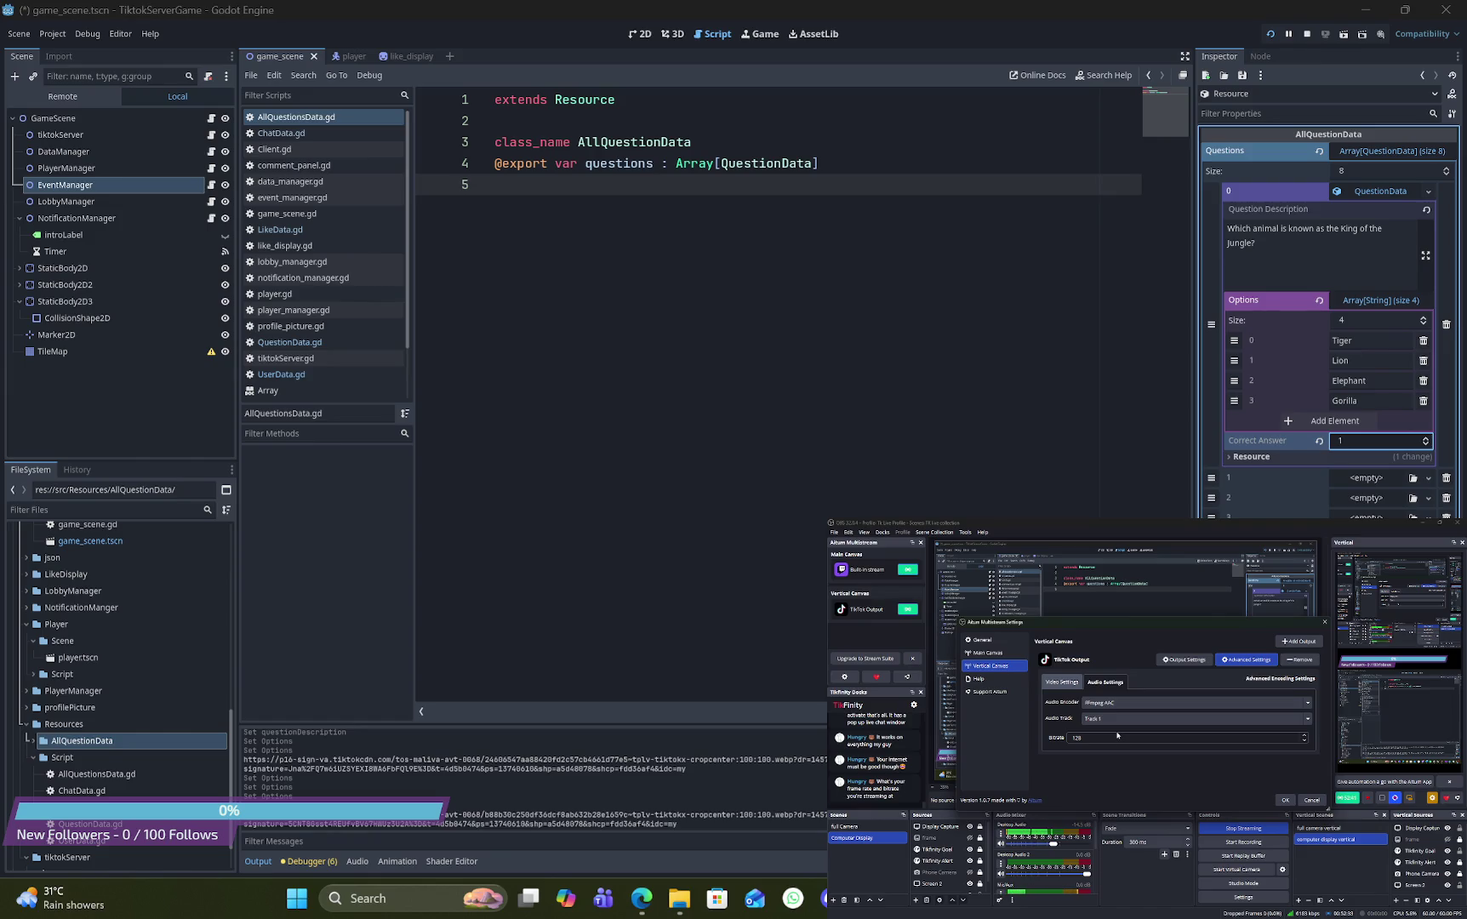
{"action": "left_click", "coordinate": [1324, 622]}
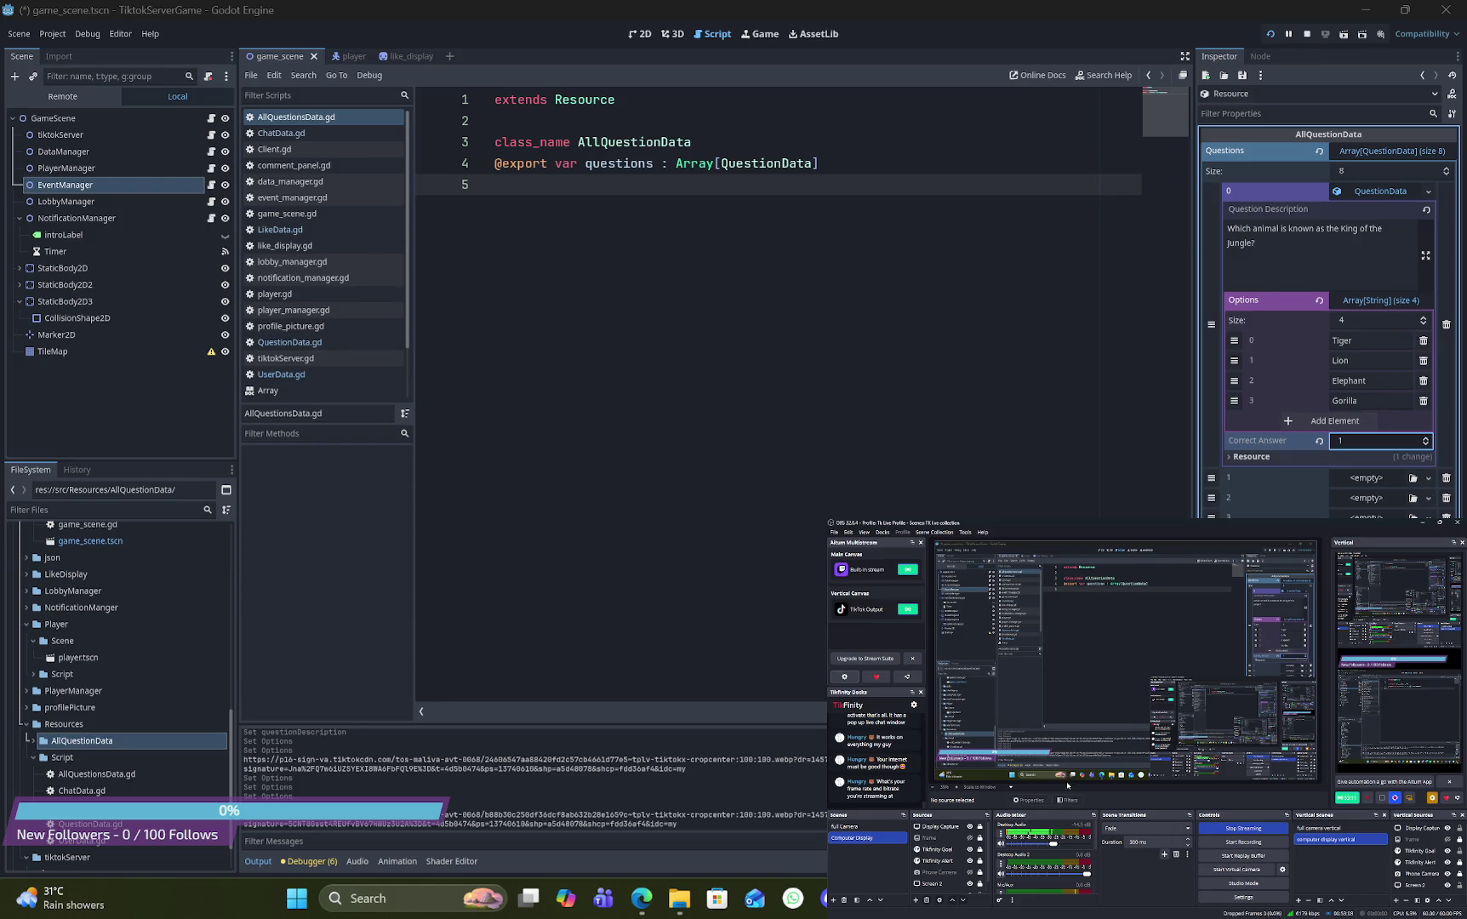
Collapse the first QuestionData, the Lion question, so all eight Questions slots are visible.
{"action": "left_click", "coordinate": [1424, 525]}
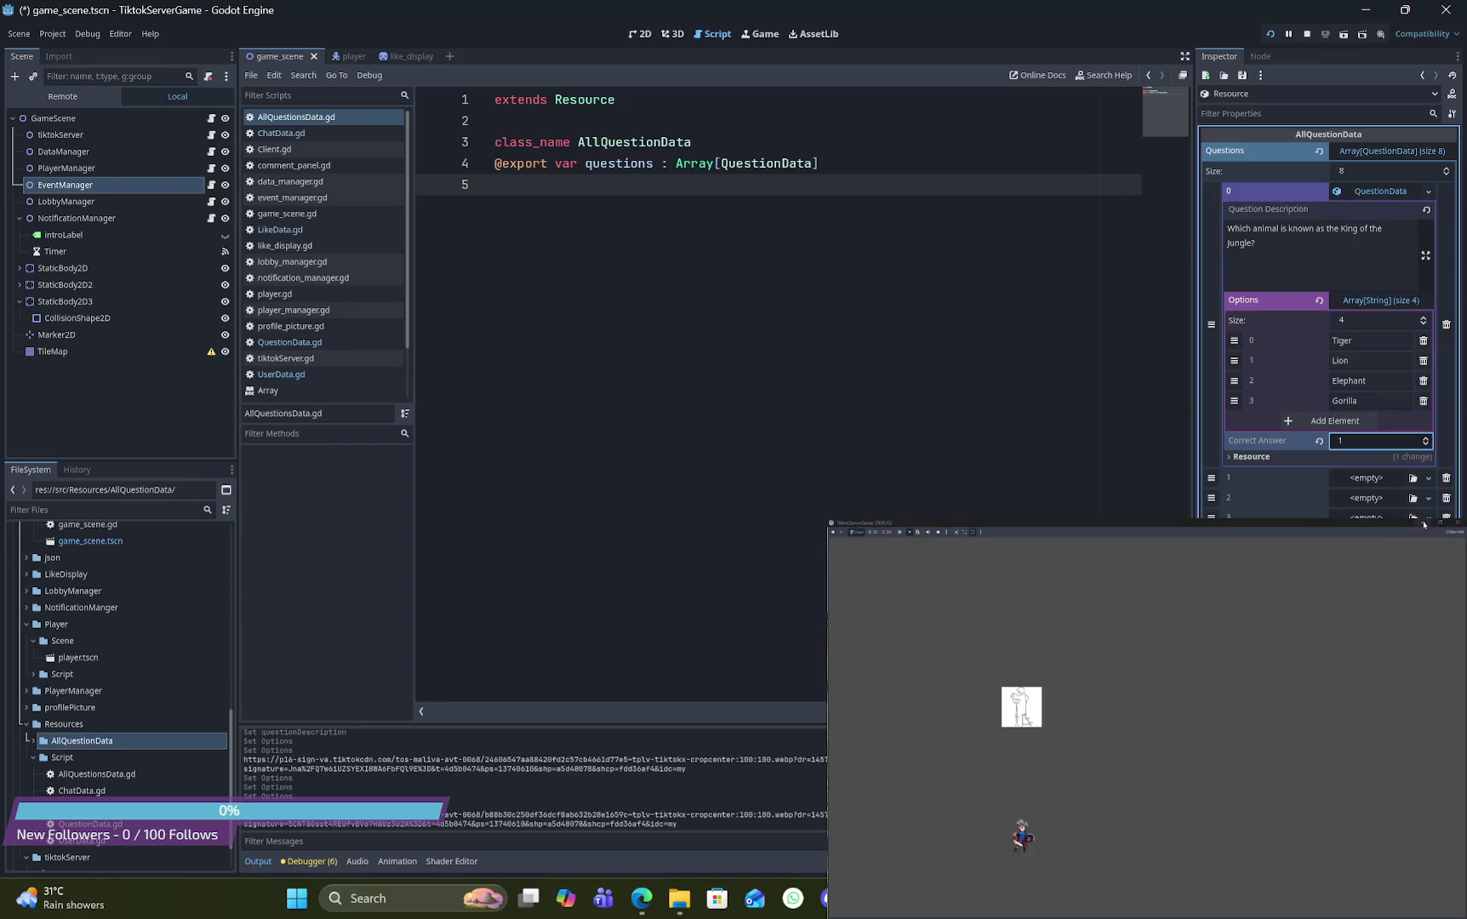
{"action": "left_click", "coordinate": [1368, 302]}
{"action": "left_click", "coordinate": [1368, 303]}
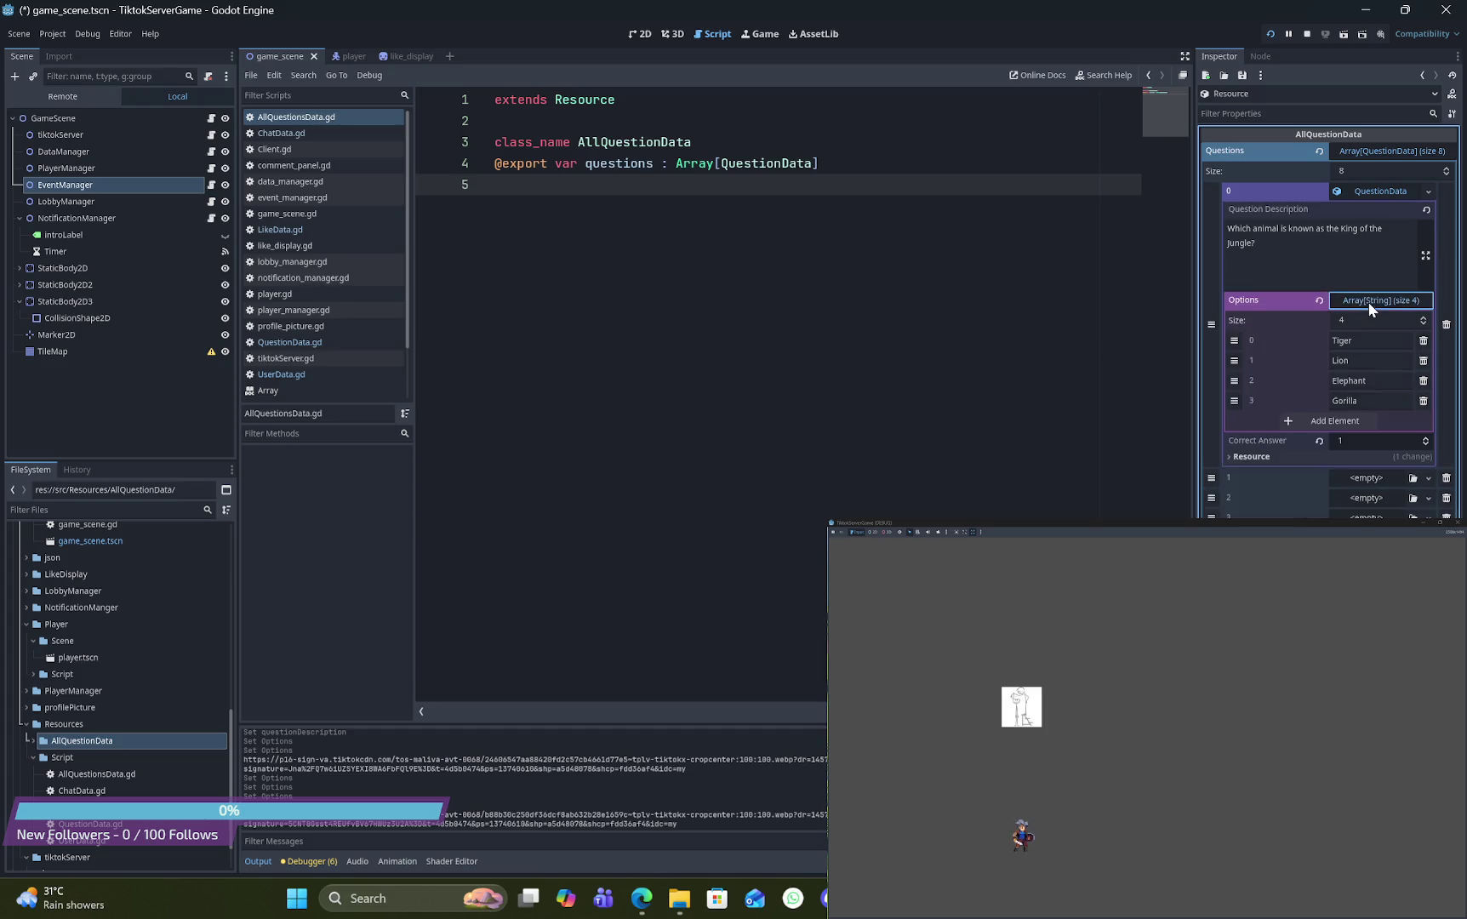
{"action": "left_click", "coordinate": [1379, 191]}
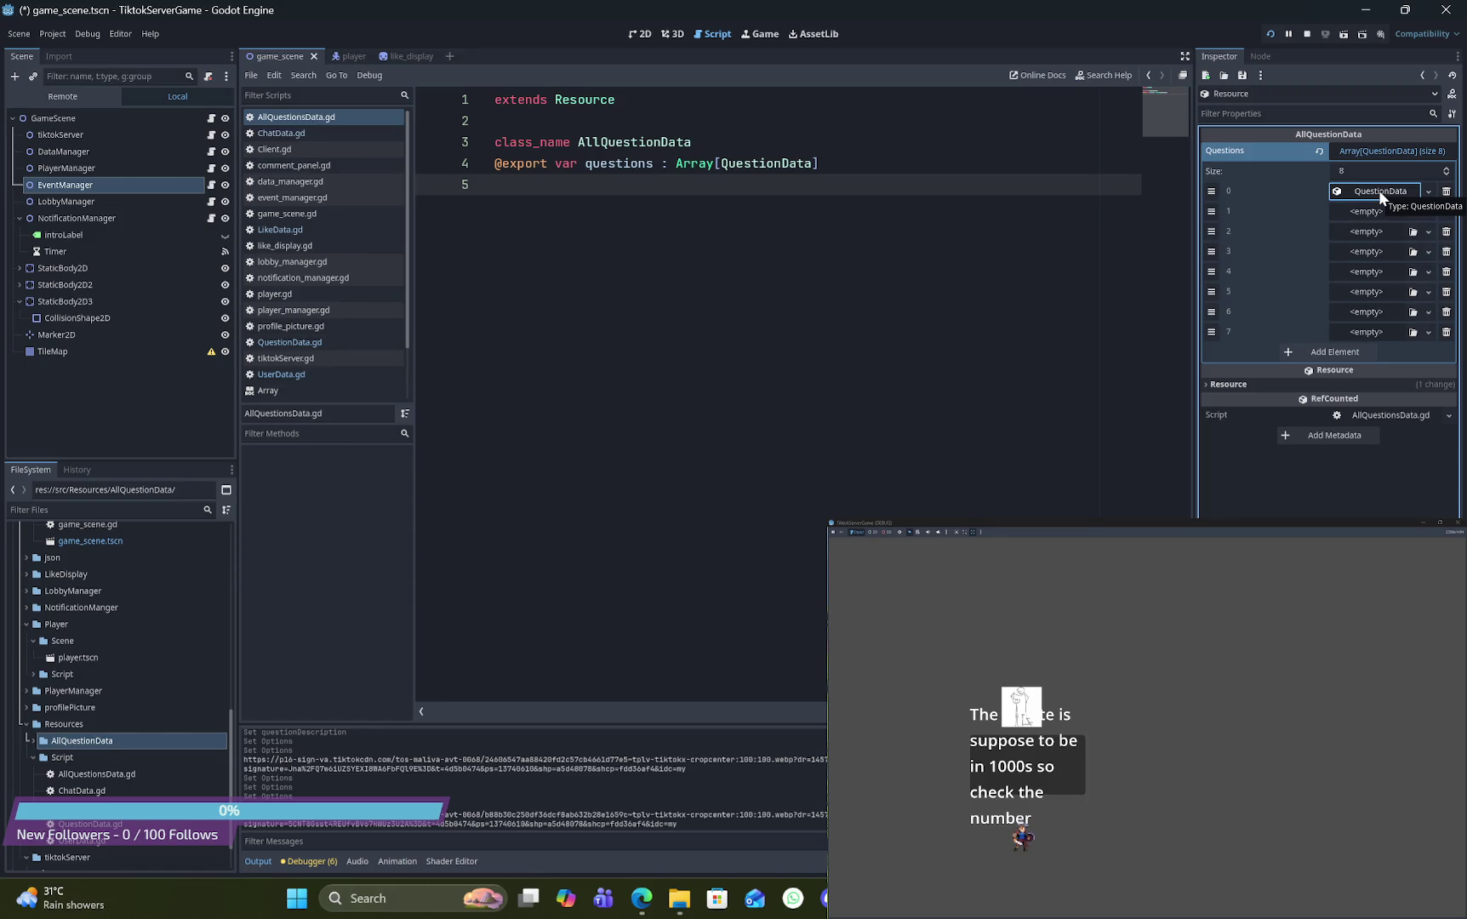
{"action": "key", "text": "alt+Tab"}
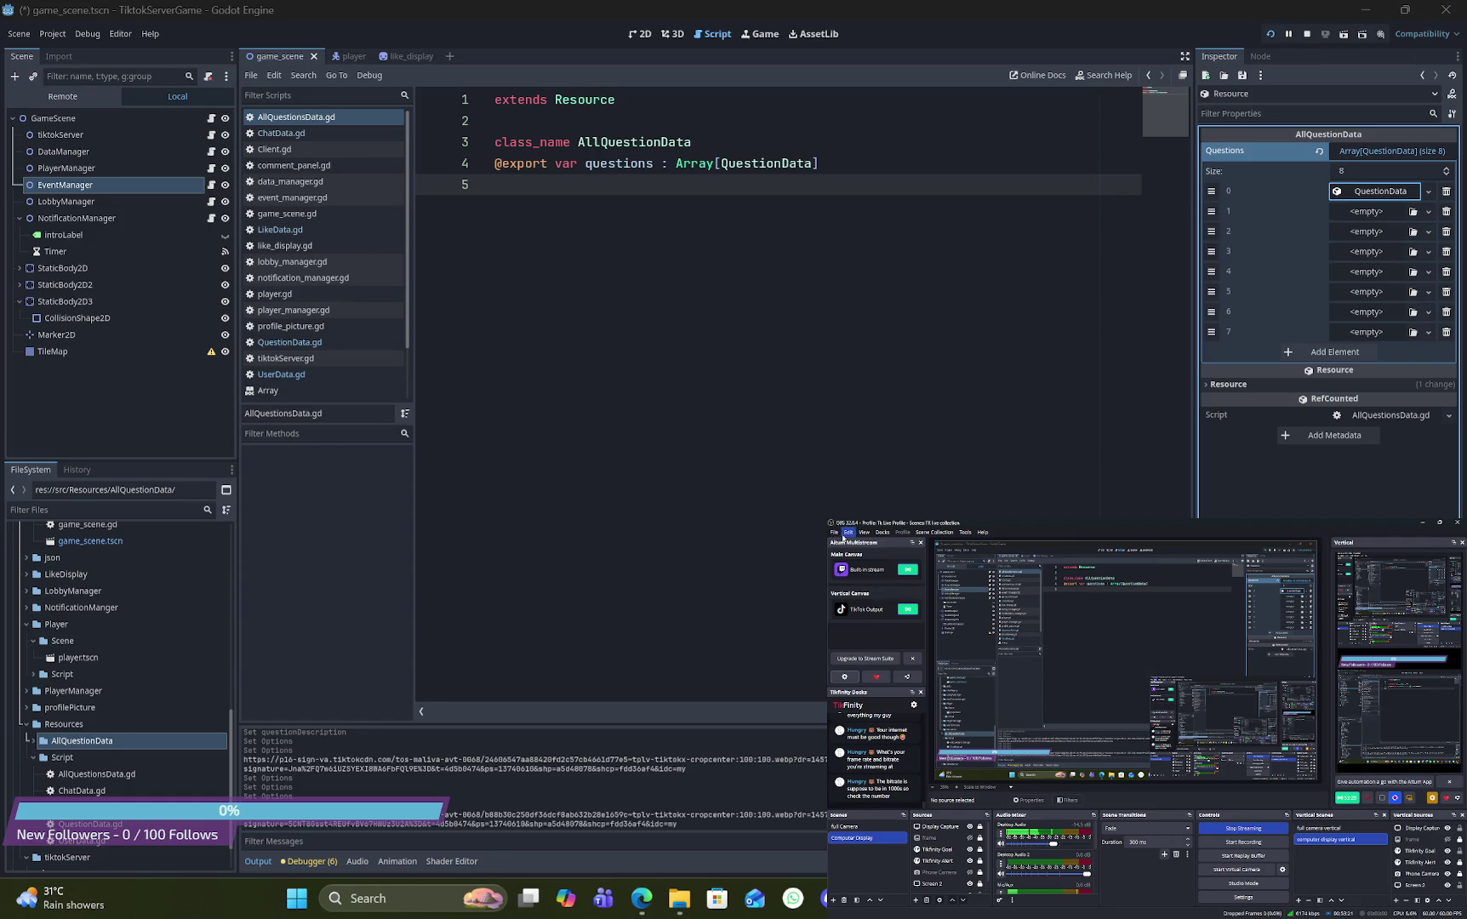
{"action": "left_click", "coordinate": [837, 534]}
{"action": "left_click", "coordinate": [851, 572]}
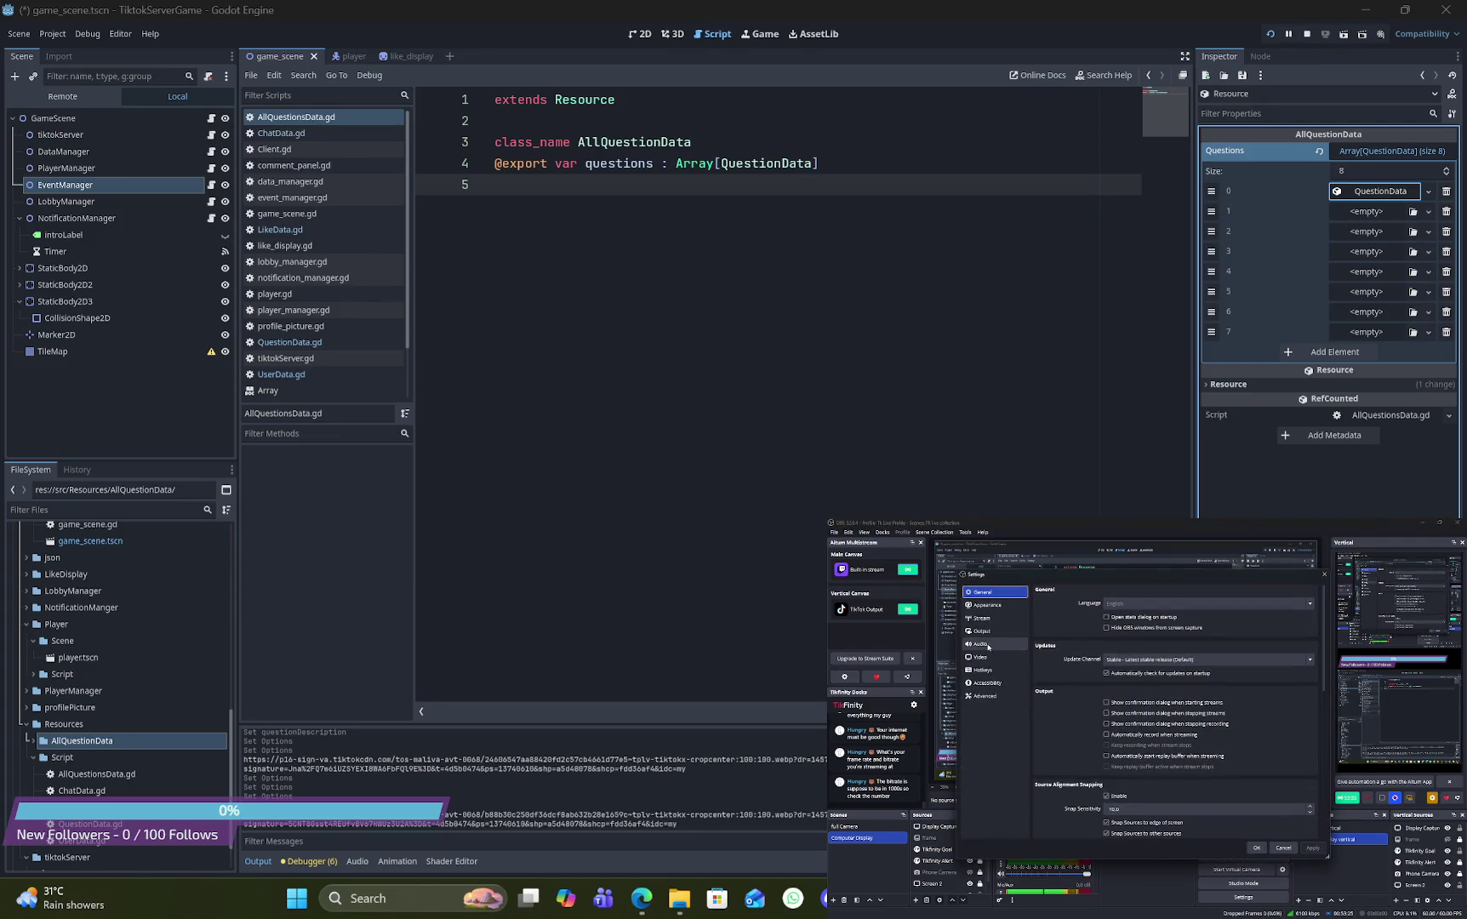
{"action": "left_click", "coordinate": [995, 619]}
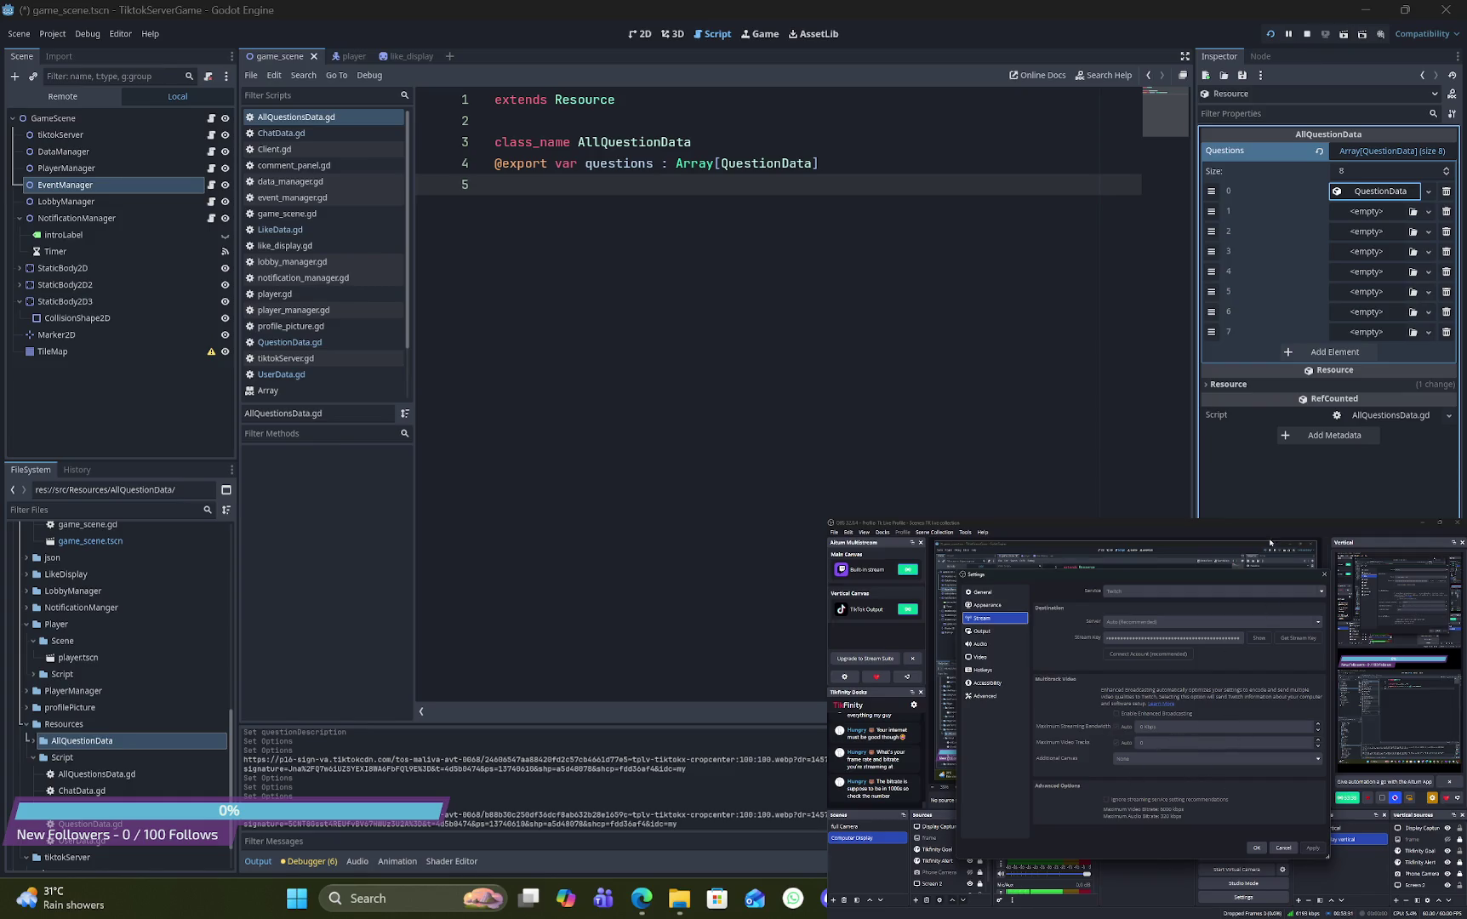
{"action": "left_click", "coordinate": [1324, 571]}
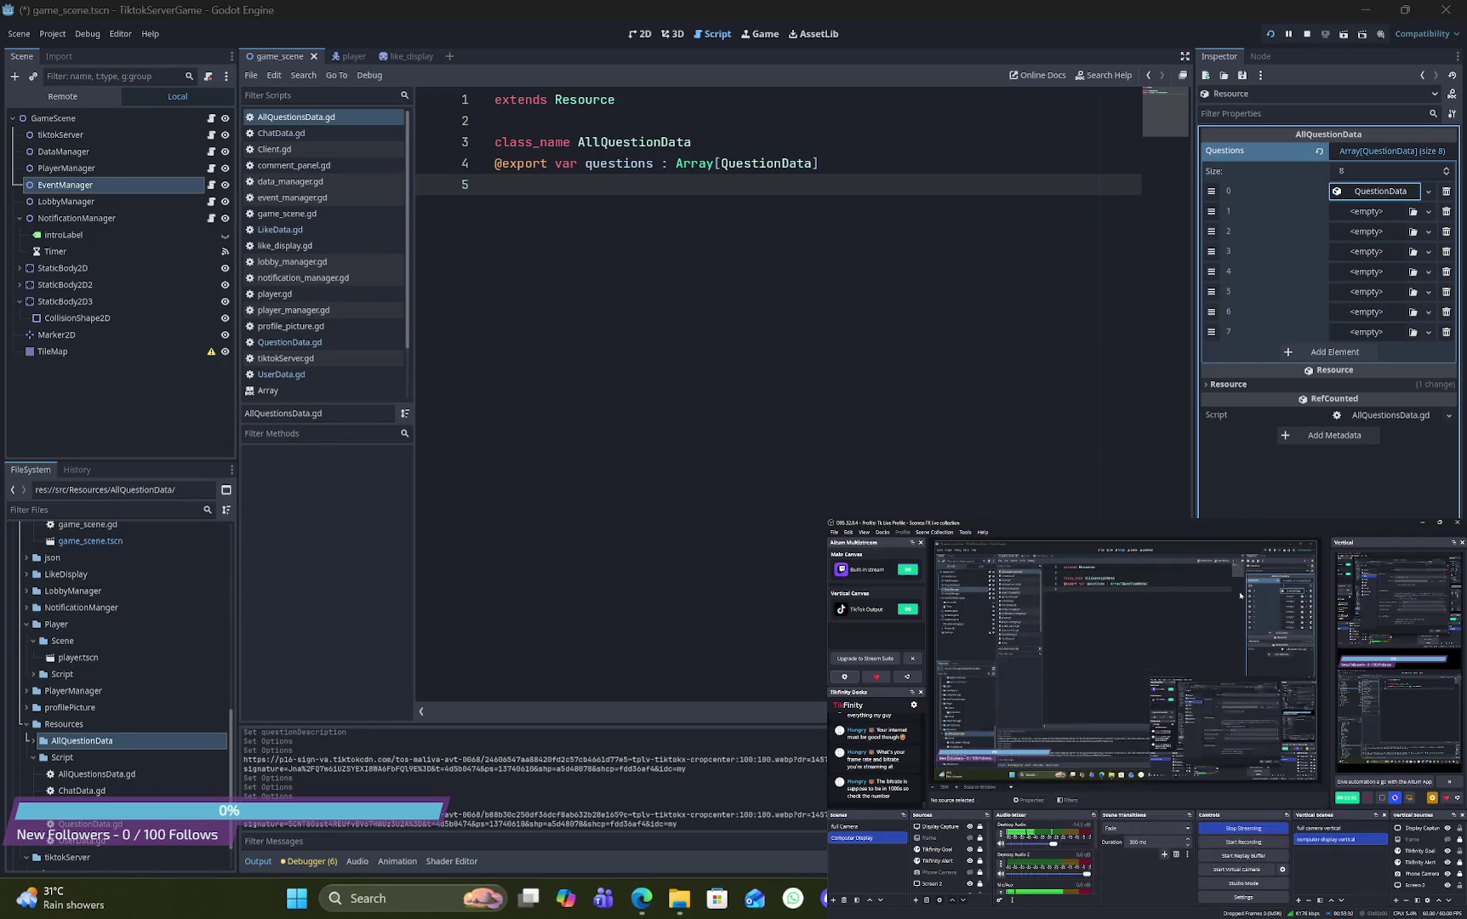
{"action": "left_click", "coordinate": [848, 677]}
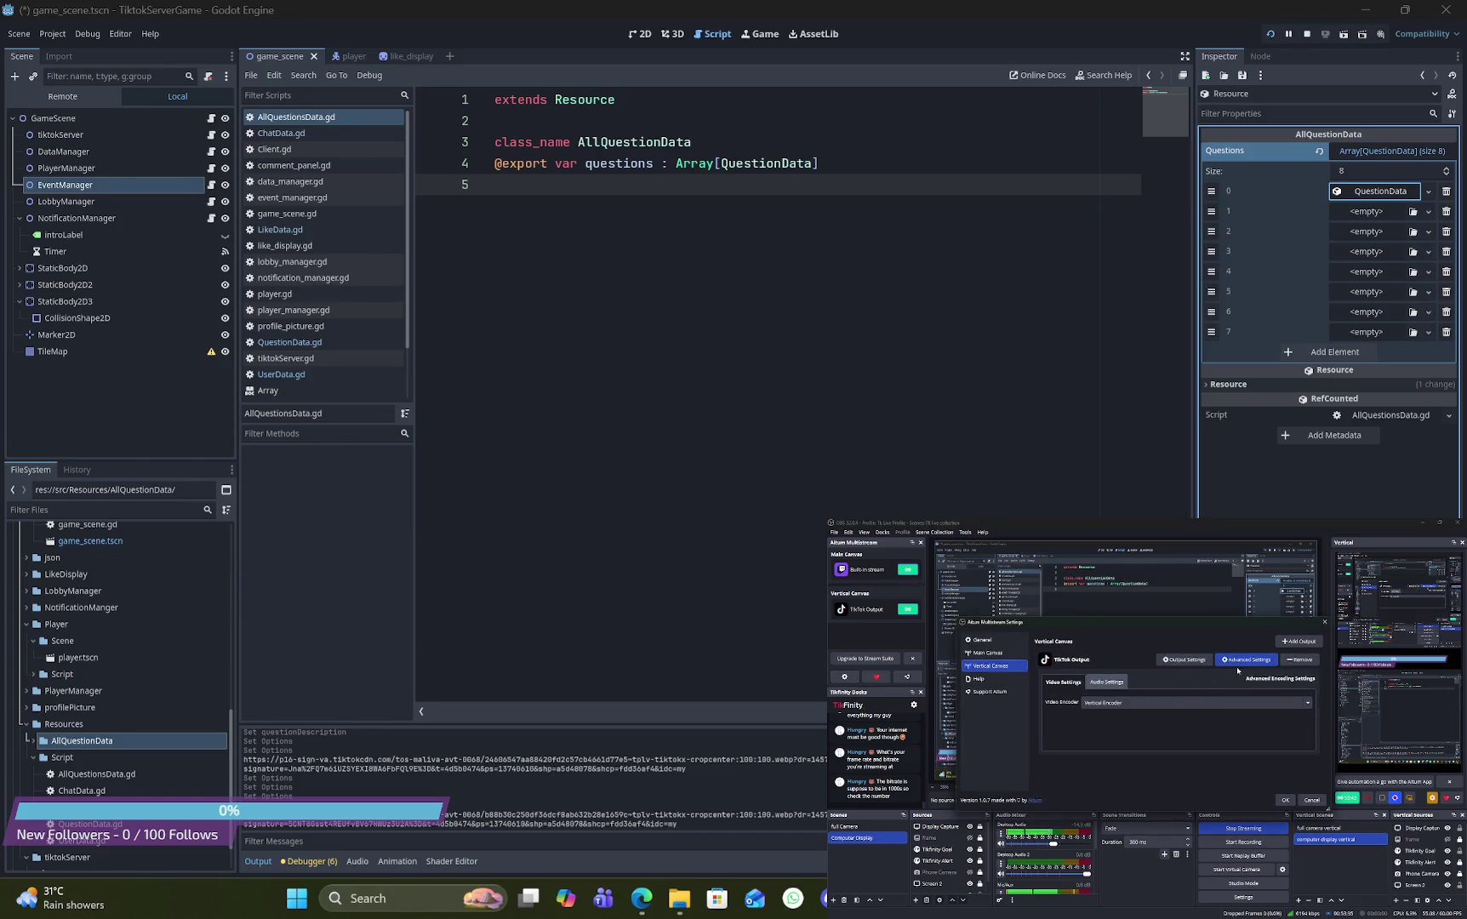
{"action": "left_click", "coordinate": [1107, 682]}
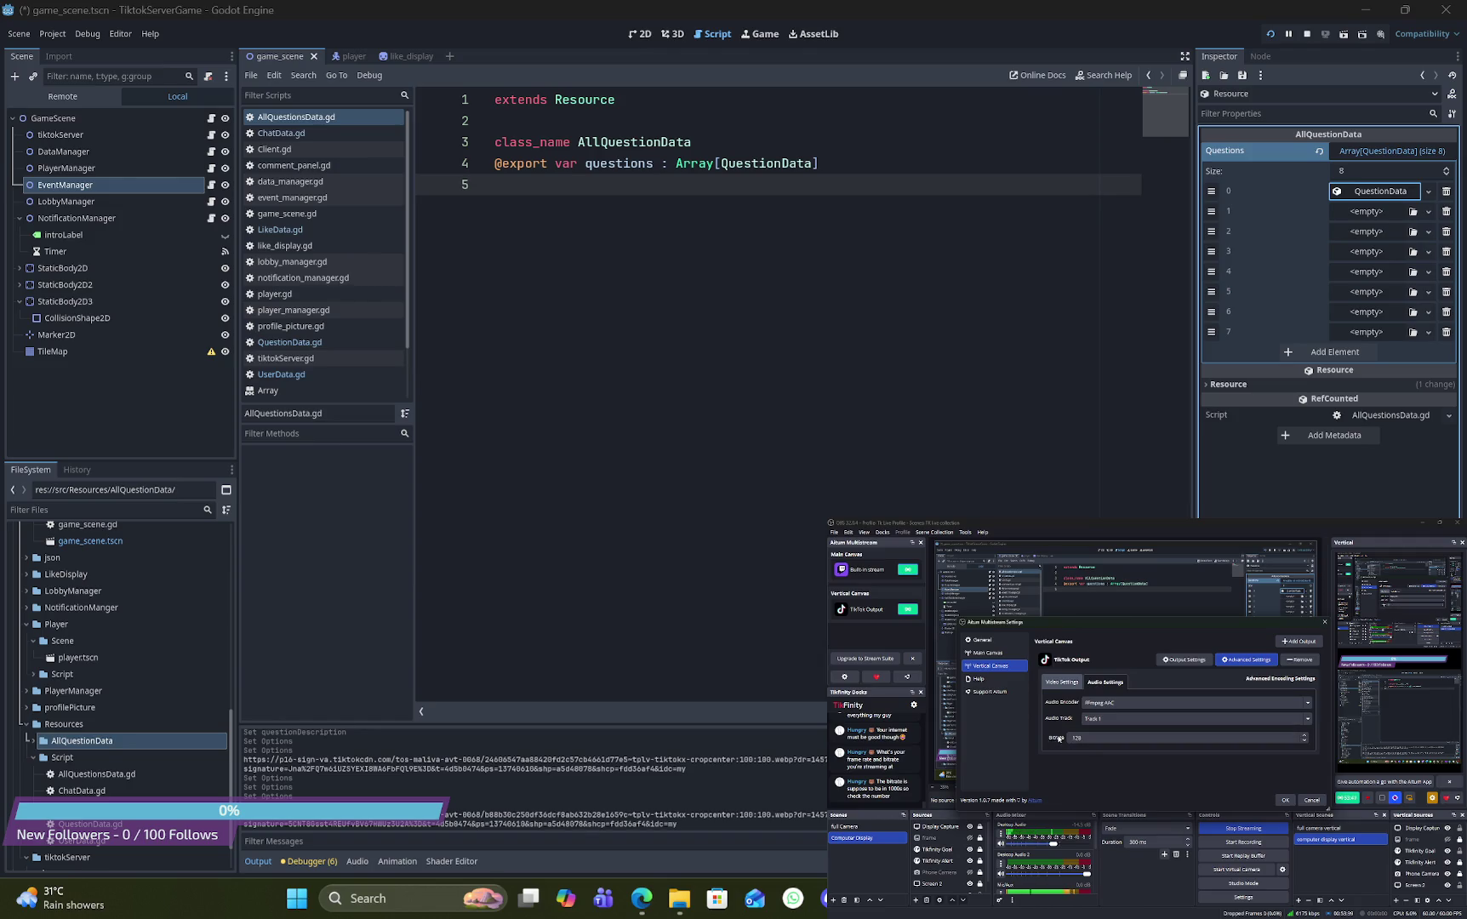
{"action": "left_click", "coordinate": [1079, 738]}
{"action": "key", "text": "BackSpace"}
{"action": "left_click", "coordinate": [989, 654]}
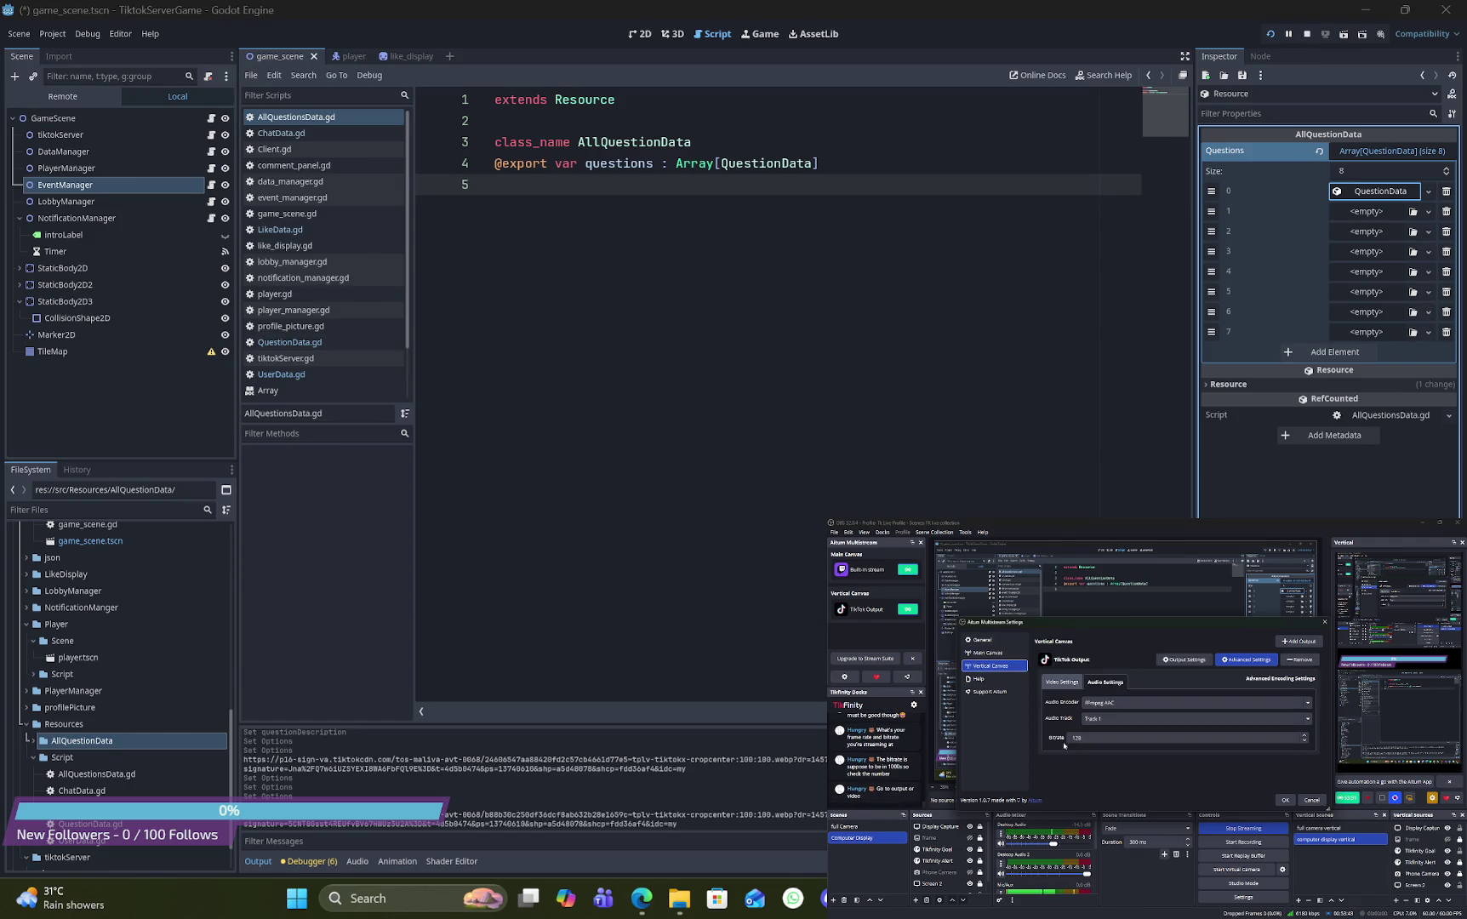
{"action": "left_click", "coordinate": [989, 639]}
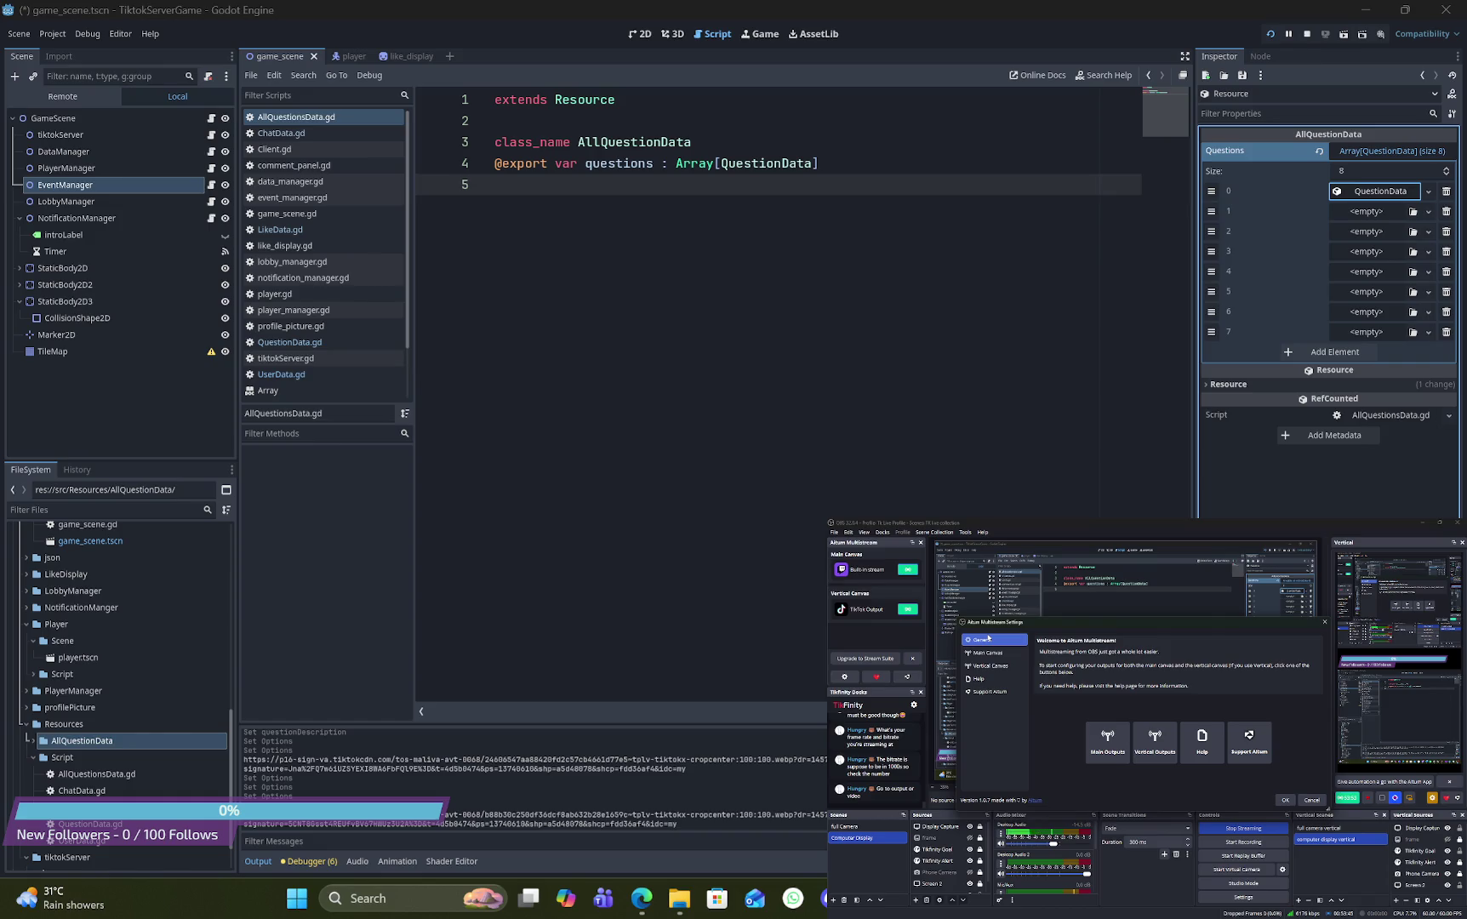
{"action": "left_click", "coordinate": [995, 653]}
{"action": "left_click", "coordinate": [992, 666]}
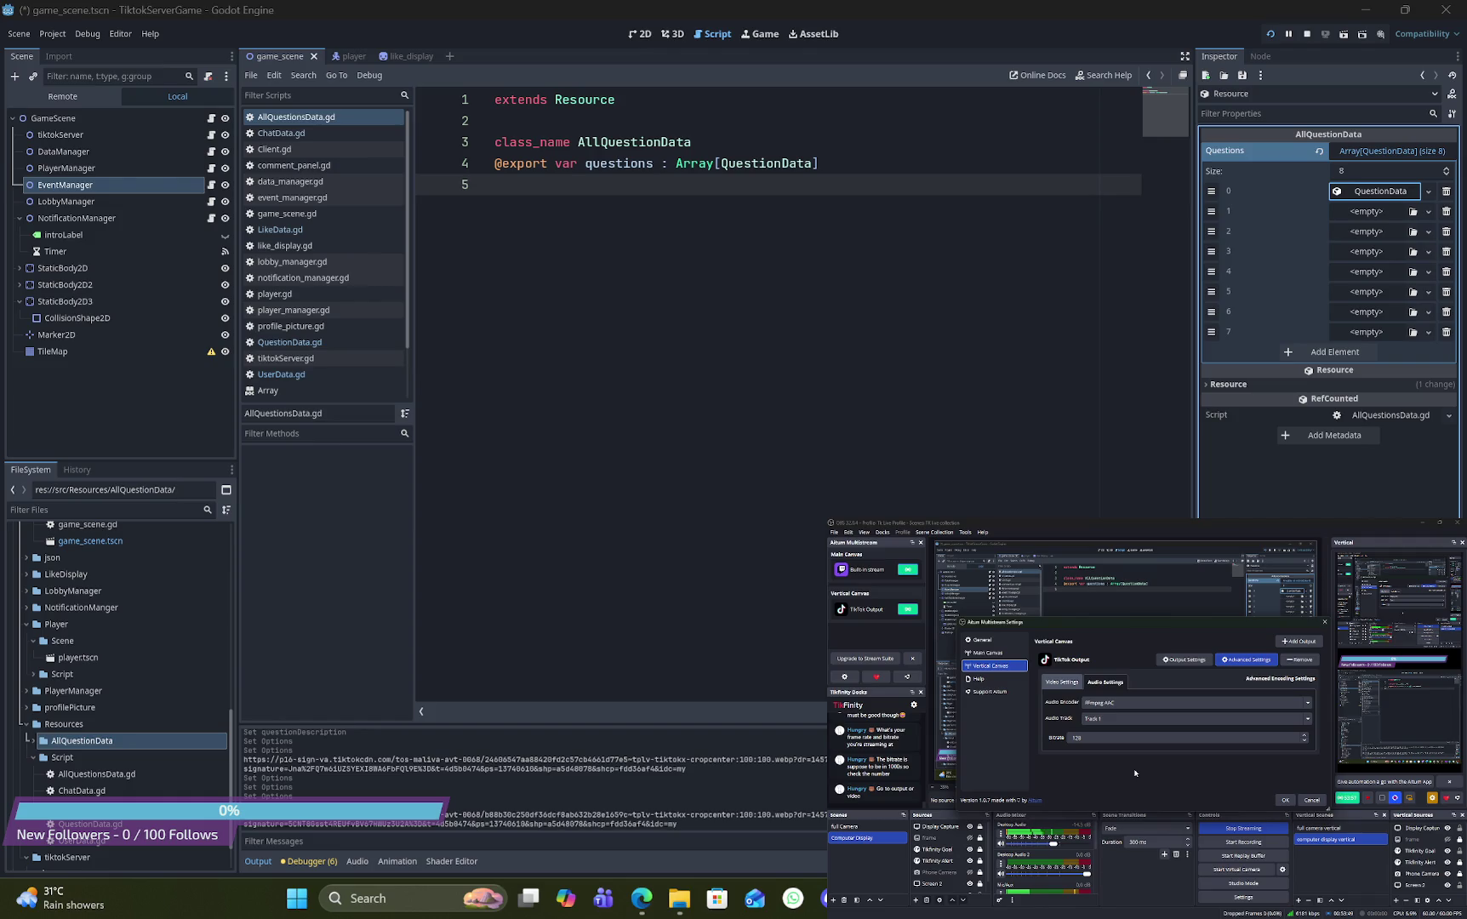
{"action": "left_click", "coordinate": [1325, 622]}
{"action": "left_click", "coordinate": [833, 533]}
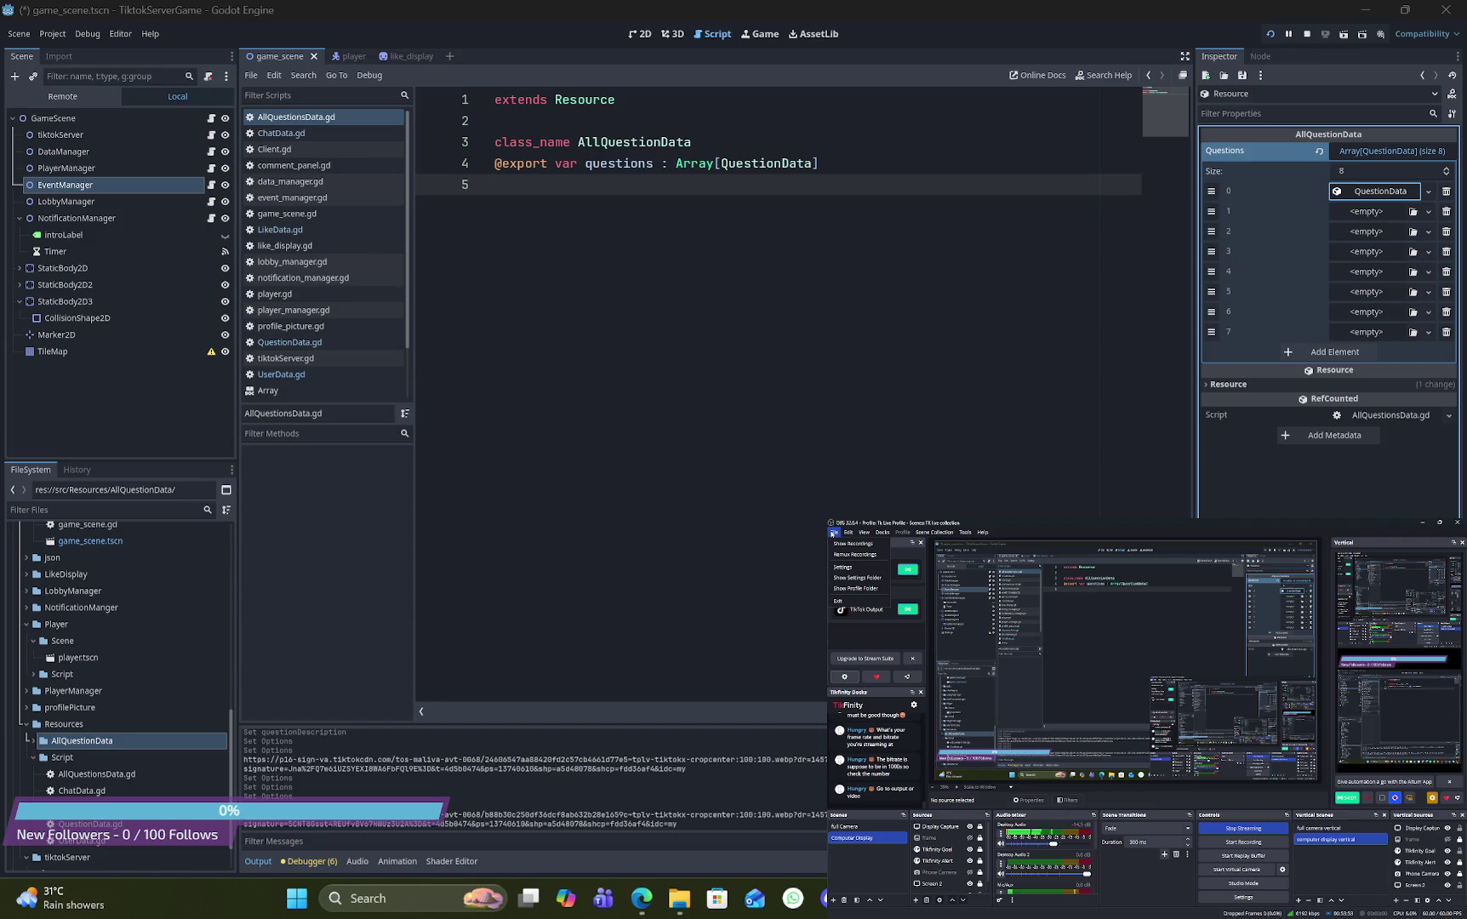
Save the OBS Output settings with the 8000 Kbps video bitrate, confirming Yes at the save prompt.
{"action": "left_click", "coordinate": [843, 567]}
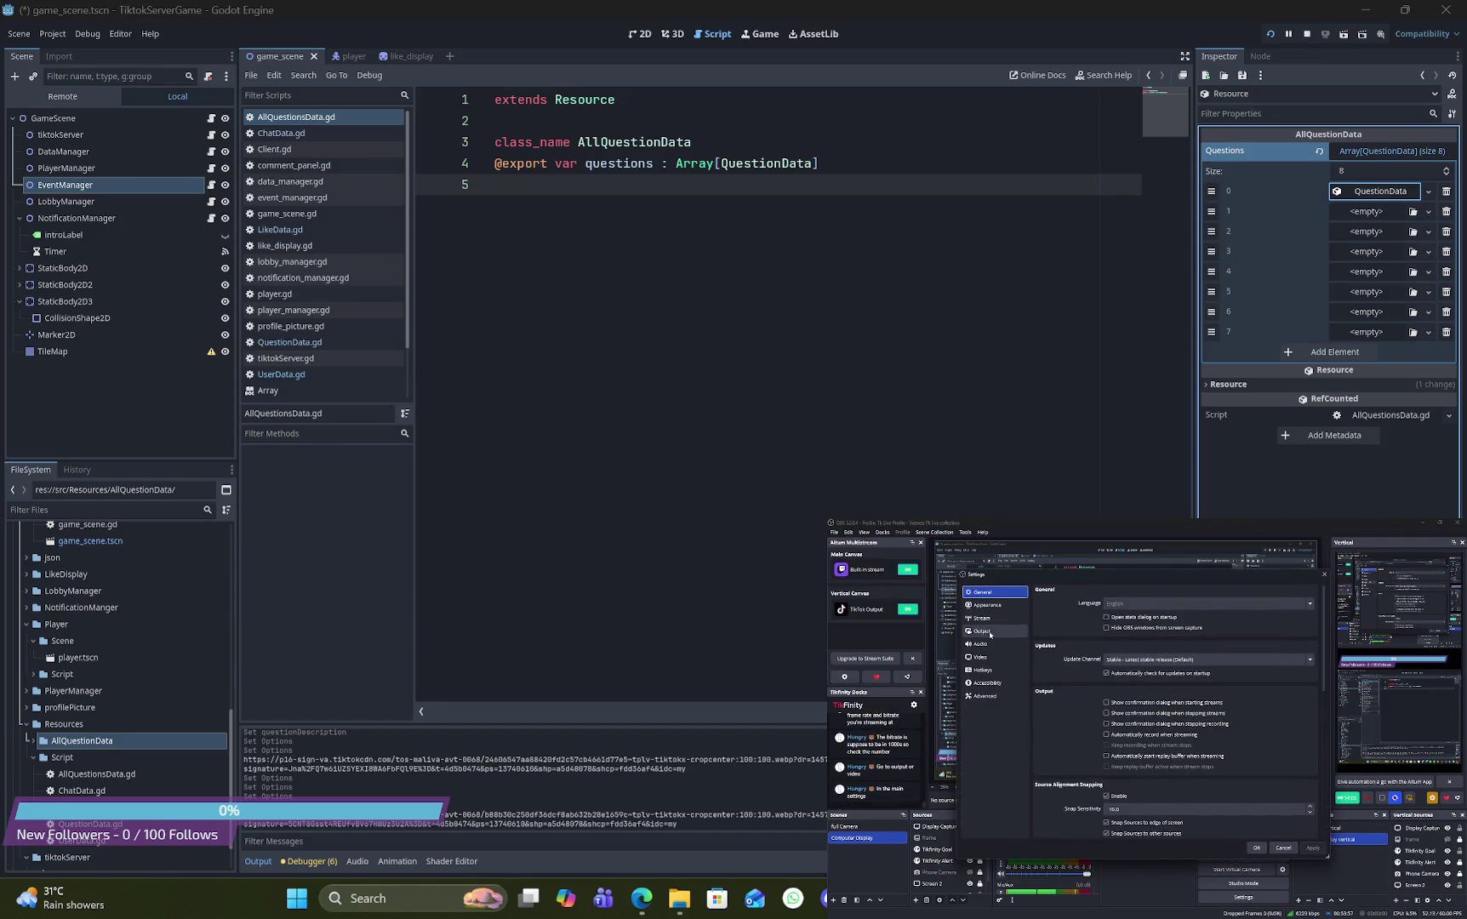
{"action": "left_click", "coordinate": [983, 631]}
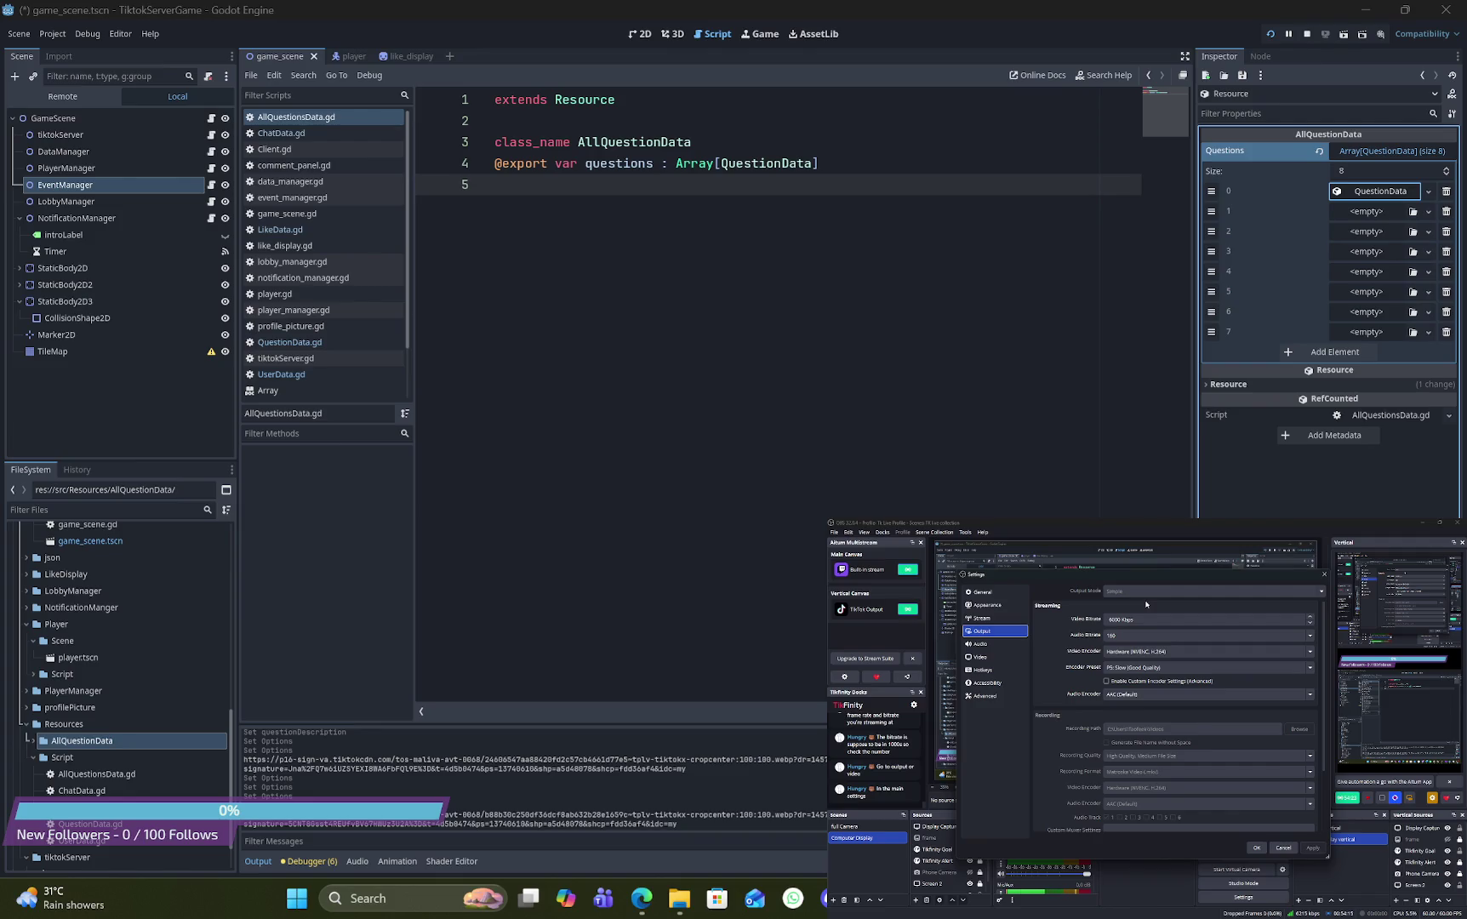
{"action": "scroll", "coordinate": [1145, 604], "scroll_direction": "down", "scroll_amount": 1}
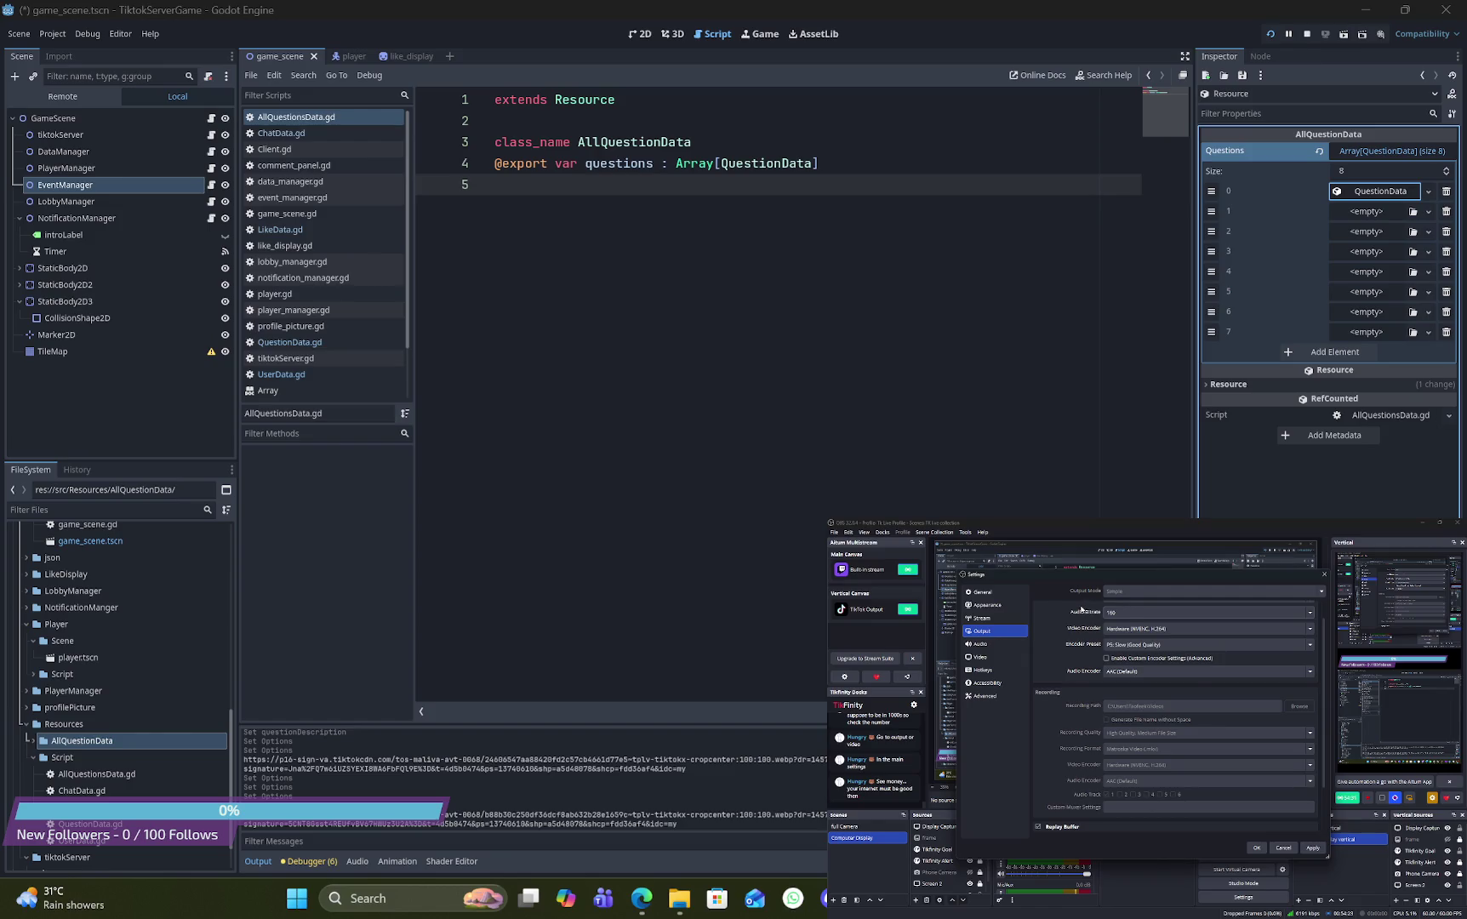
{"action": "scroll", "coordinate": [1081, 610], "scroll_direction": "up", "scroll_amount": 1}
{"action": "double_click", "coordinate": [1122, 621]}
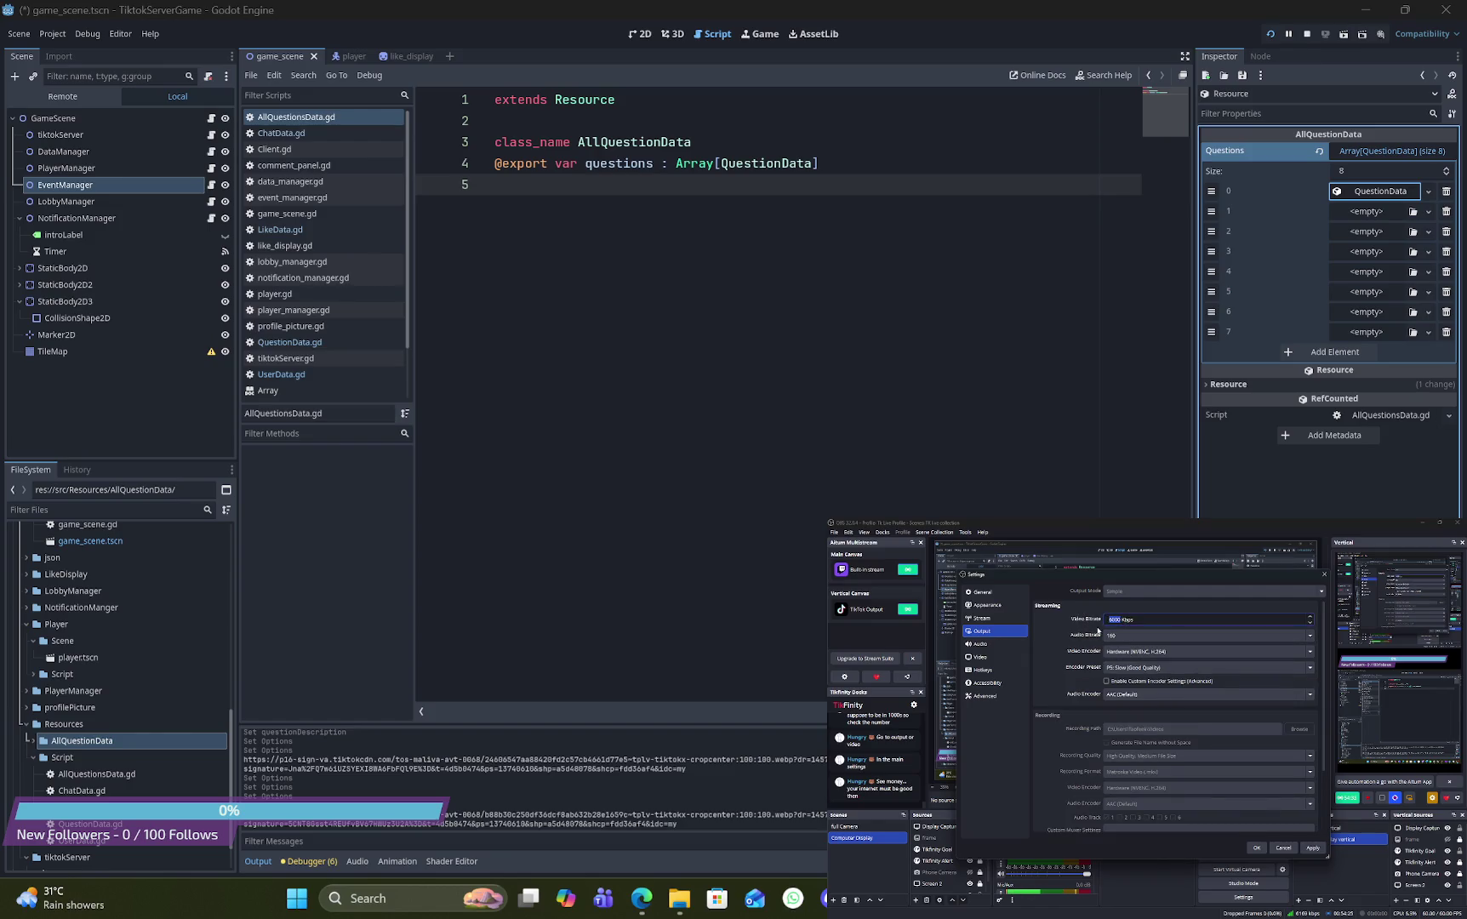
{"action": "scroll", "coordinate": [1094, 630], "scroll_direction": "down", "scroll_amount": 3}
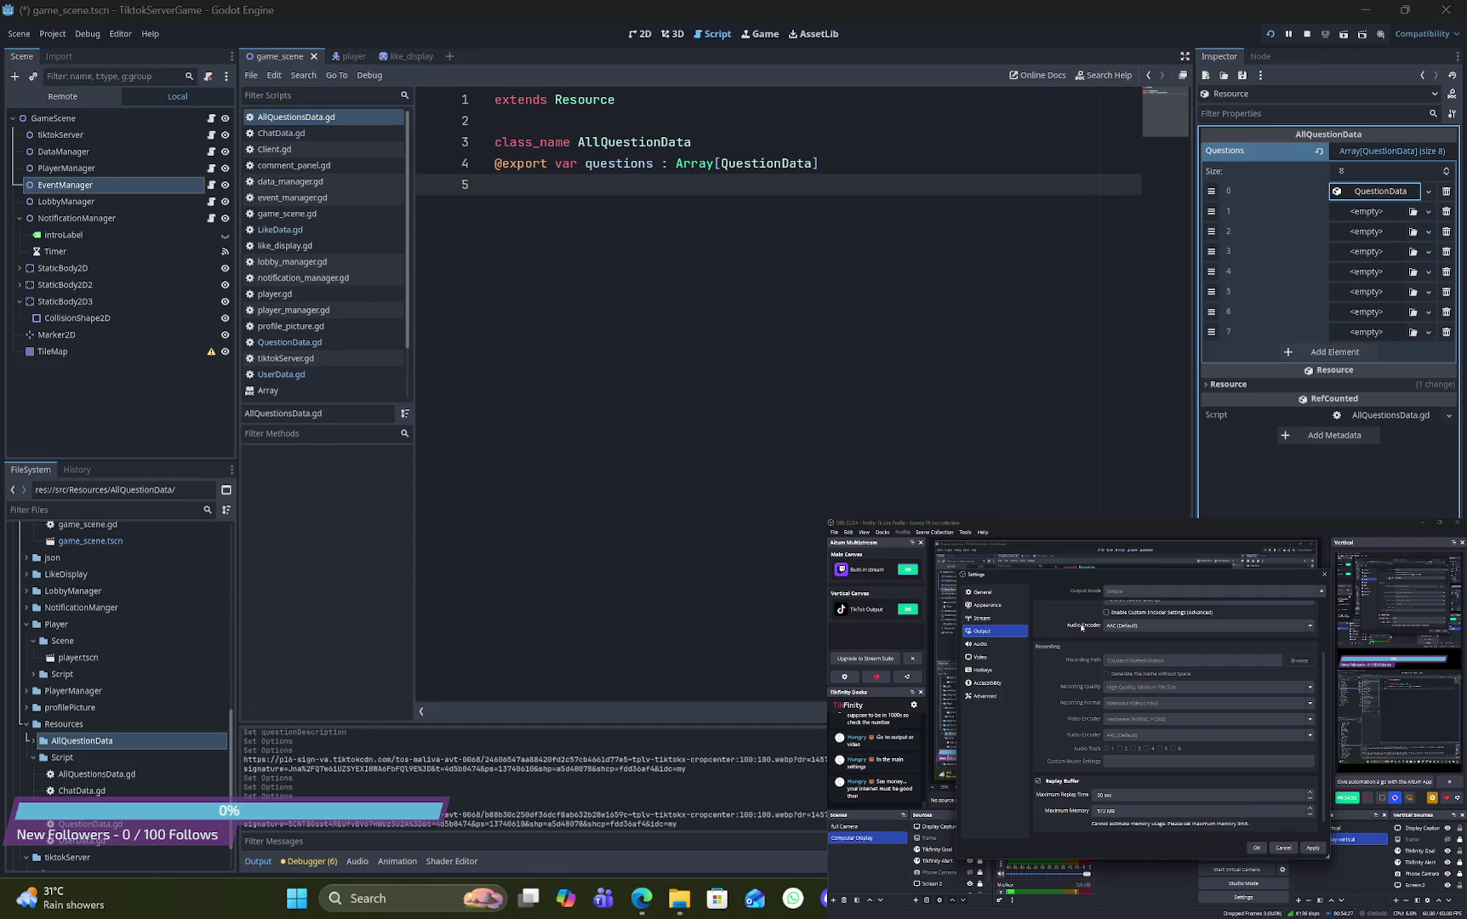
{"action": "scroll", "coordinate": [1083, 627], "scroll_direction": "up", "scroll_amount": 3}
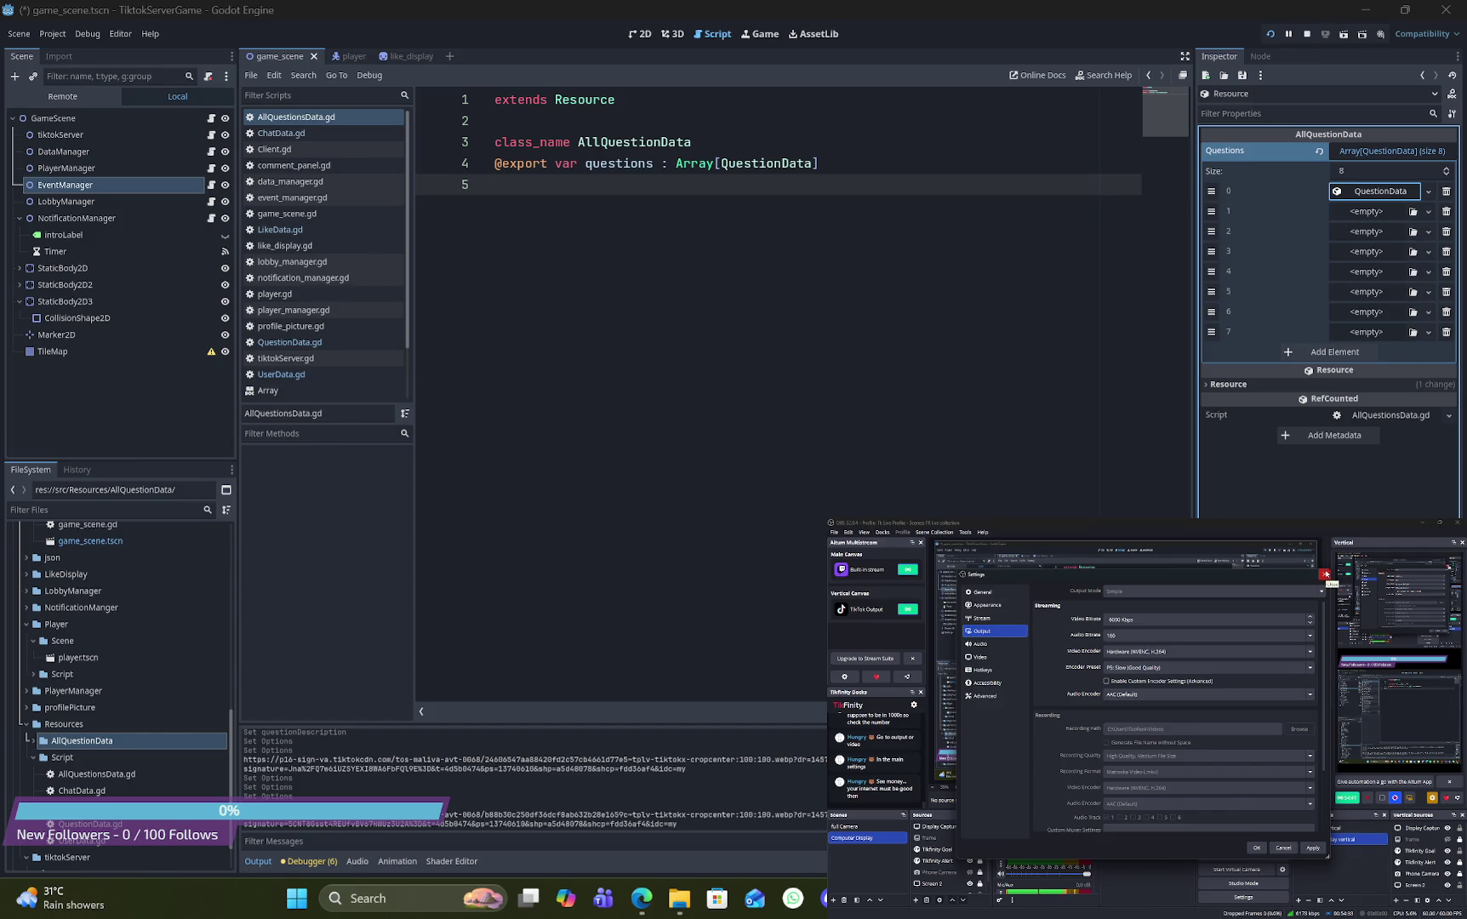
{"action": "left_click", "coordinate": [1326, 572]}
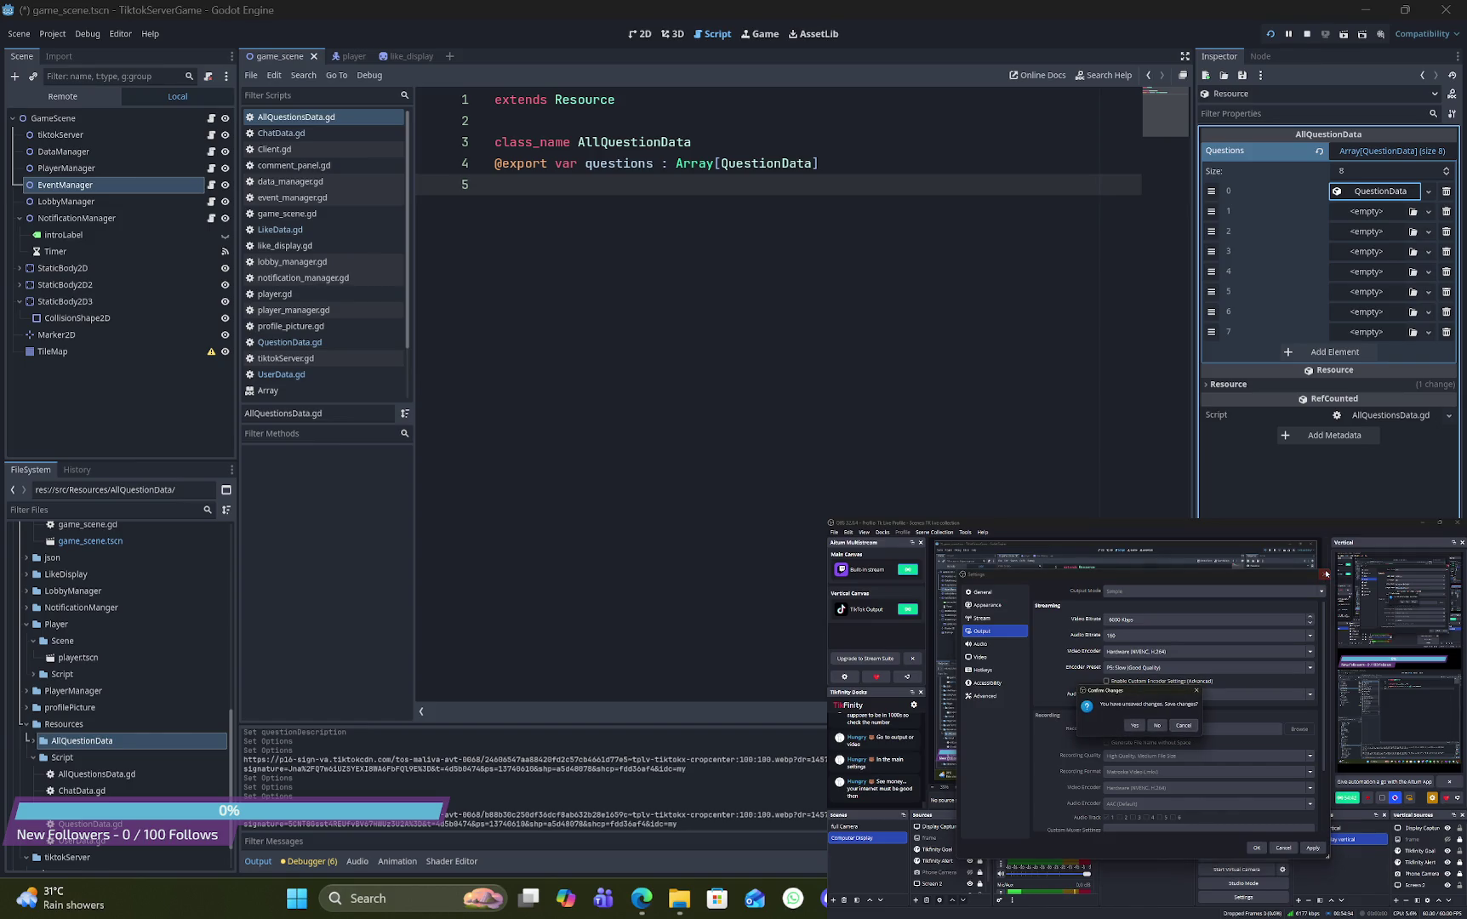
{"action": "left_click", "coordinate": [1142, 730]}
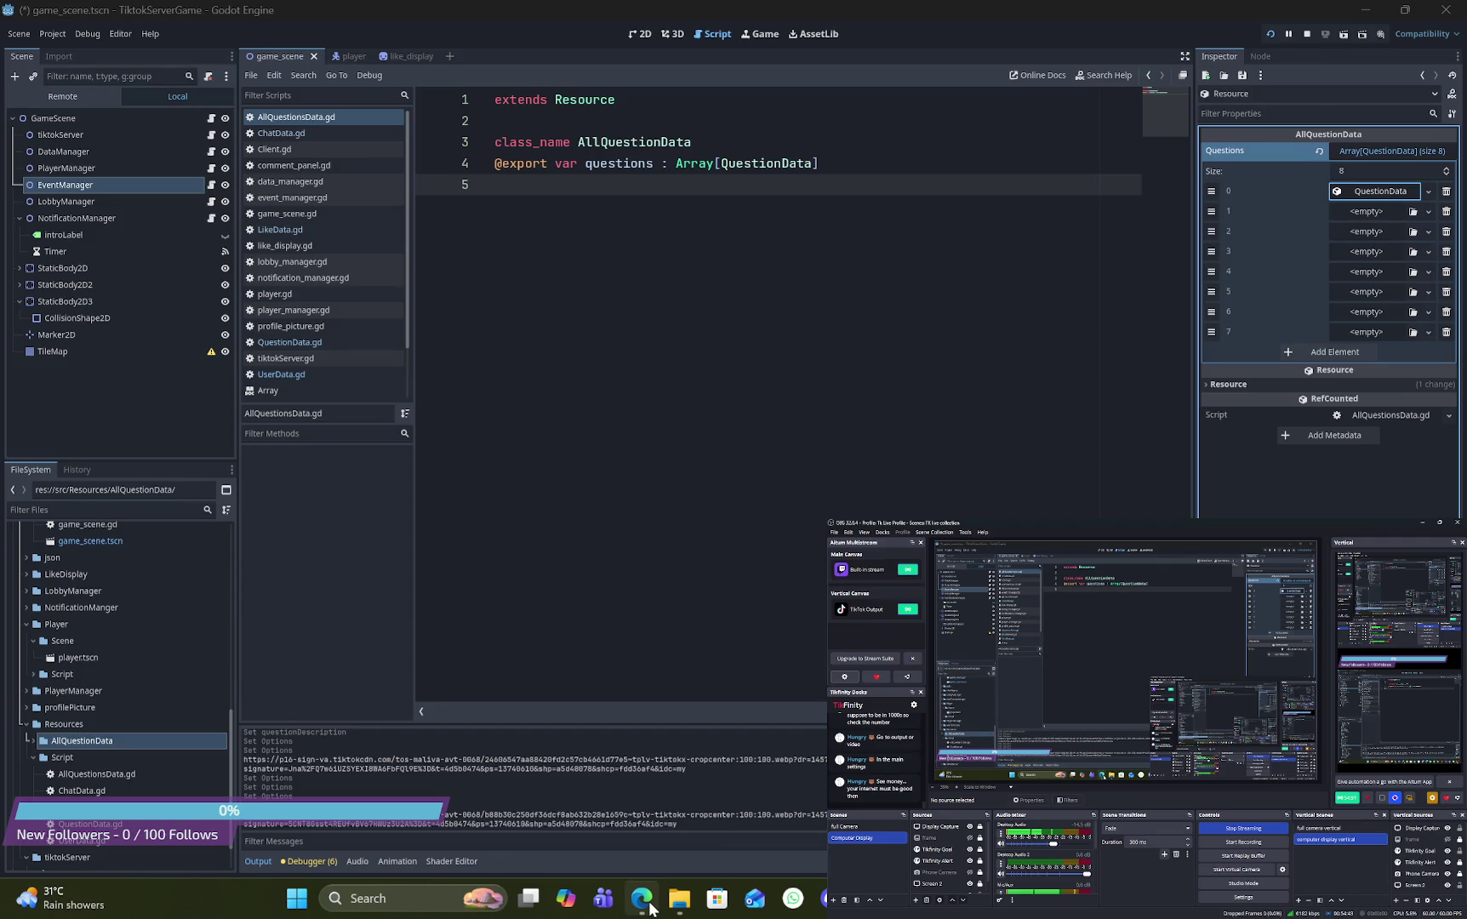
Search 'network s' for a network speed test in a new Edge tab.
{"action": "mouse_move", "coordinate": [647, 904]}
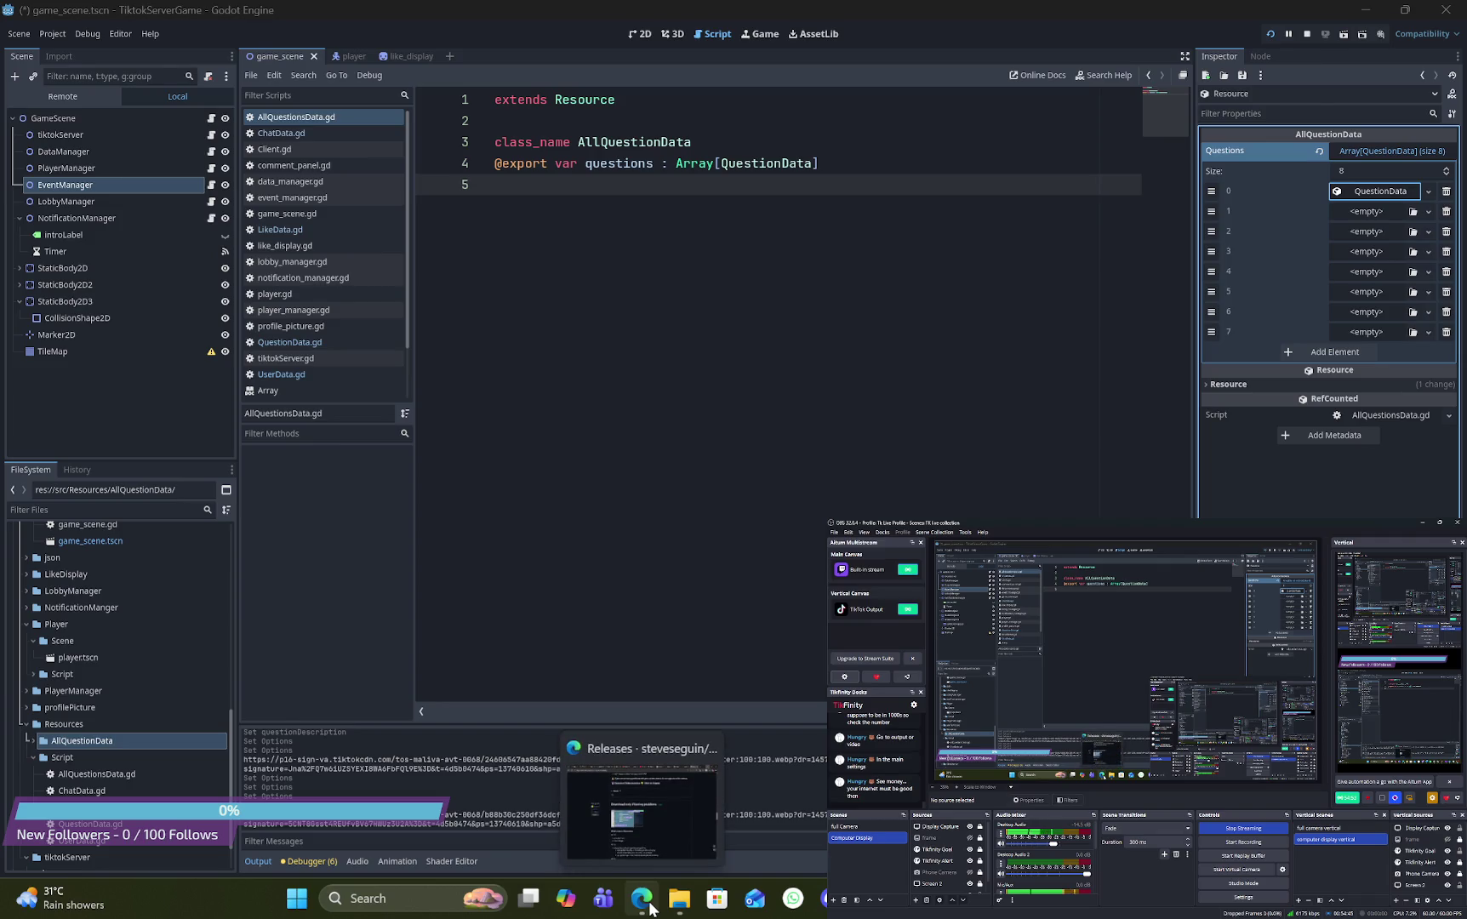
{"action": "left_click", "coordinate": [647, 903]}
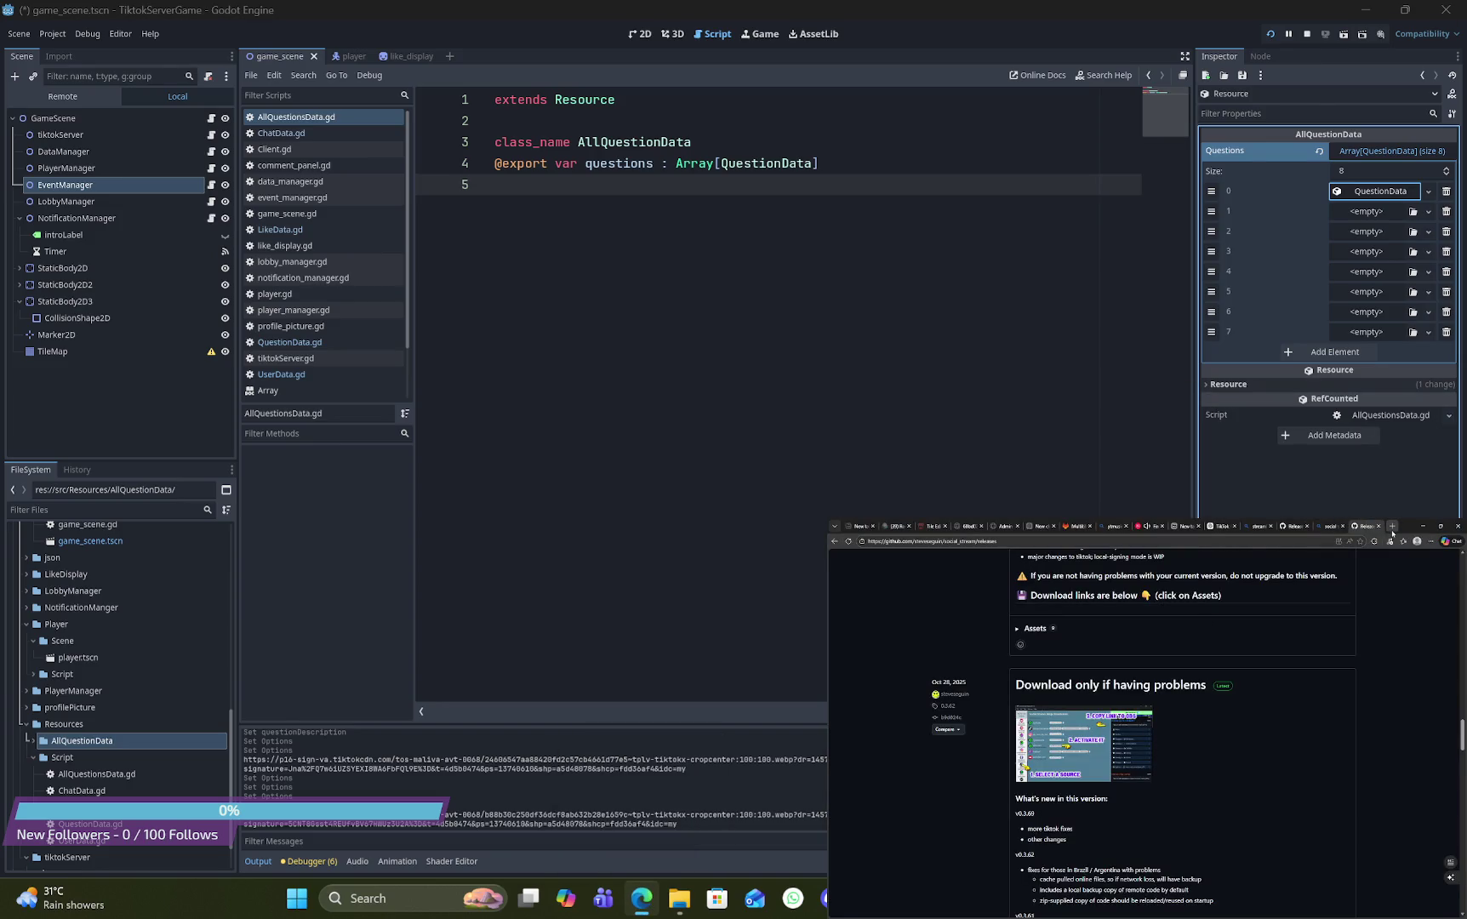
{"action": "left_click", "coordinate": [1392, 527]}
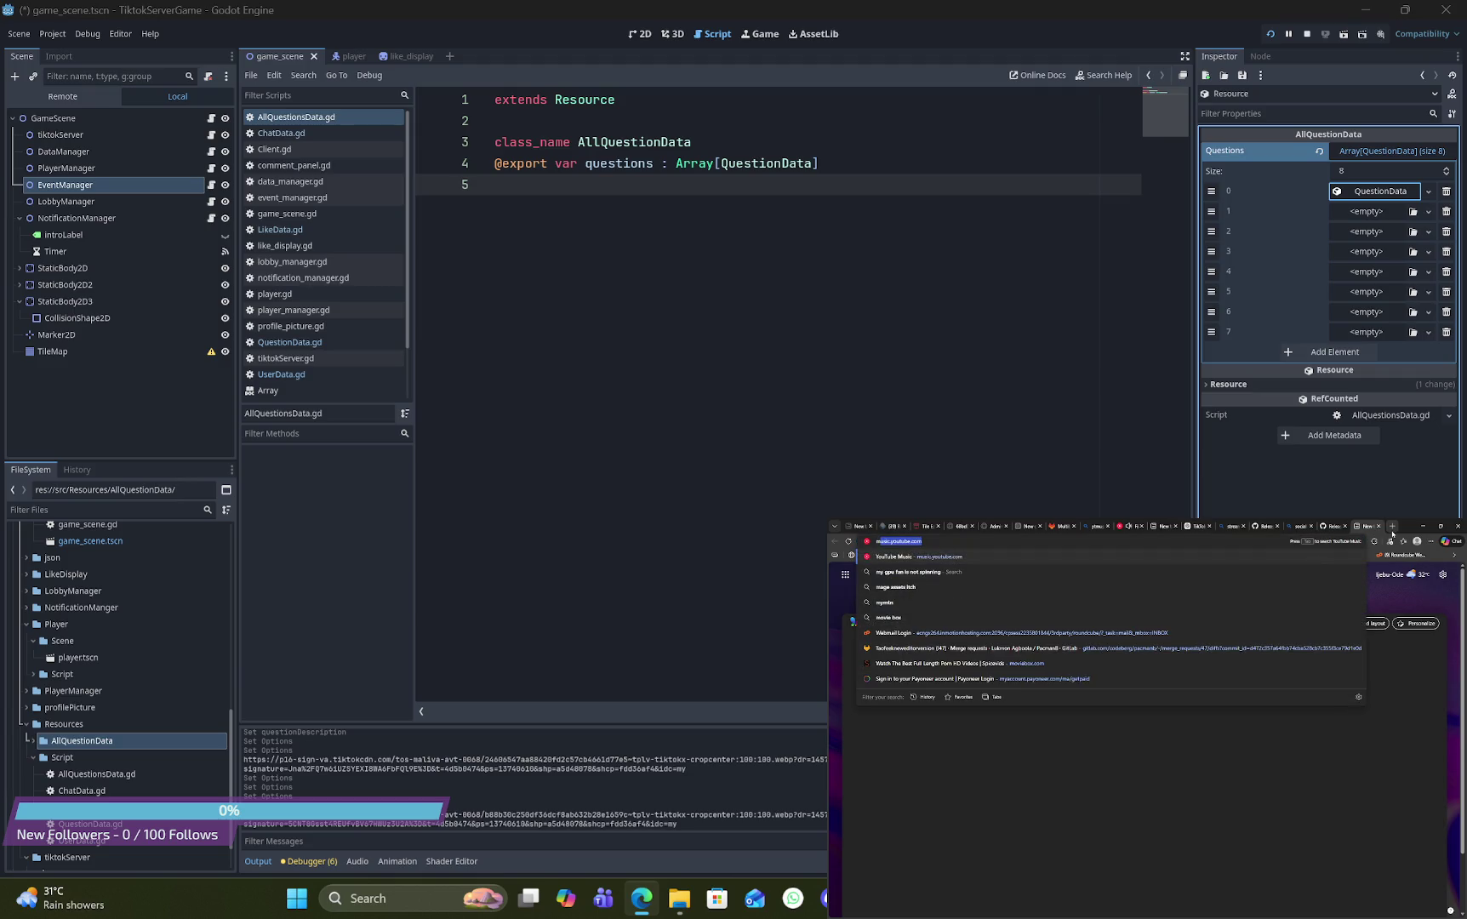
{"action": "type", "text": "netw"}
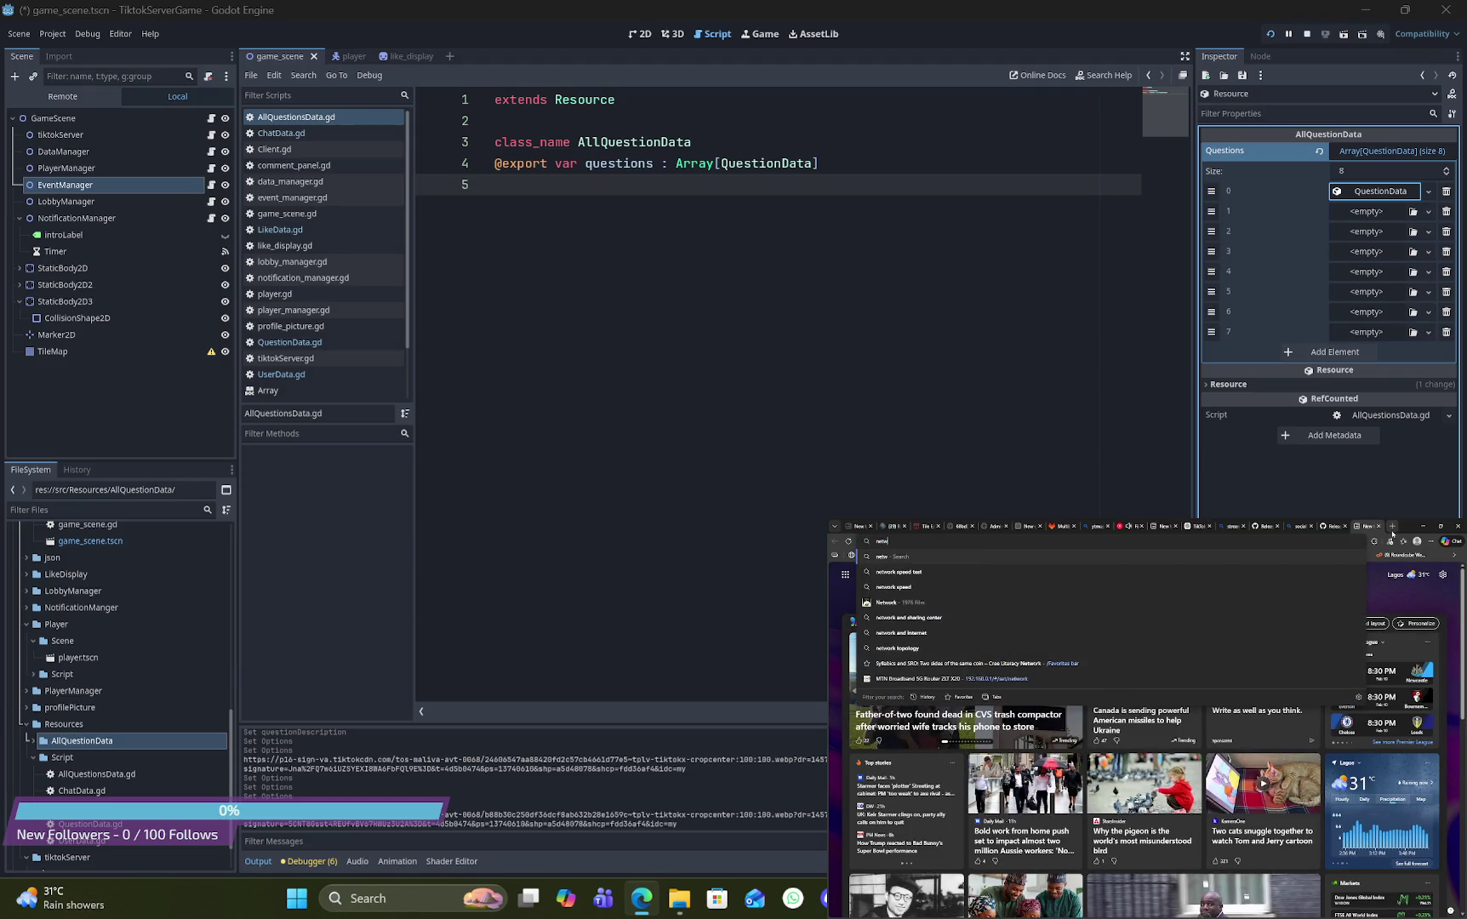
{"action": "type", "text": "ork speed"}
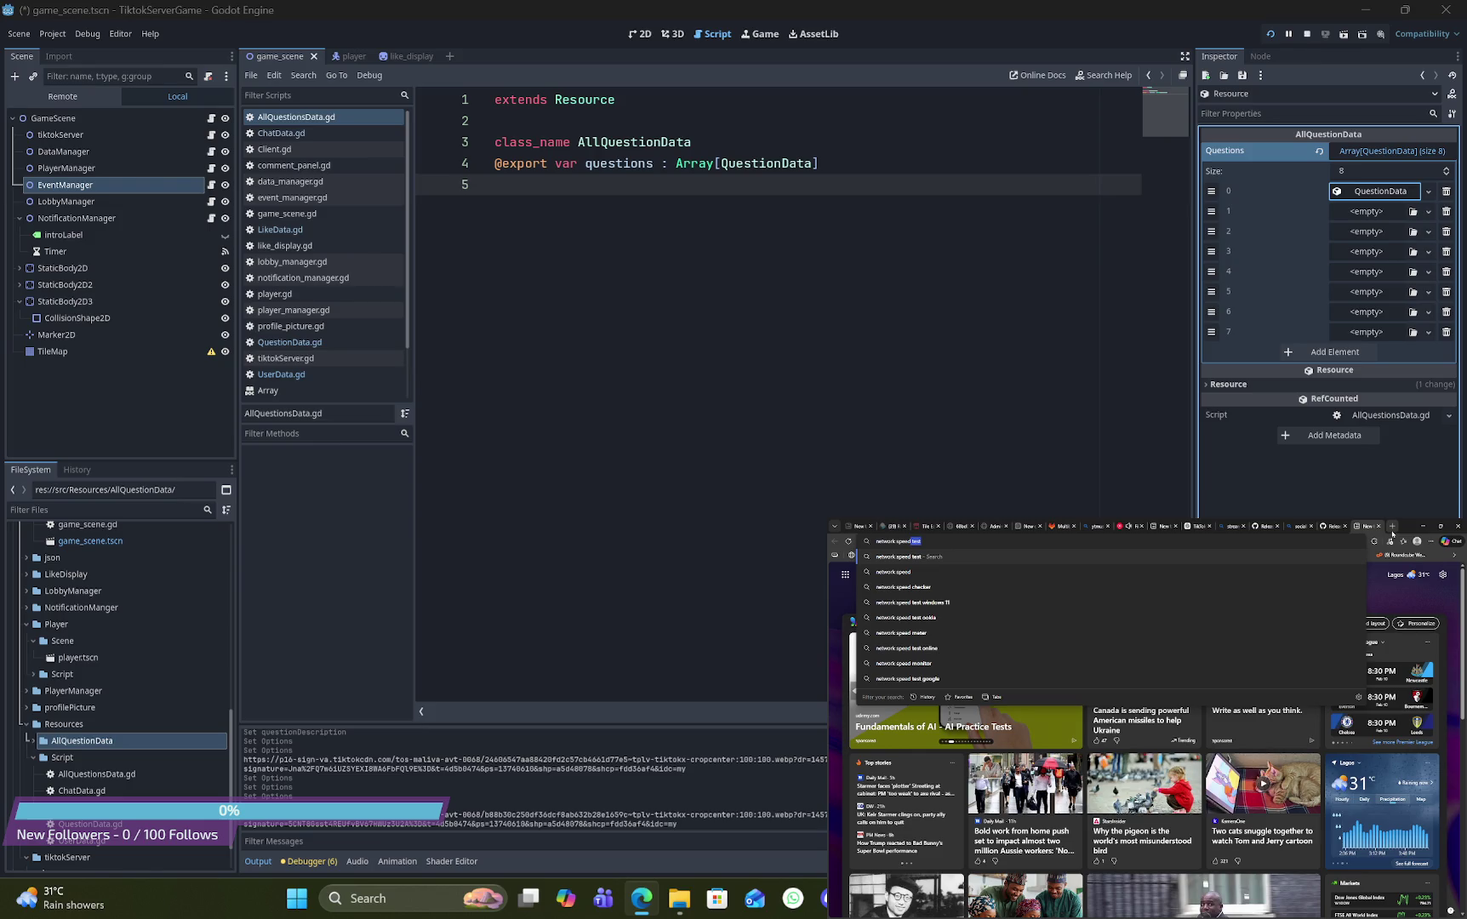
{"action": "key", "text": "Down"}
{"action": "key", "text": "Return"}
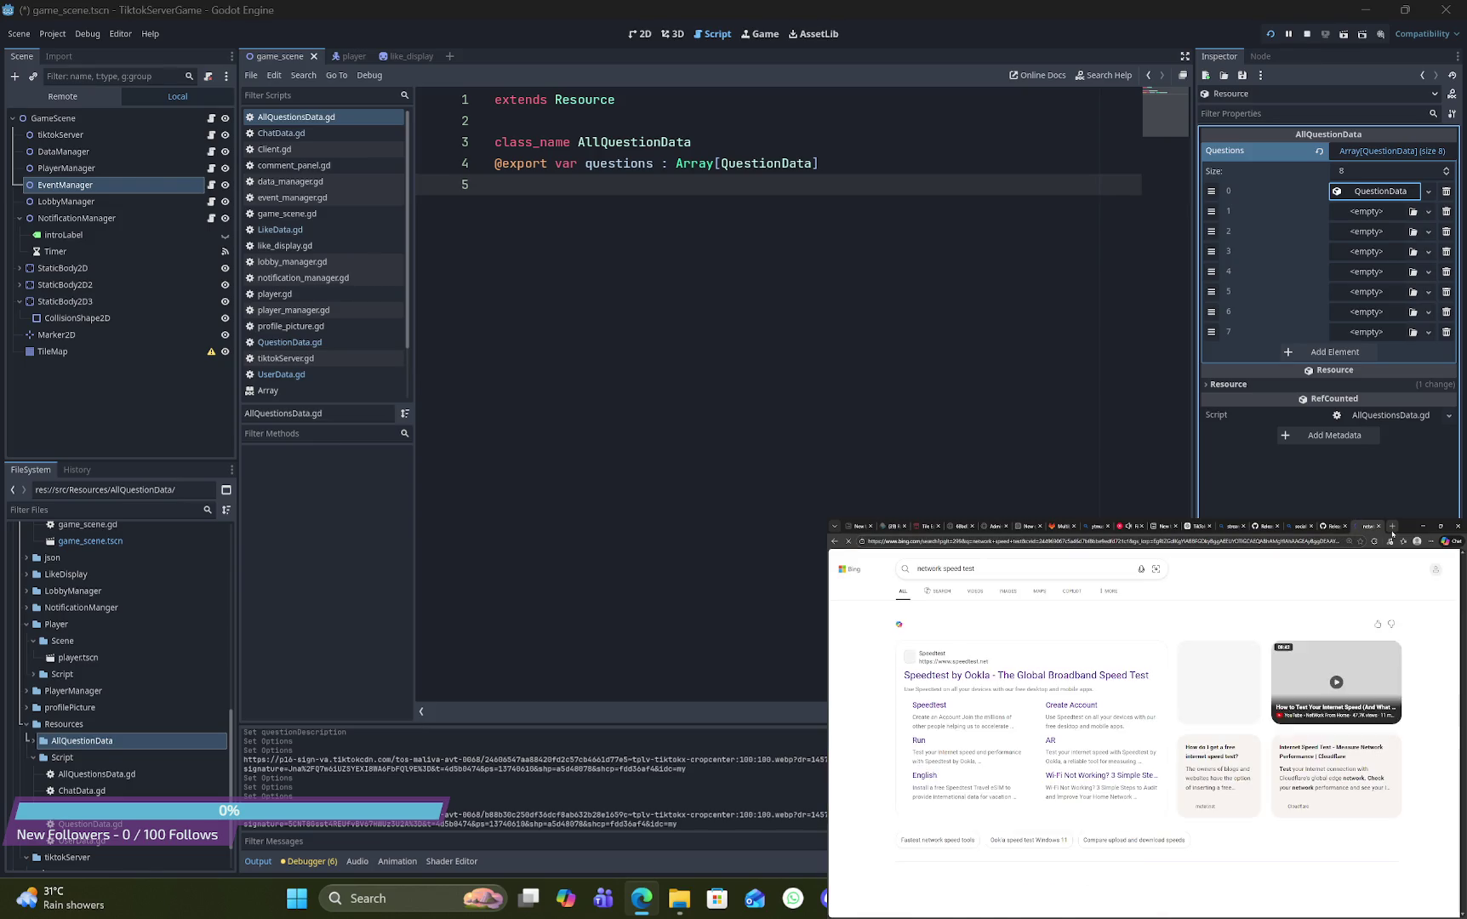
Run the fast.com speed test (390 Mbps), then minimize Edge and OBS to show the game.
{"action": "scroll", "coordinate": [1149, 732], "scroll_direction": "down", "scroll_amount": 1}
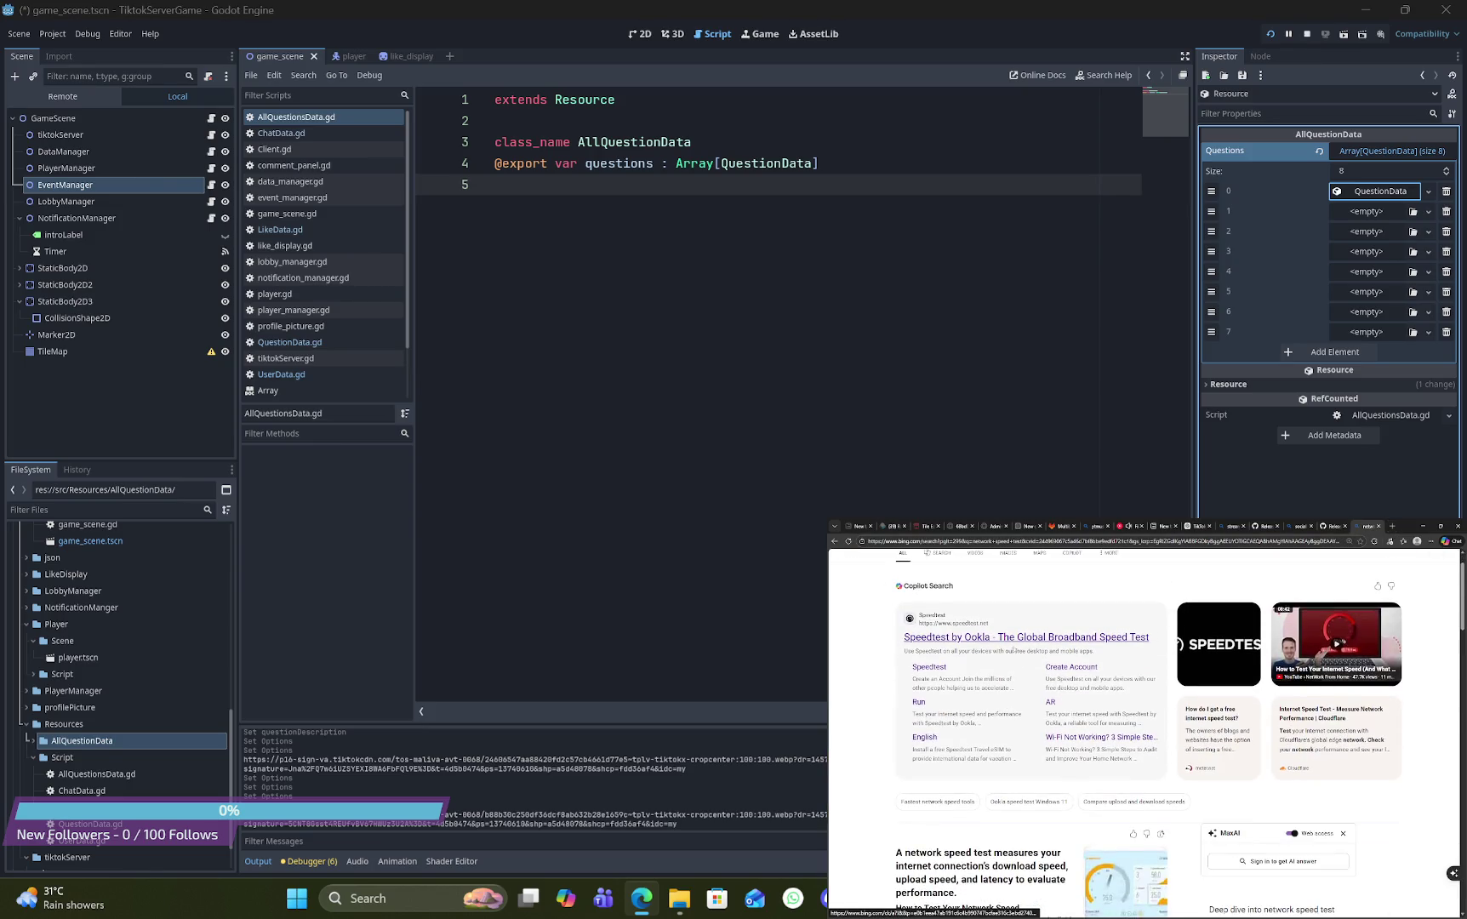
{"action": "scroll", "coordinate": [1011, 671], "scroll_direction": "down", "scroll_amount": 3}
{"action": "scroll", "coordinate": [1011, 672], "scroll_direction": "up", "scroll_amount": 4}
{"action": "scroll", "coordinate": [1011, 672], "scroll_direction": "down", "scroll_amount": 3}
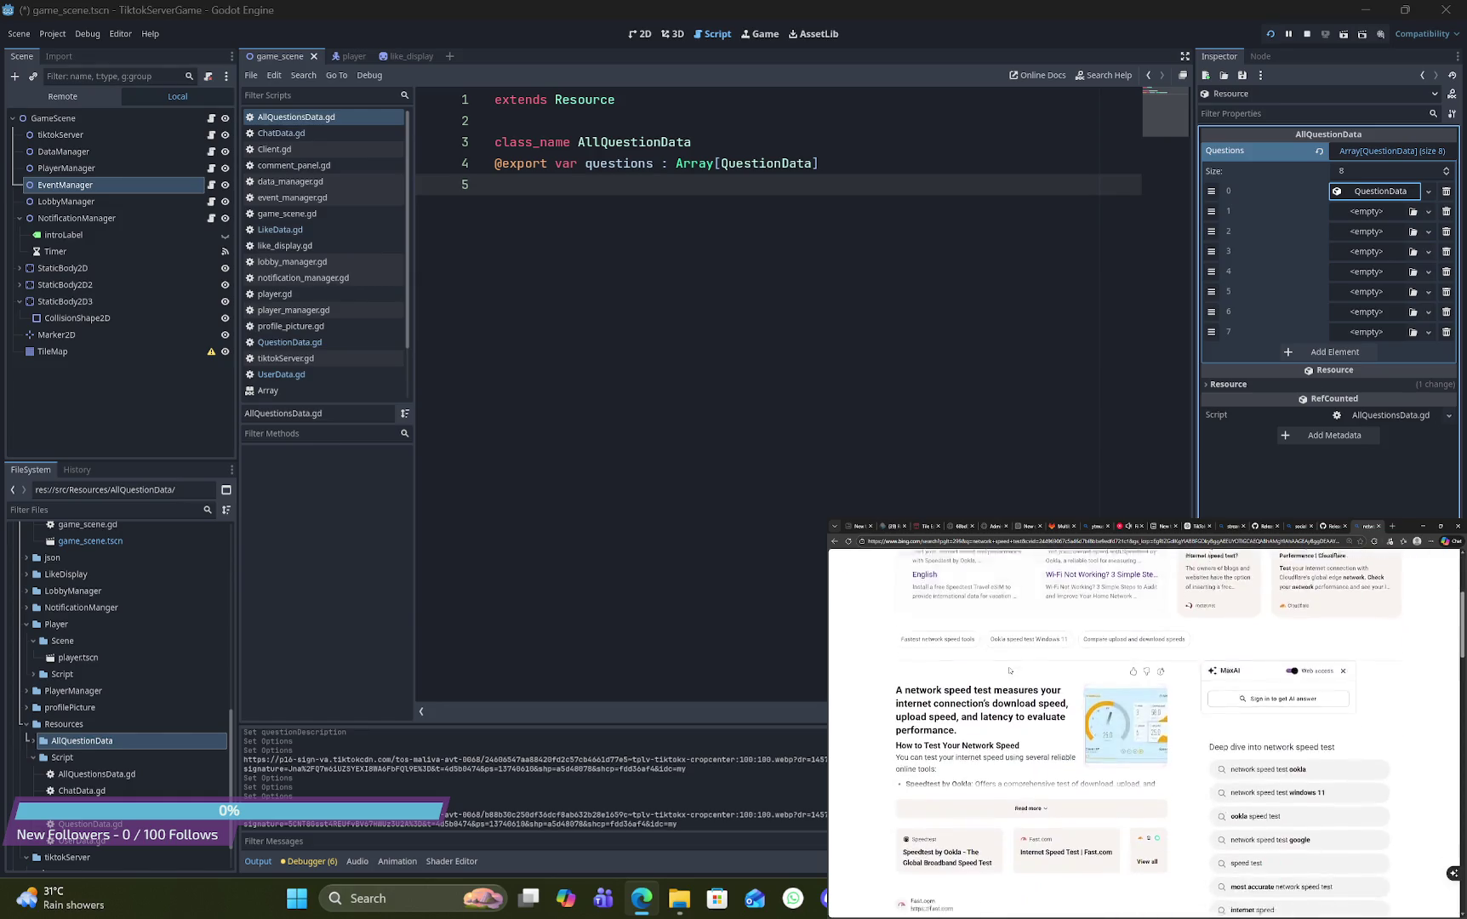
{"action": "left_click", "coordinate": [957, 810]}
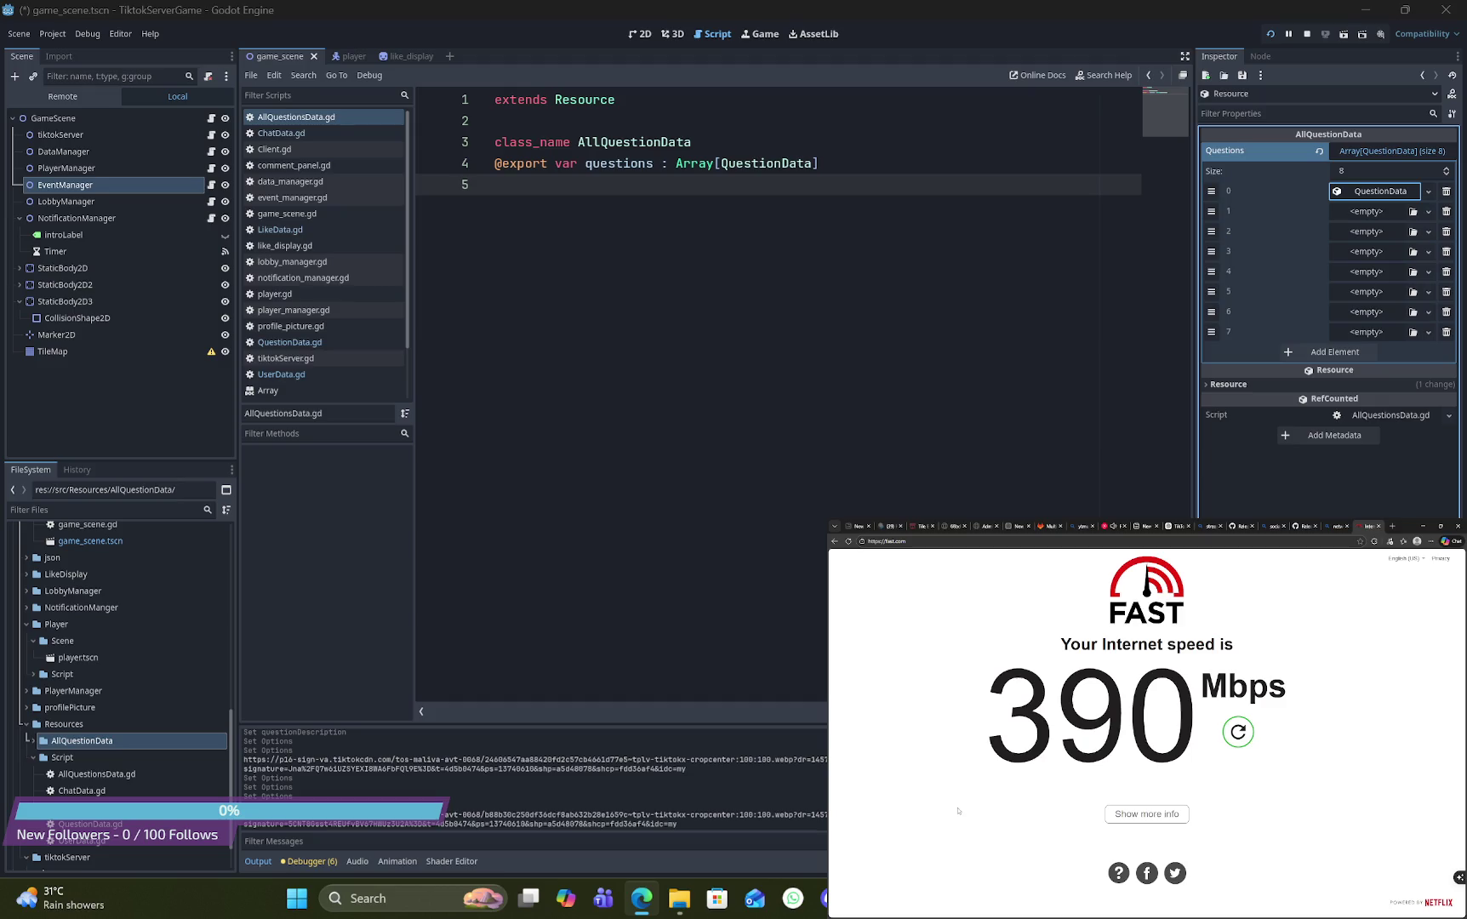
{"action": "left_click", "coordinate": [1419, 525]}
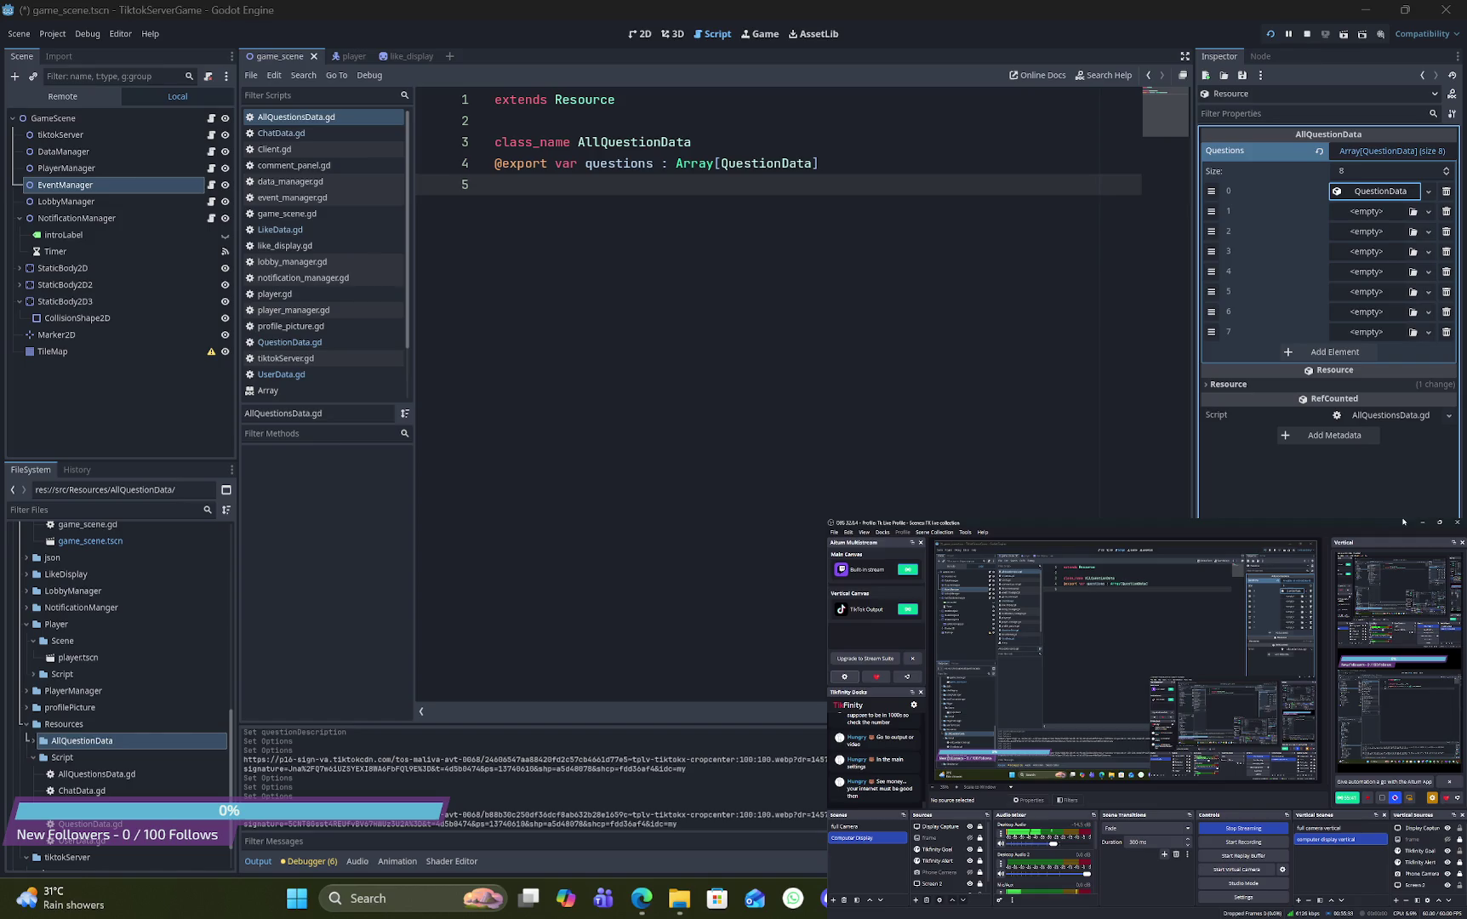
{"action": "left_click", "coordinate": [1421, 525]}
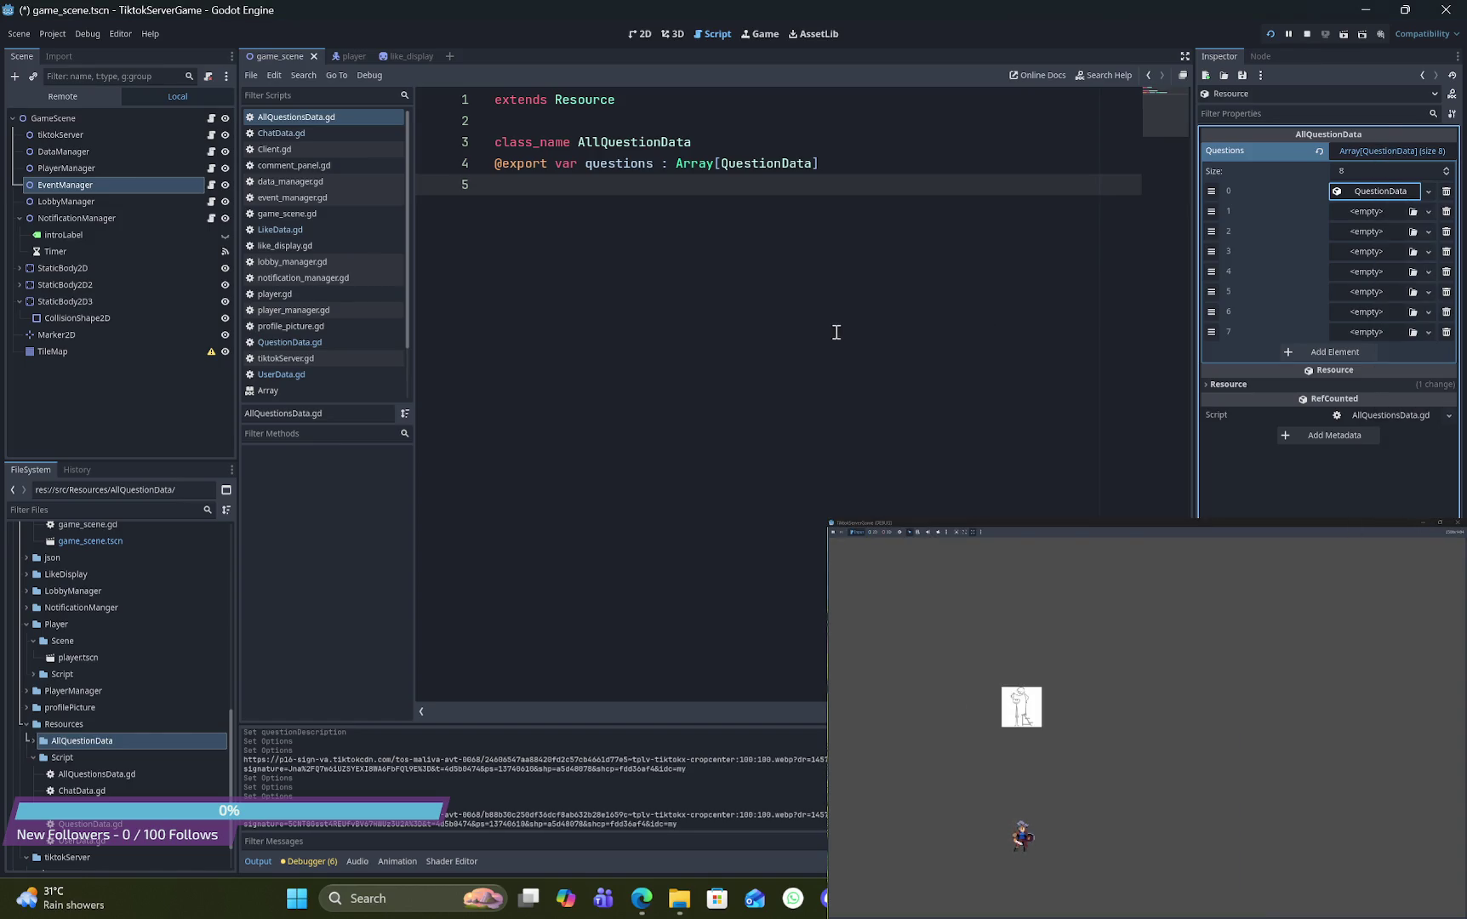
Create a new QuestionData in Questions element 1 and expand its fields.
{"action": "left_click", "coordinate": [1387, 194]}
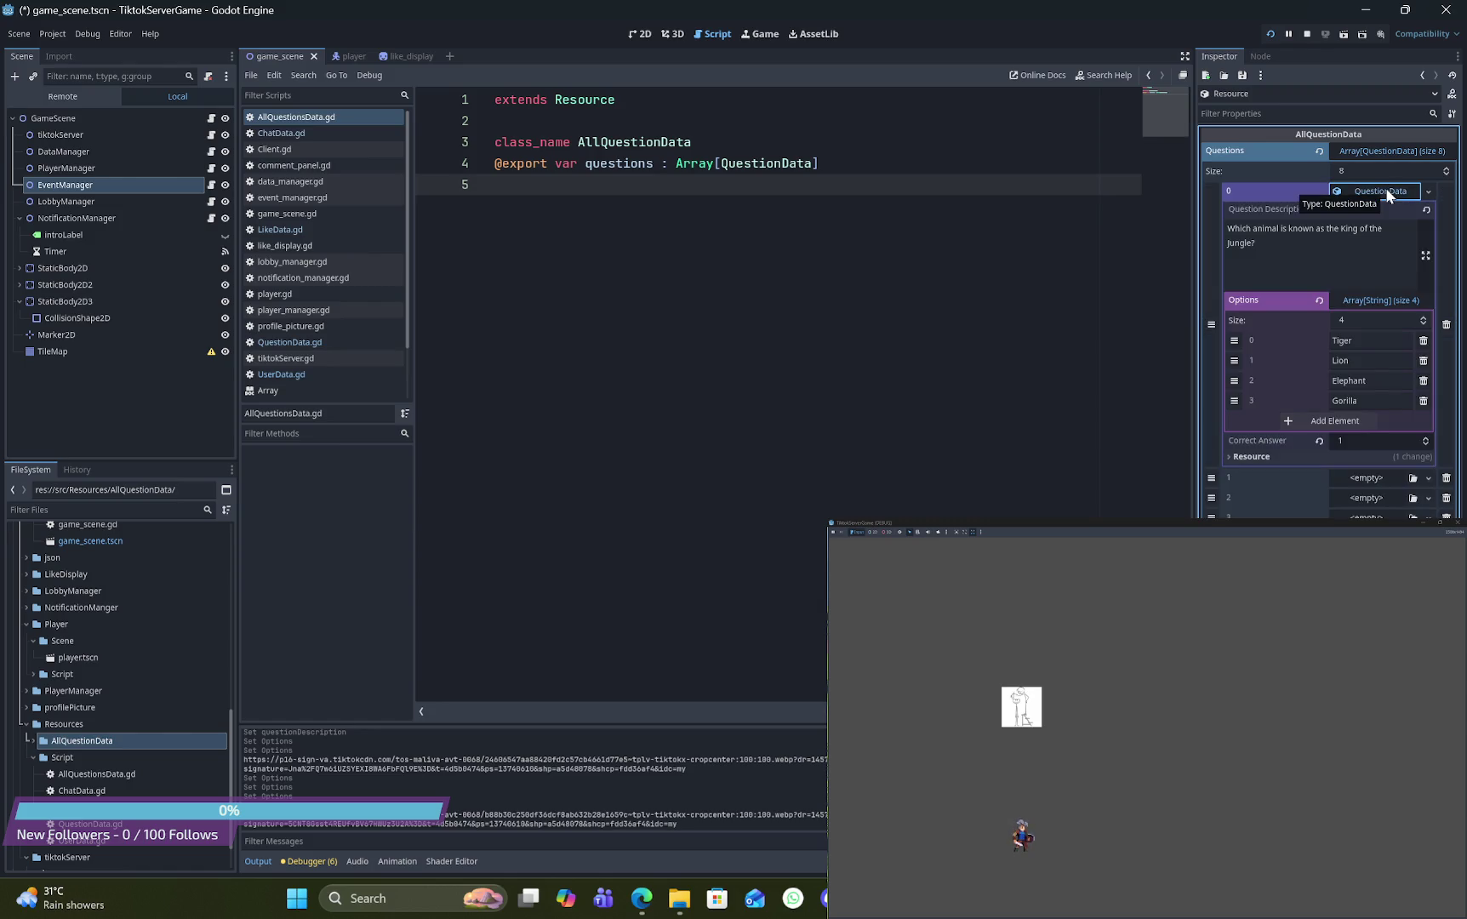
{"action": "left_click", "coordinate": [1387, 195]}
{"action": "left_click", "coordinate": [1381, 209]}
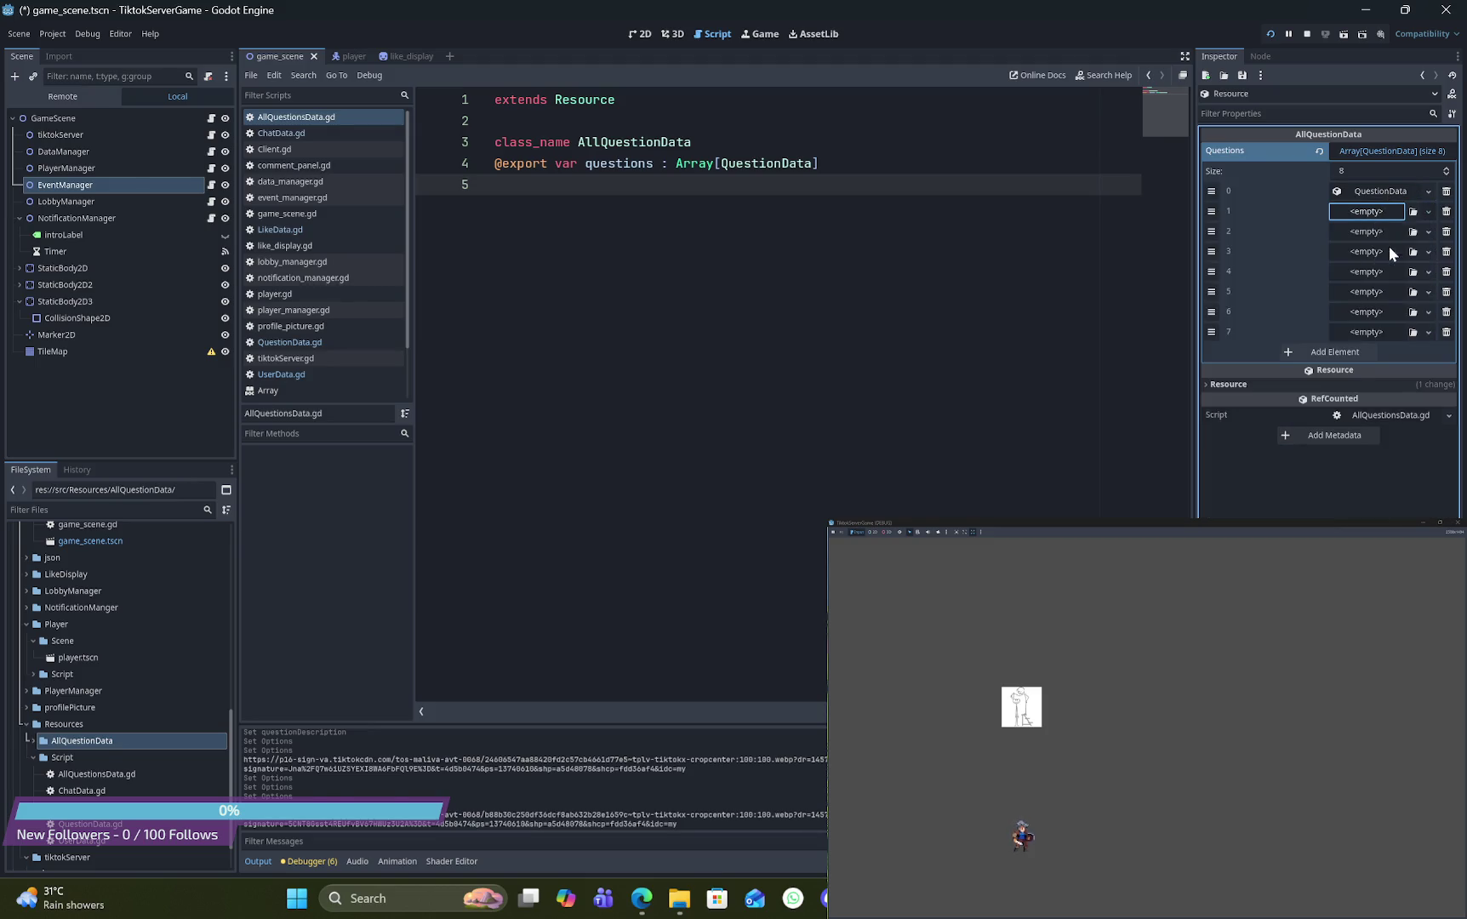
{"action": "left_click", "coordinate": [1389, 247]}
{"action": "left_click", "coordinate": [1378, 213]}
{"action": "left_click", "coordinate": [1333, 260]}
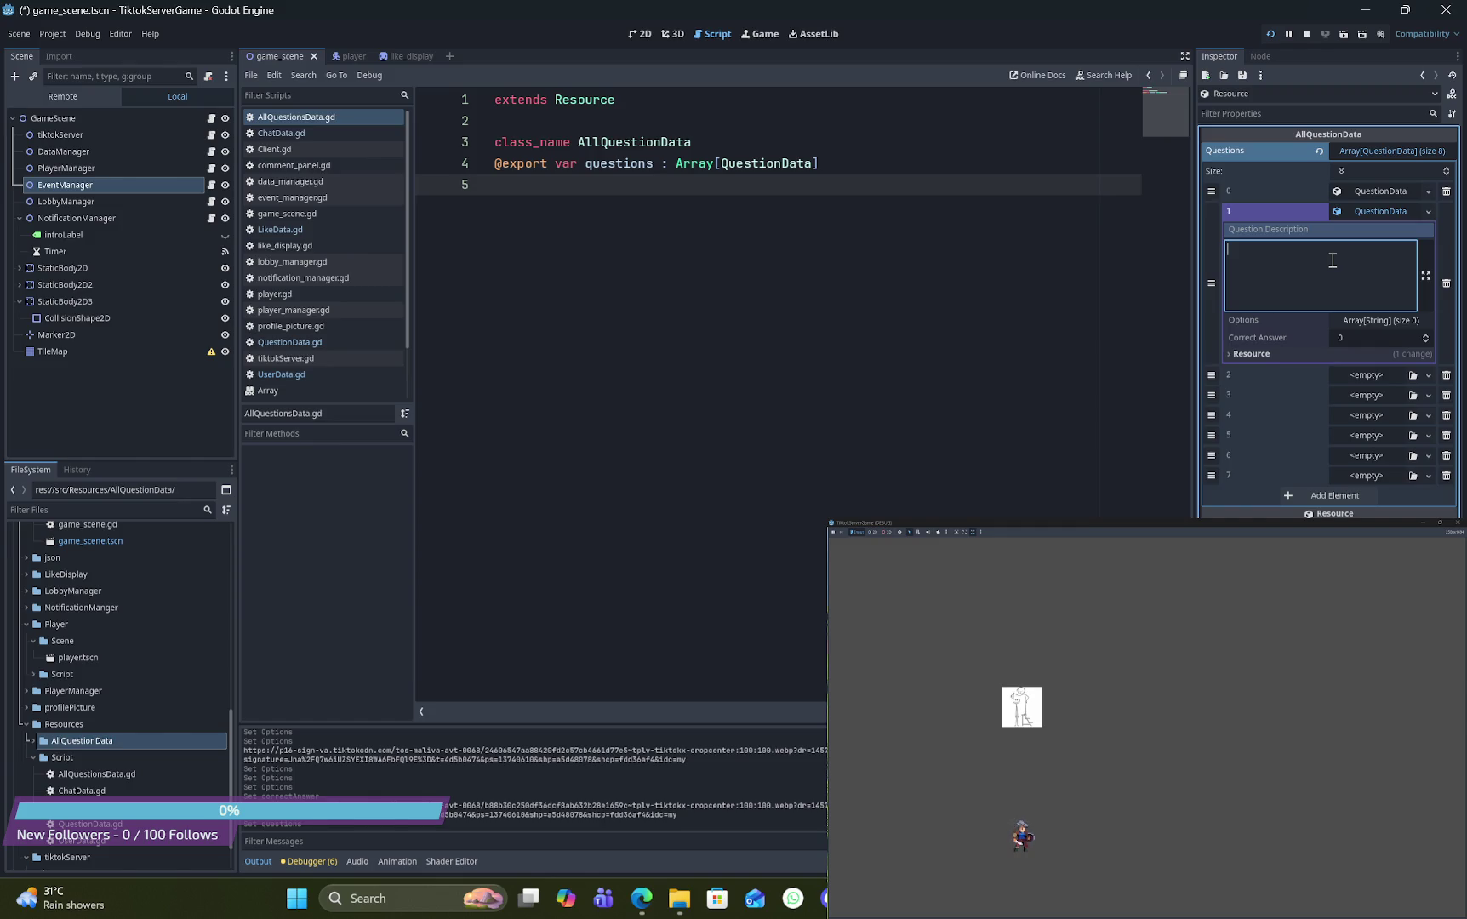
Select the leap-year question text in the ChatGPT trivia list in Edge.
{"action": "left_click", "coordinate": [642, 898]}
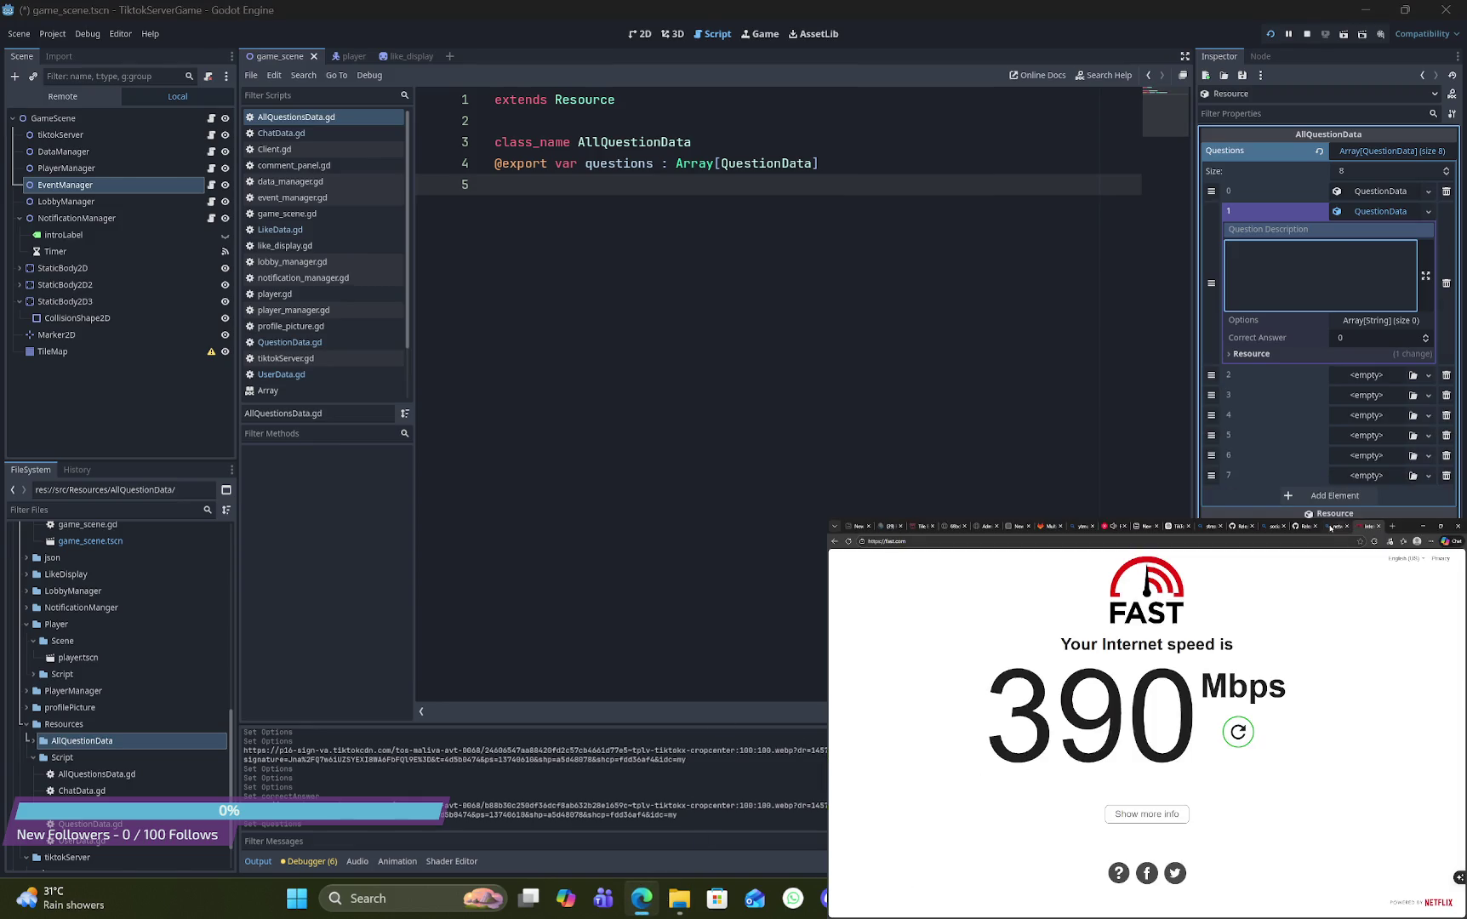
{"action": "left_click", "coordinate": [1174, 526]}
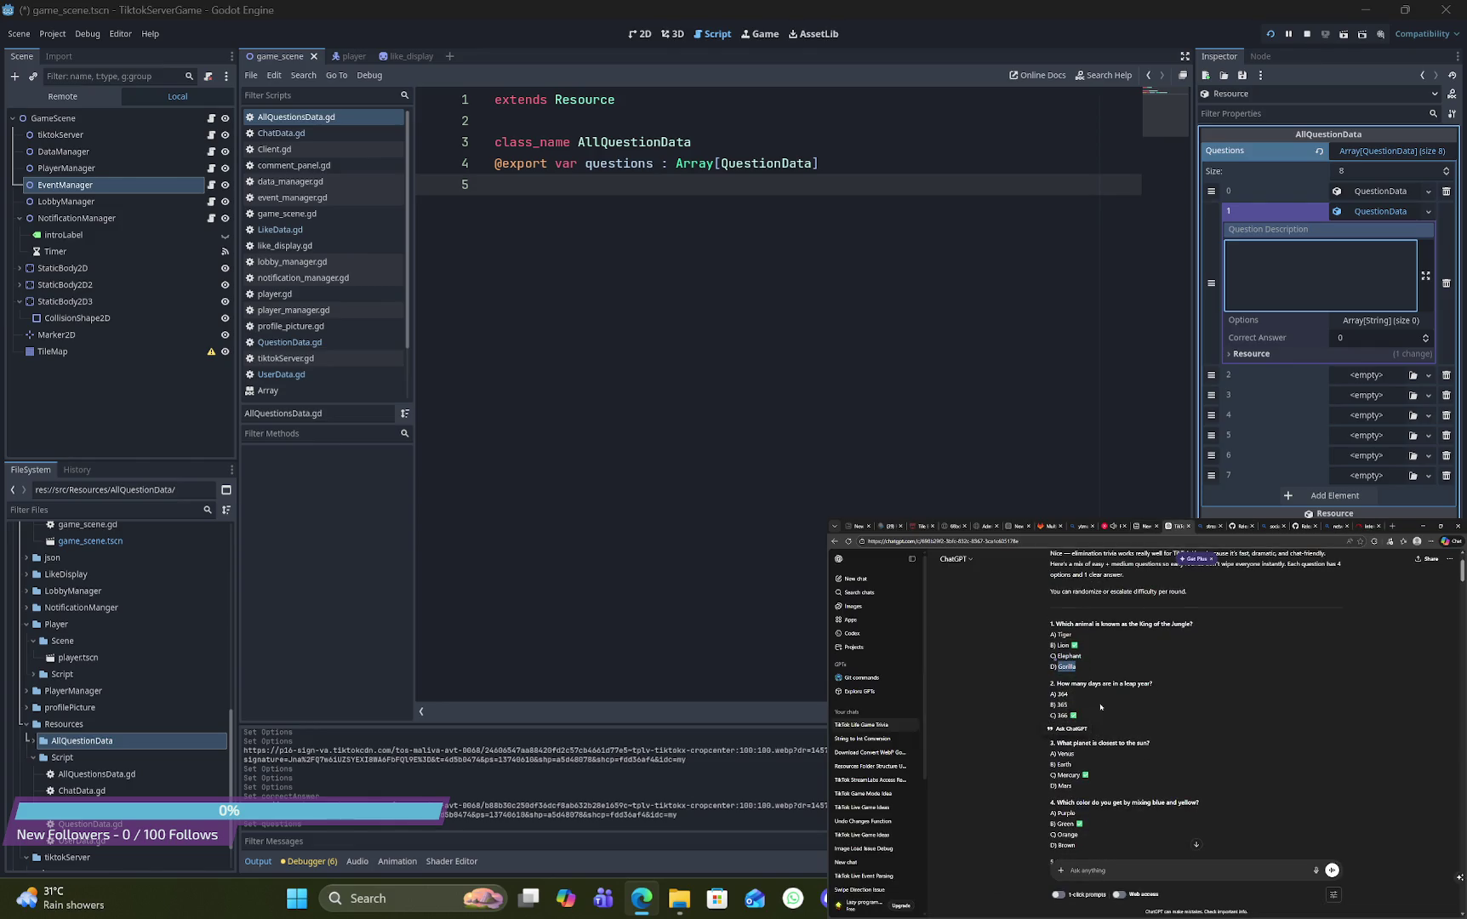
{"action": "left_click_drag", "start_coordinate": [1056, 683], "coordinate": [1155, 685]}
{"action": "key", "text": "ctrl+c"}
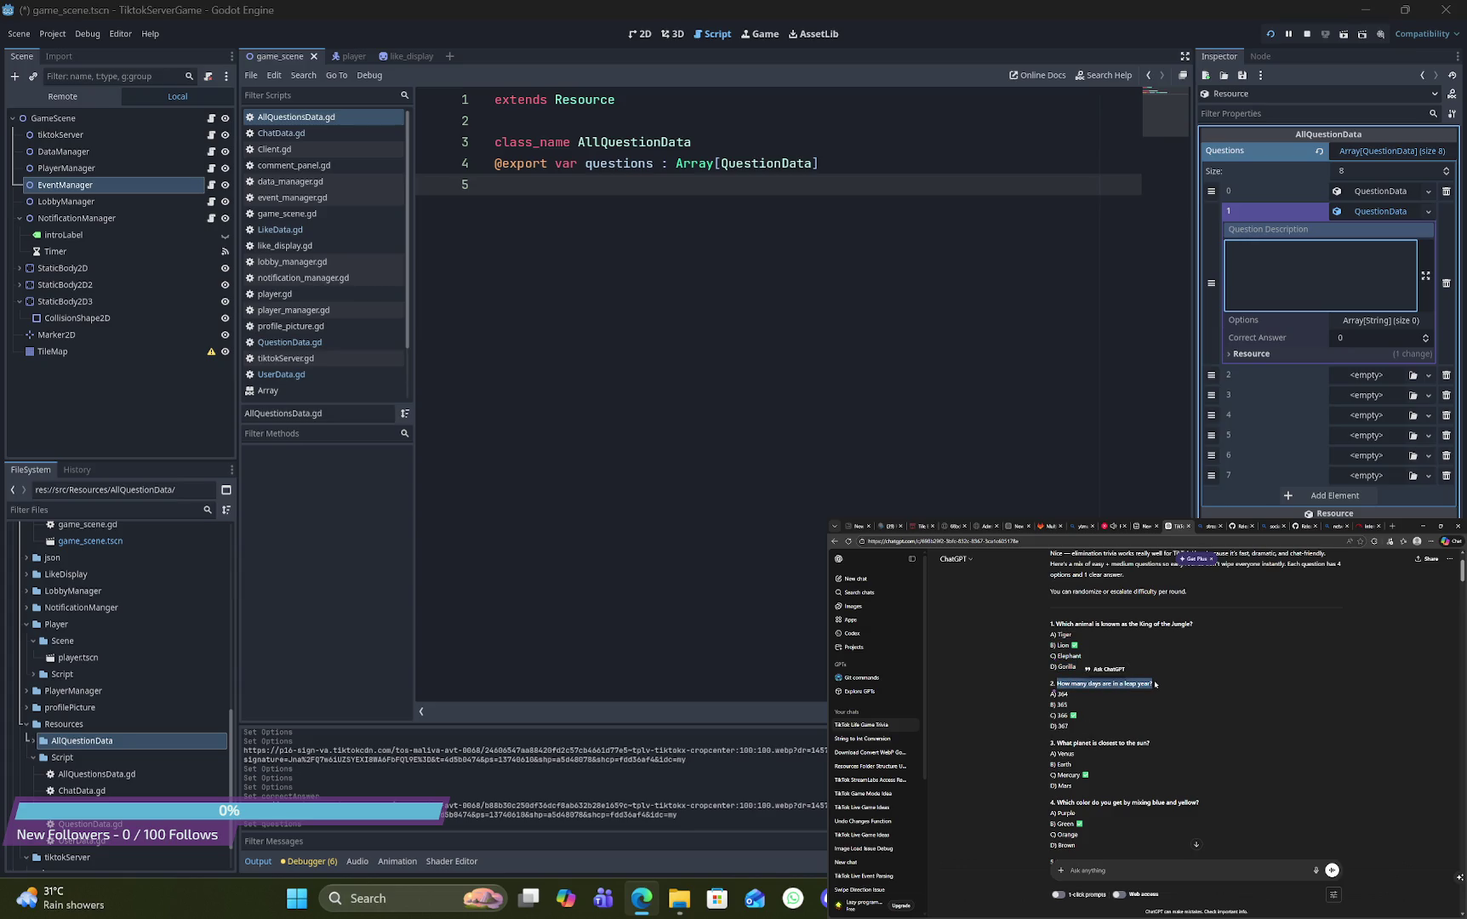
Paste 'How many days are in a leap year?' as the description and add four empty options.
{"action": "left_click", "coordinate": [1346, 253]}
{"action": "key", "text": "ctrl+v"}
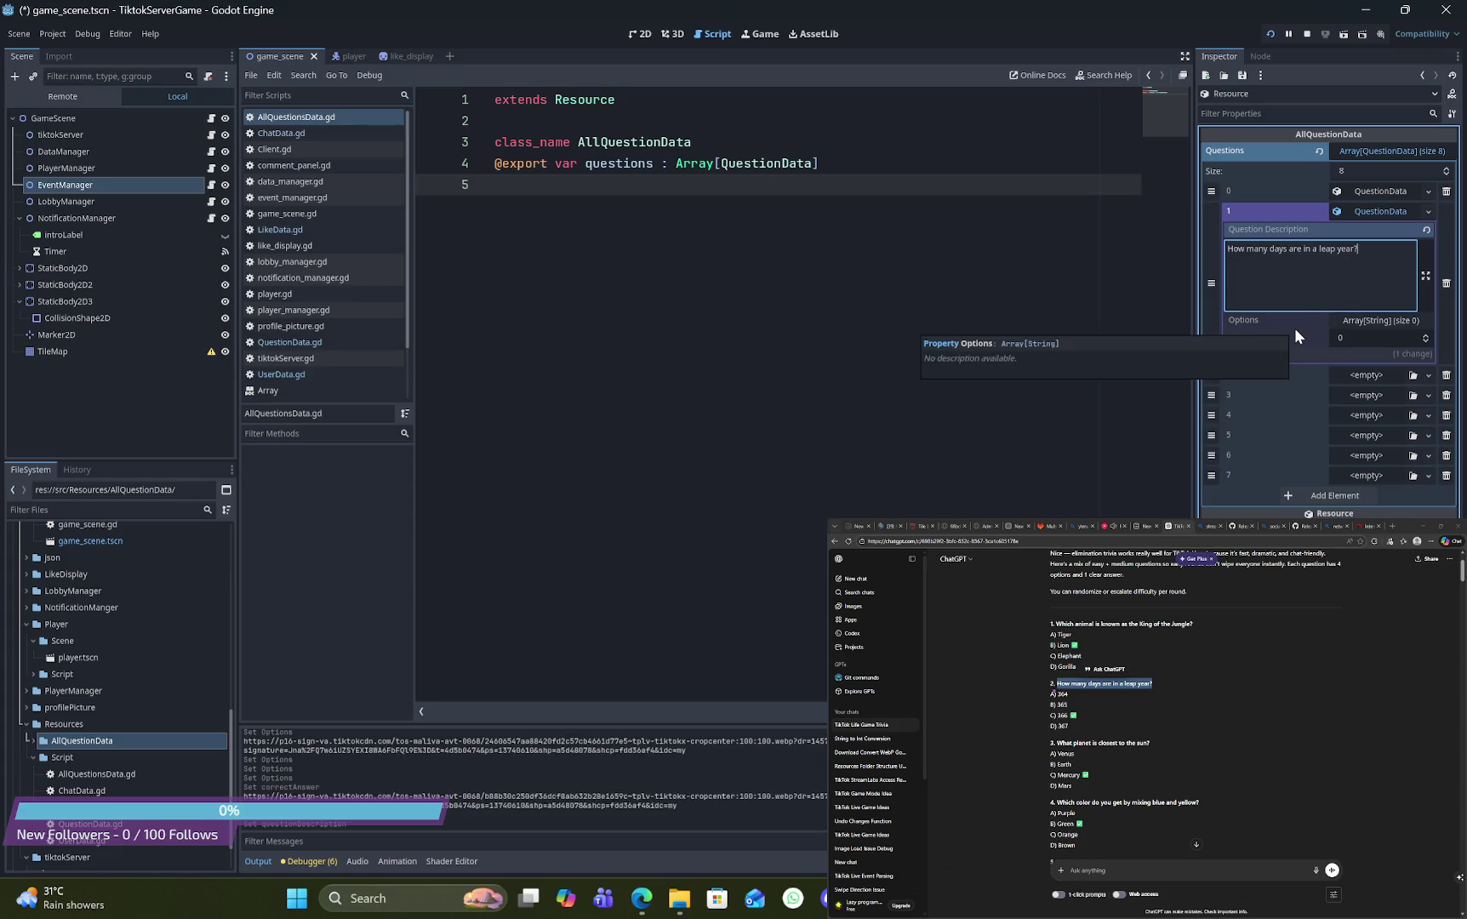
{"action": "left_click", "coordinate": [1389, 317]}
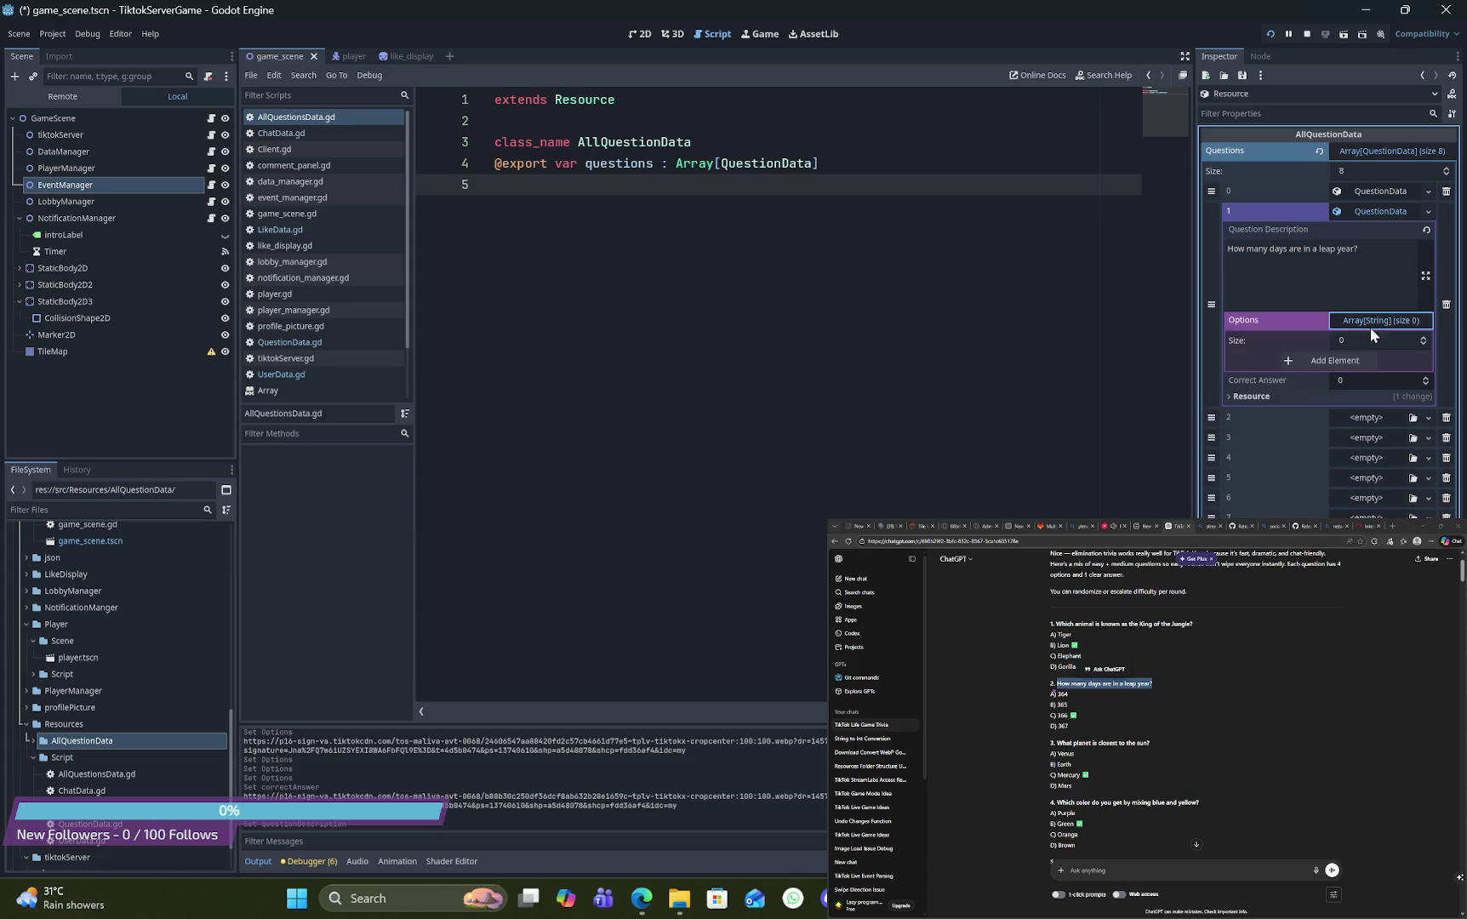
{"action": "left_click", "coordinate": [1342, 363]}
{"action": "left_click", "coordinate": [1342, 382]}
{"action": "left_click", "coordinate": [1341, 401]}
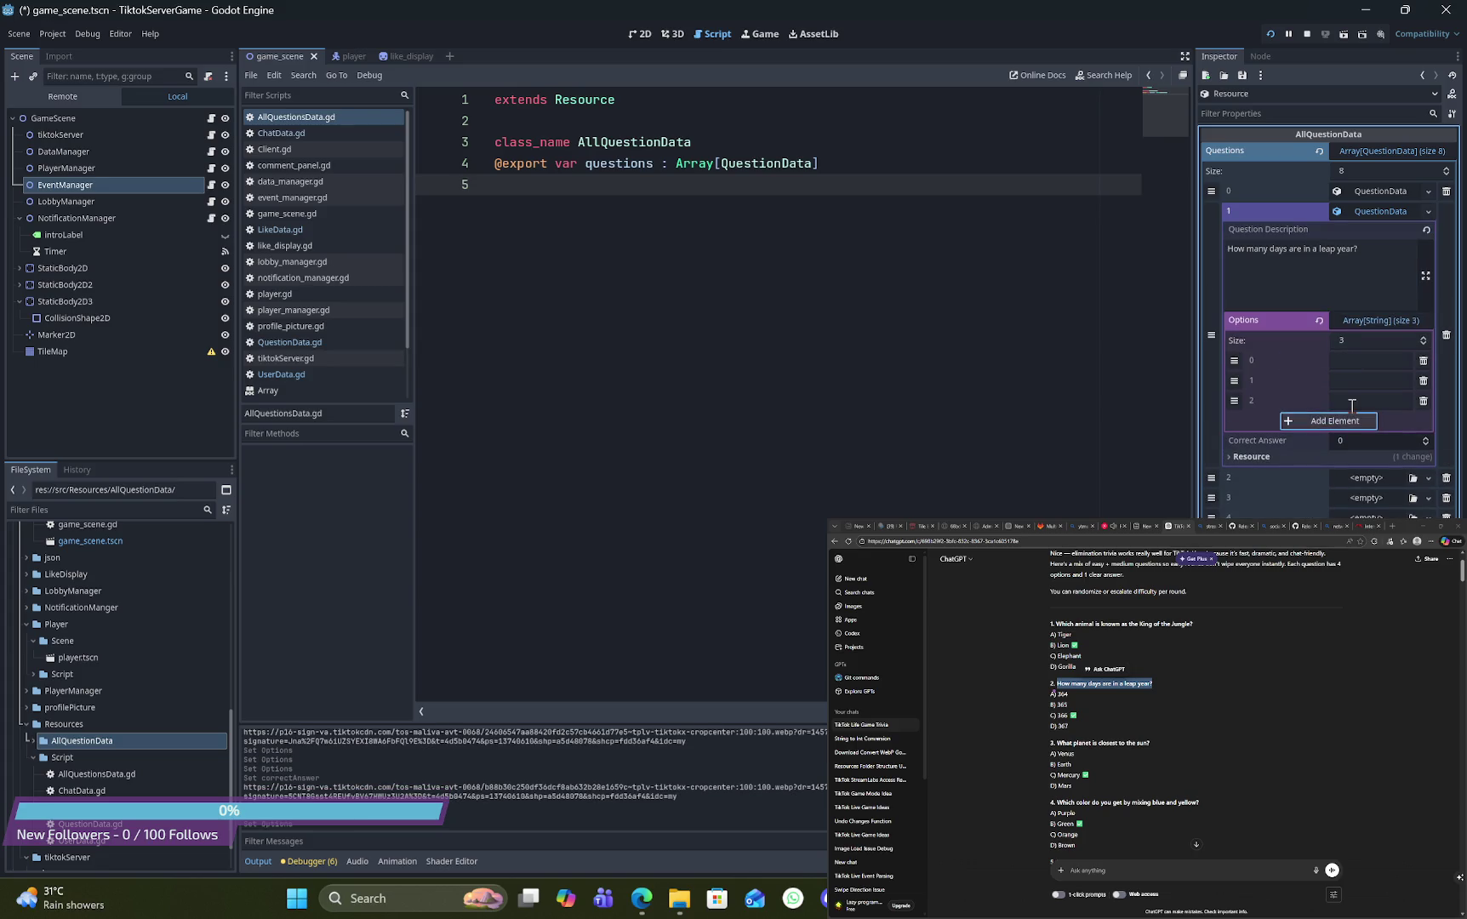
{"action": "left_click", "coordinate": [1337, 421]}
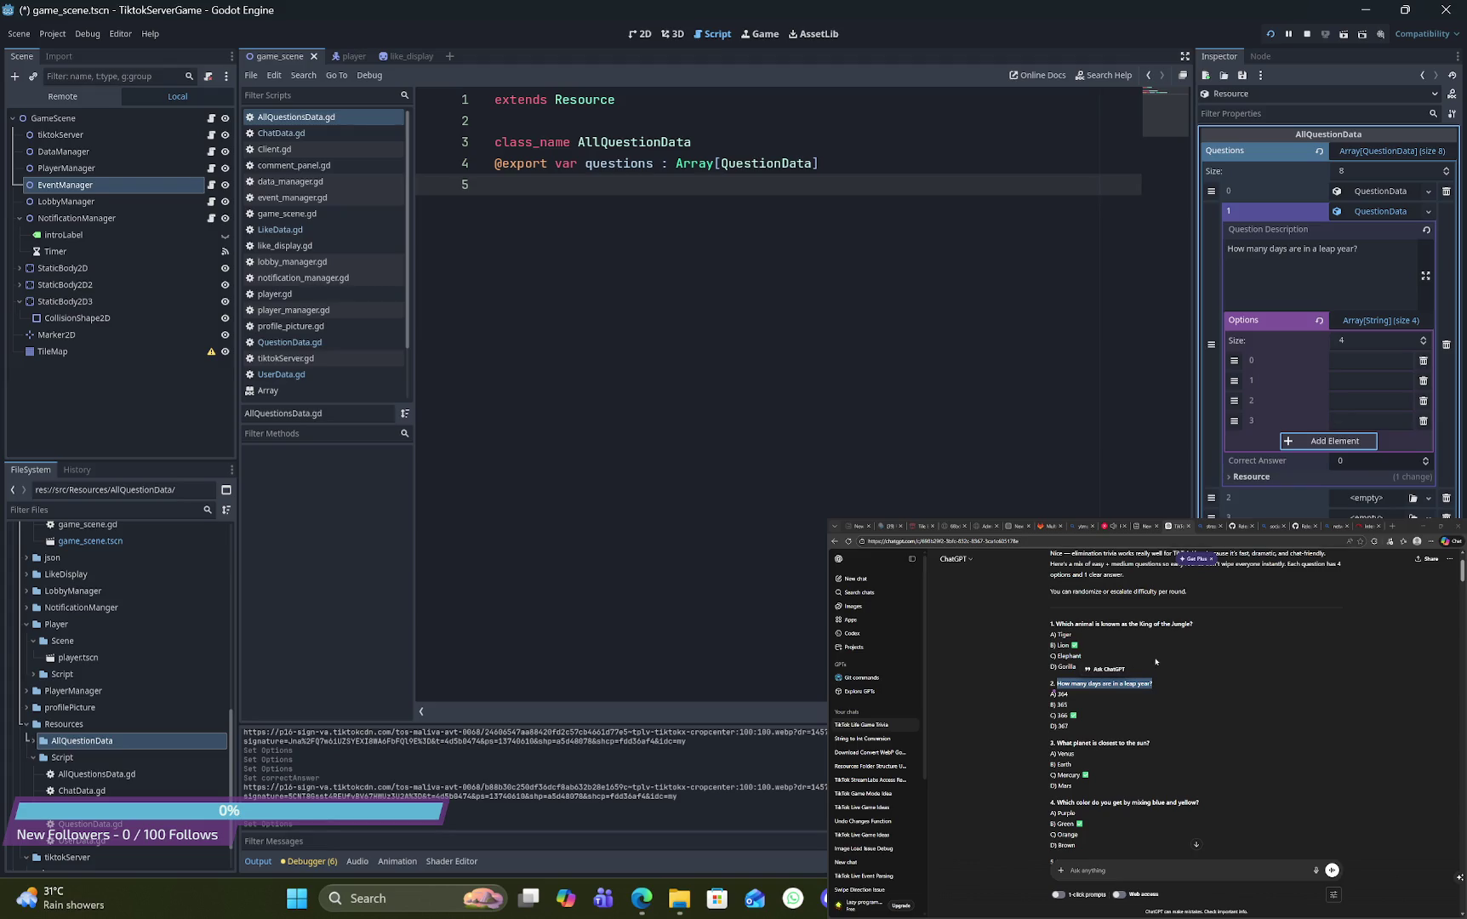
Copy answers 364 and 365 from ChatGPT into options 0 and 1.
{"action": "left_click_drag", "start_coordinate": [1055, 694], "coordinate": [1069, 695]}
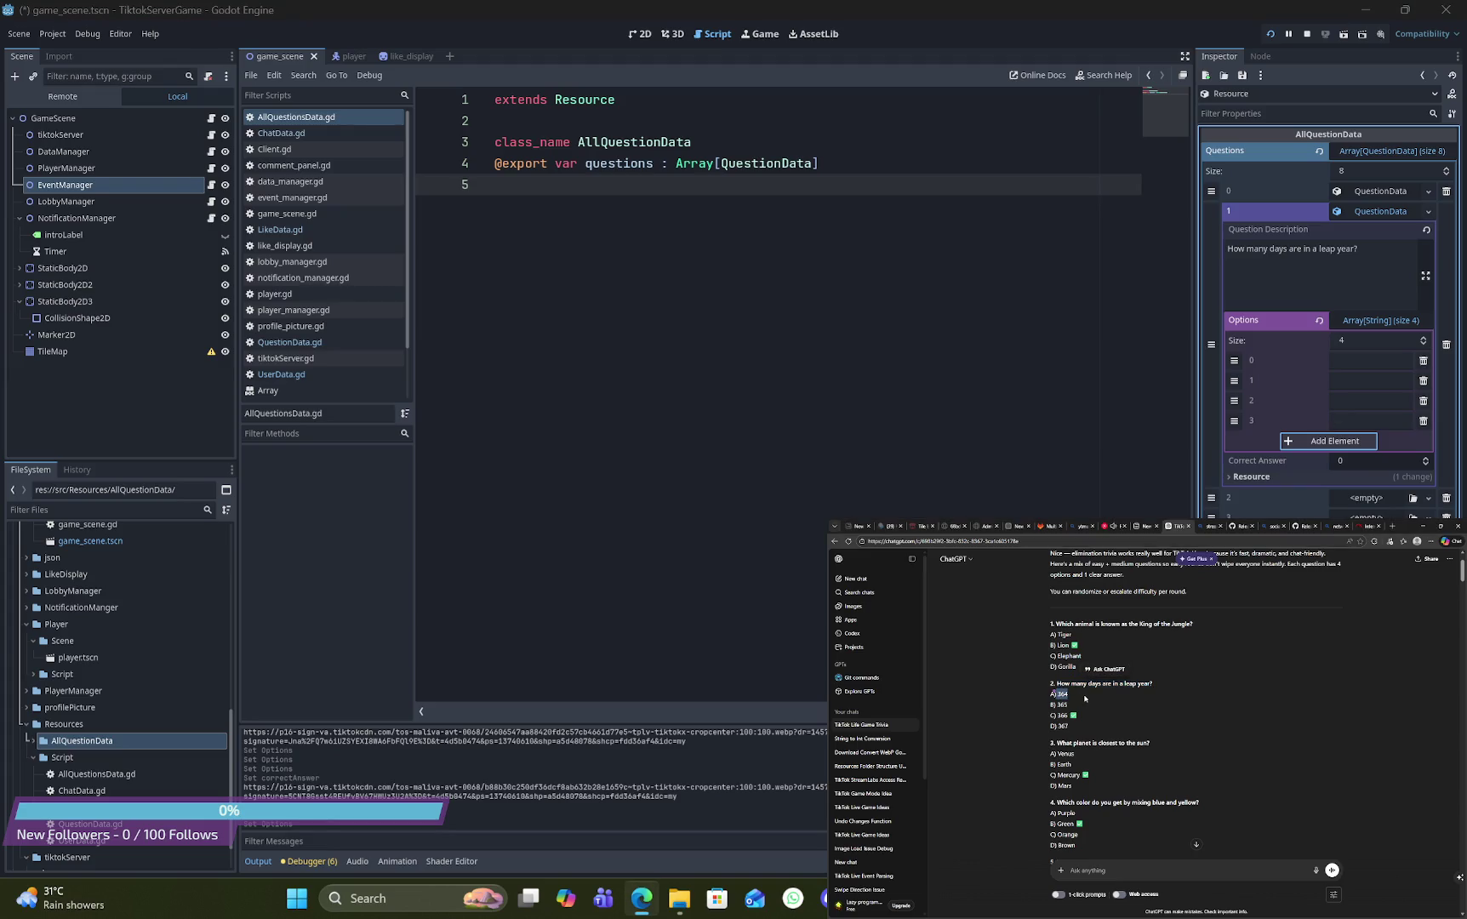
{"action": "key", "text": "ctrl+c"}
{"action": "left_click", "coordinate": [1371, 360]}
{"action": "key", "text": "ctrl+v"}
{"action": "left_click_drag", "start_coordinate": [1069, 705], "coordinate": [1058, 705]}
{"action": "key", "text": "ctrl+c"}
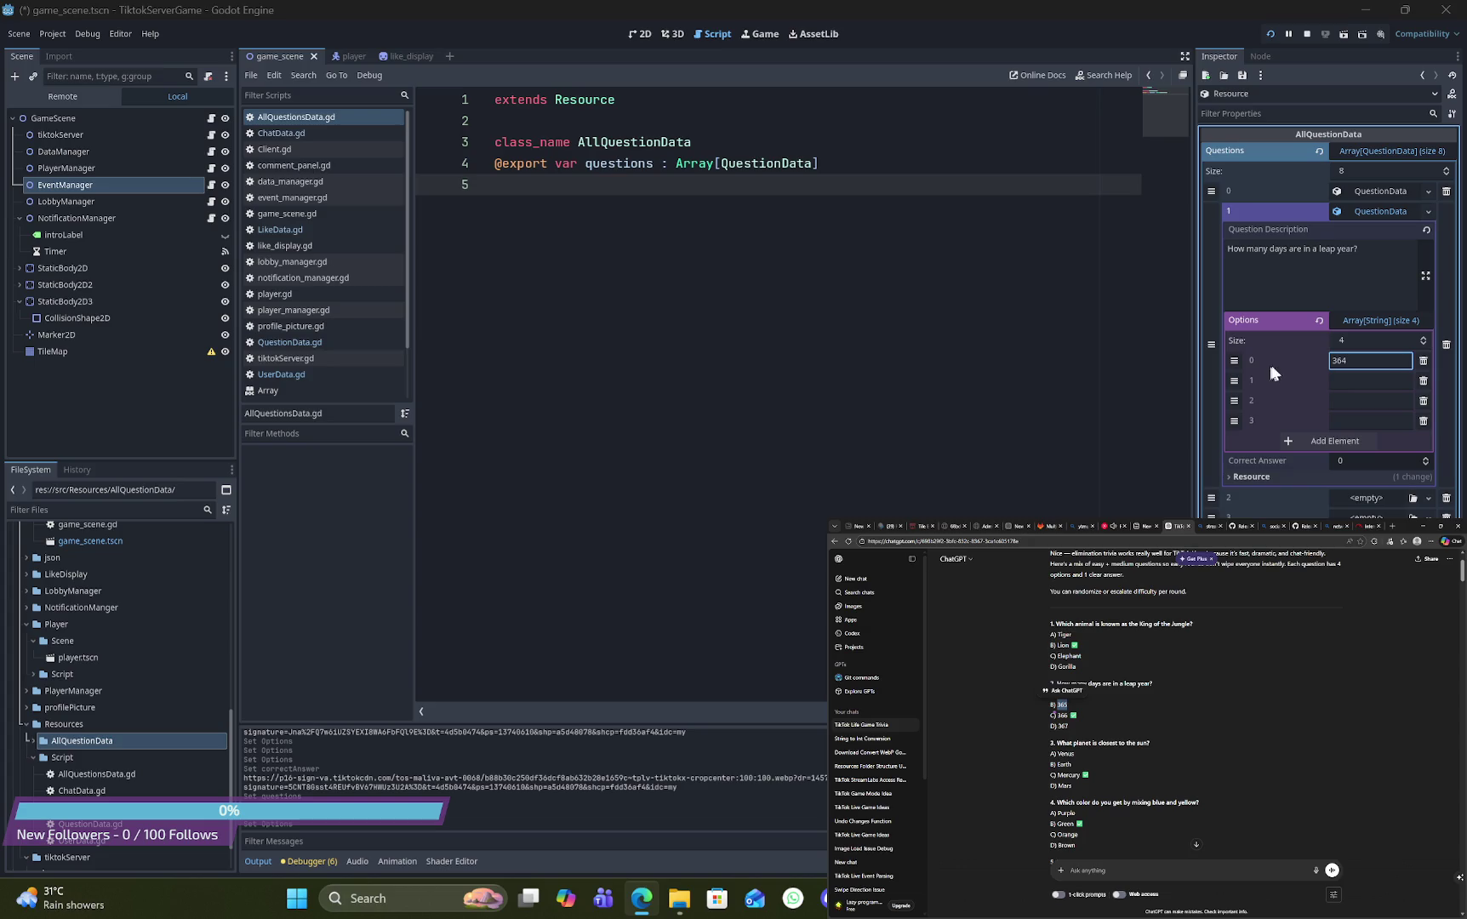
{"action": "left_click", "coordinate": [1383, 379]}
{"action": "key", "text": "ctrl+v"}
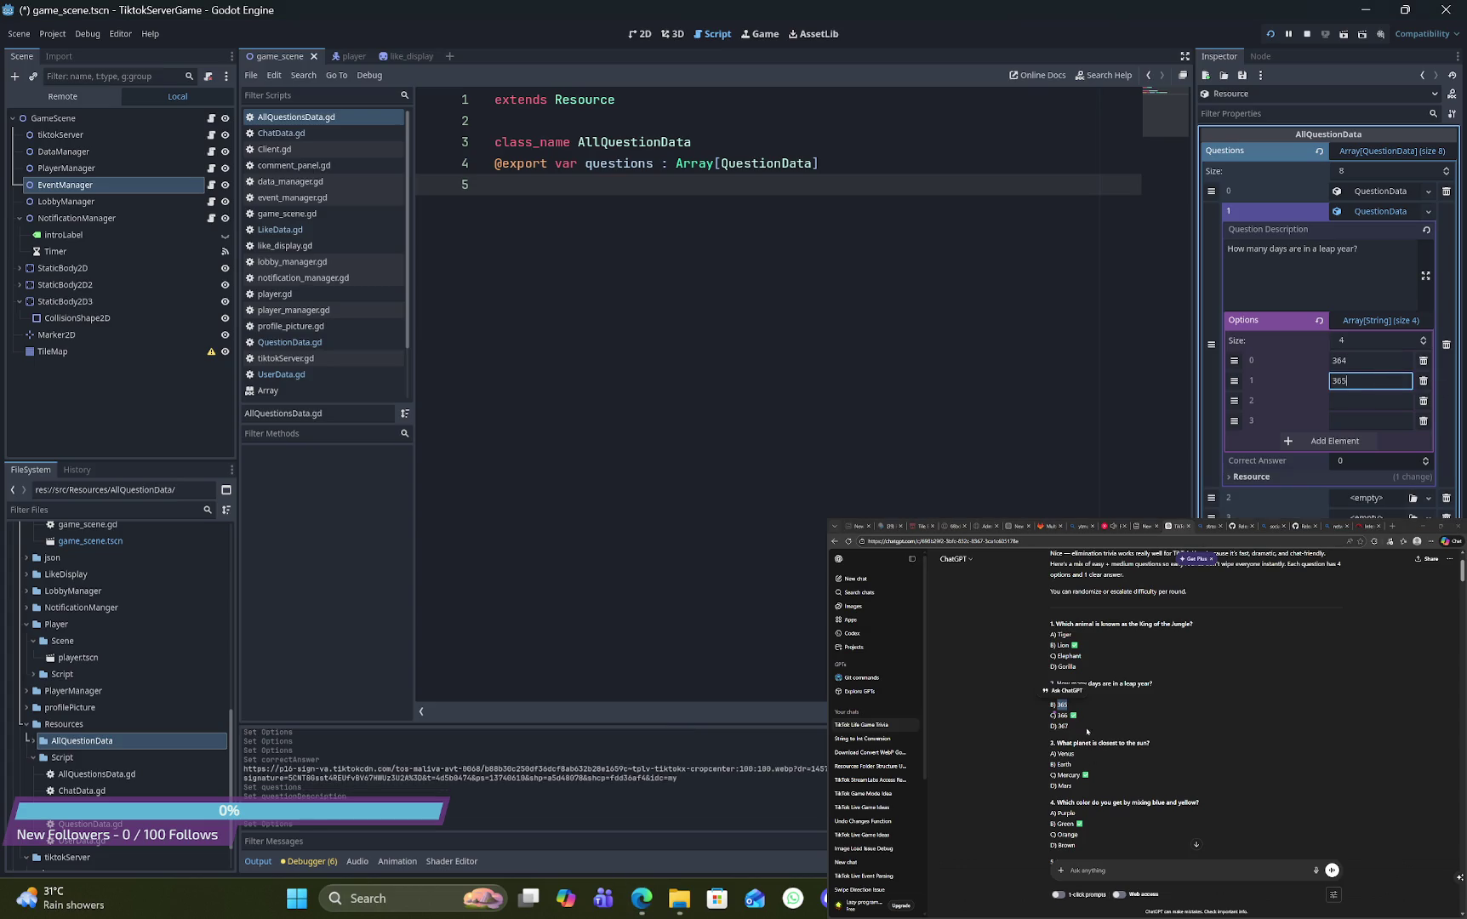
Fill options 2 and 3 with 366 and 367.
{"action": "left_click_drag", "start_coordinate": [1066, 716], "coordinate": [1057, 716]}
{"action": "key", "text": "ctrl+c"}
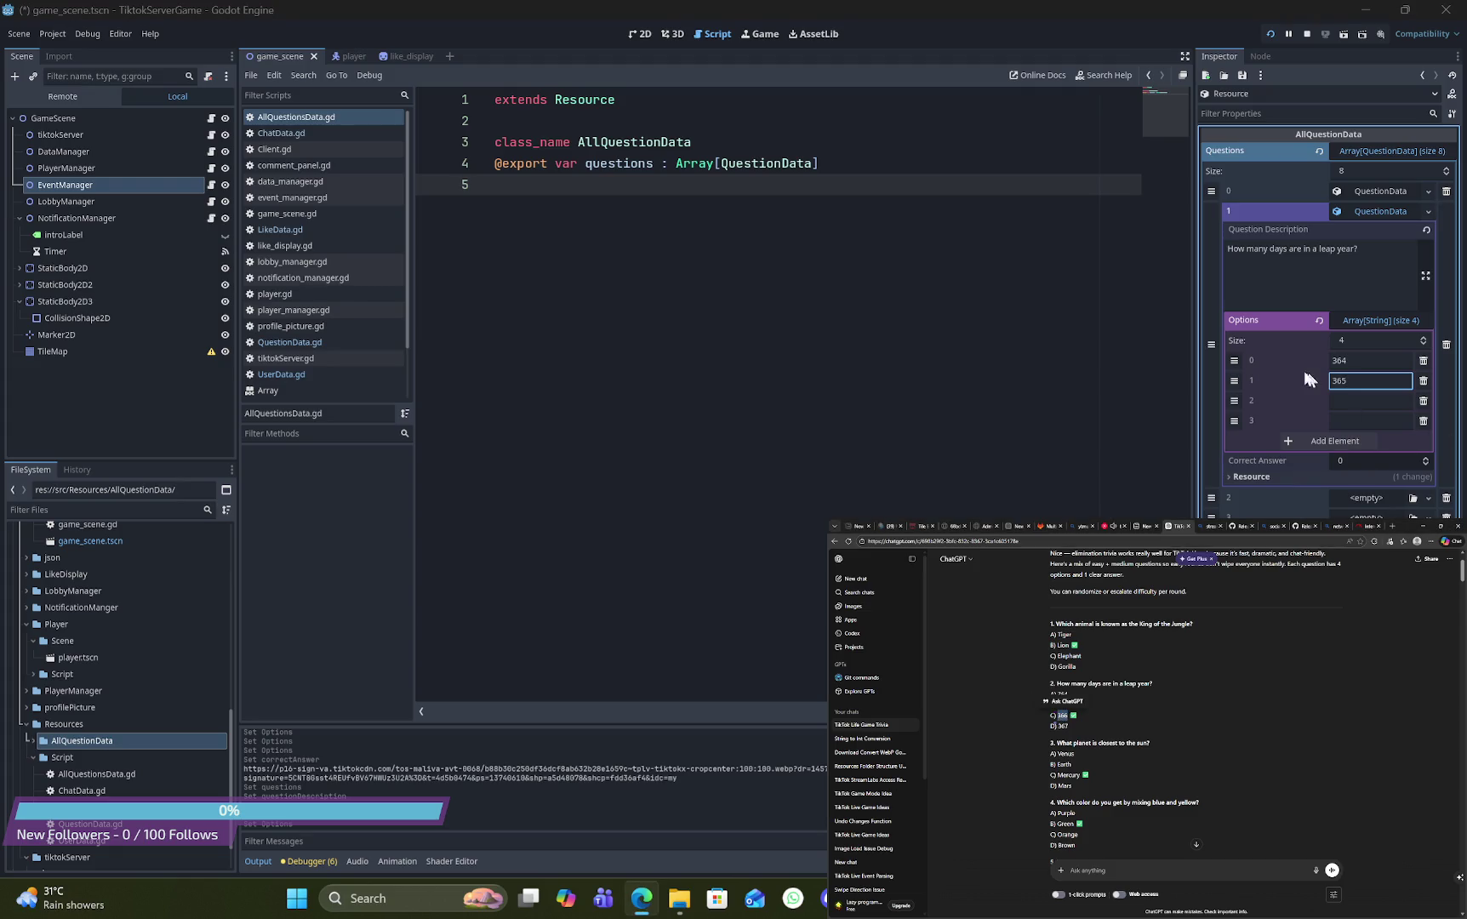
{"action": "left_click", "coordinate": [1379, 400]}
{"action": "key", "text": "ctrl+v"}
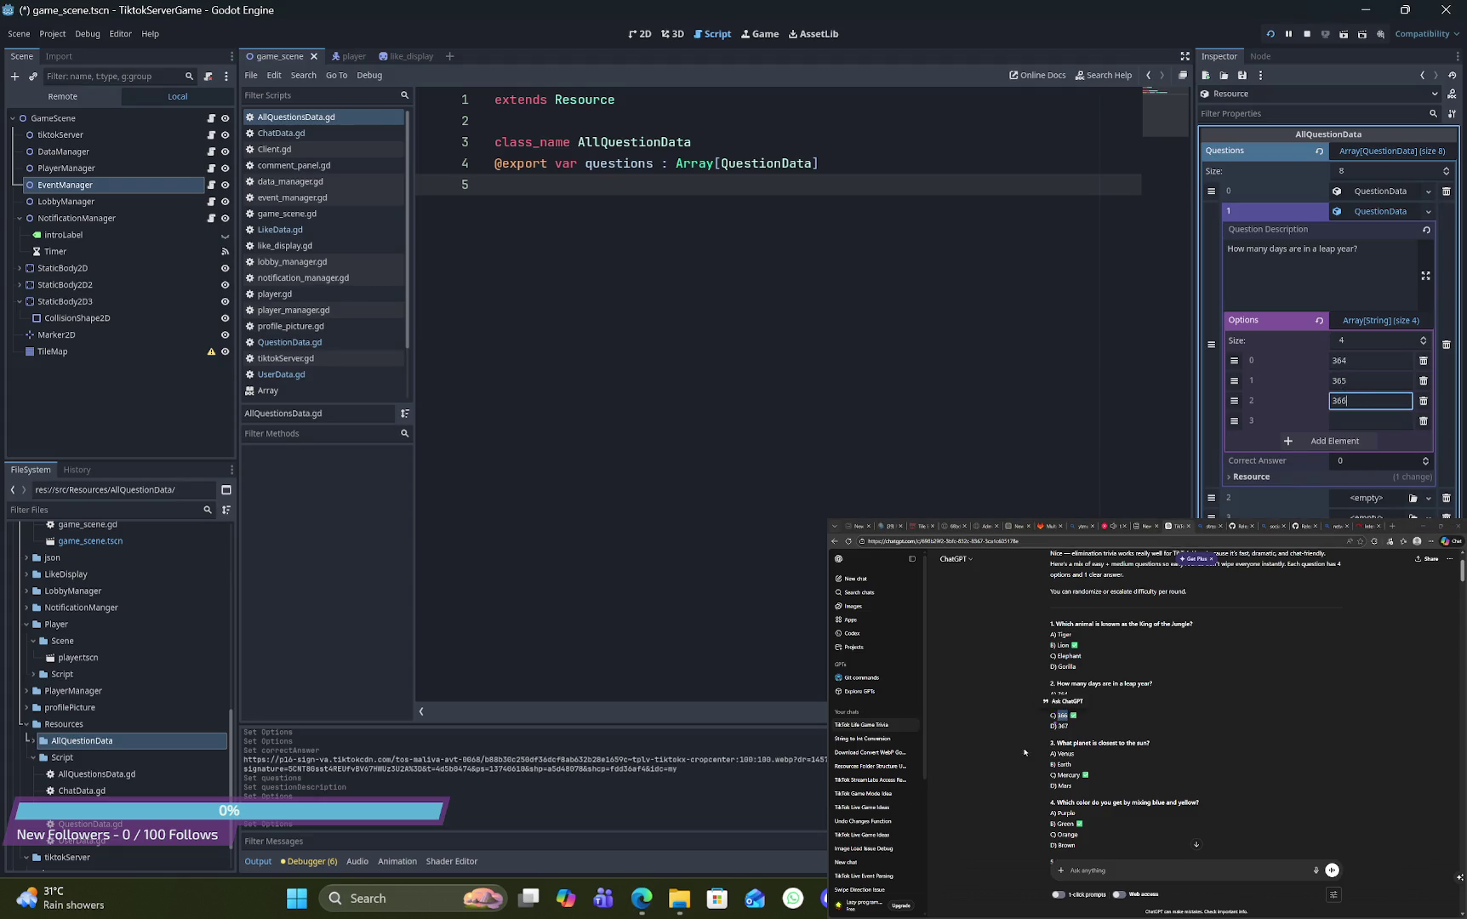
{"action": "mouse_move", "coordinate": [1074, 858]}
{"action": "left_mouse_down"}
{"action": "mouse_move", "coordinate": [1086, 690]}
{"action": "mouse_move", "coordinate": [1050, 727]}
{"action": "left_mouse_up"}
{"action": "left_click", "coordinate": [1086, 690]}
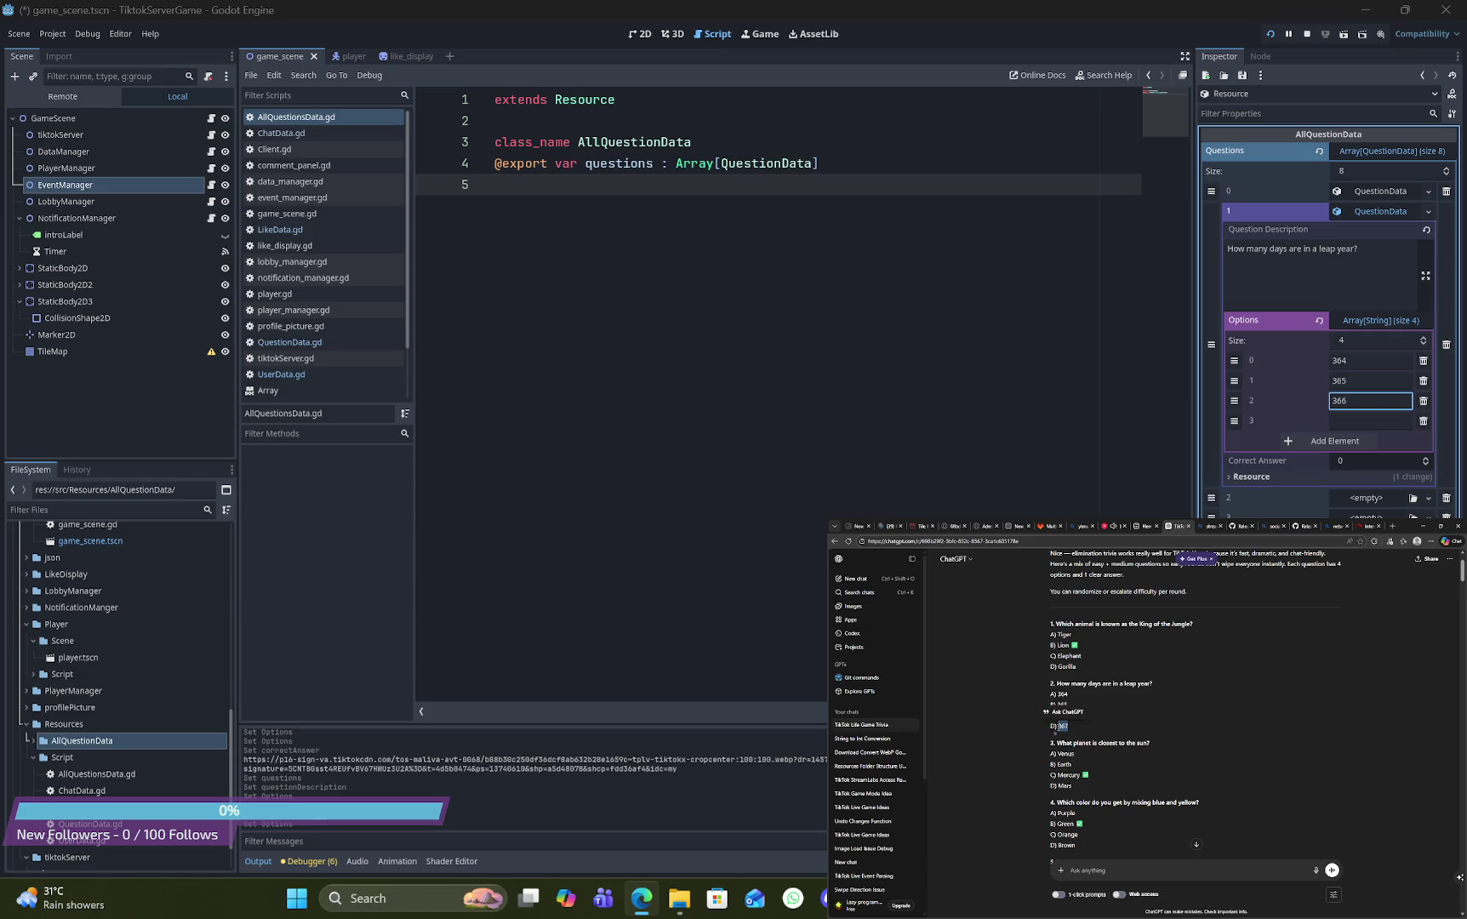
{"action": "left_click", "coordinate": [1349, 420]}
{"action": "key", "text": "ctrl+v"}
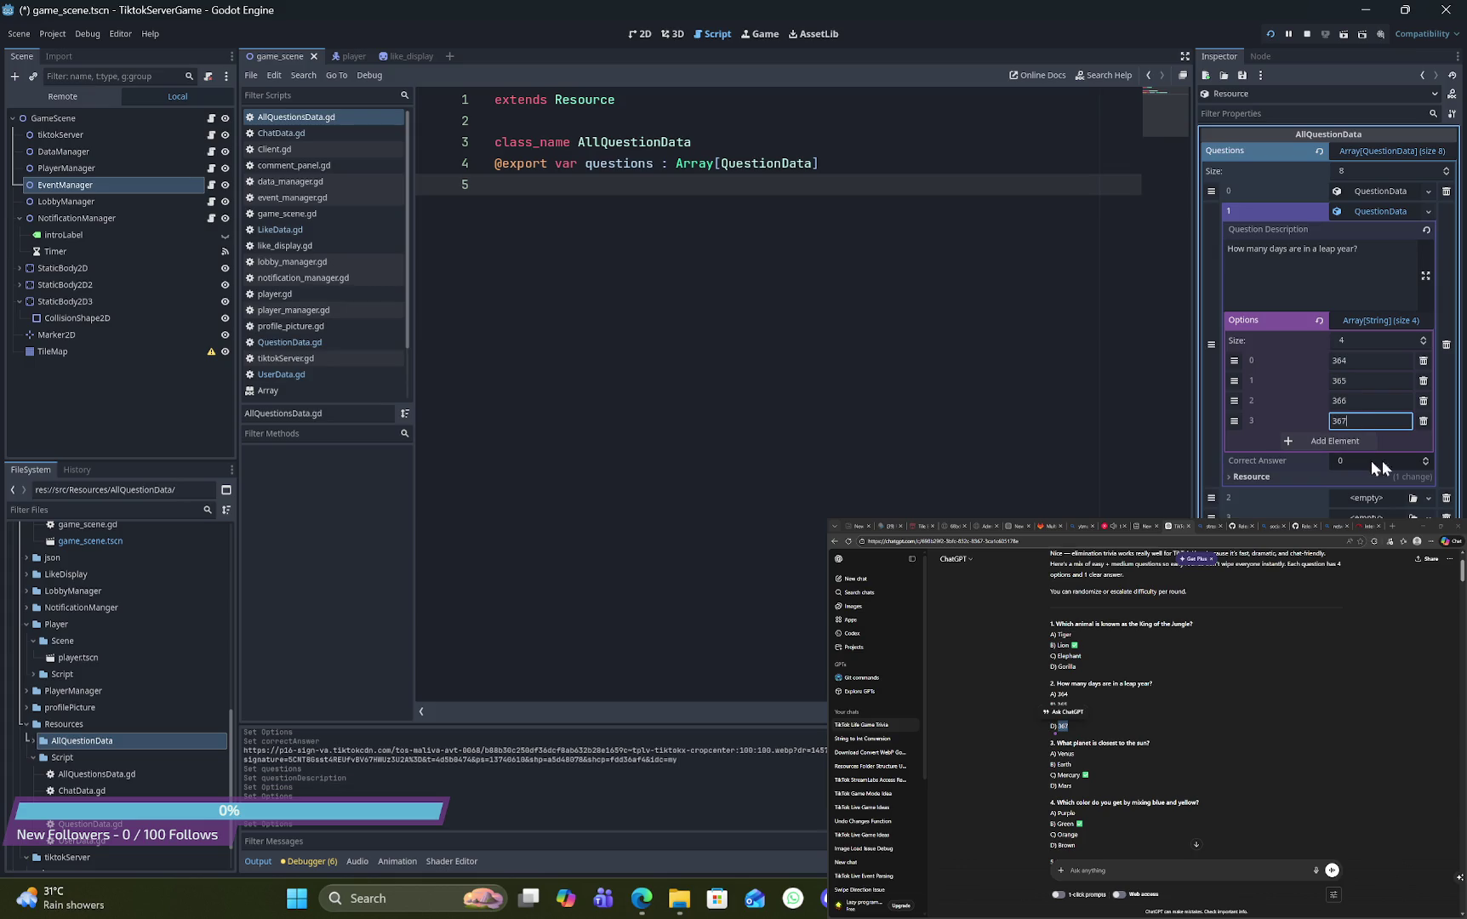
Set Correct Answer to 2 and save the scene with Ctrl+S.
{"action": "left_click", "coordinate": [1072, 705]}
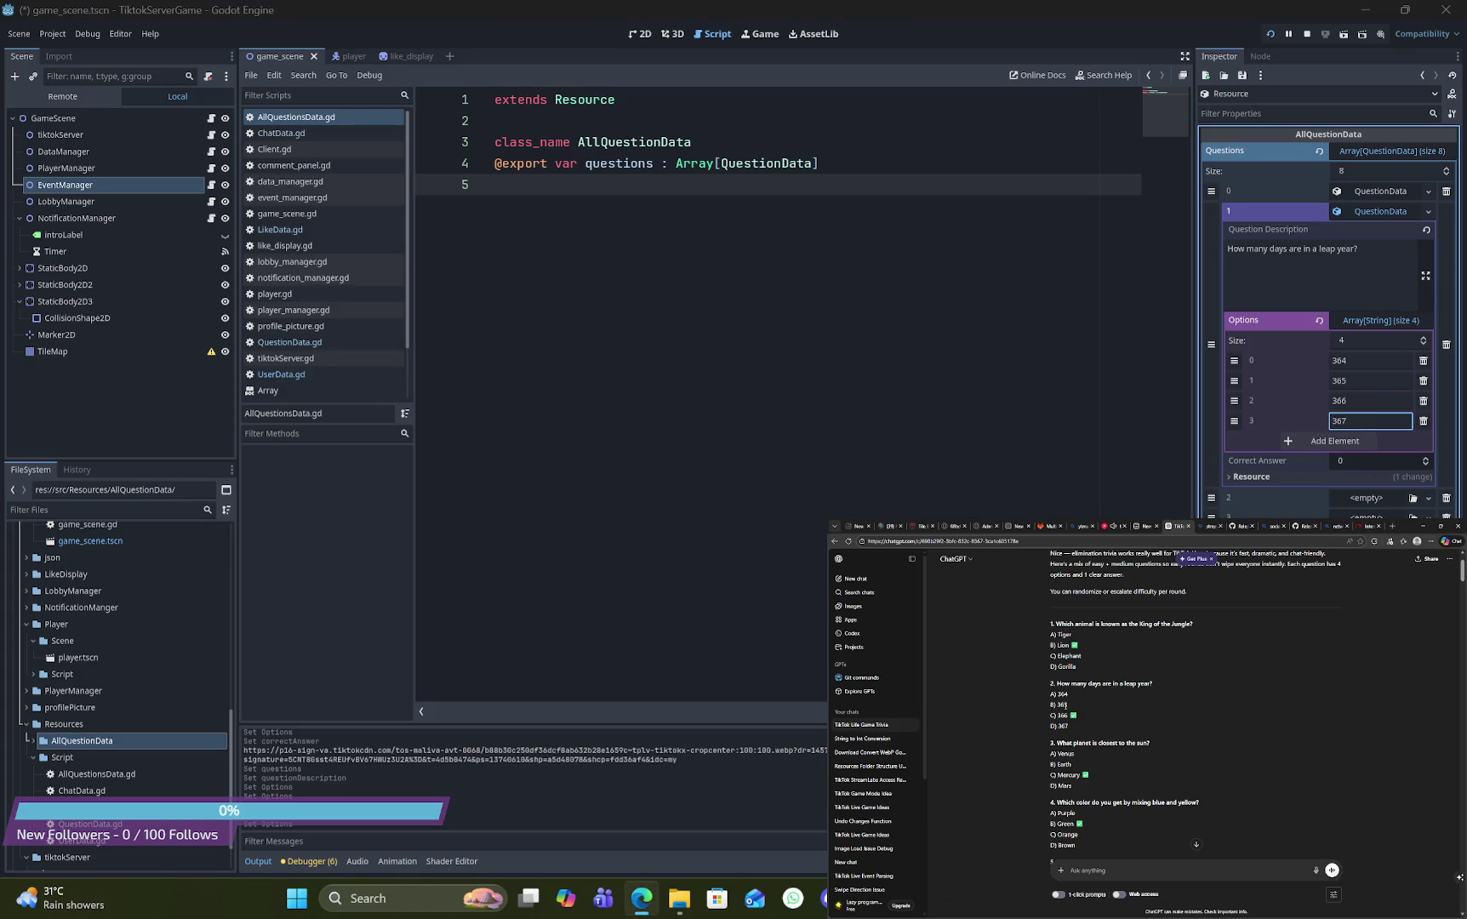
{"action": "left_click", "coordinate": [1381, 463]}
{"action": "type", "text": "2"}
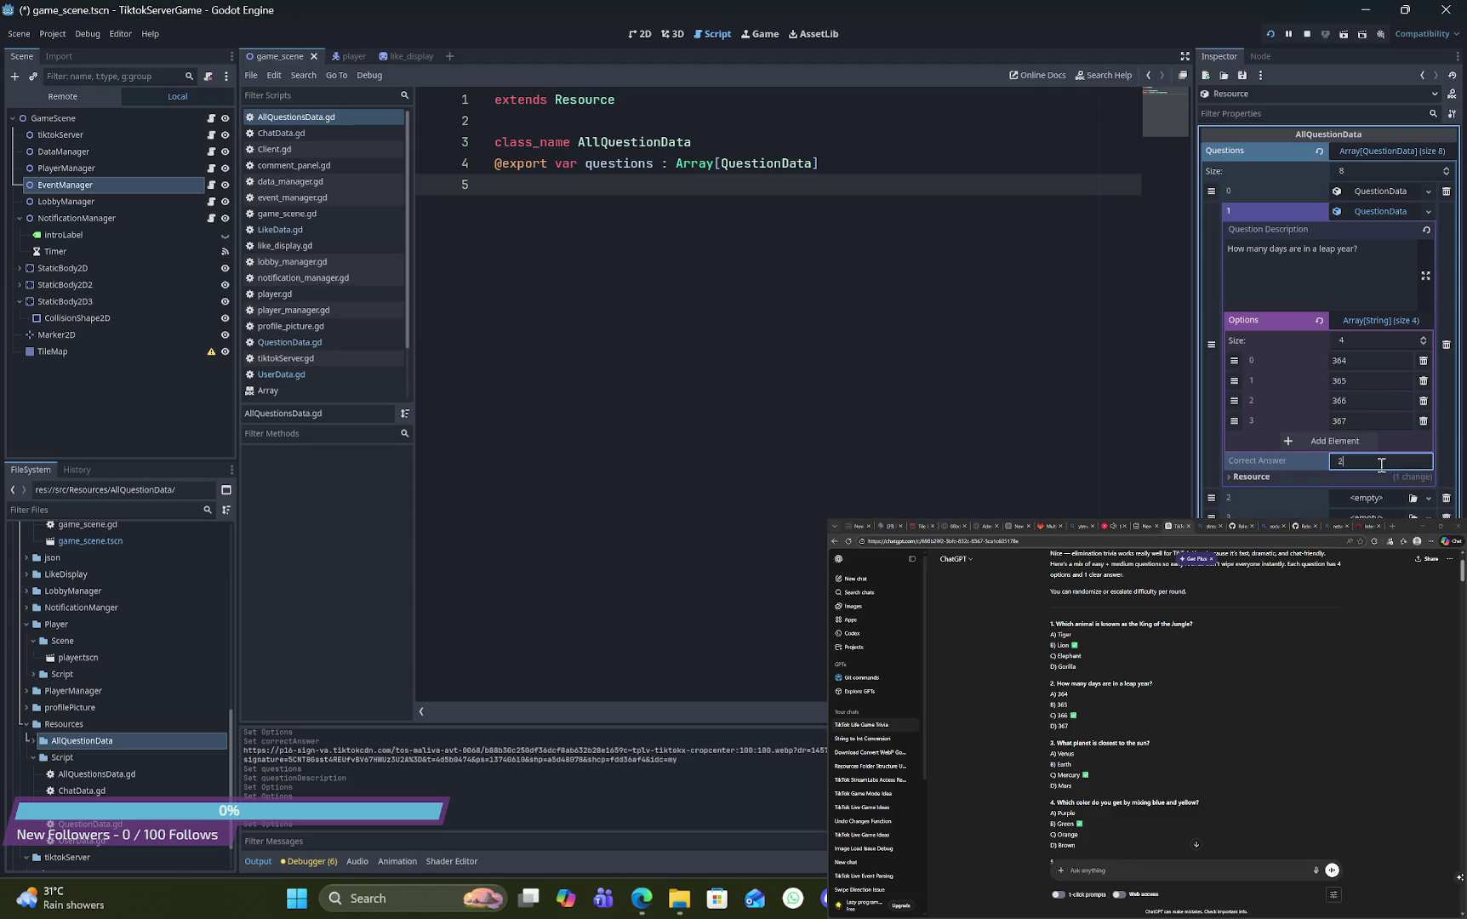
{"action": "left_click", "coordinate": [1372, 324]}
{"action": "key", "text": "ctrl+s"}
{"action": "left_click", "coordinate": [1373, 375]}
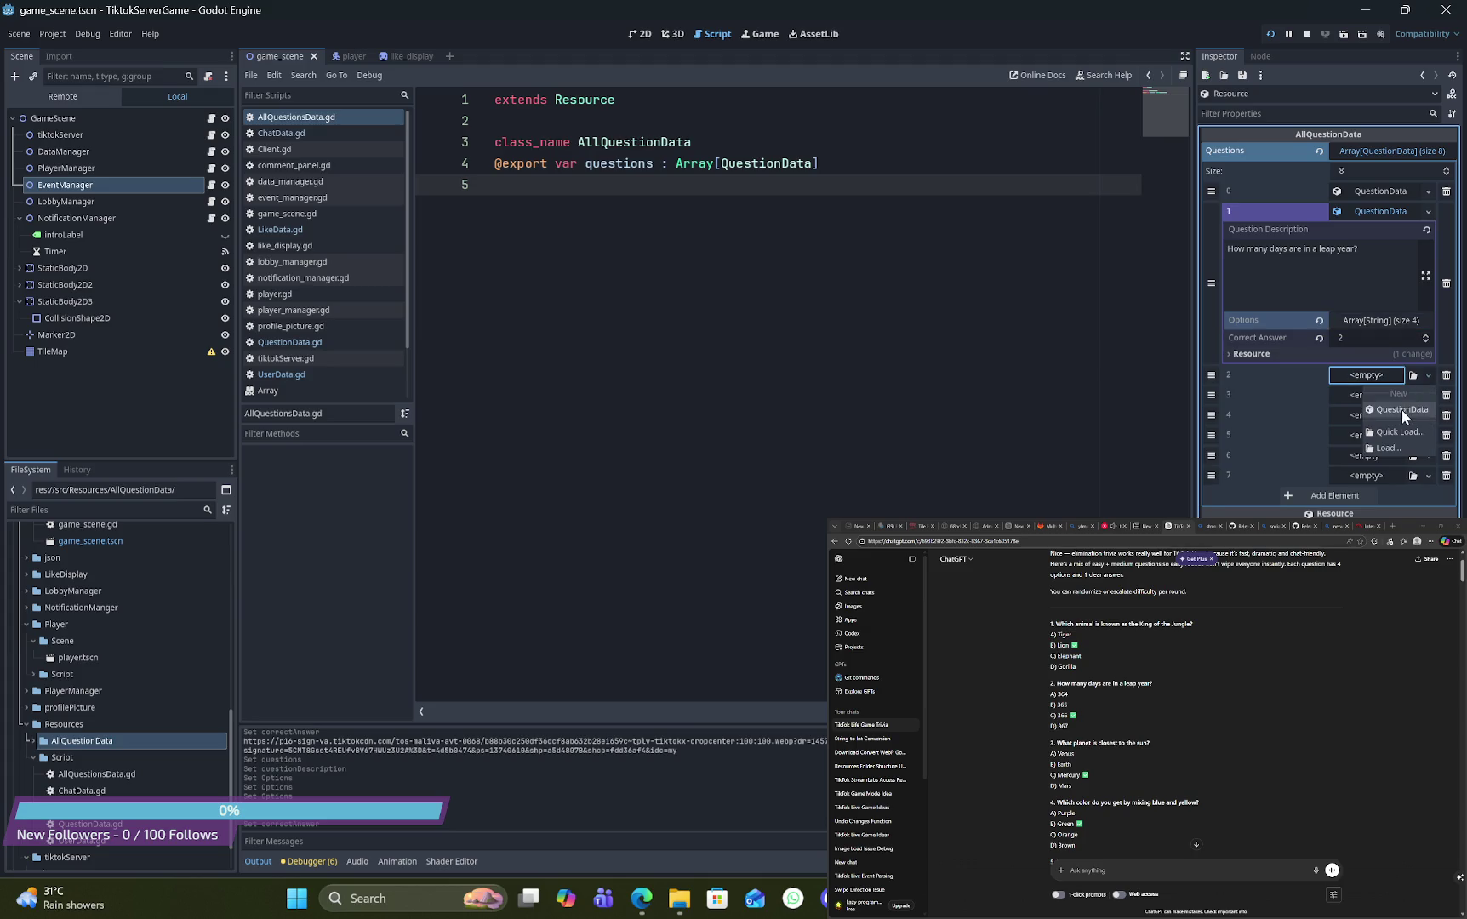
Create a QuestionData in element 2 described as 'What planet is closest to the sun?'.
{"action": "left_click", "coordinate": [1402, 410]}
{"action": "left_click", "coordinate": [1405, 373]}
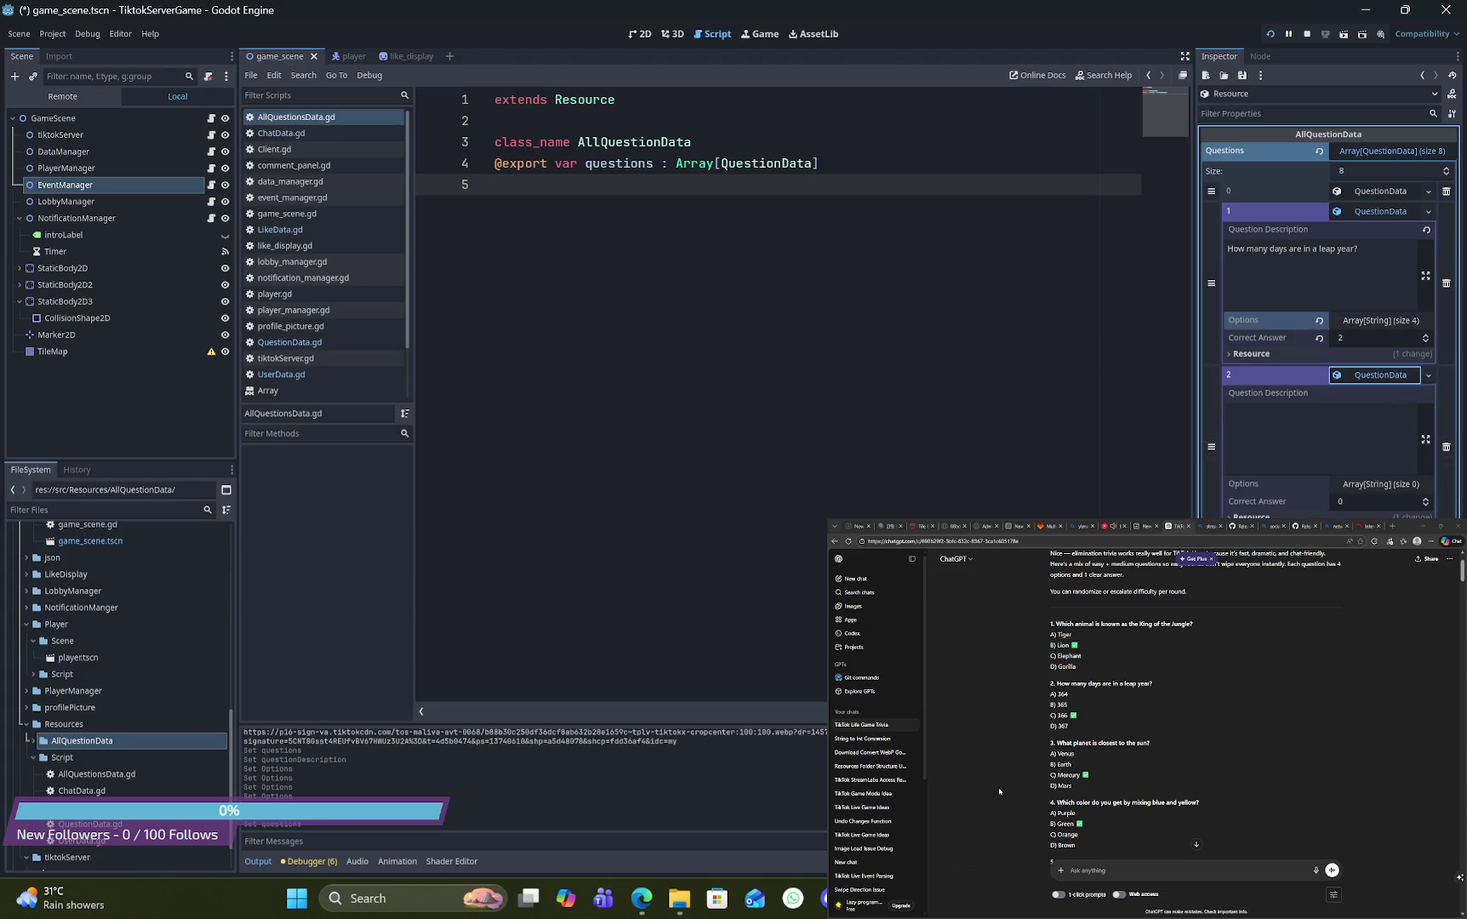
{"action": "left_click_drag", "start_coordinate": [1149, 743], "coordinate": [1057, 744]}
{"action": "key", "text": "ctrl+c"}
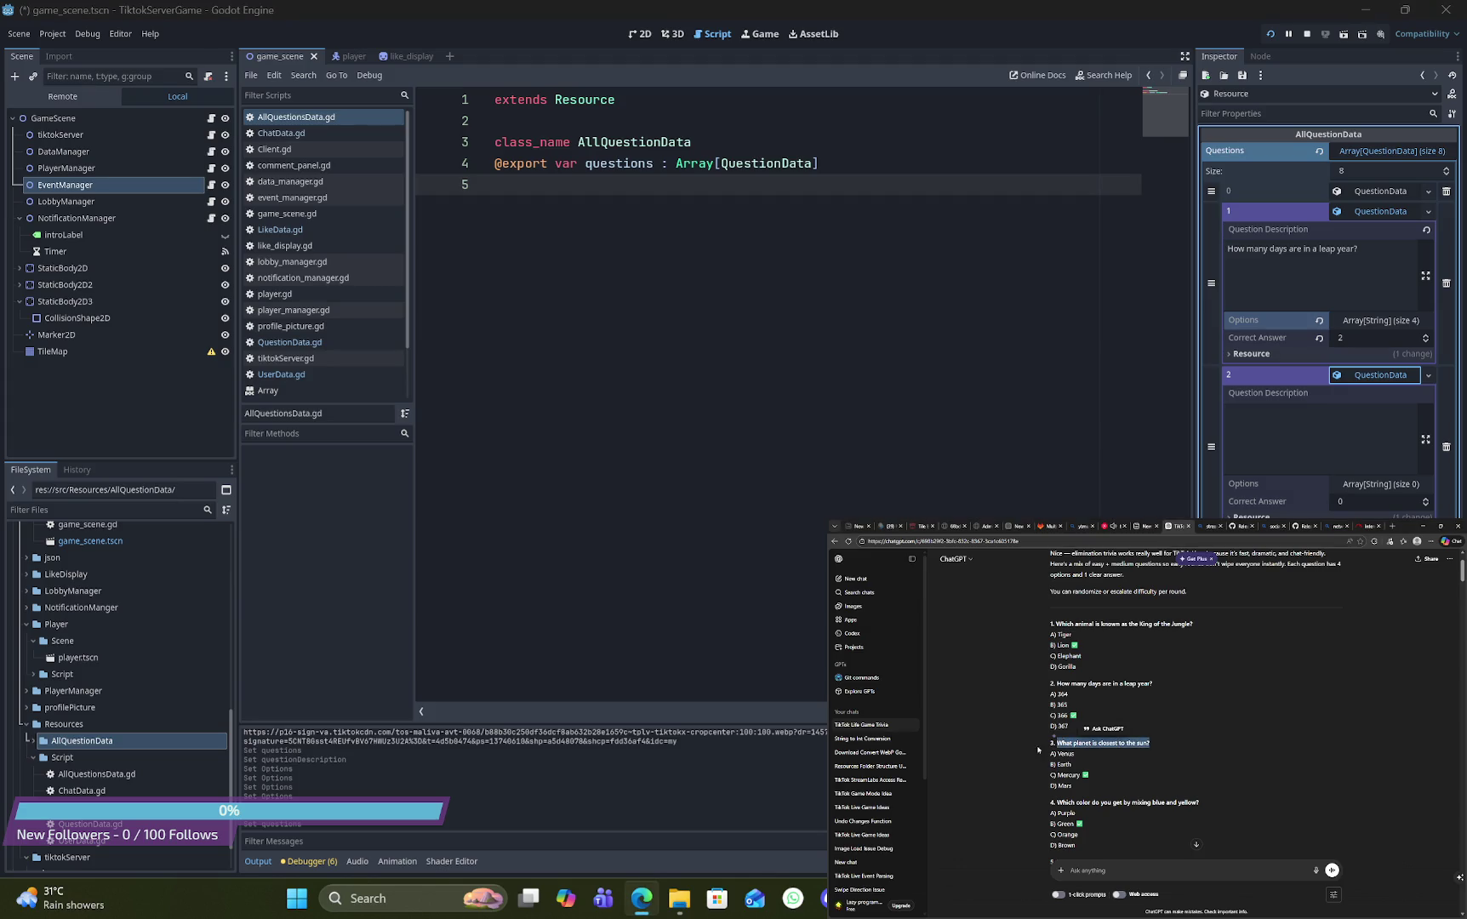
{"action": "left_click", "coordinate": [1292, 422]}
{"action": "key", "text": "ctrl+v"}
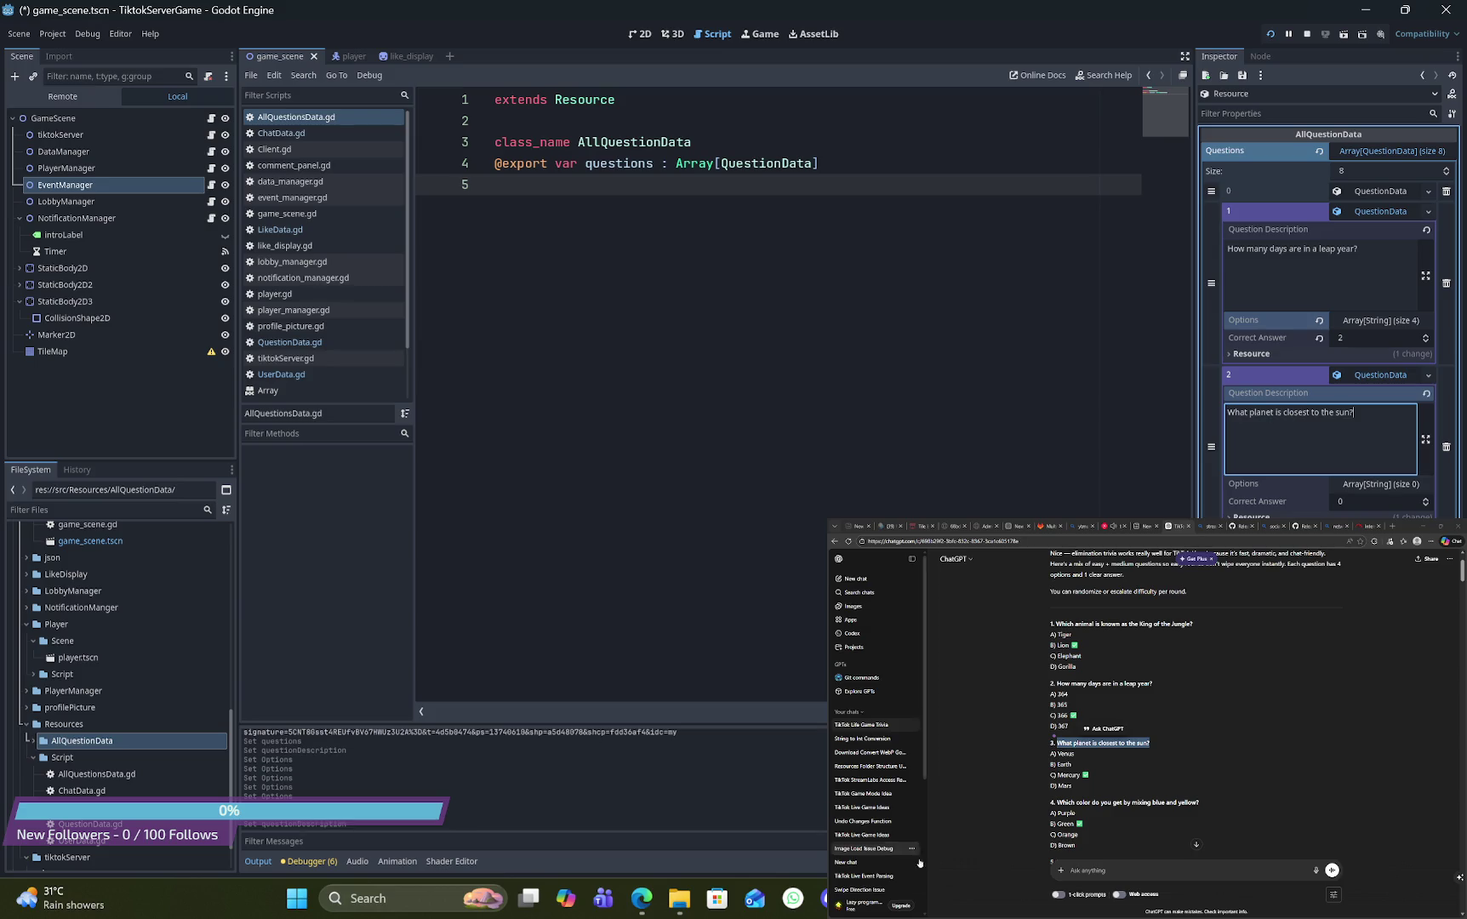
Set question 2's Options size to 3, then add an element to make four.
{"action": "left_click_drag", "start_coordinate": [1058, 754], "coordinate": [1090, 757]}
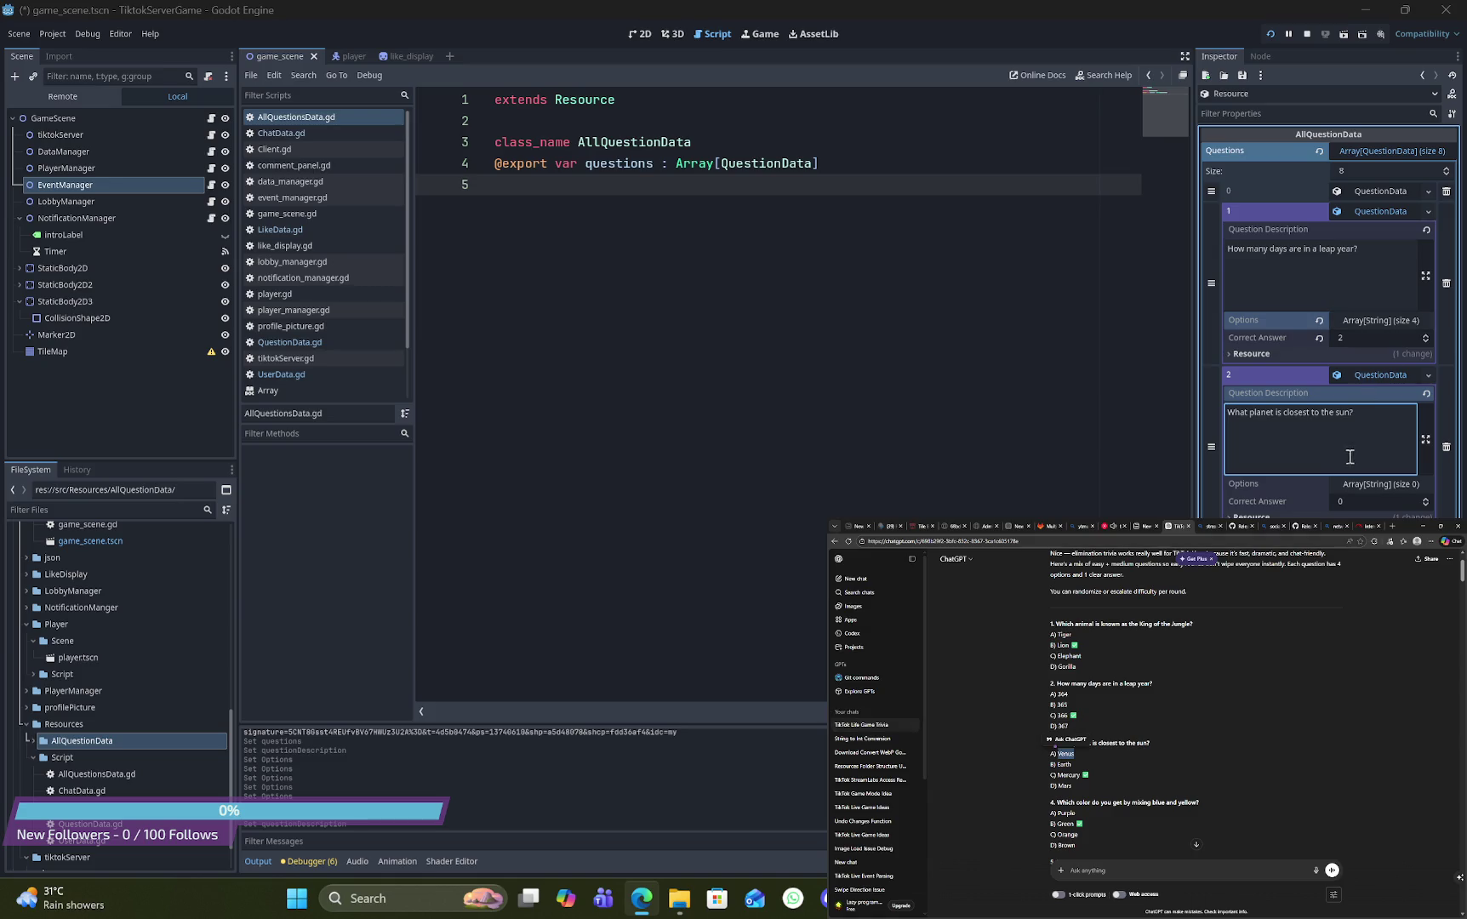
{"action": "left_click", "coordinate": [1371, 485]}
{"action": "left_click", "coordinate": [1371, 504]}
{"action": "type", "text": "3"}
{"action": "key", "text": "Return"}
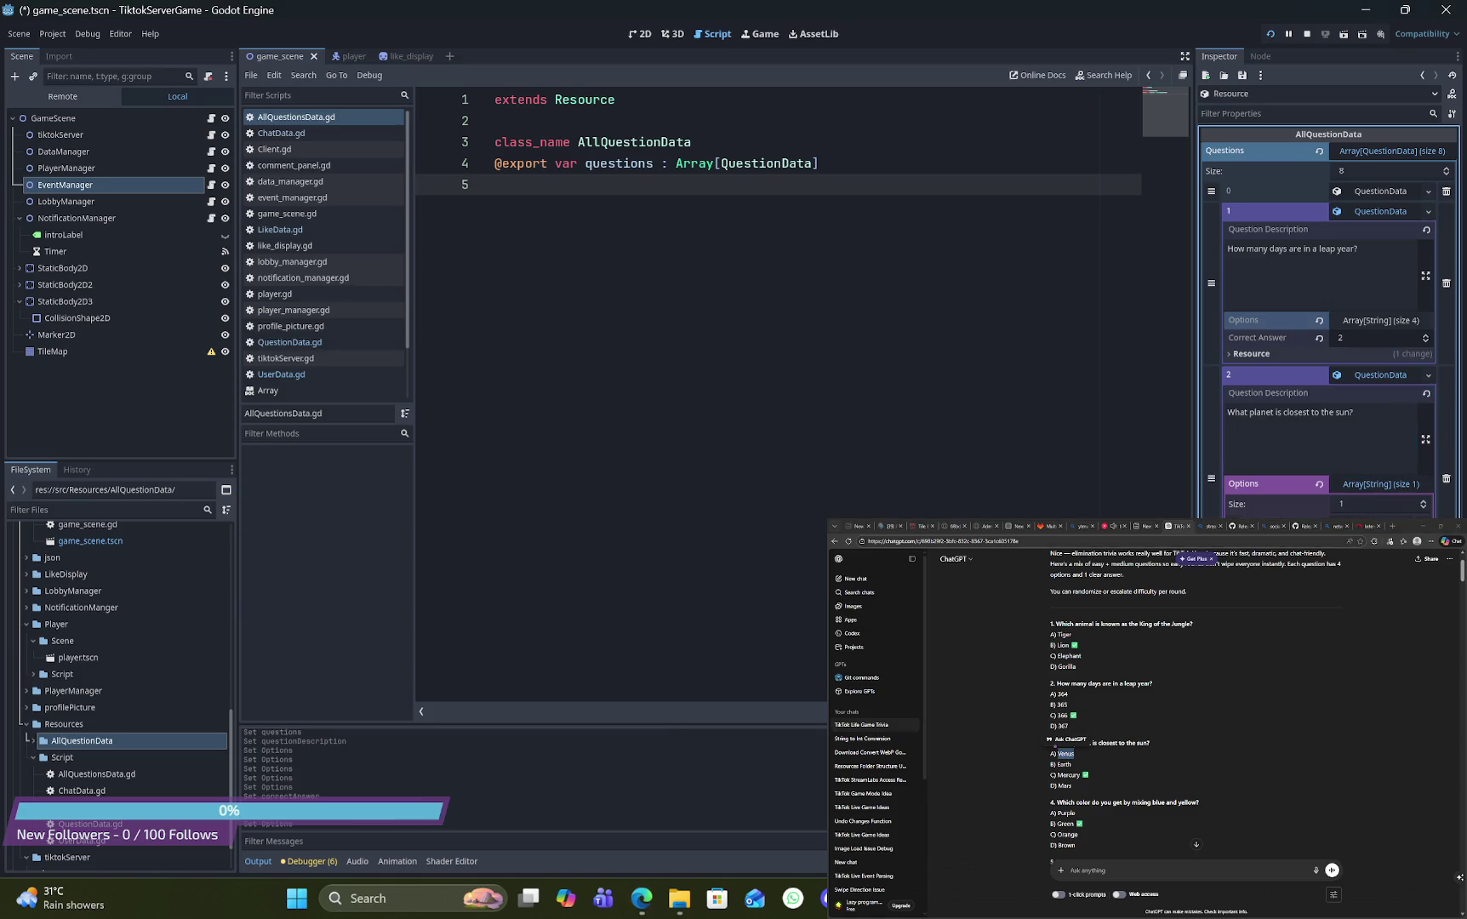
{"action": "left_click", "coordinate": [1424, 500]}
Select the answers Earth, Mercury and Mars in ChatGPT, then collapse questions 2 and 1.
{"action": "left_click", "coordinate": [1075, 772]}
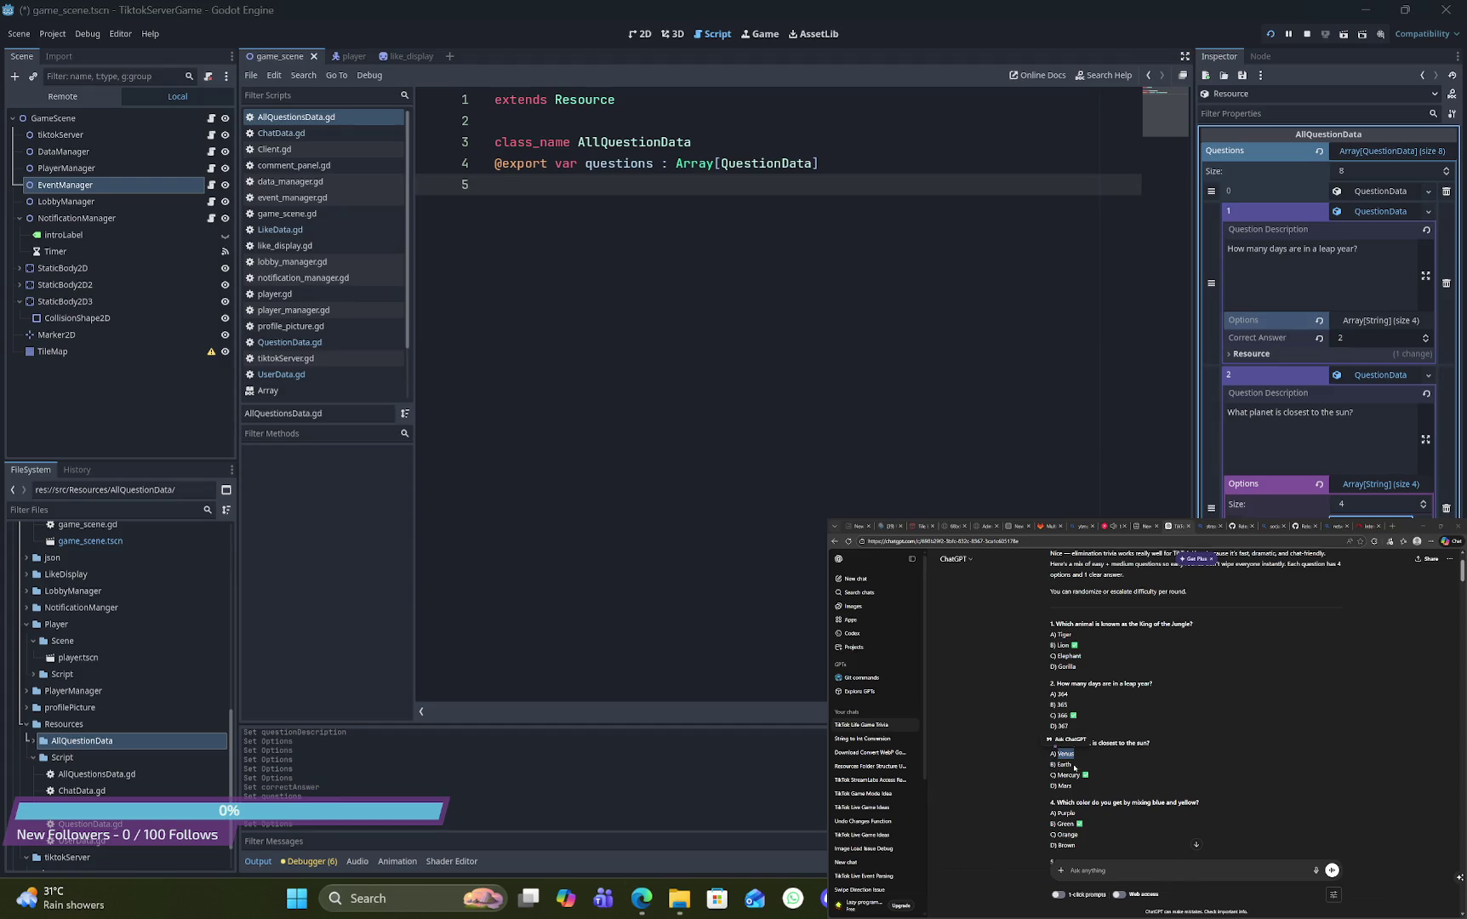
{"action": "left_click", "coordinate": [1056, 764]}
{"action": "left_click_drag", "start_coordinate": [1058, 764], "coordinate": [1073, 766]}
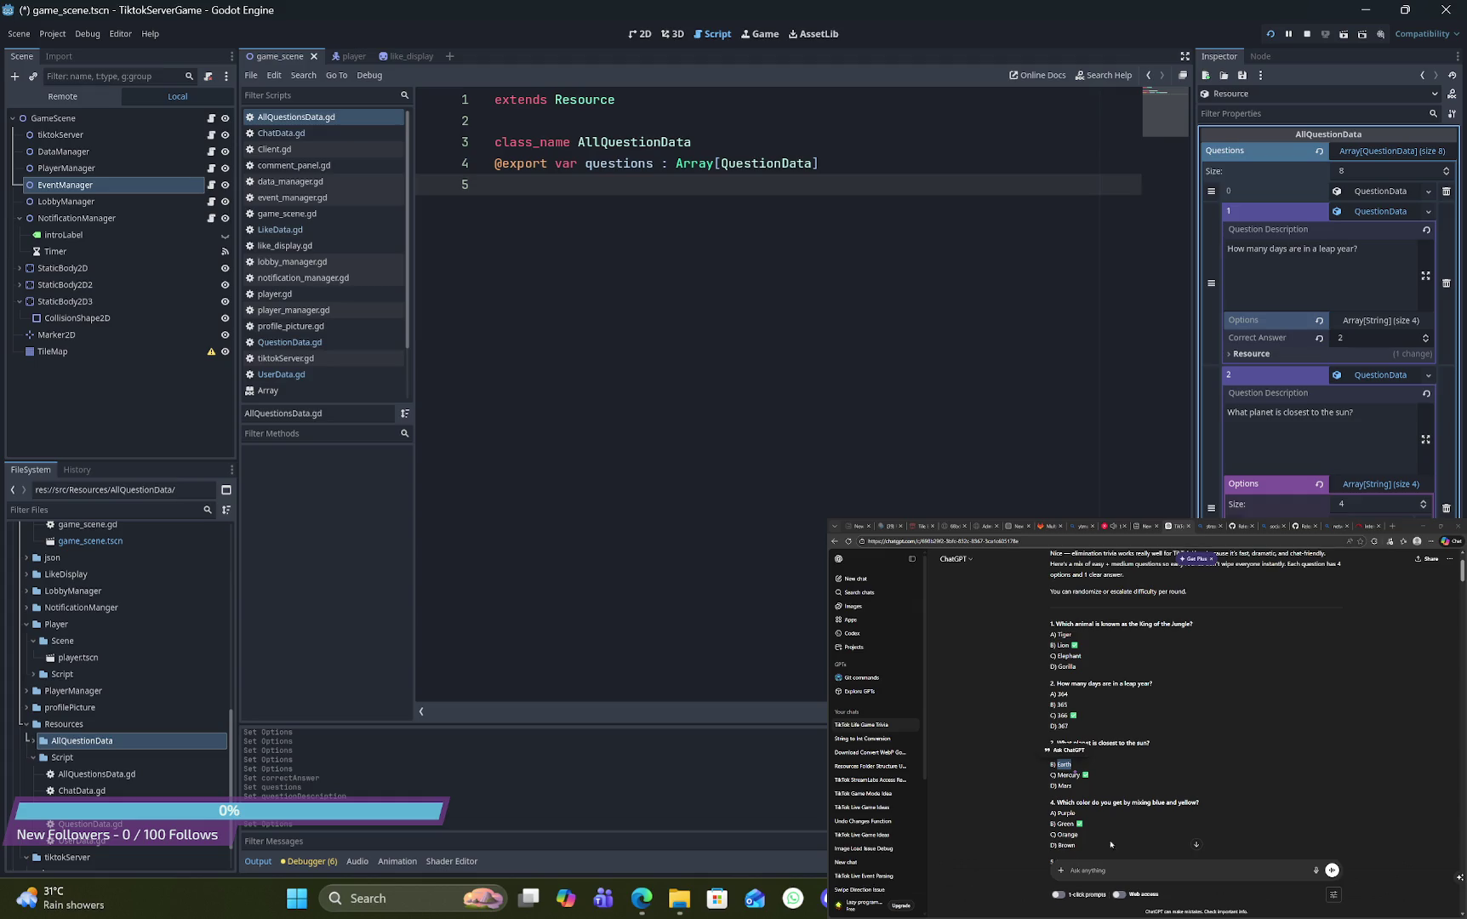
{"action": "left_click_drag", "start_coordinate": [1085, 776], "coordinate": [1059, 777]}
{"action": "left_click_drag", "start_coordinate": [1074, 786], "coordinate": [1058, 785]}
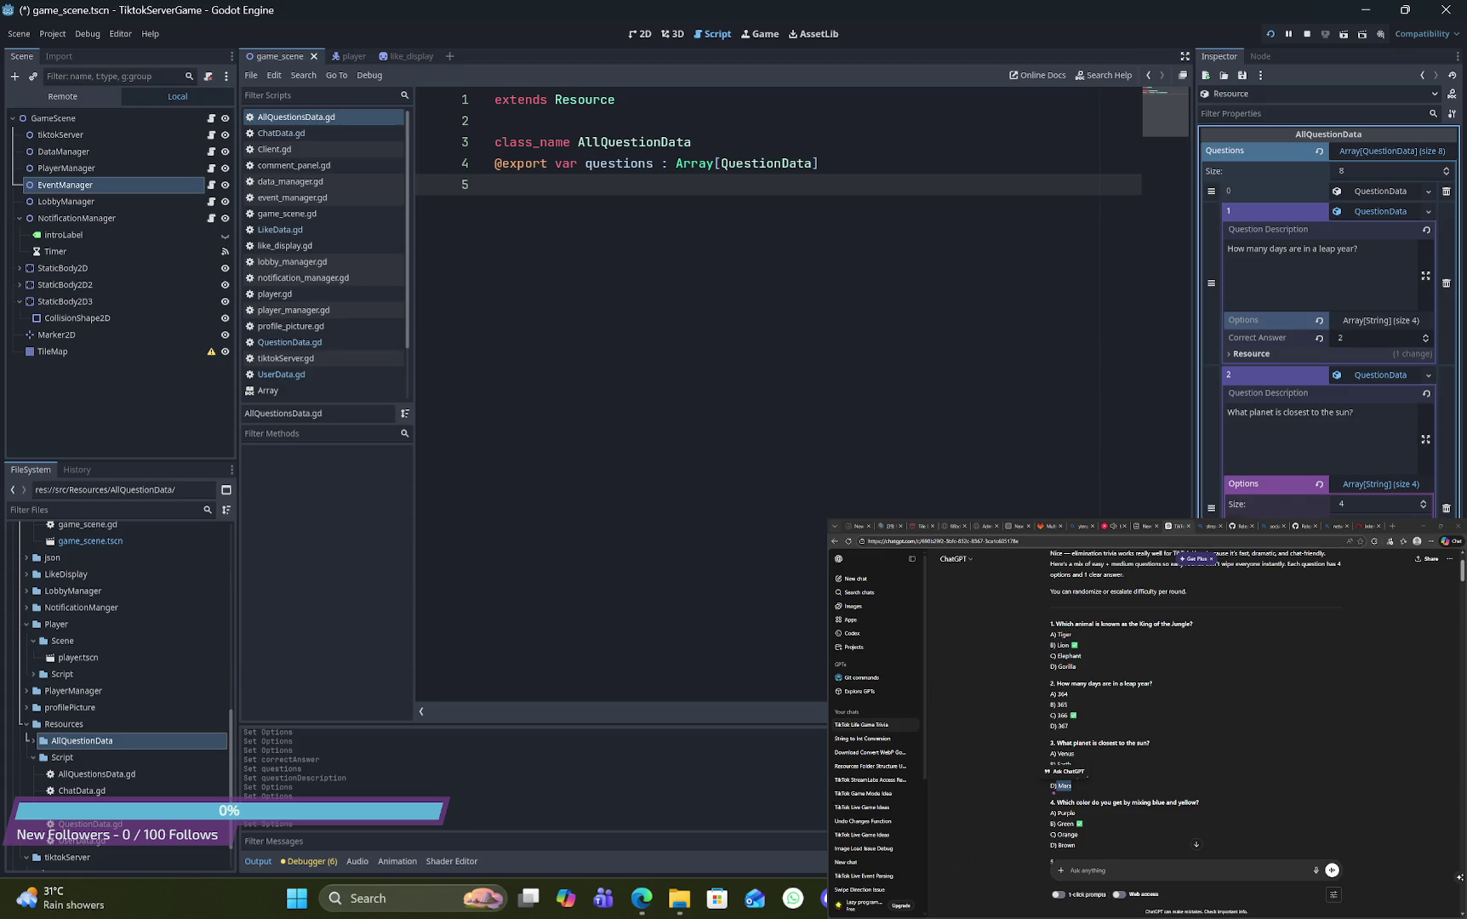
{"action": "left_click", "coordinate": [1074, 776]}
{"action": "left_click", "coordinate": [1379, 368]}
{"action": "left_click", "coordinate": [1388, 214]}
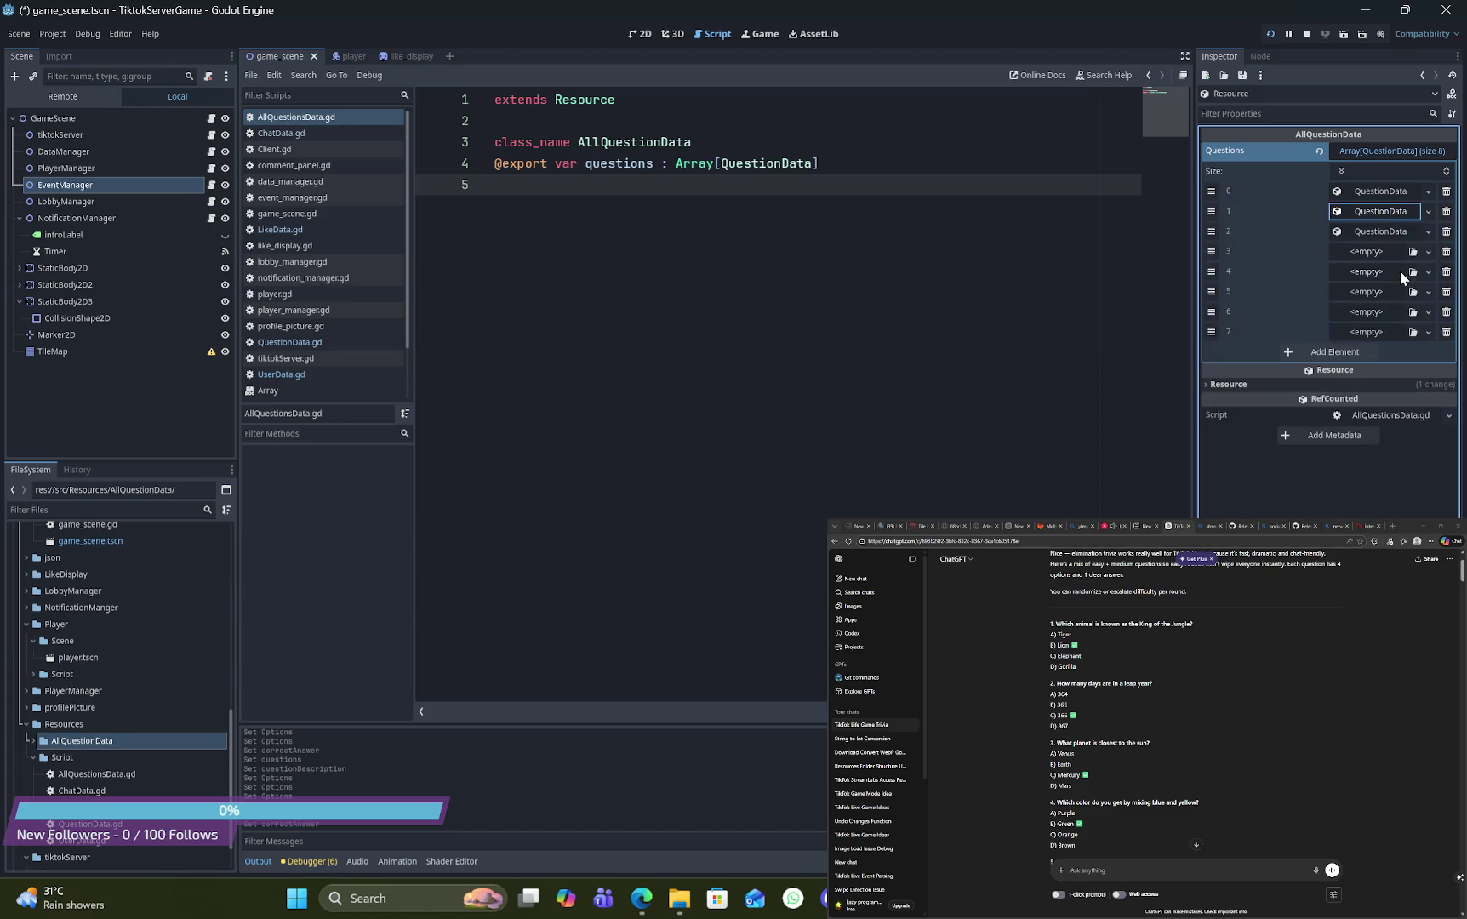
Create a QuestionData in slot 3 and paste the blue-and-yellow question as its description.
{"action": "left_click", "coordinate": [1392, 258]}
{"action": "left_click", "coordinate": [1387, 286]}
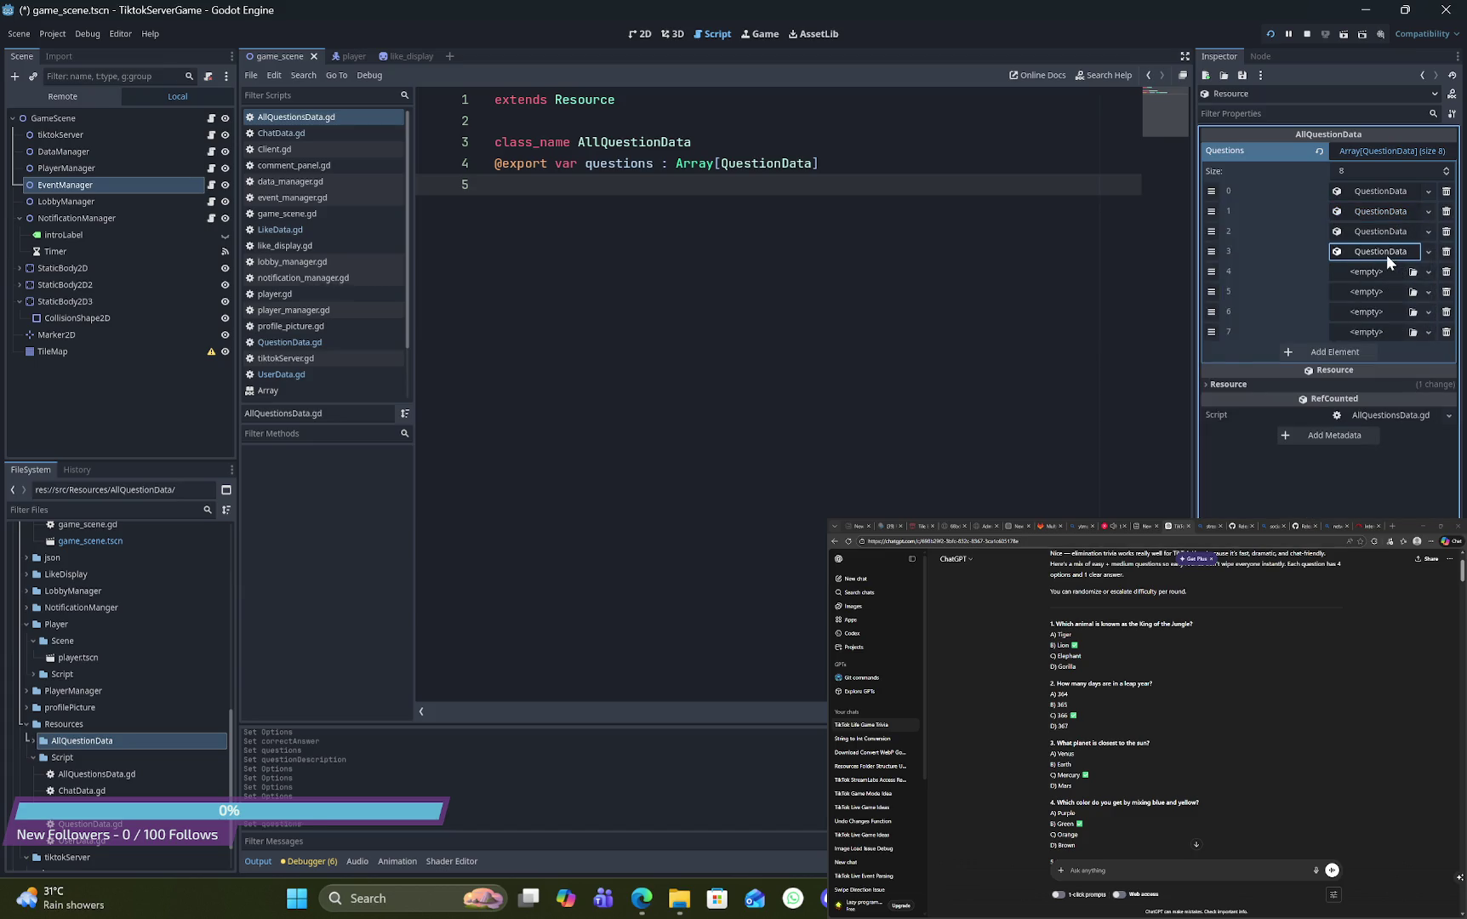
{"action": "left_click", "coordinate": [1385, 255]}
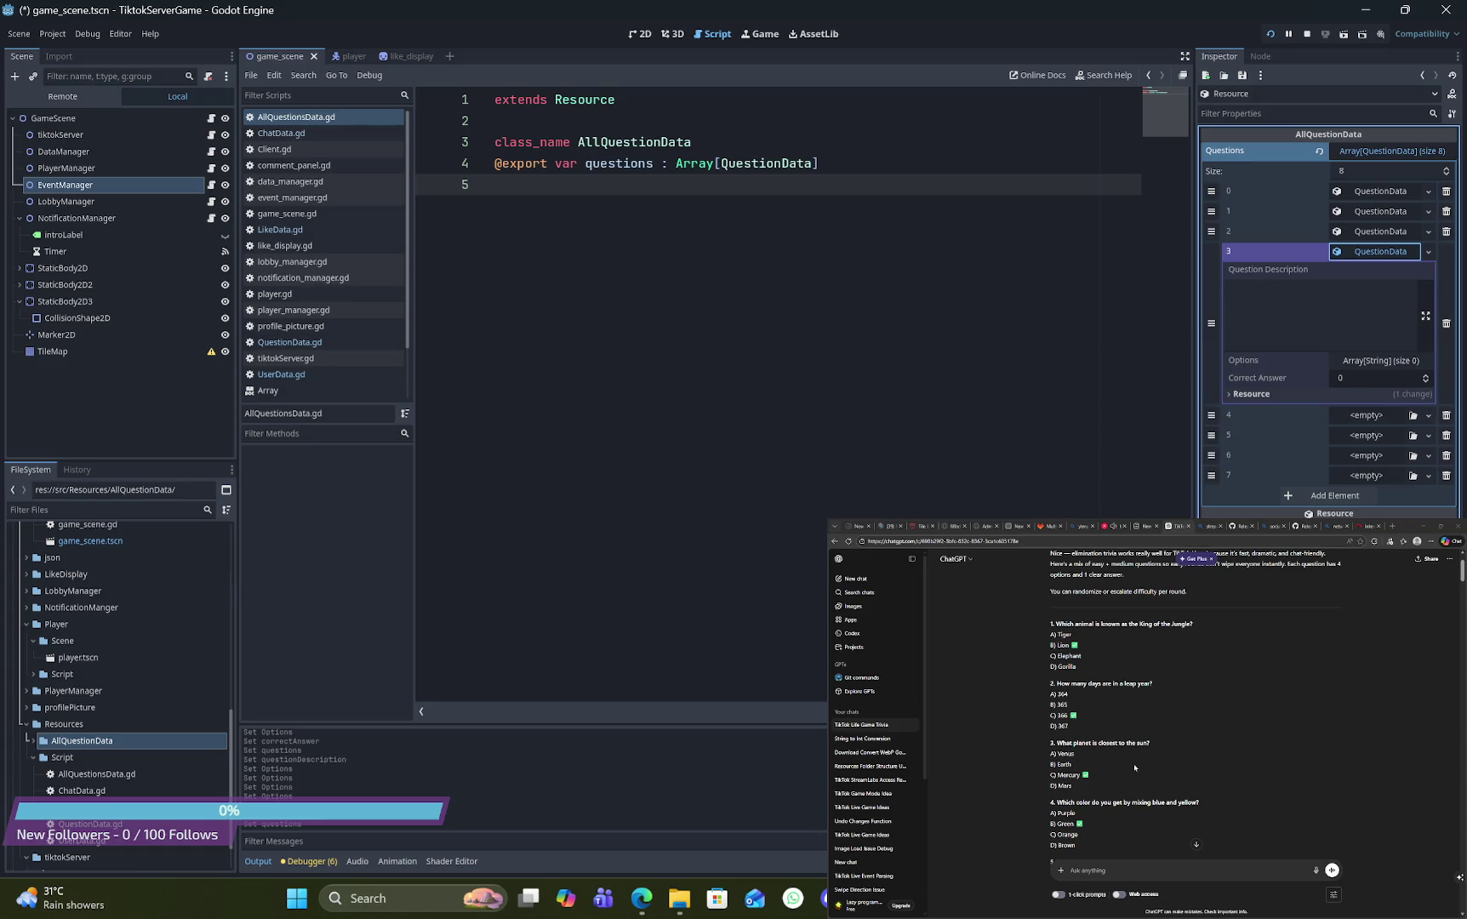
{"action": "left_click_drag", "start_coordinate": [1058, 803], "coordinate": [1202, 801]}
{"action": "key", "text": "ctrl+c"}
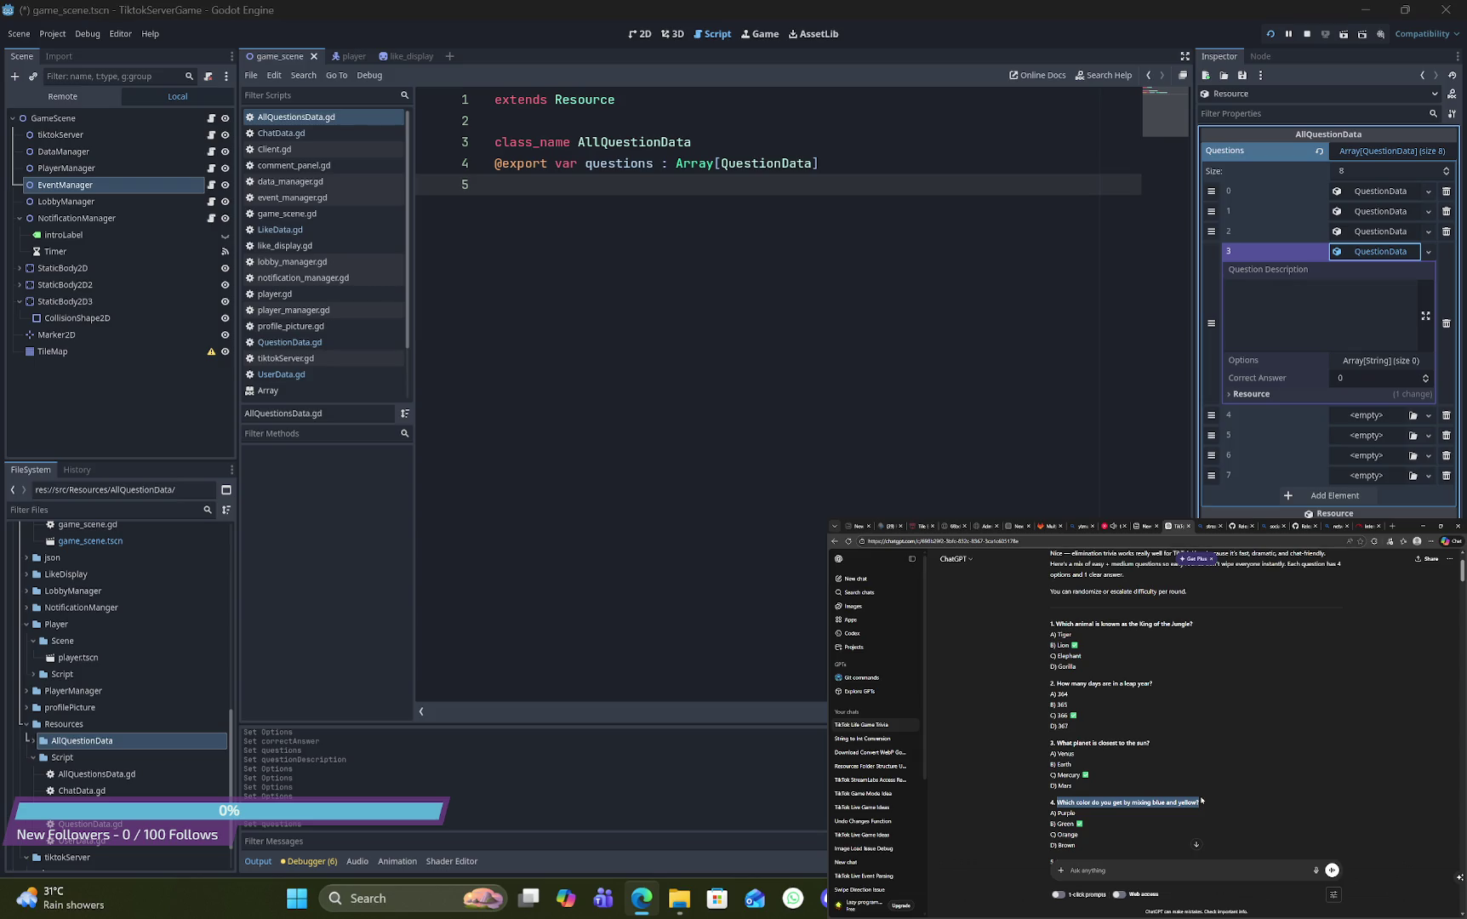
{"action": "left_click", "coordinate": [1358, 344]}
{"action": "key", "text": "ctrl+v"}
Add four empty entries to question 3's Options list.
{"action": "left_click", "coordinate": [1381, 360]}
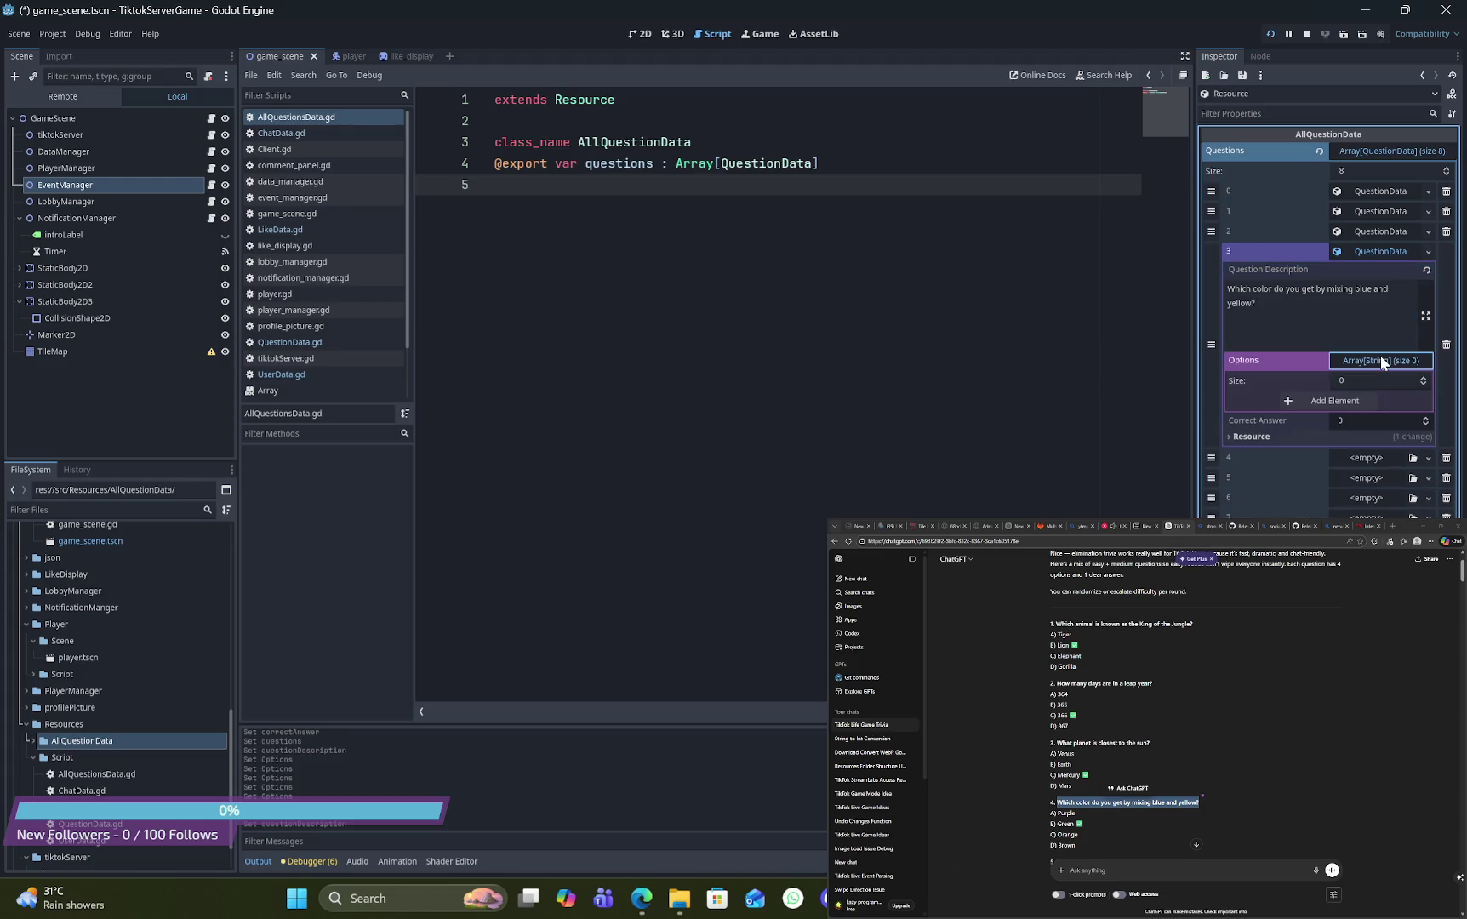
{"action": "left_click", "coordinate": [1362, 400]}
{"action": "left_click", "coordinate": [1361, 420]}
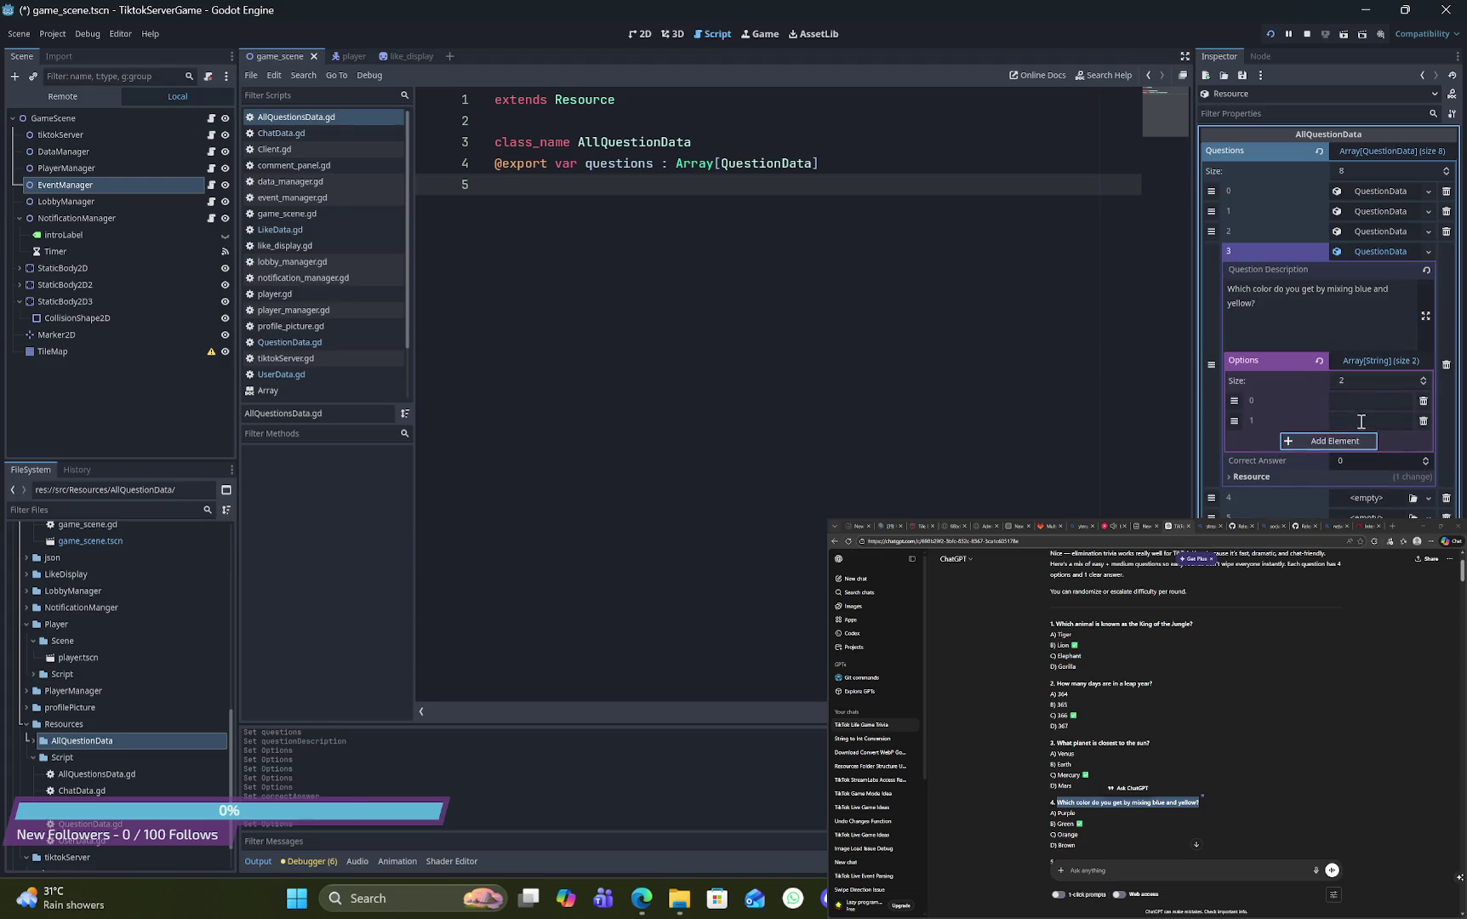
{"action": "left_click", "coordinate": [1359, 440]}
{"action": "left_click", "coordinate": [1352, 460]}
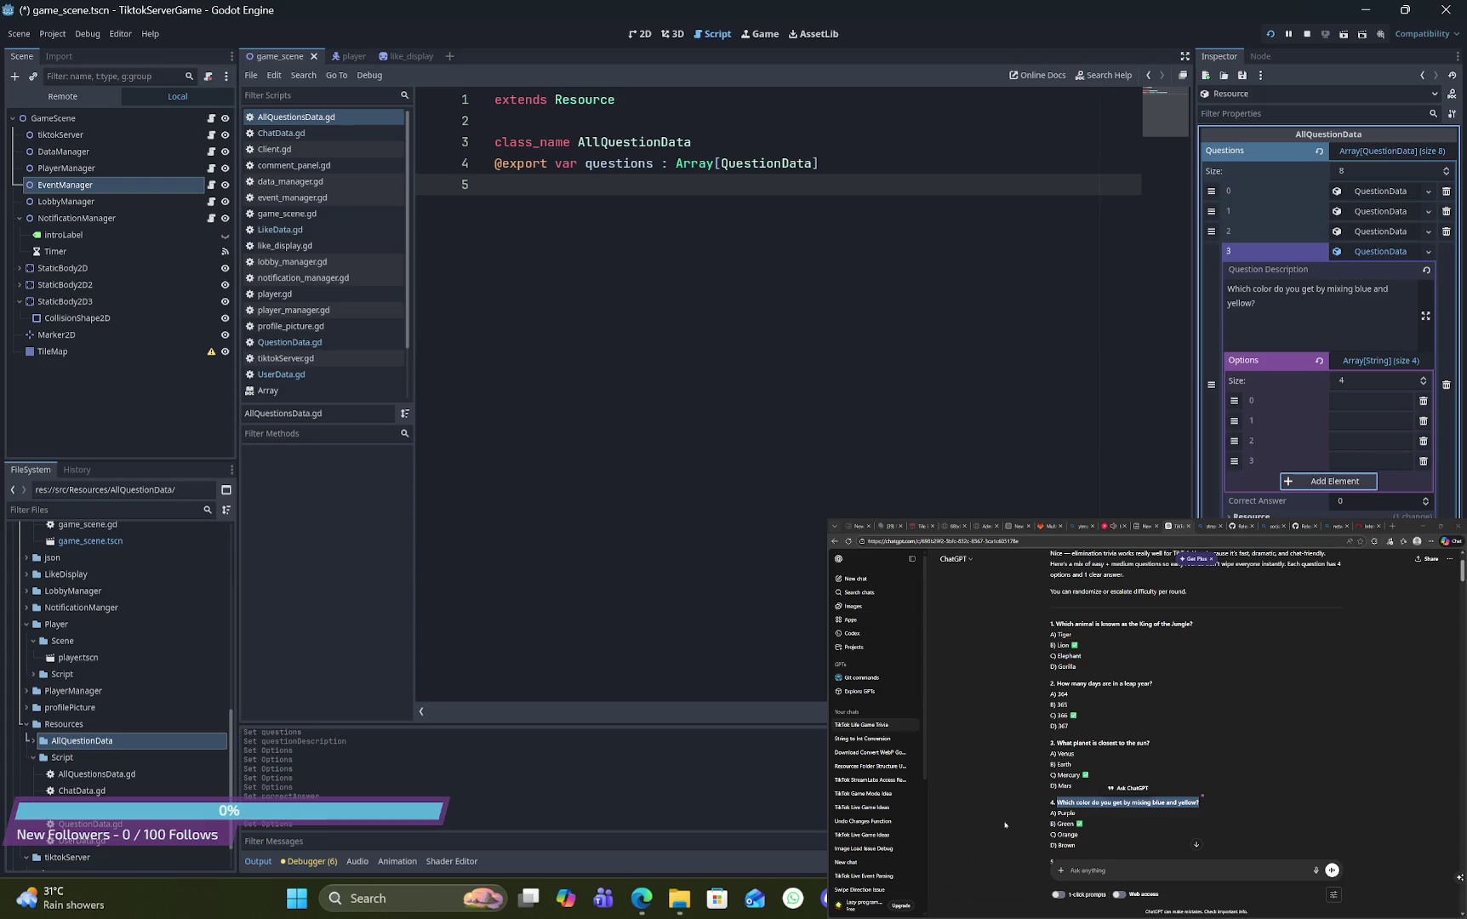
Paste Purple and Green into options 0 and 1, removing the checkmark after Green.
{"action": "left_click_drag", "start_coordinate": [1055, 813], "coordinate": [1076, 813]}
{"action": "key", "text": "ctrl+c"}
{"action": "left_click", "coordinate": [1379, 401]}
{"action": "key", "text": "ctrl+v"}
{"action": "left_click_drag", "start_coordinate": [1059, 823], "coordinate": [1074, 824]}
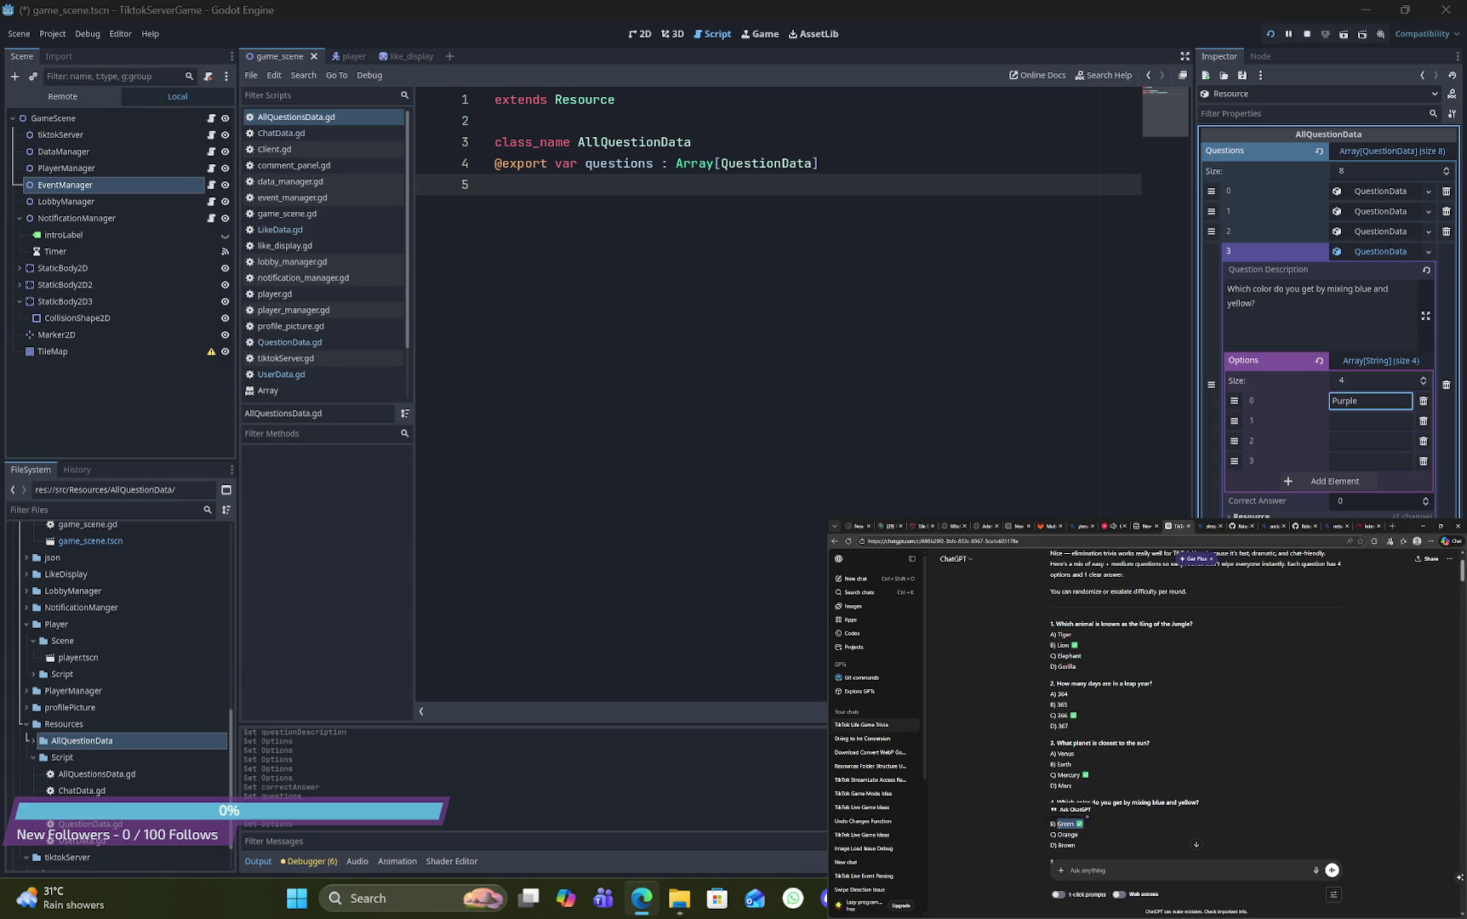
{"action": "left_click", "coordinate": [1345, 420]}
{"action": "type", "text": "Green ✅"}
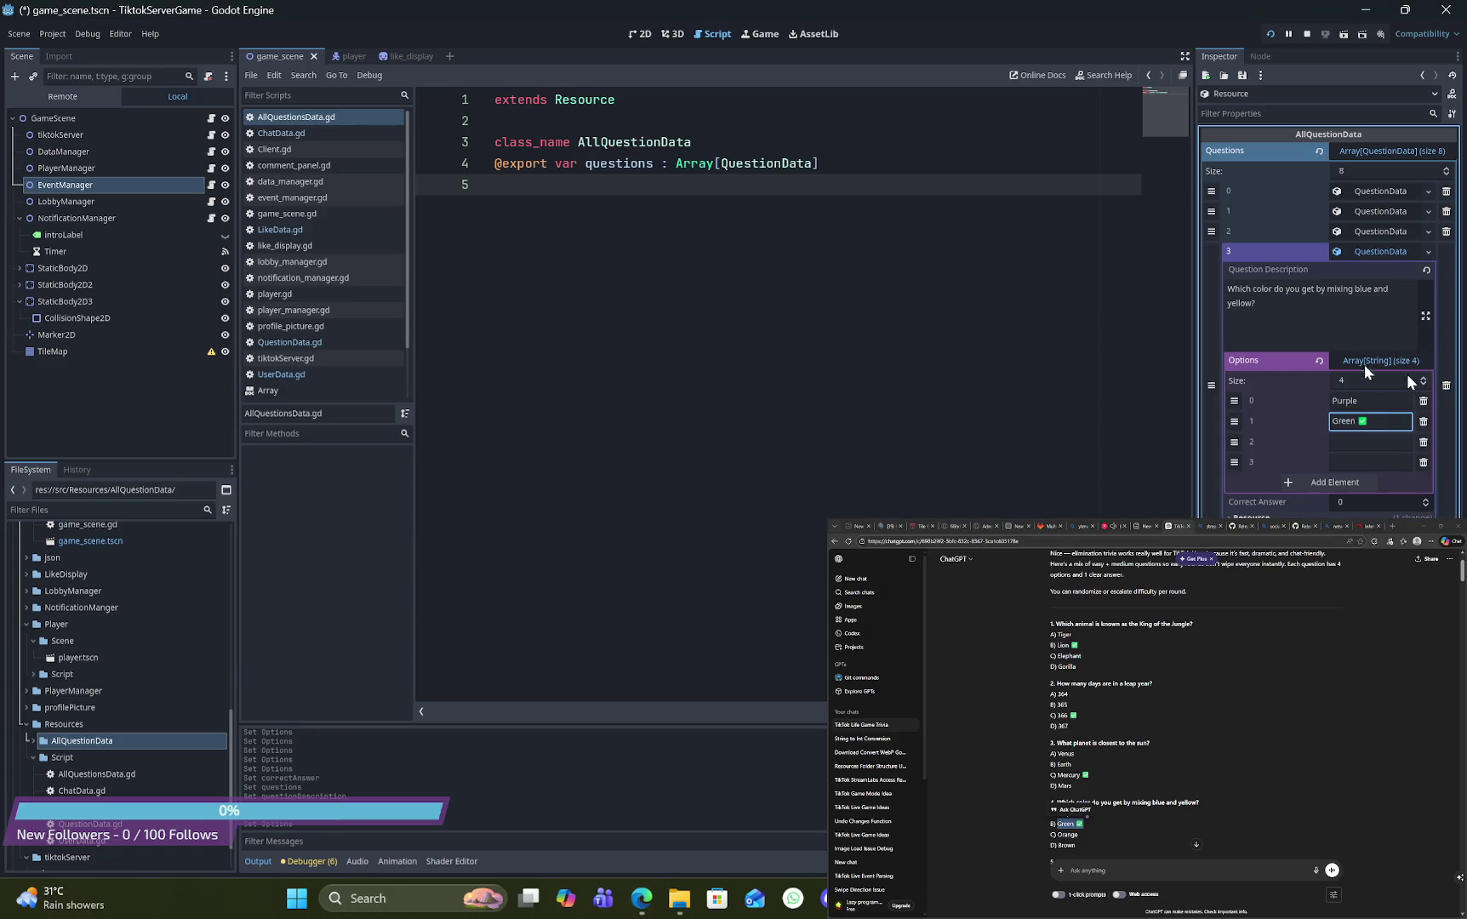
{"action": "key", "text": "BackSpace"}
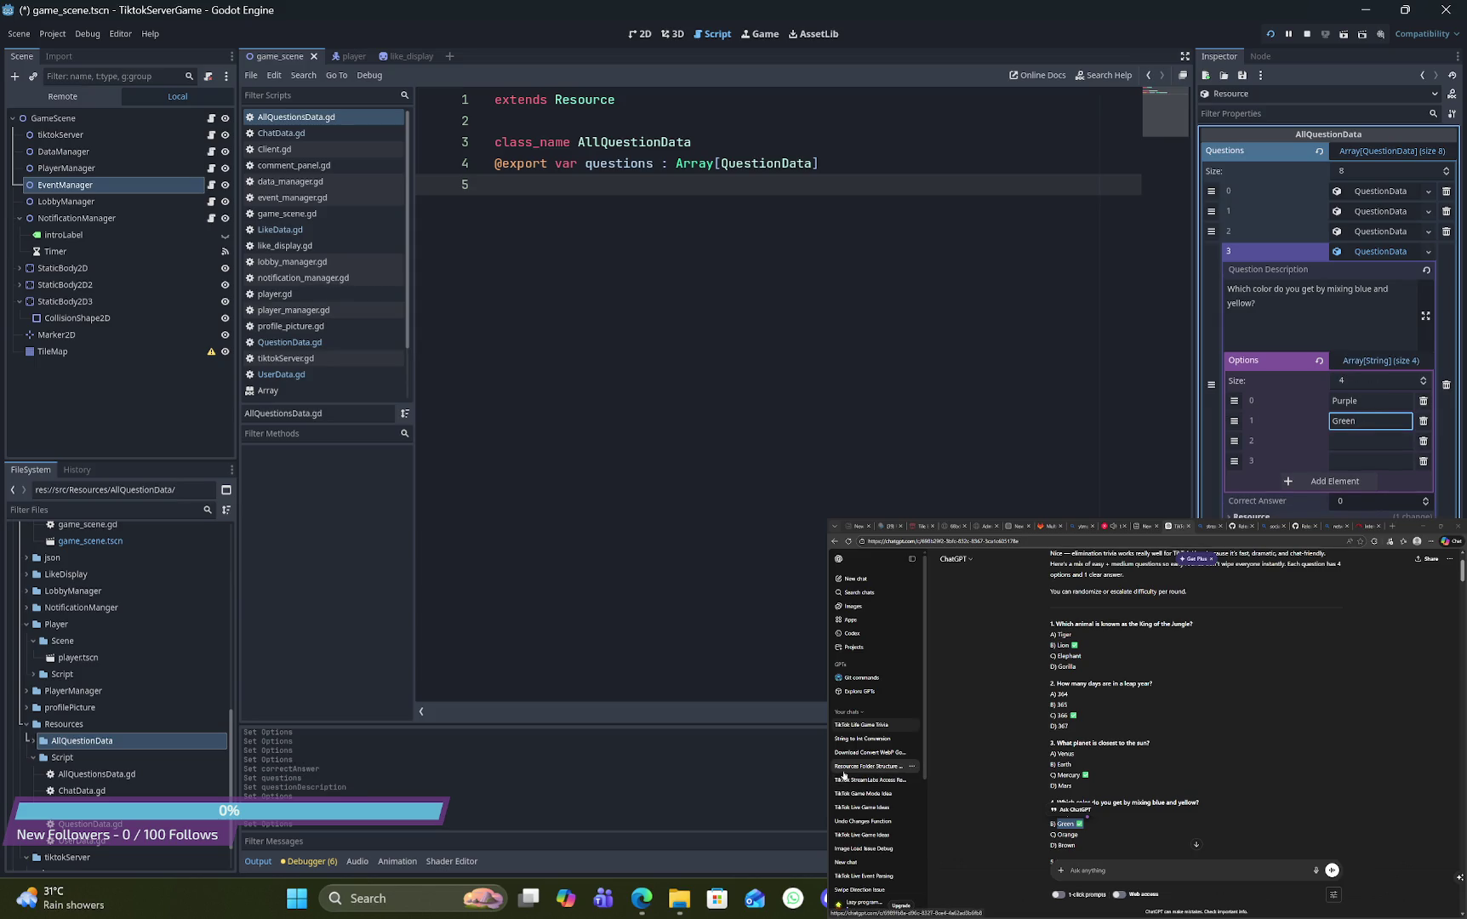
Paste Orange and Brown into options 2 and 3.
{"action": "double_click", "coordinate": [1068, 835]}
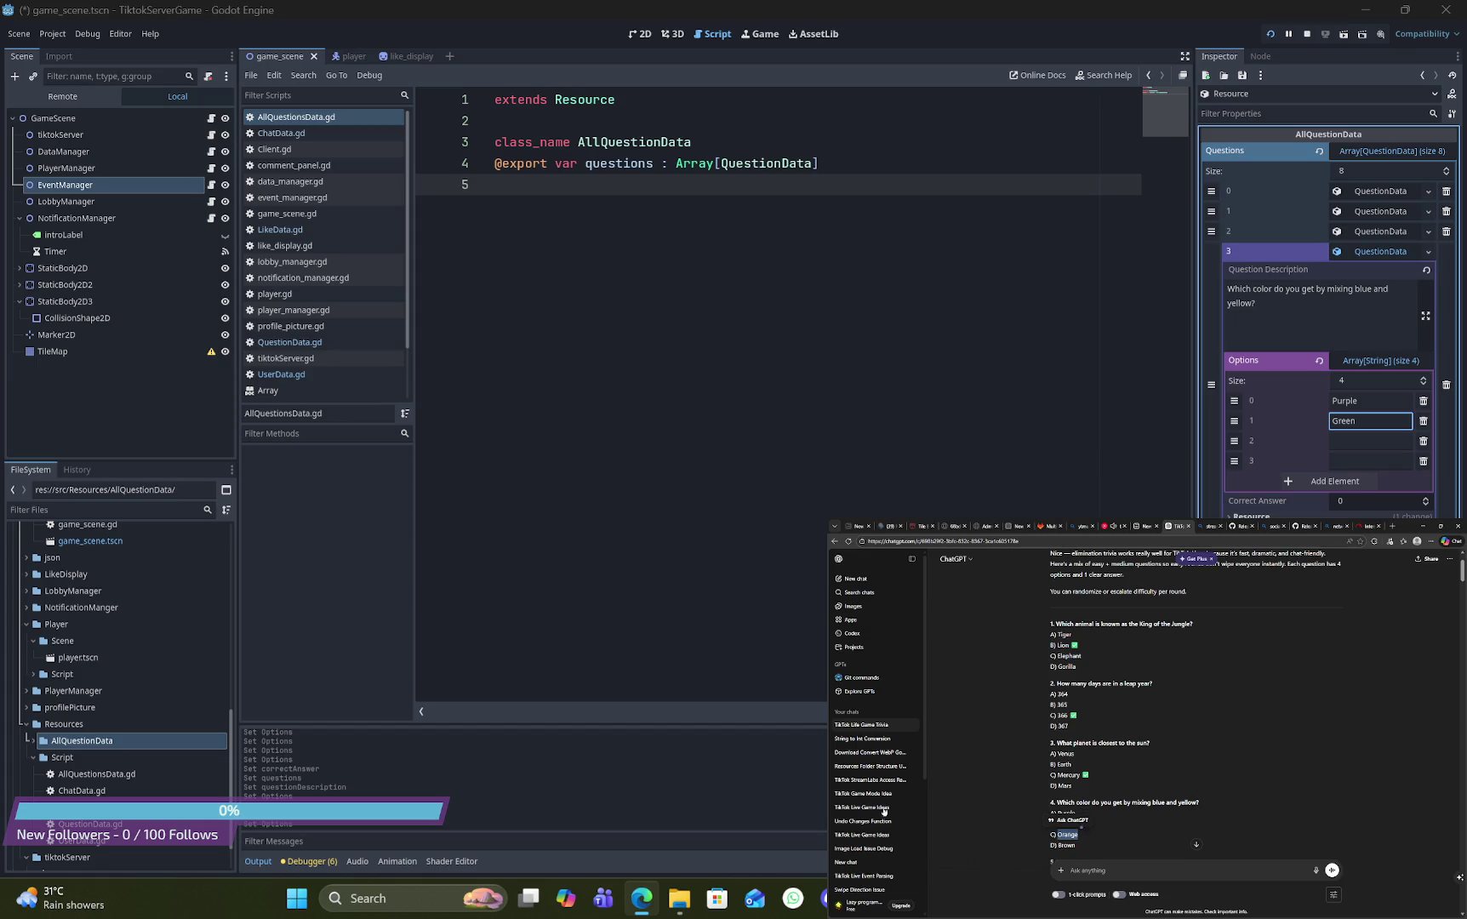
{"action": "left_click", "coordinate": [1369, 441]}
{"action": "type", "text": "Orange"}
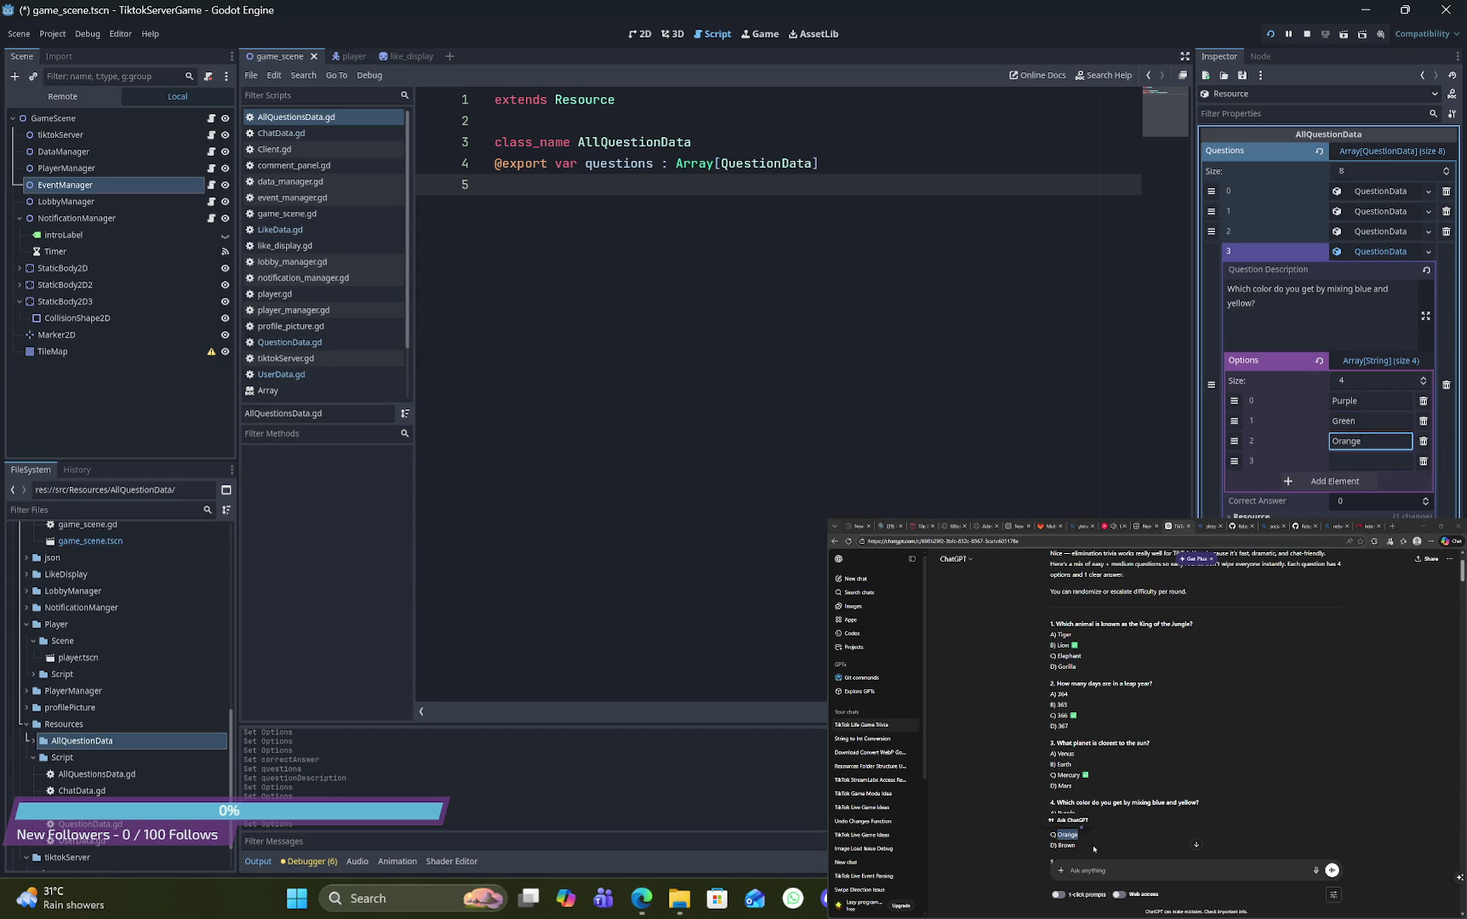
{"action": "double_click", "coordinate": [1067, 845]}
{"action": "key", "text": "ctrl+c"}
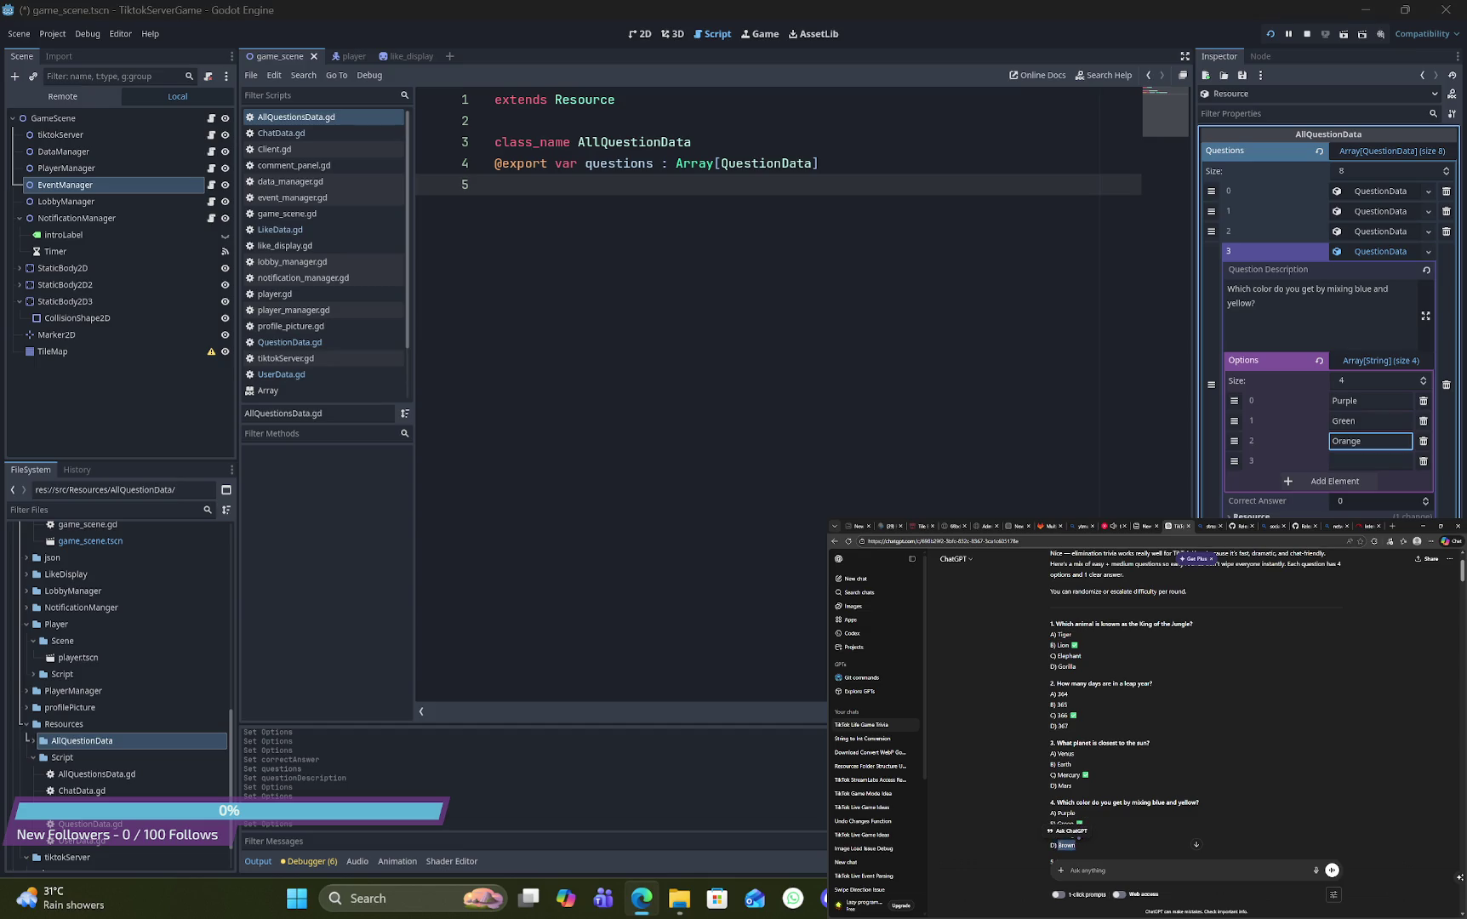
{"action": "left_click", "coordinate": [1370, 461]}
{"action": "key", "text": "ctrl+v"}
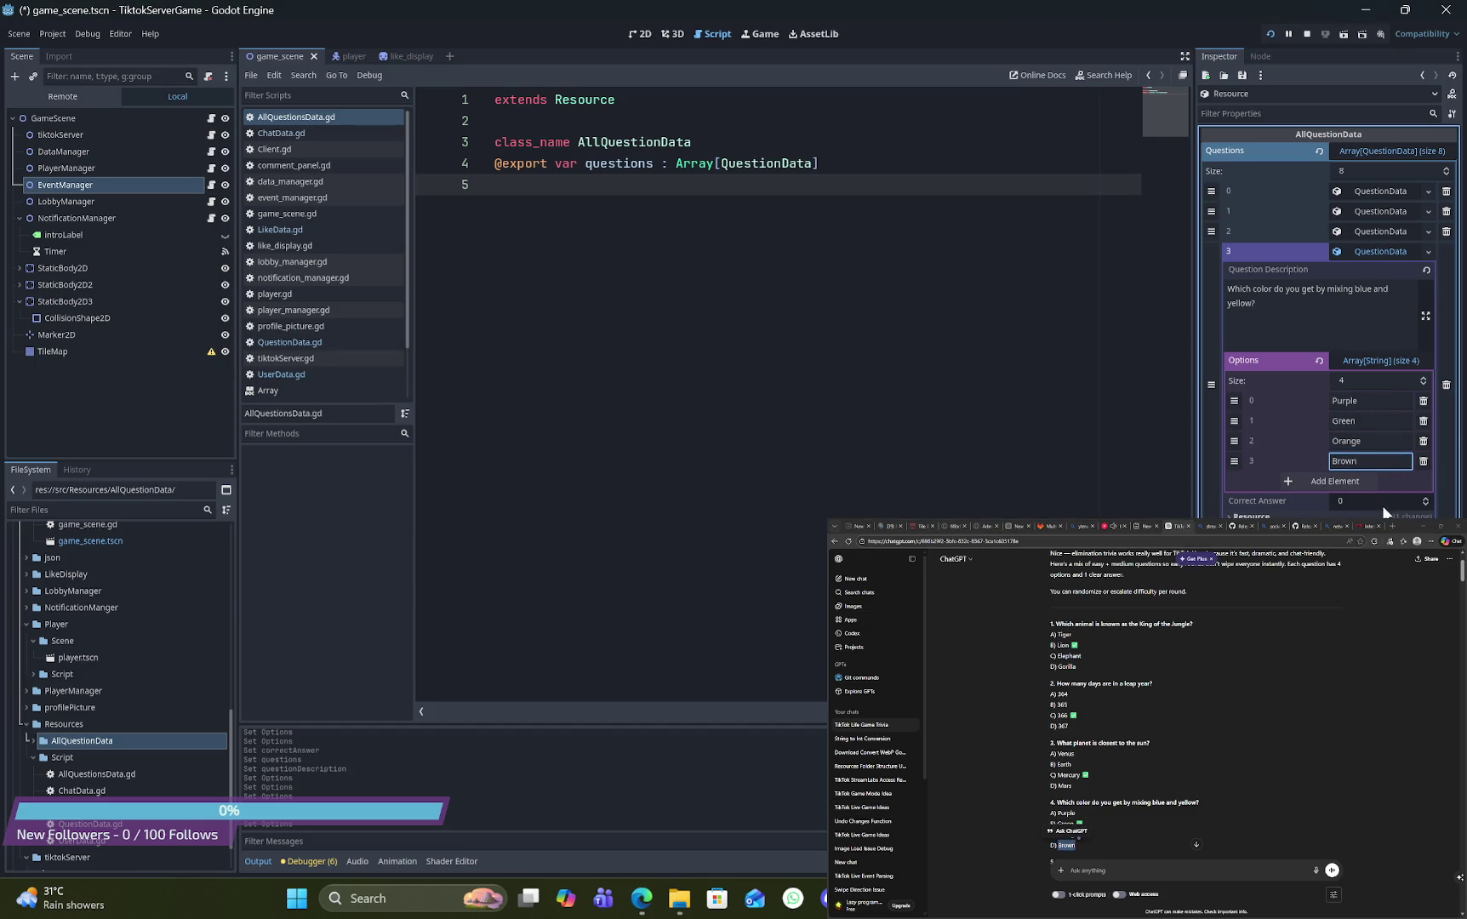
Set Correct Answer to 1 and collapse question 3.
{"action": "left_click", "coordinate": [1384, 506]}
{"action": "type", "text": "1"}
{"action": "key", "text": "Return"}
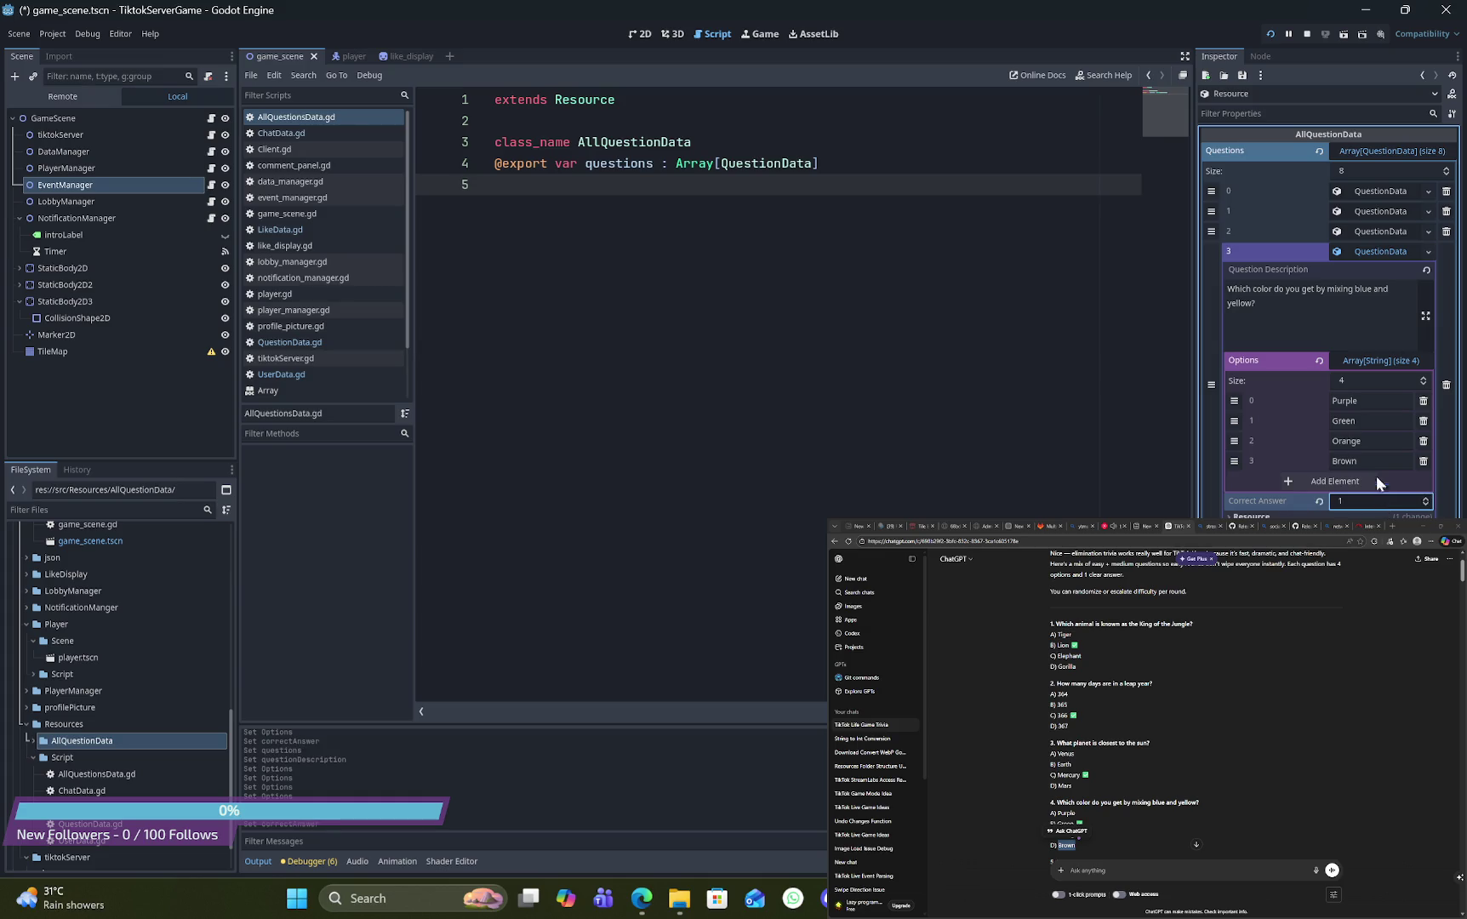
{"action": "left_click", "coordinate": [1365, 246]}
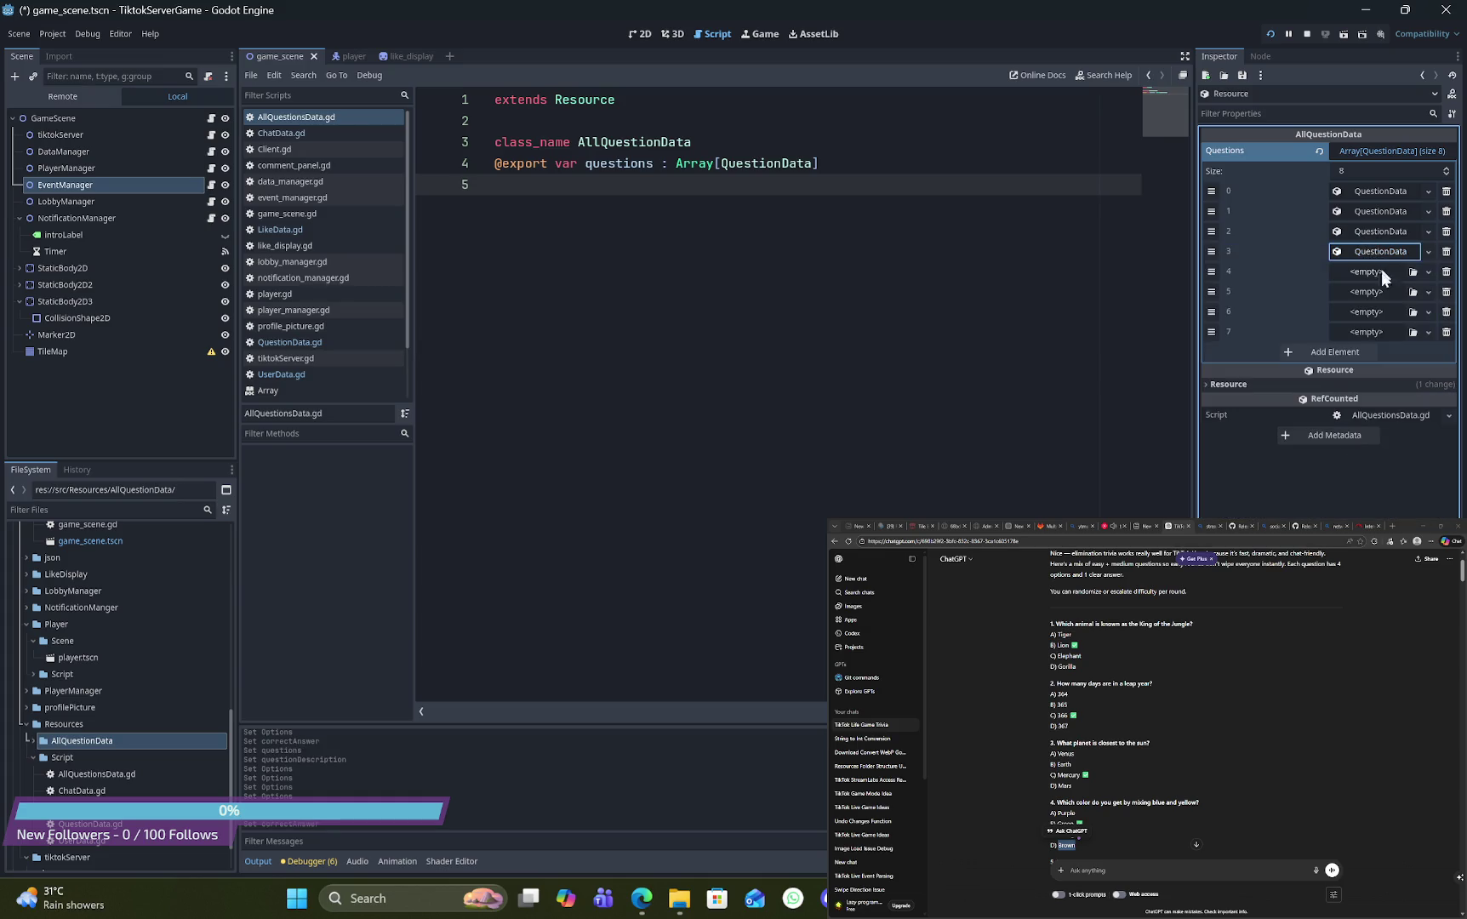
Create a blank QuestionData in slot 4 and select 'What is 9 × 8?' in ChatGPT.
{"action": "left_click", "coordinate": [1372, 274]}
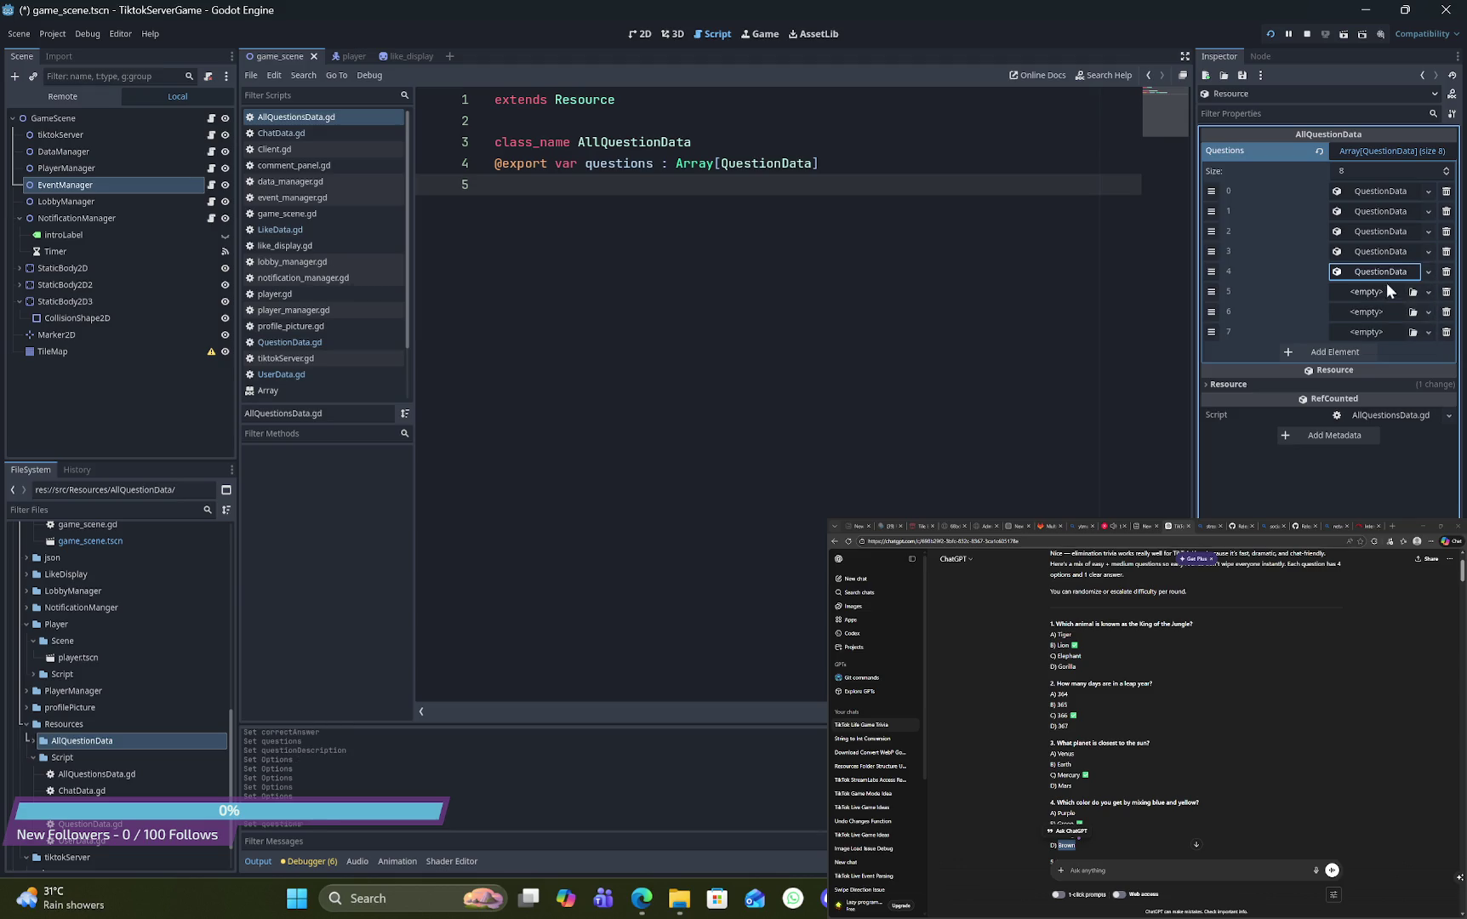
{"action": "left_click", "coordinate": [1386, 287]}
{"action": "scroll", "coordinate": [1137, 724], "scroll_direction": "down", "scroll_amount": 3}
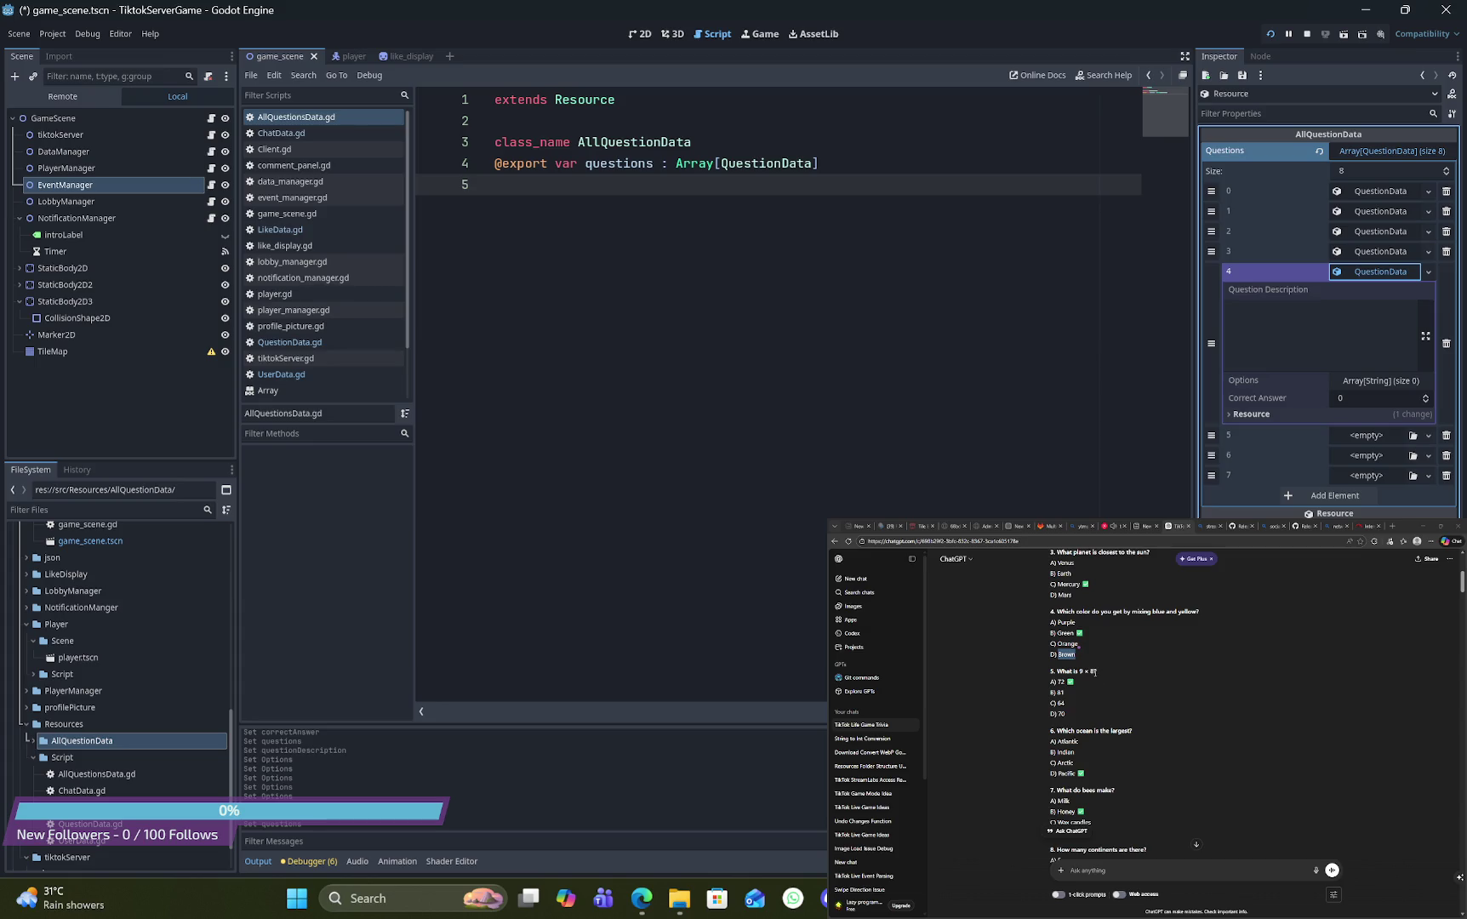
{"action": "triple_click", "coordinate": [1096, 673]}
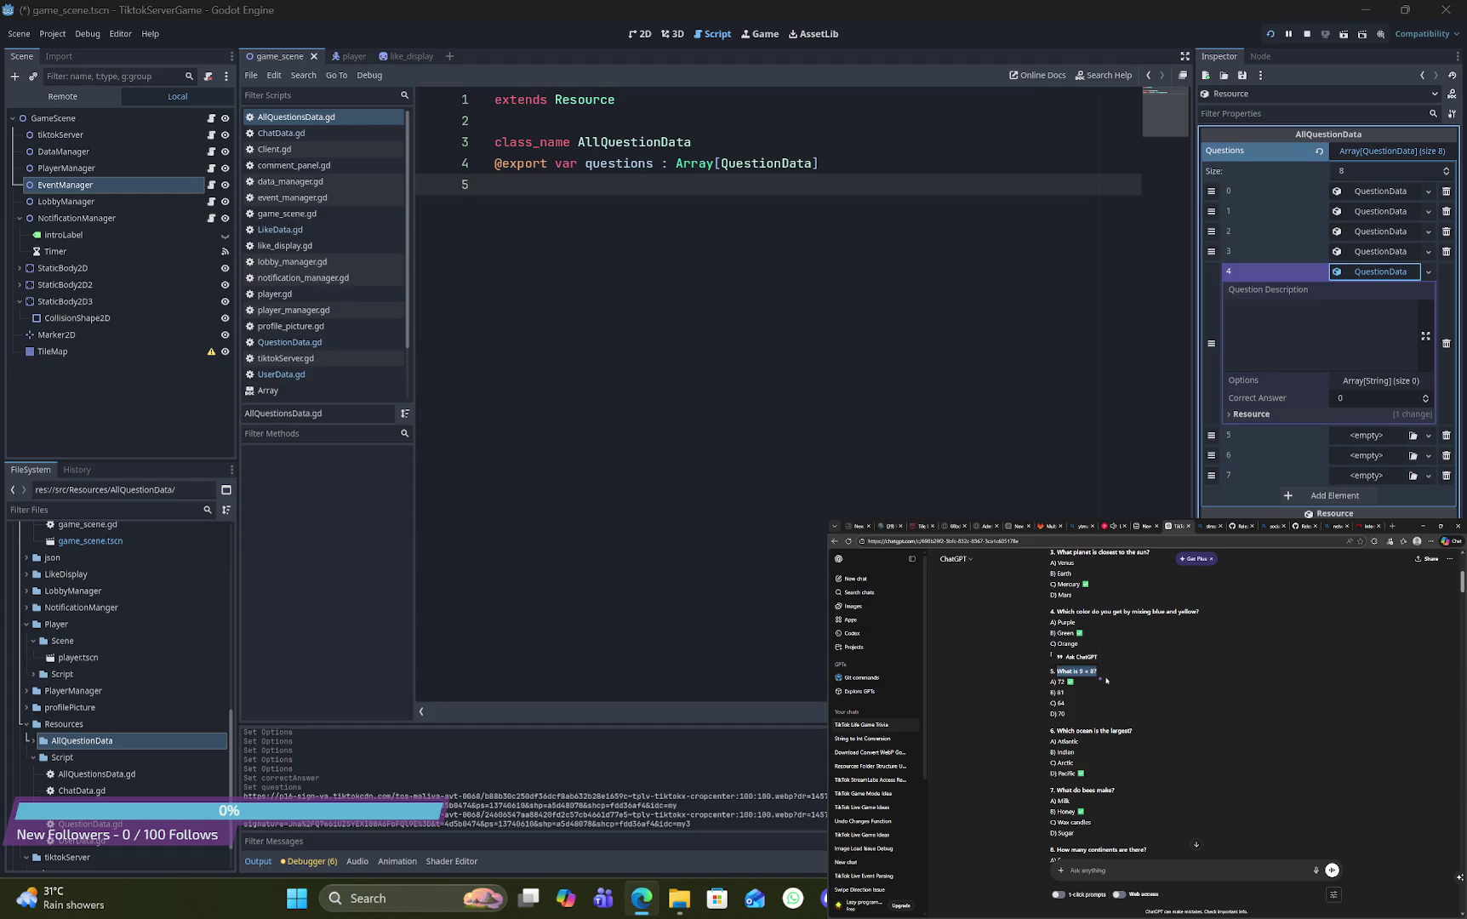
Paste 'What is 9 × 8?' from ChatGPT as question 4's description.
{"action": "mouse_move", "coordinate": [1096, 670]}
{"action": "left_click_drag", "start_coordinate": [1097, 672], "coordinate": [1057, 672]}
{"action": "key", "text": "ctrl+c"}
{"action": "left_click", "coordinate": [1331, 318]}
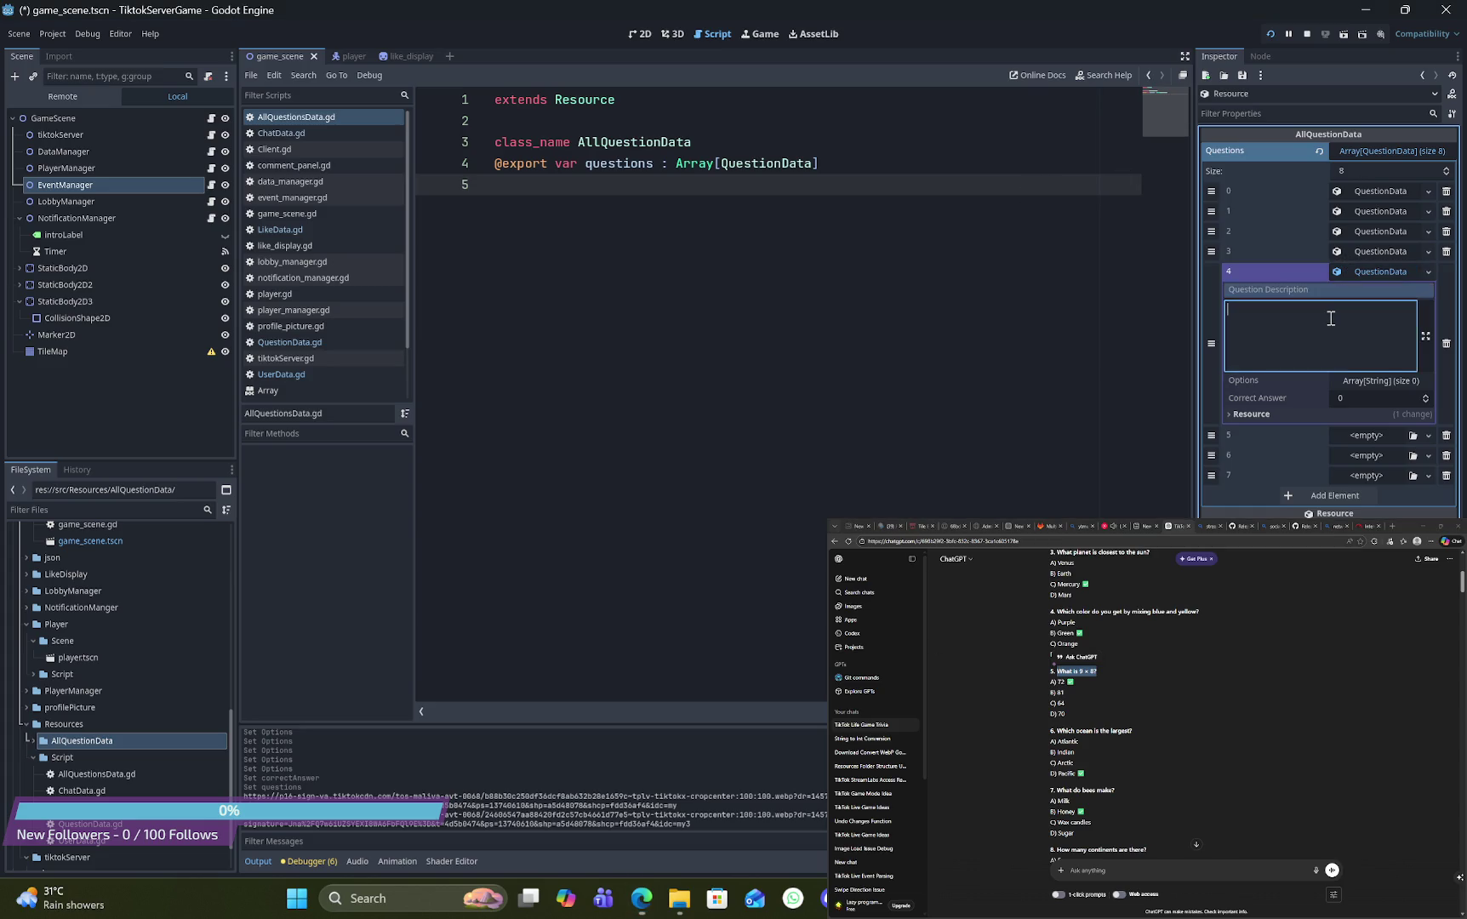
{"action": "key", "text": "ctrl+v"}
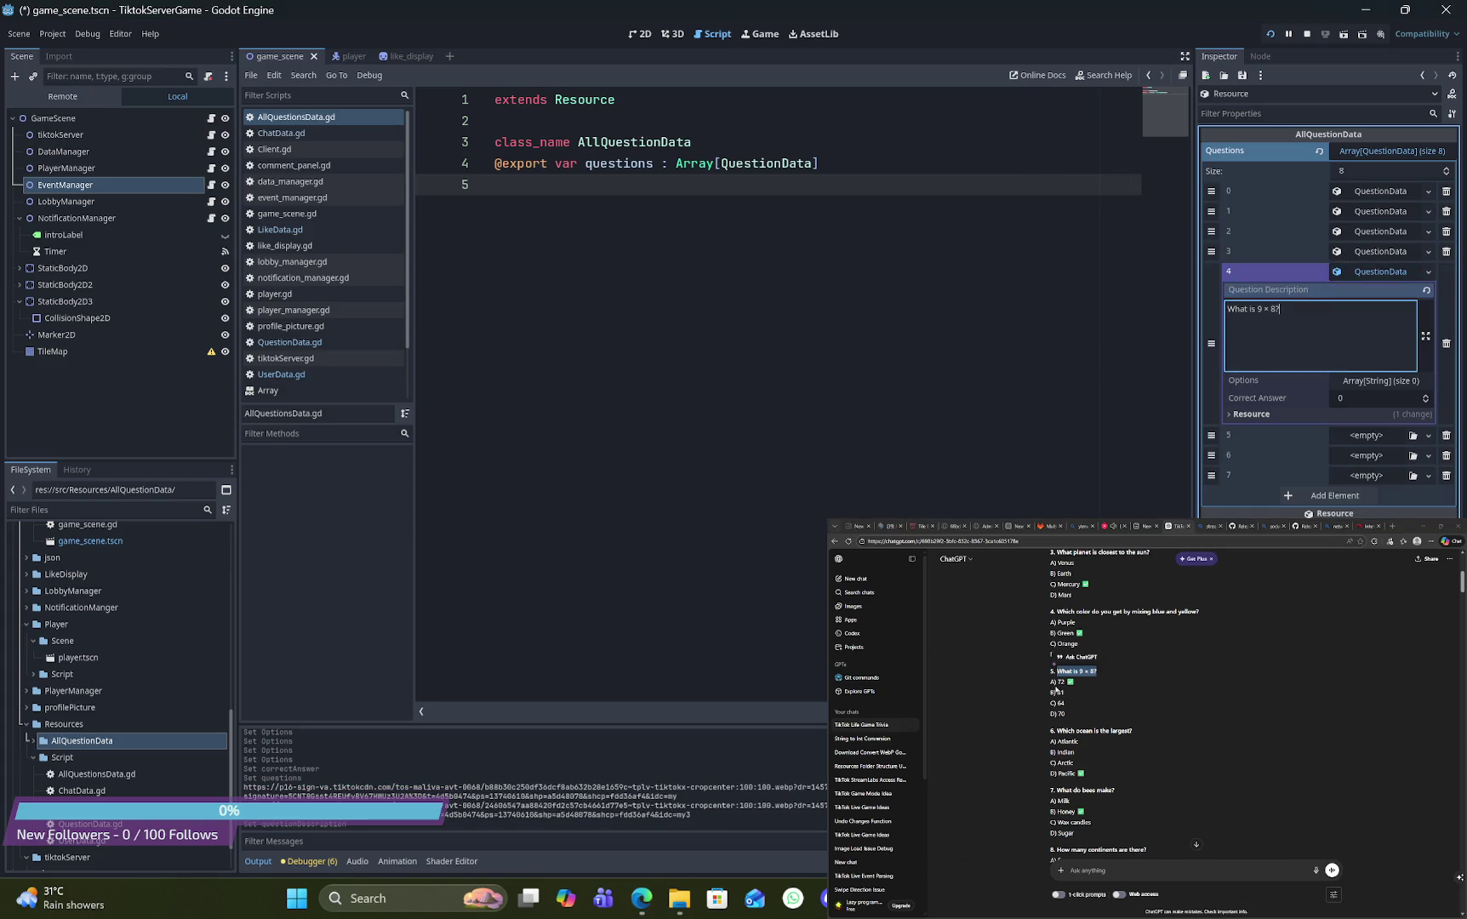
Add four empty answer entries to question 4's Options list.
{"action": "left_click_drag", "start_coordinate": [1057, 682], "coordinate": [1077, 714]}
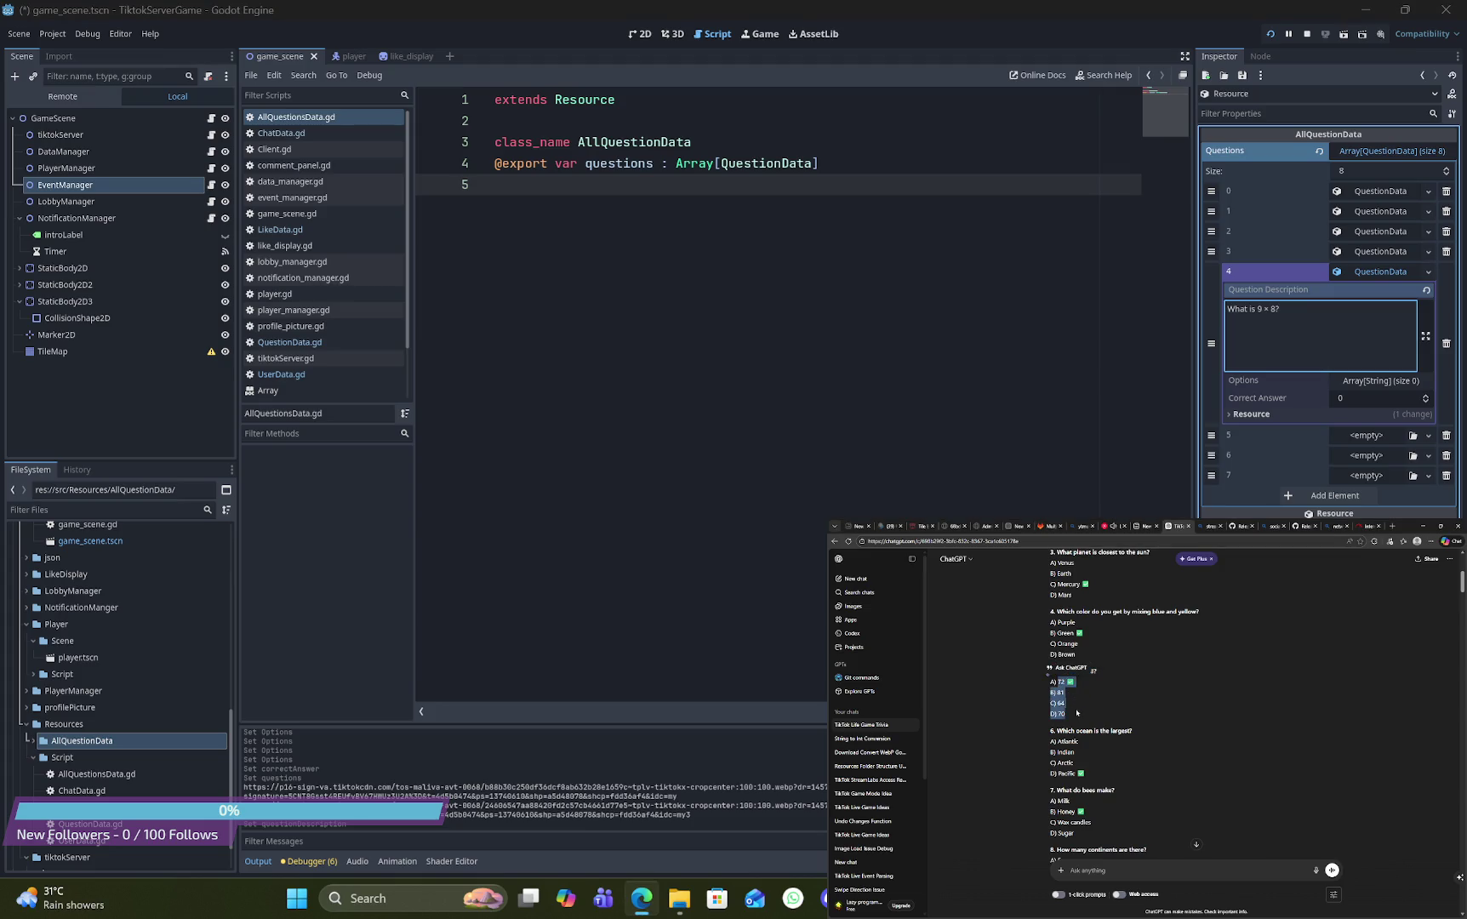
{"action": "left_click", "coordinate": [1069, 692]}
{"action": "left_click_drag", "start_coordinate": [1055, 681], "coordinate": [1079, 717]}
{"action": "left_click", "coordinate": [1080, 715]}
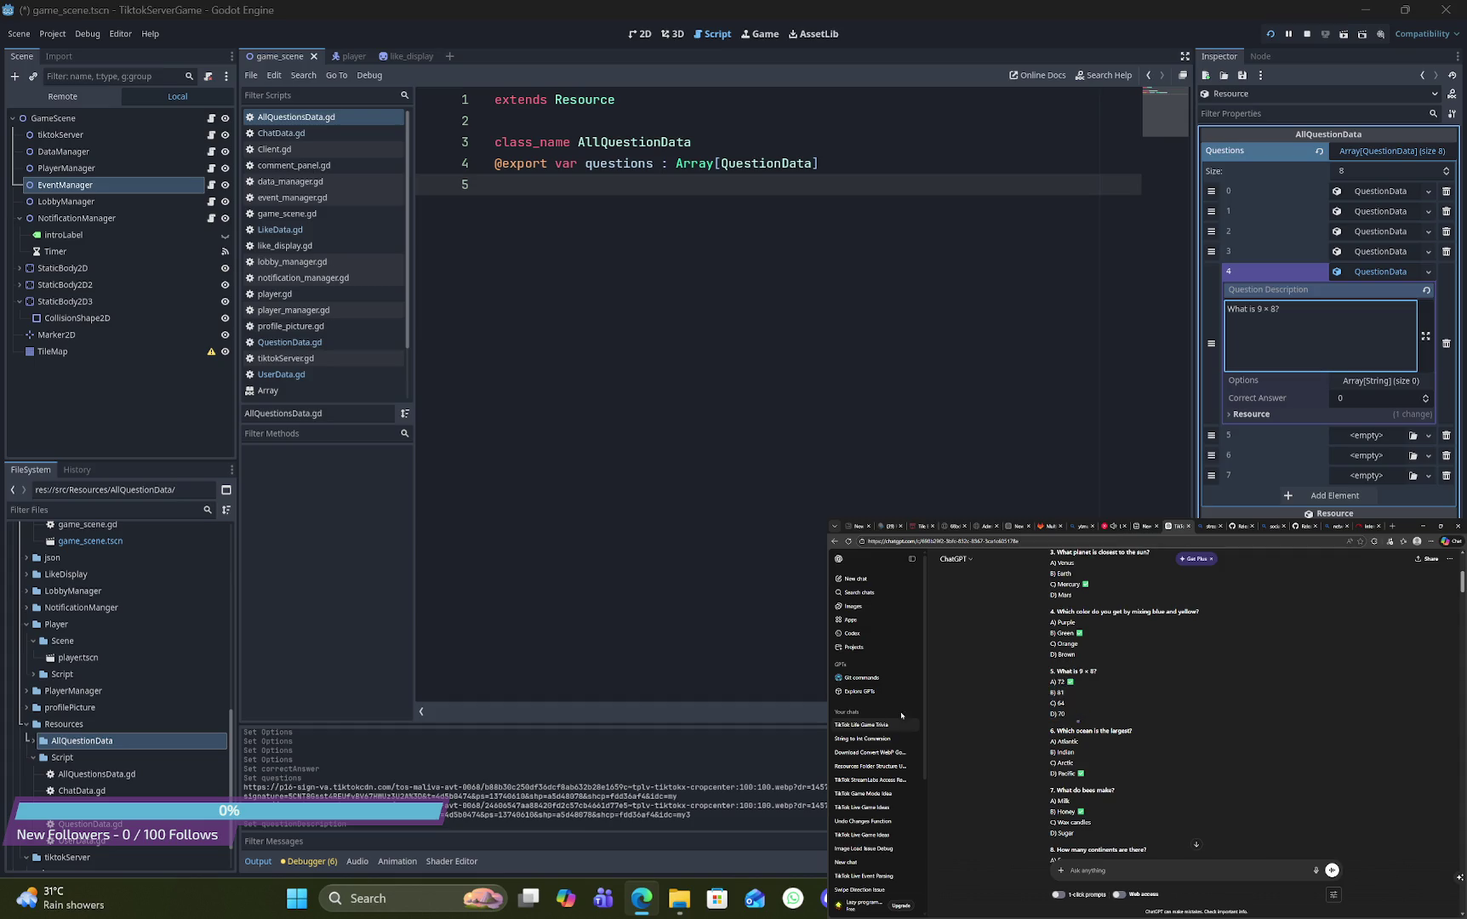
{"action": "left_click", "coordinate": [1404, 388]}
{"action": "left_click", "coordinate": [1349, 422]}
{"action": "left_click", "coordinate": [1356, 442]}
{"action": "left_click", "coordinate": [1361, 462]}
{"action": "left_click", "coordinate": [1364, 482]}
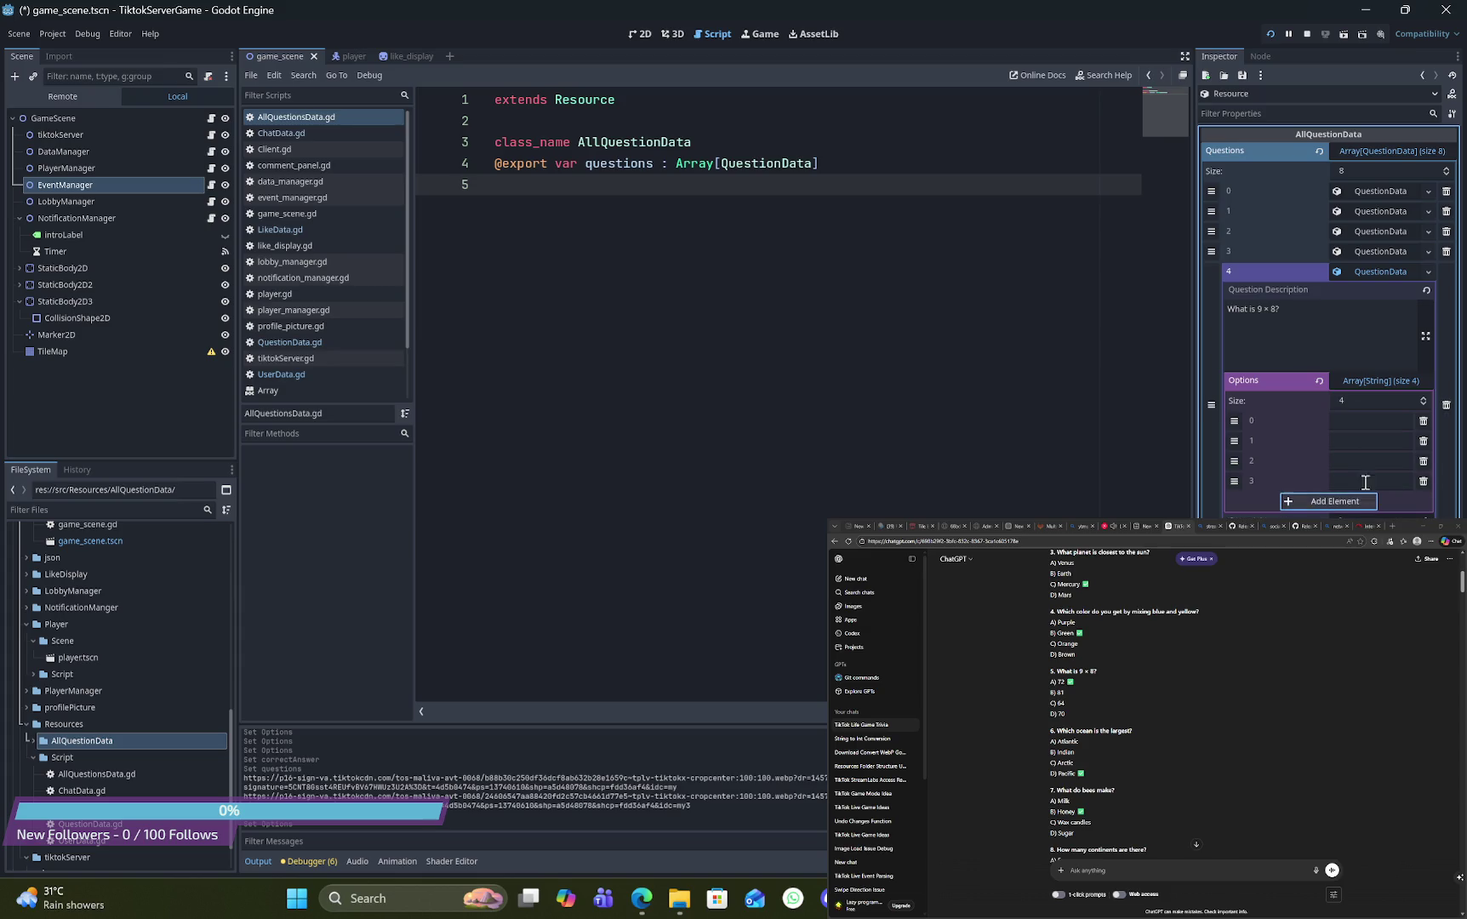
Fill options 0–3 with 72, 81, 64 and 70 copied from ChatGPT.
{"action": "double_click", "coordinate": [1061, 682]}
{"action": "key", "text": "ctrl+c"}
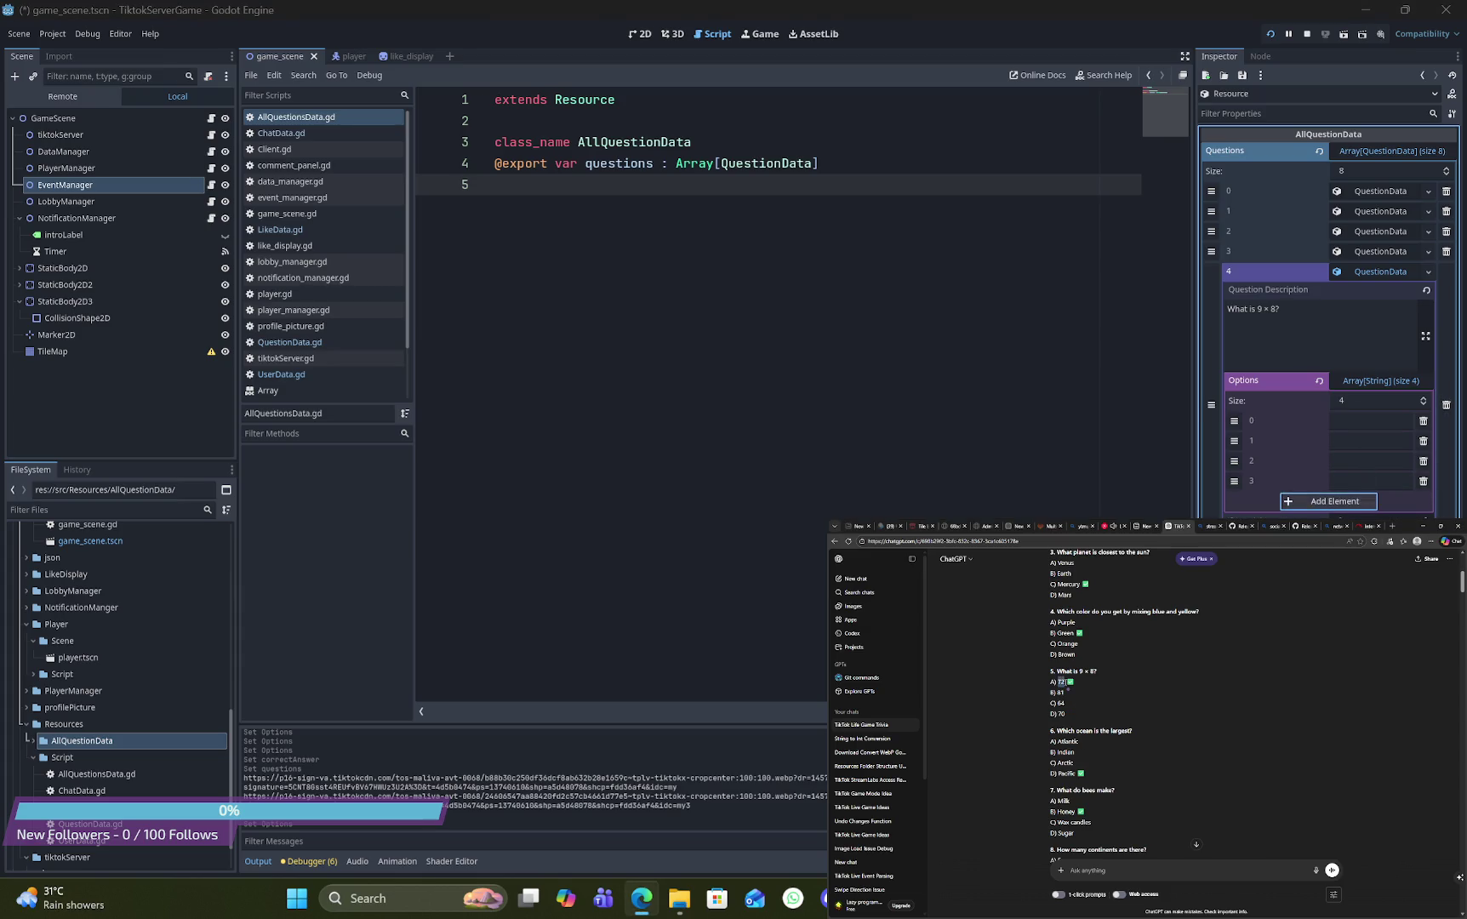
{"action": "left_click", "coordinate": [1355, 419]}
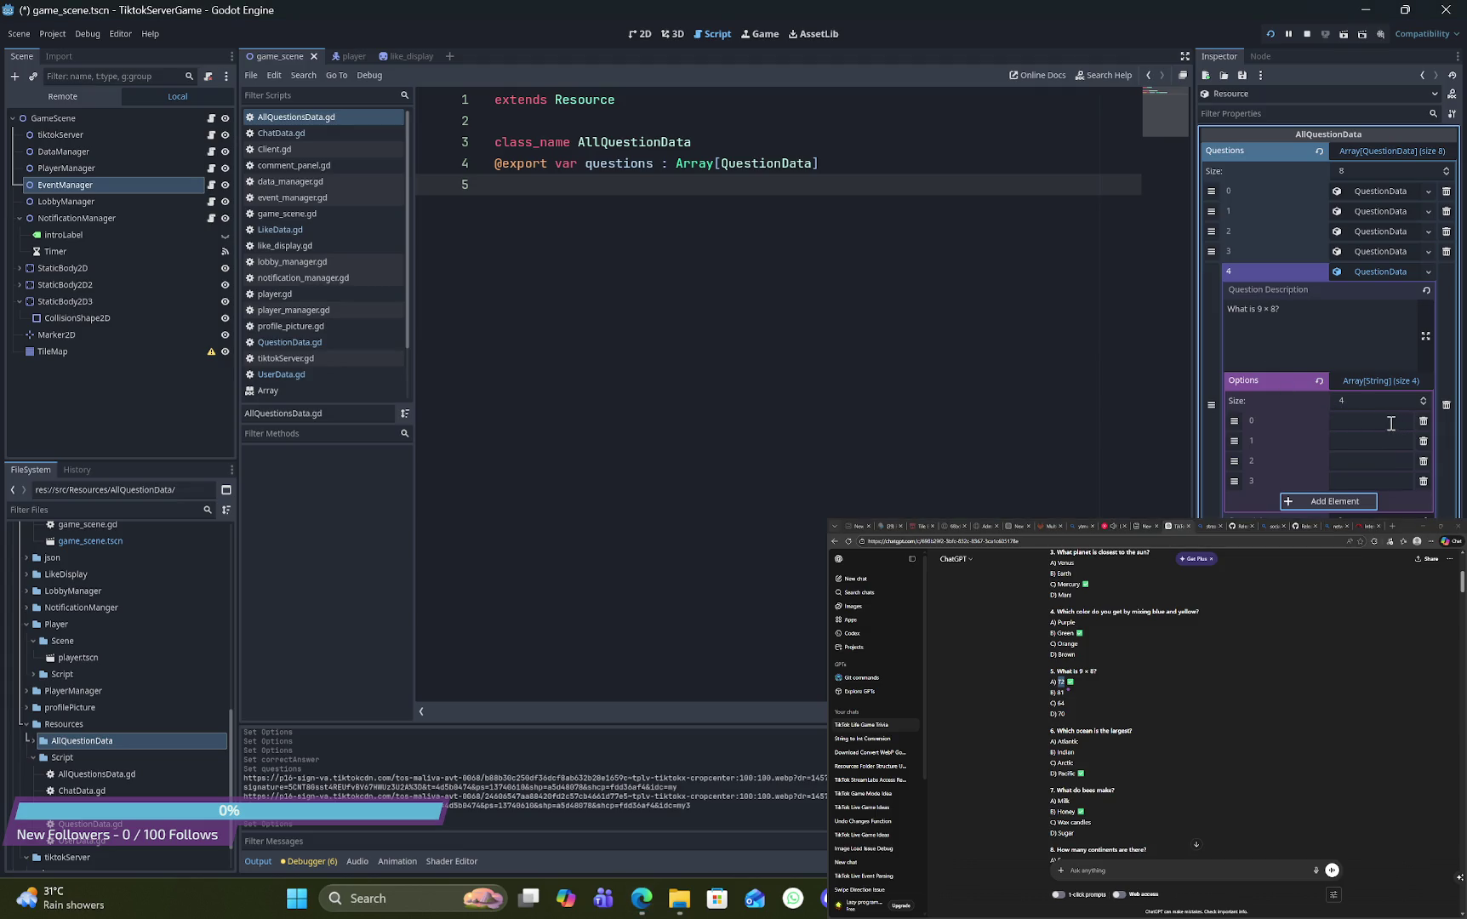
{"action": "key", "text": "ctrl+v"}
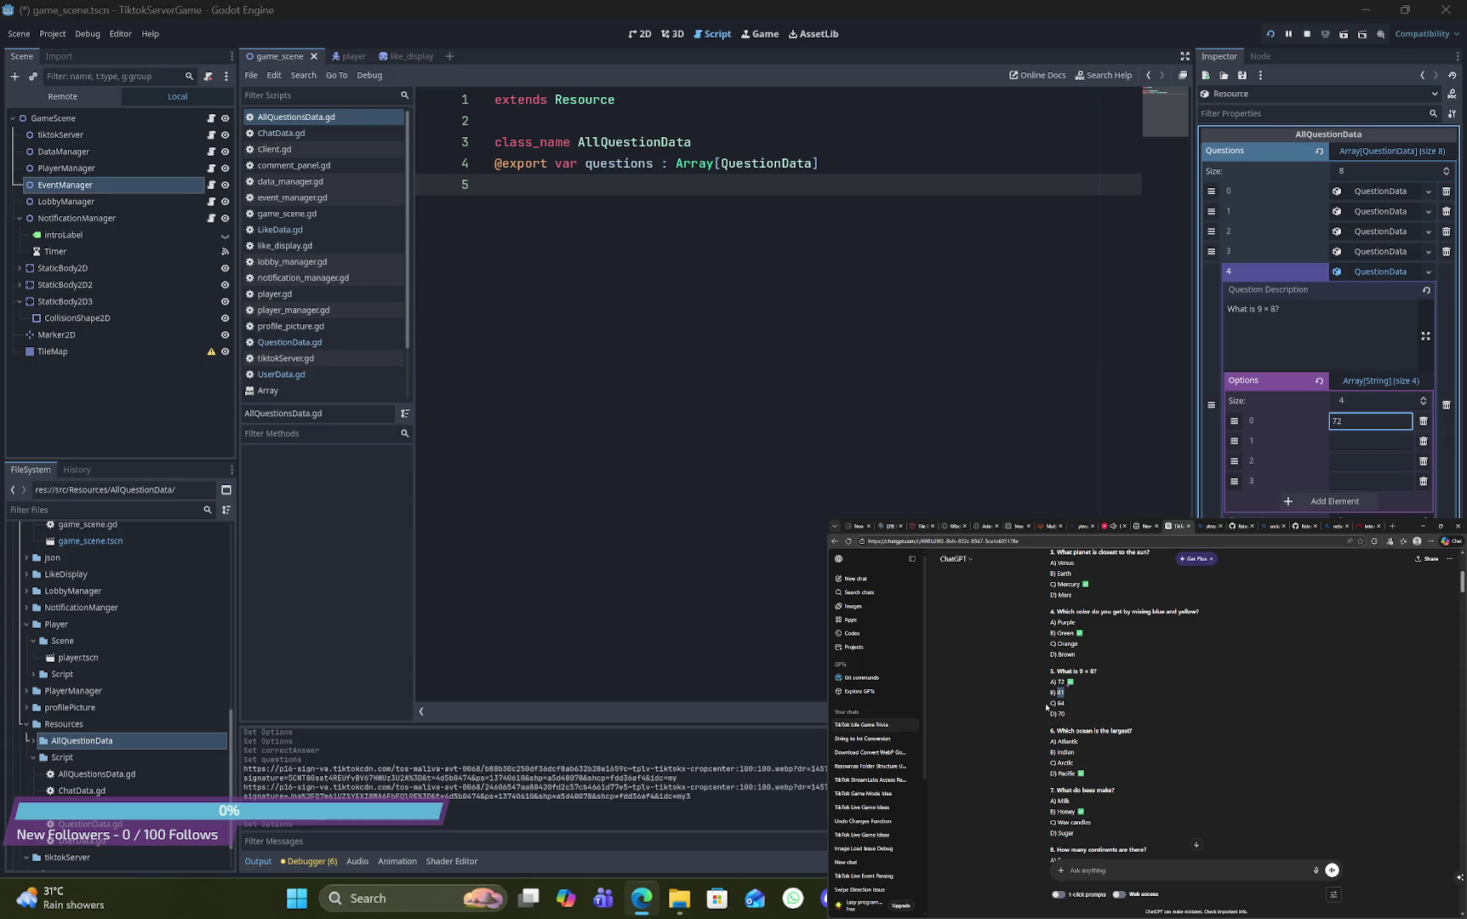
{"action": "left_click", "coordinate": [1345, 440]}
{"action": "type", "text": "81"}
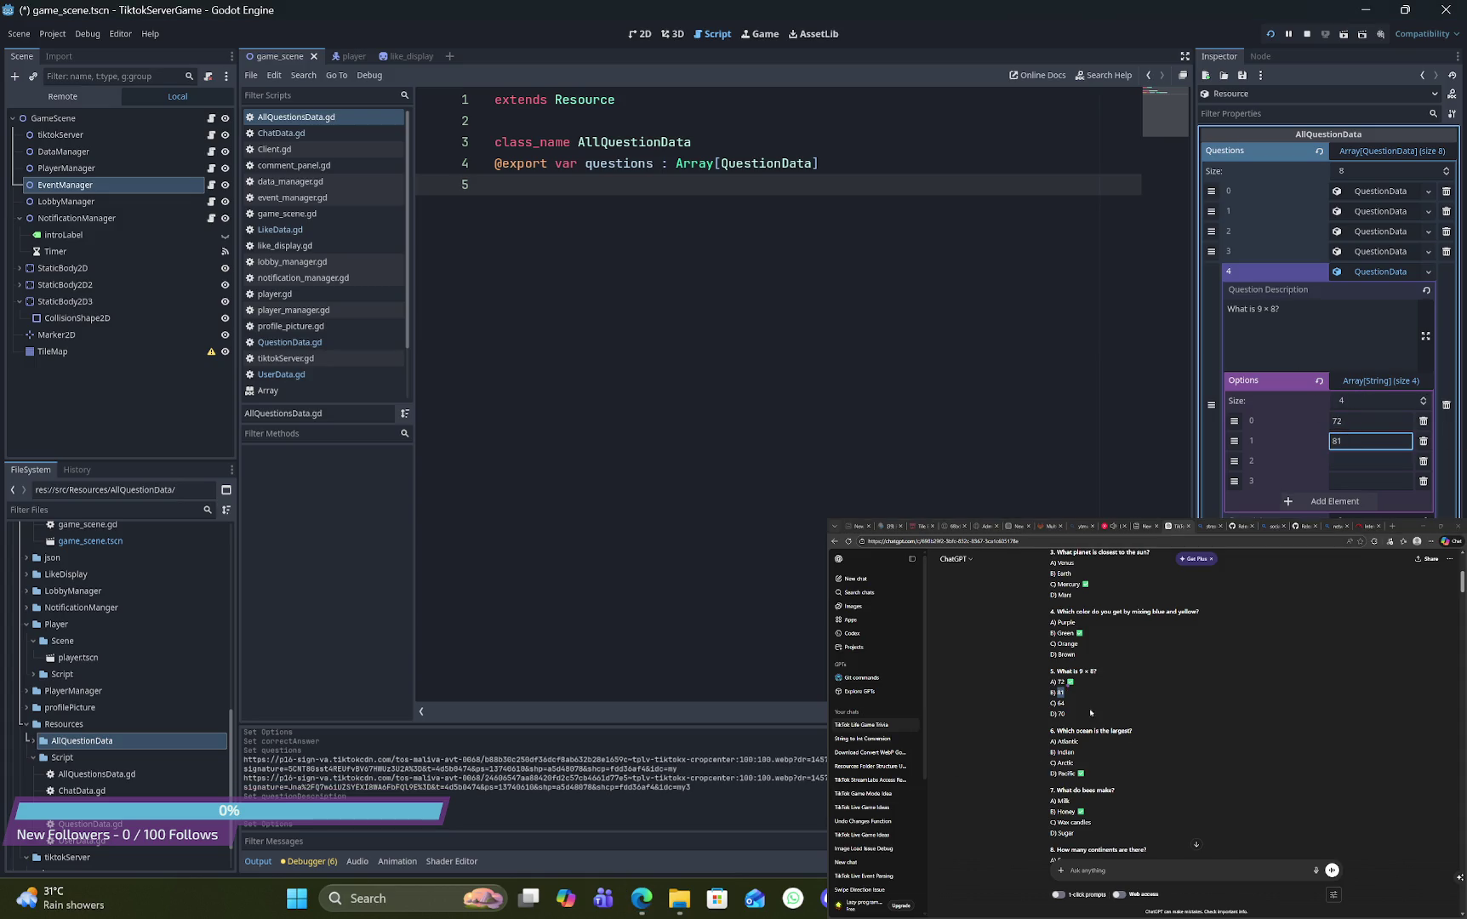
{"action": "double_click", "coordinate": [1060, 703]}
{"action": "key", "text": "ctrl+c"}
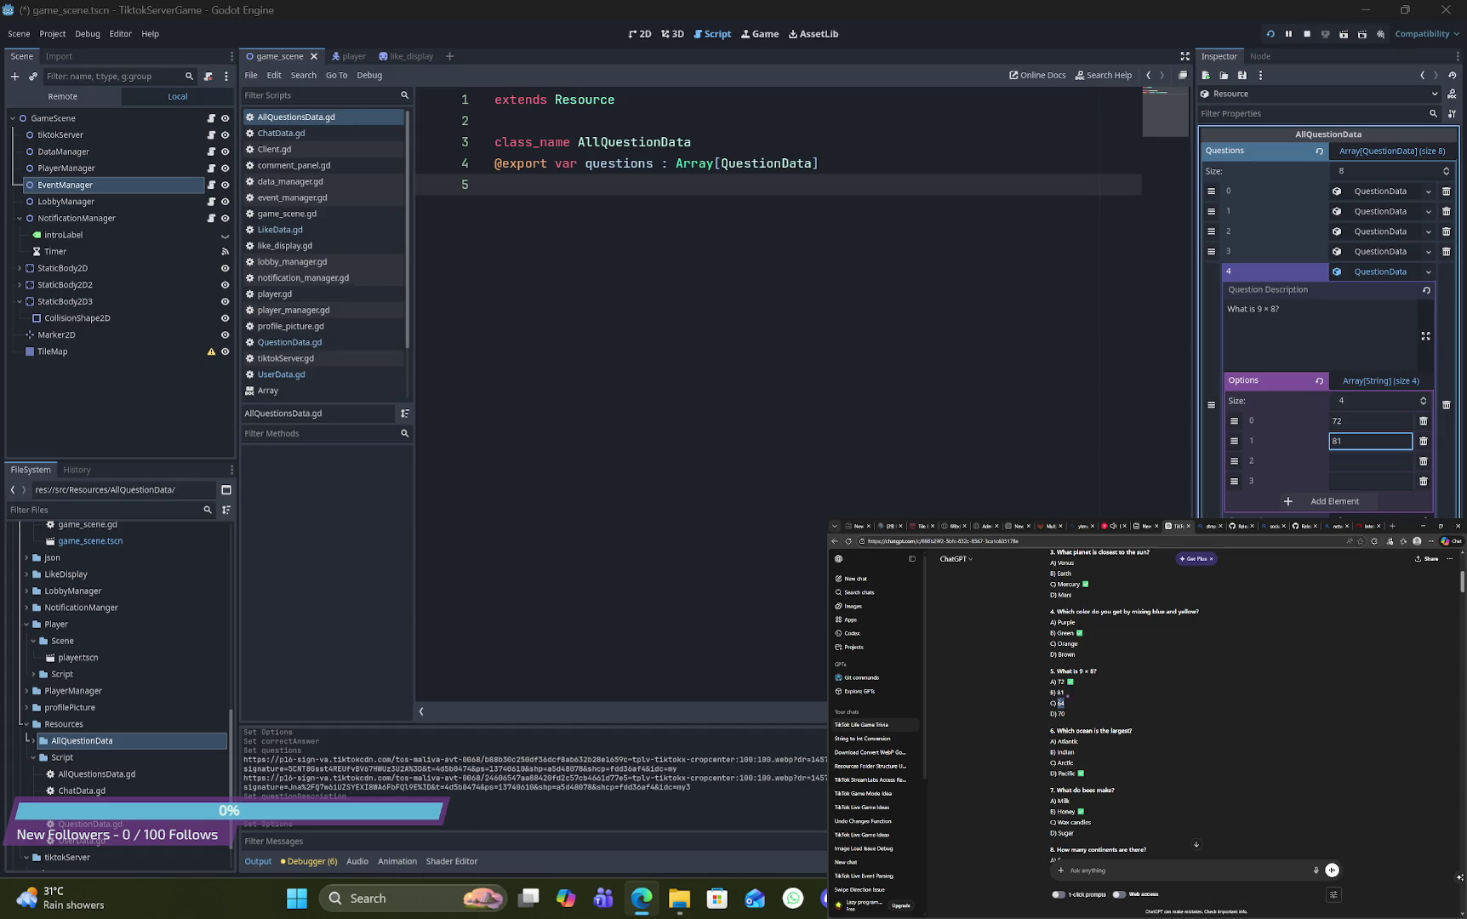
{"action": "left_click", "coordinate": [1369, 462]}
{"action": "key", "text": "ctrl+v"}
{"action": "left_click", "coordinate": [1074, 716]}
{"action": "double_click", "coordinate": [1060, 714]}
{"action": "key", "text": "ctrl+c"}
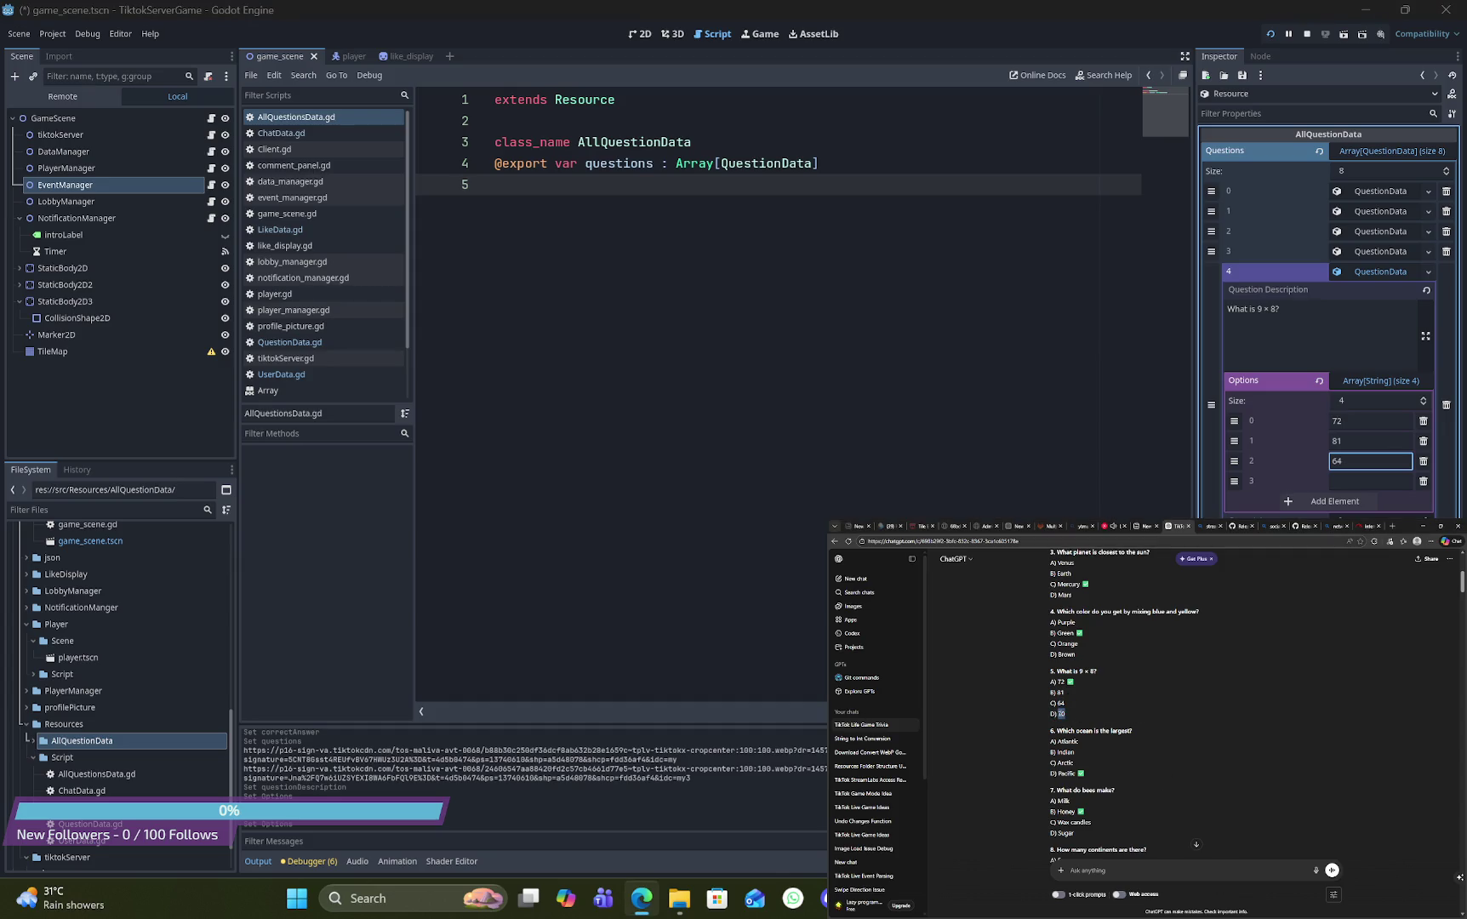
{"action": "left_click", "coordinate": [1355, 481]}
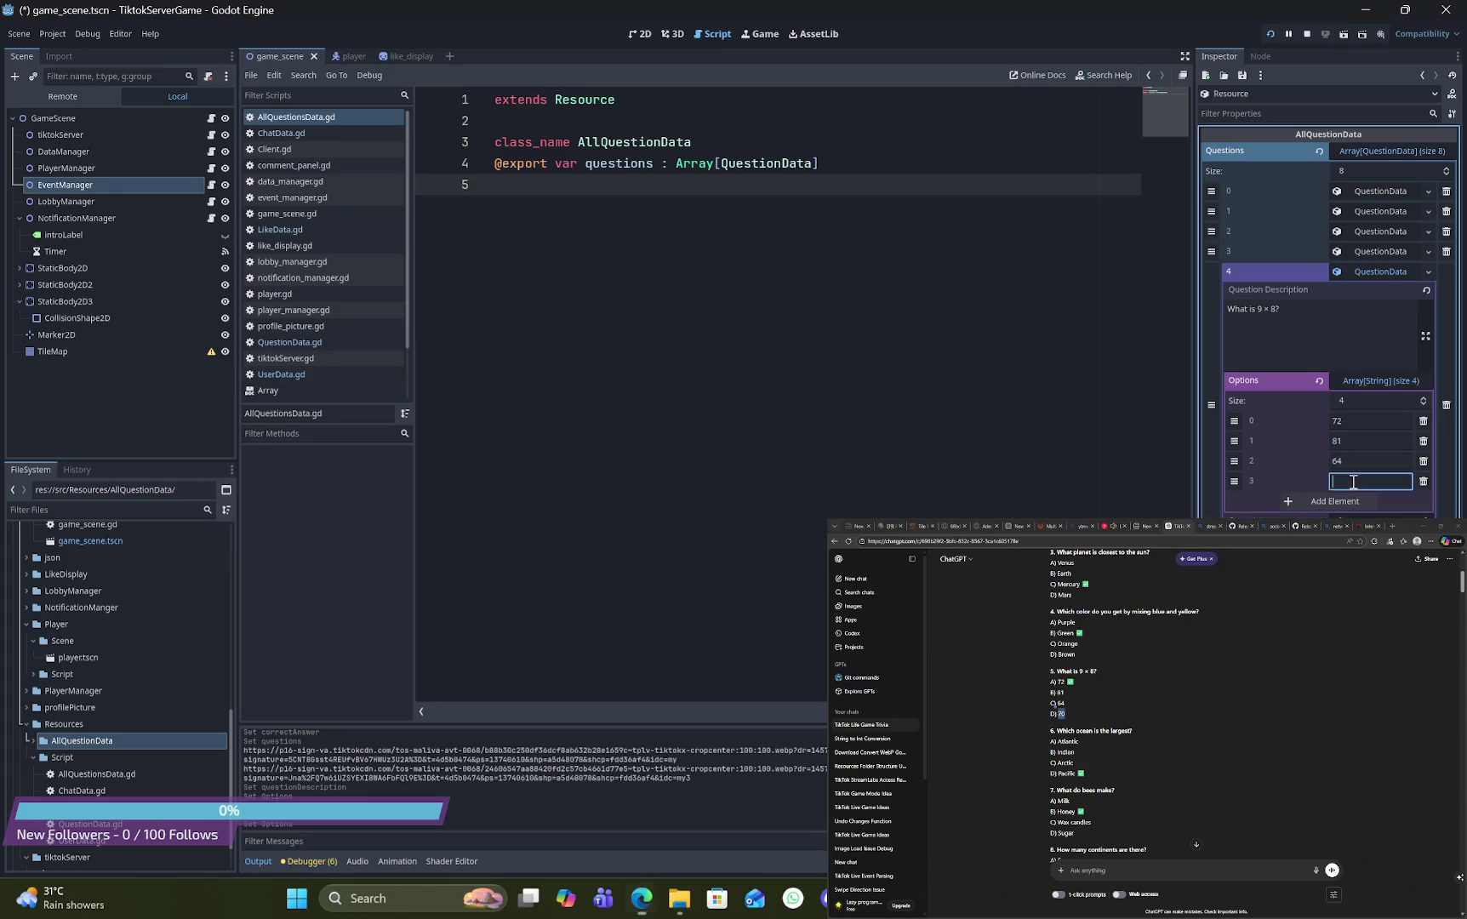
{"action": "key", "text": "ctrl+v"}
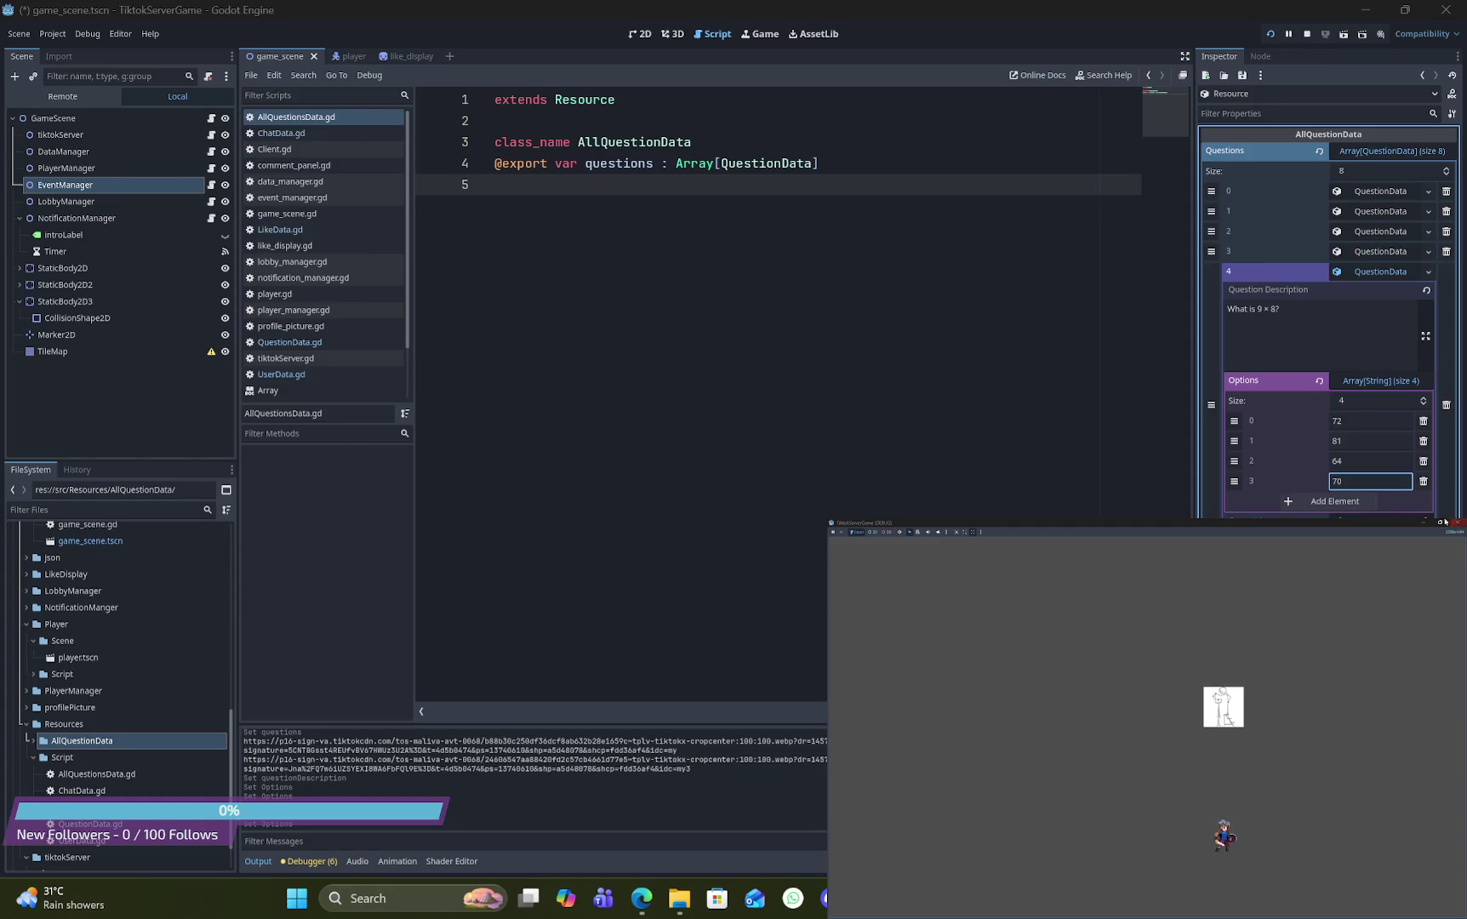
Hide the game window, commit 70 in question 4's last option, and return to ChatGPT.
{"action": "left_click", "coordinate": [1418, 524]}
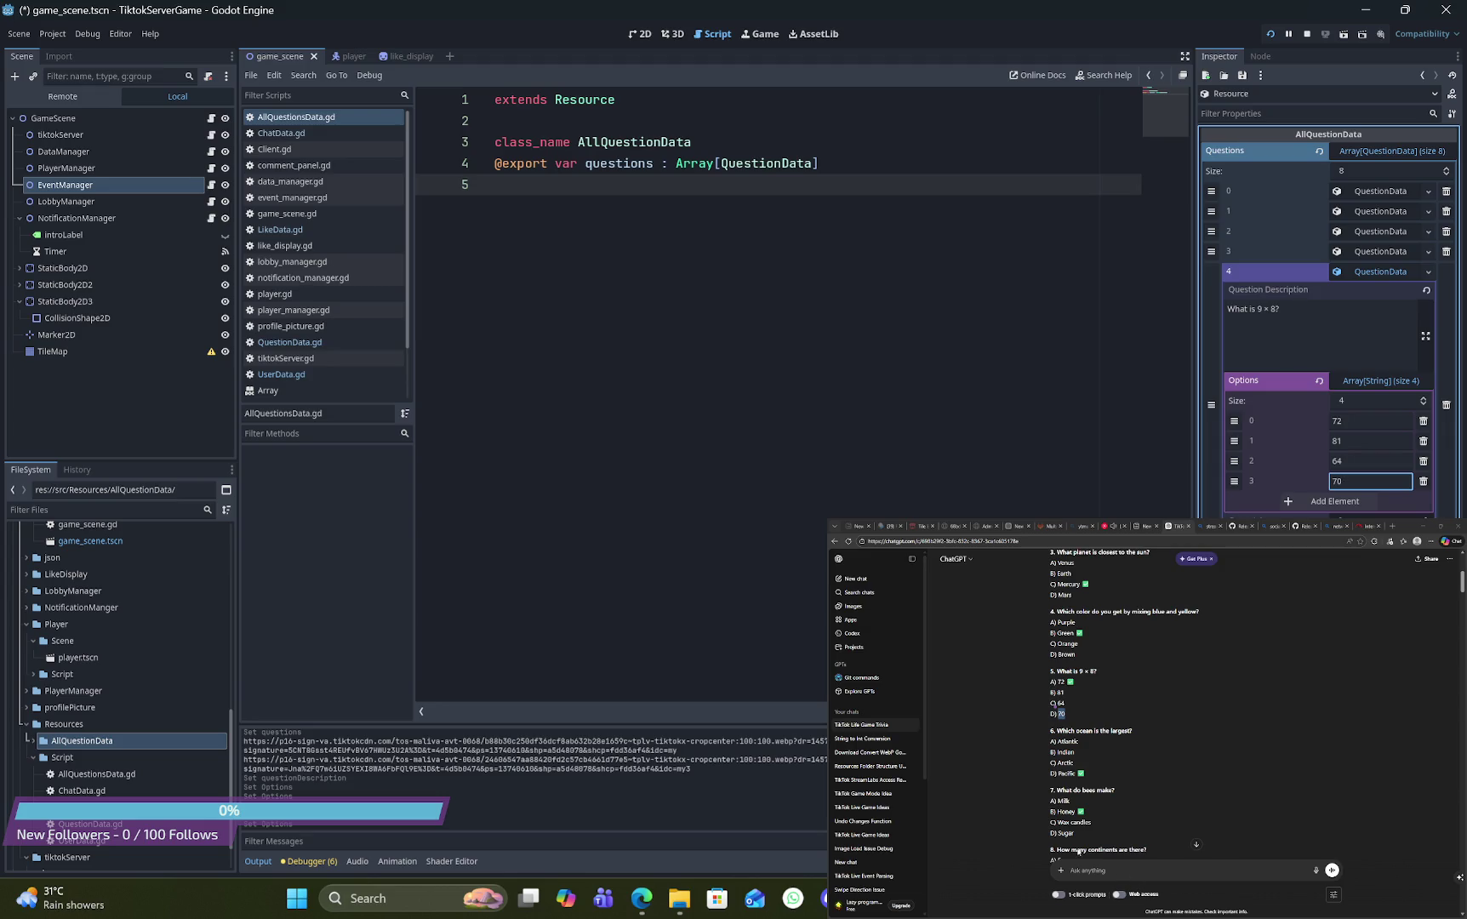
{"action": "key", "text": "alt+Tab"}
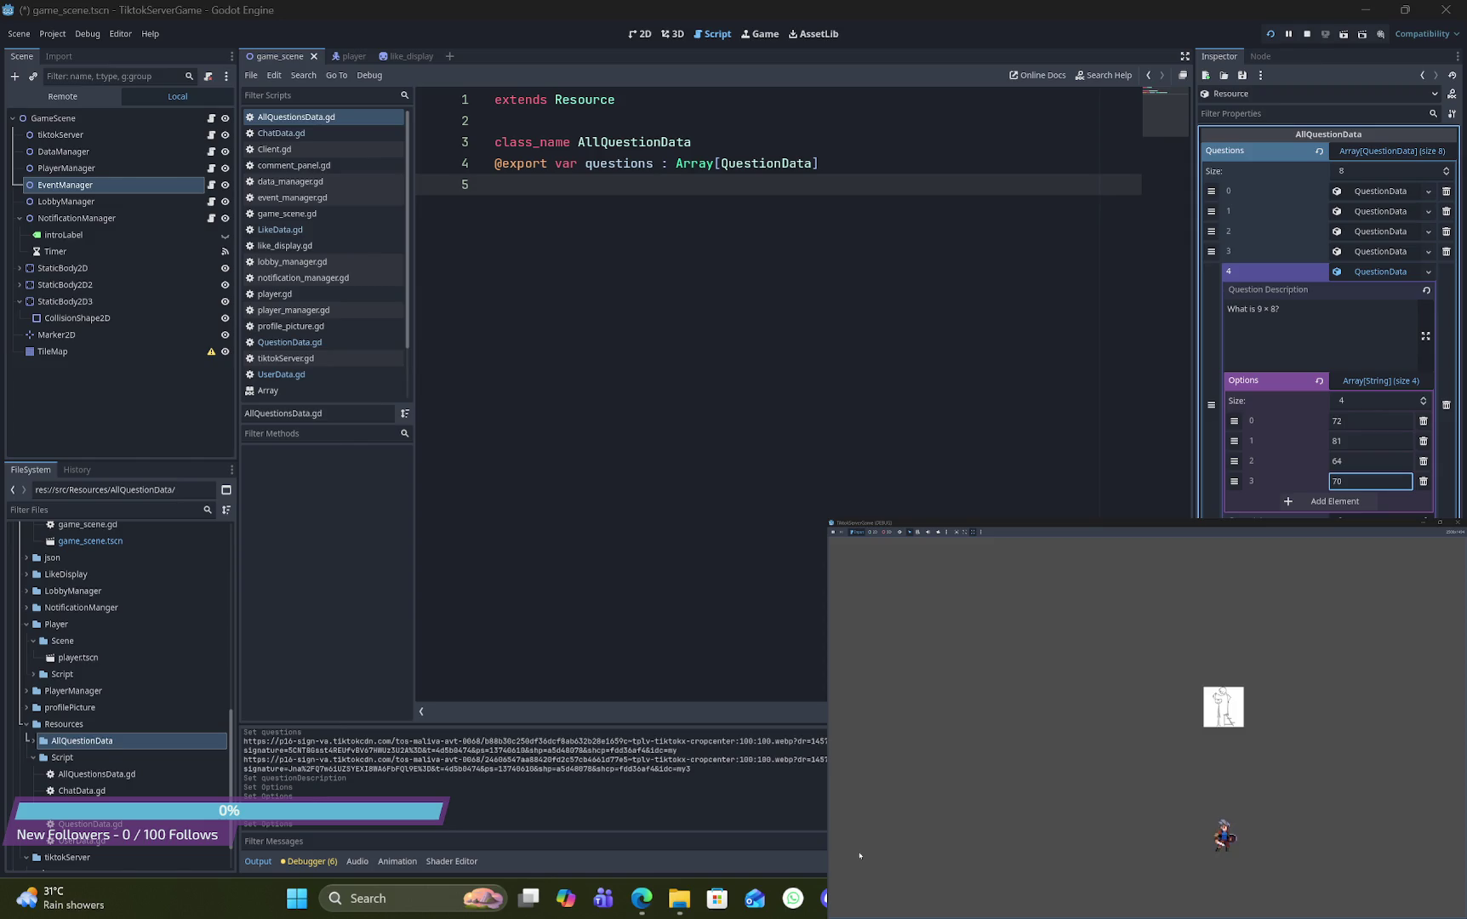
{"action": "key", "text": "alt+Tab"}
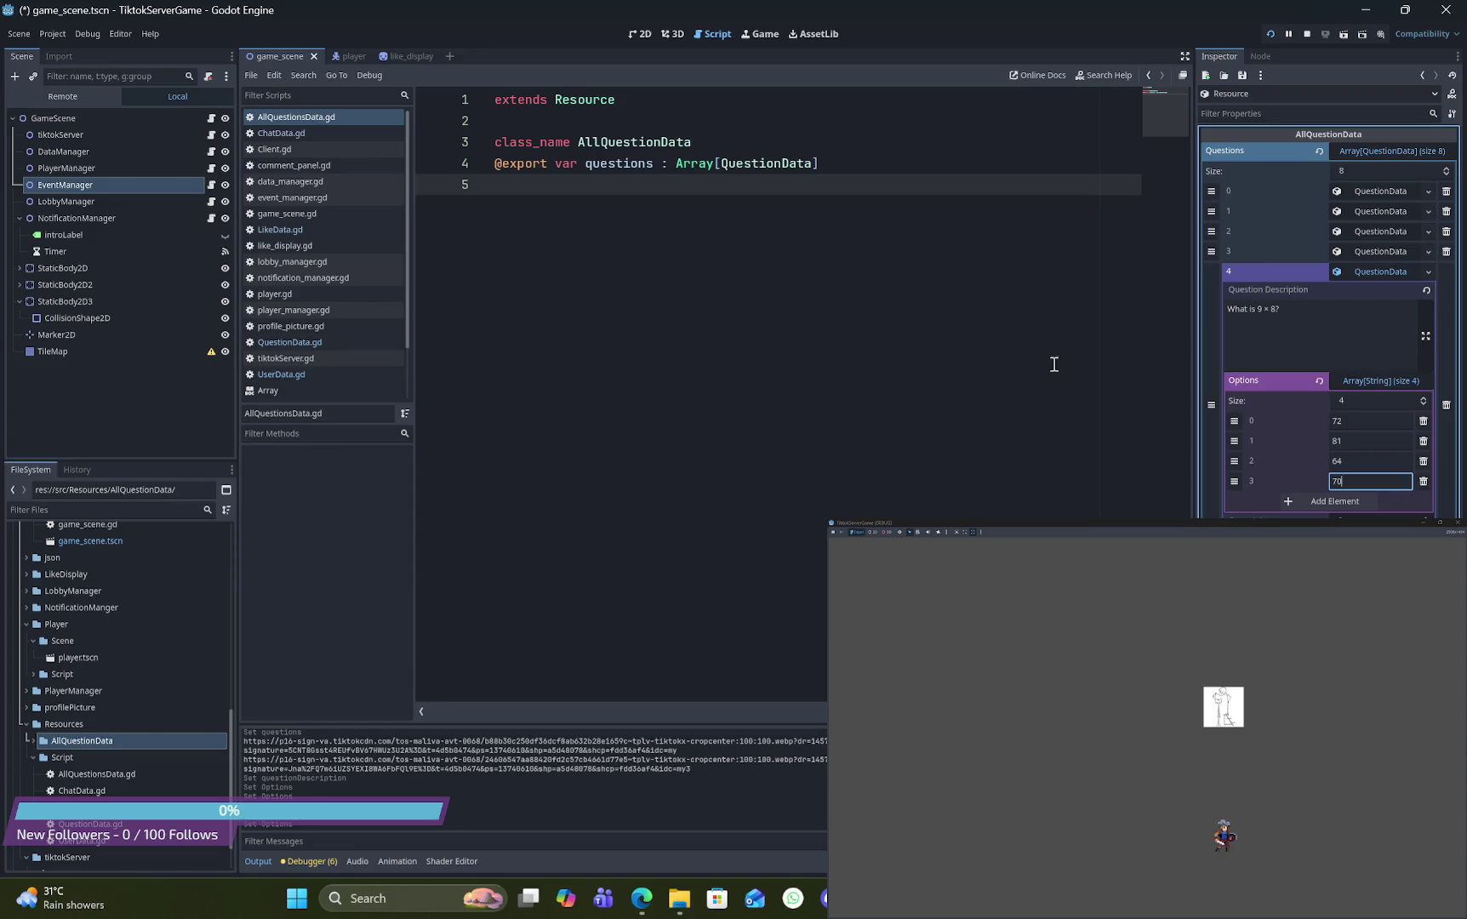
{"action": "left_click", "coordinate": [776, 183]}
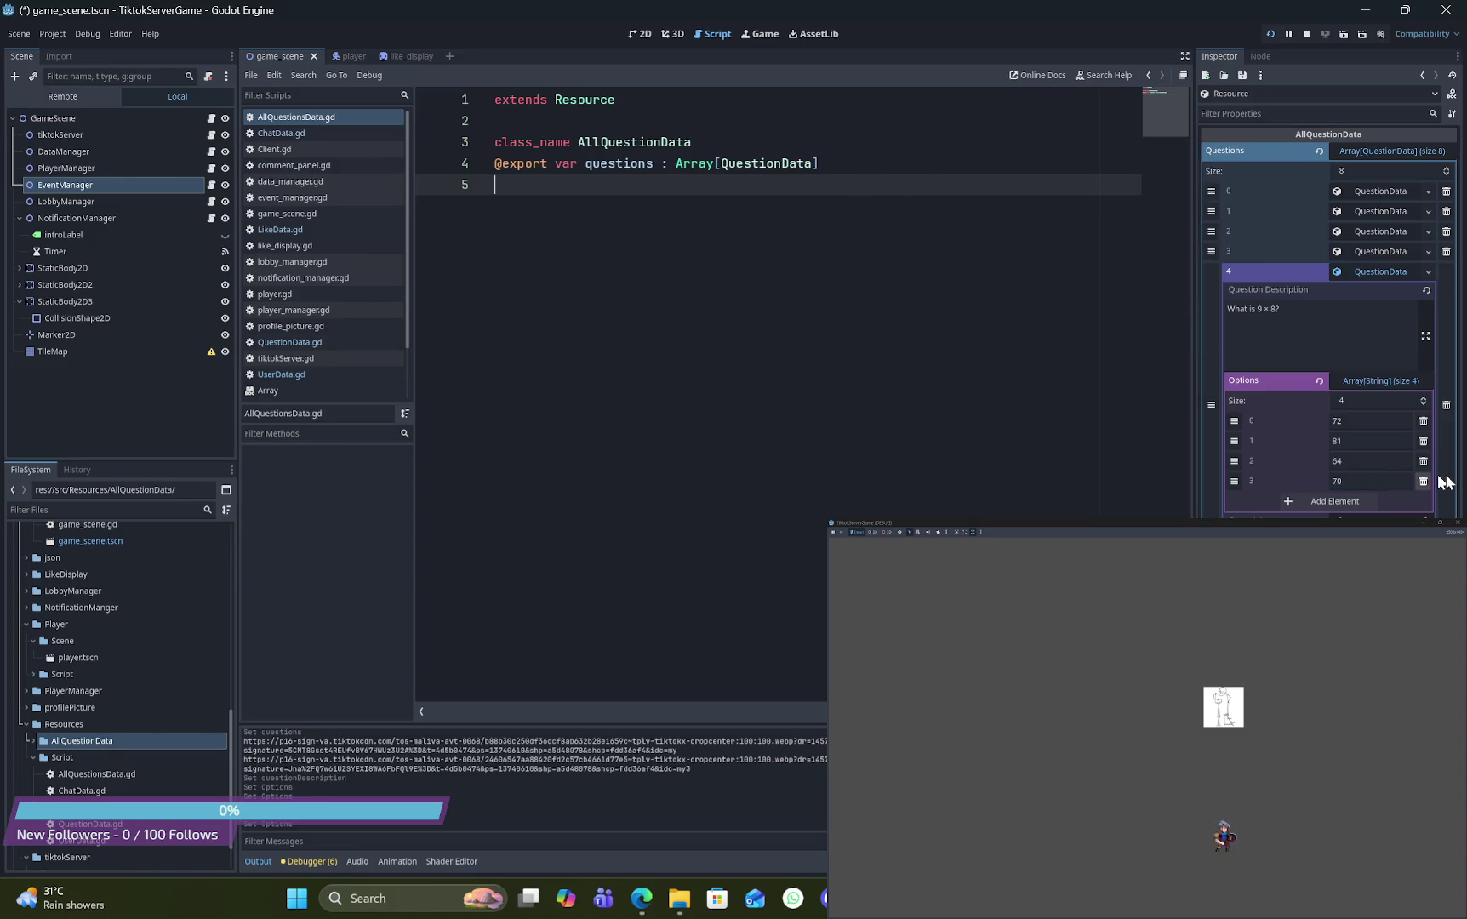
{"action": "key", "text": "alt+Tab"}
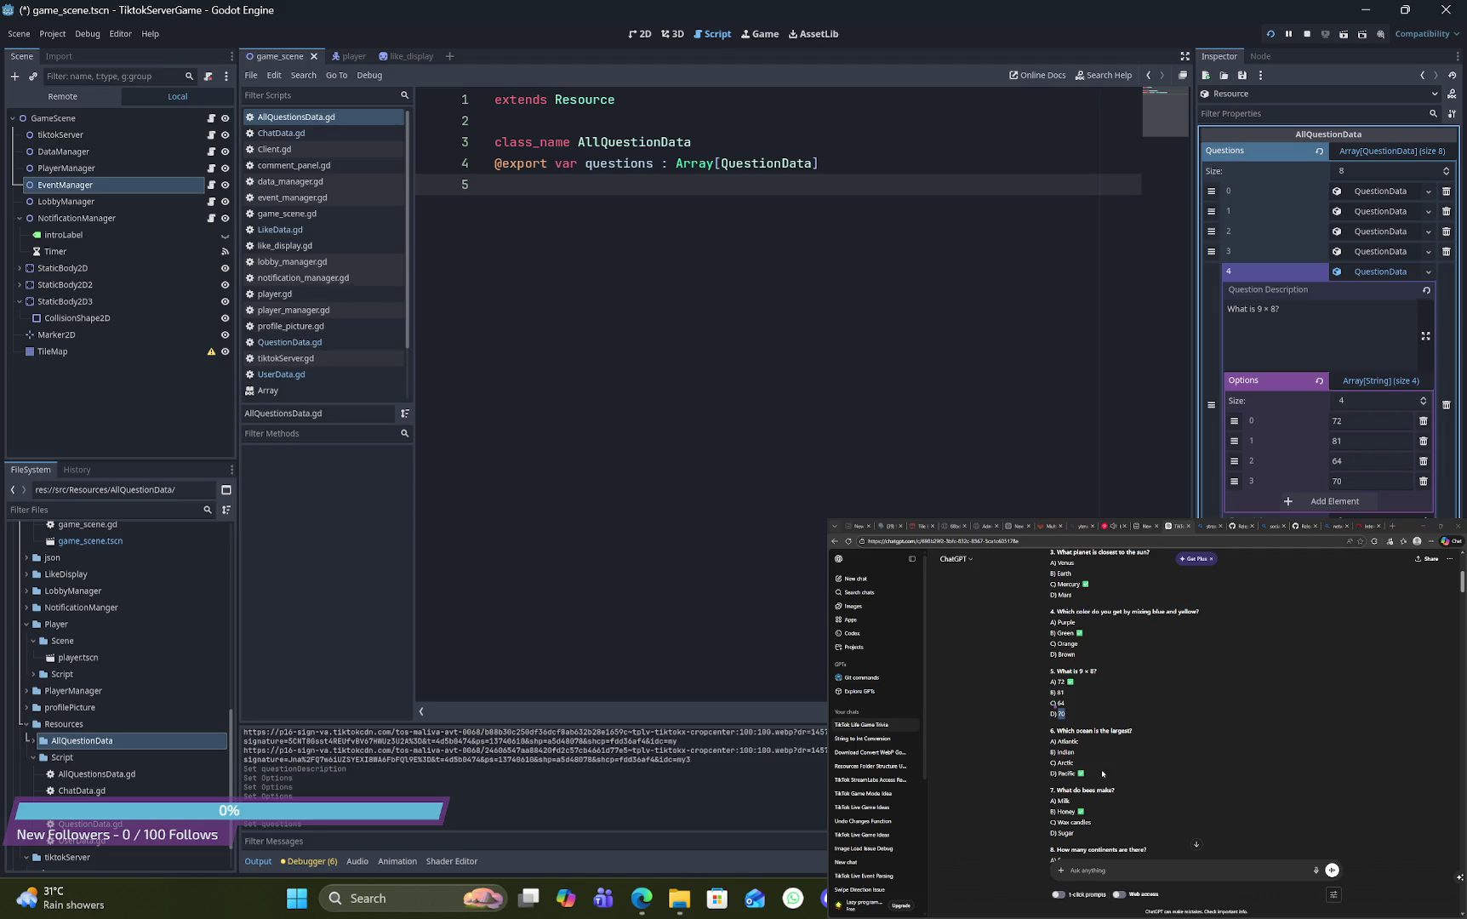
{"action": "left_click_drag", "start_coordinate": [1133, 732], "coordinate": [1060, 739]}
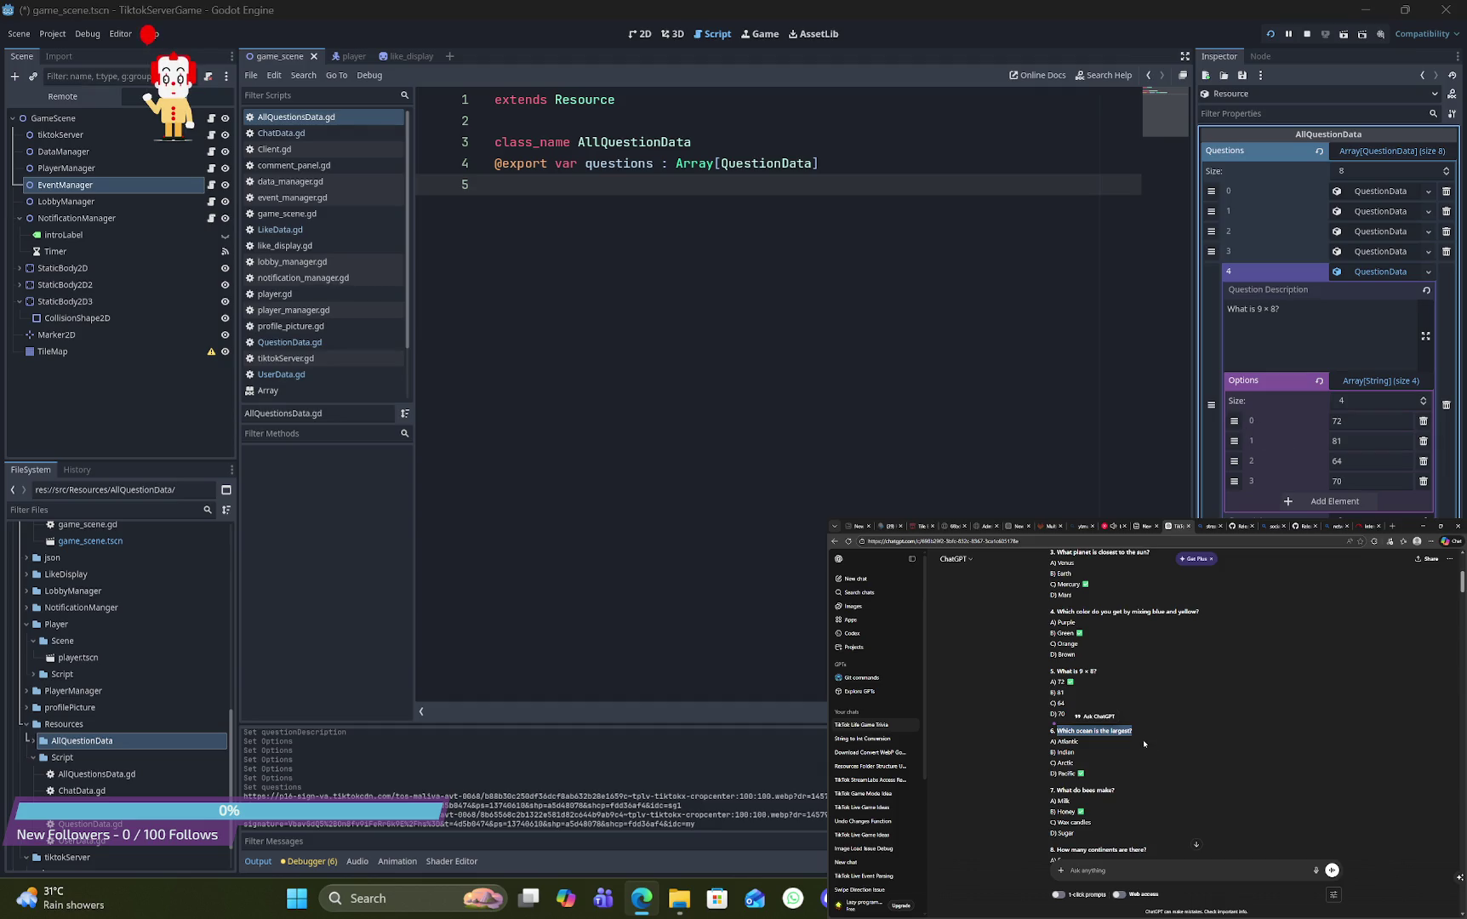
{"action": "left_click_drag", "start_coordinate": [1136, 730], "coordinate": [1055, 732]}
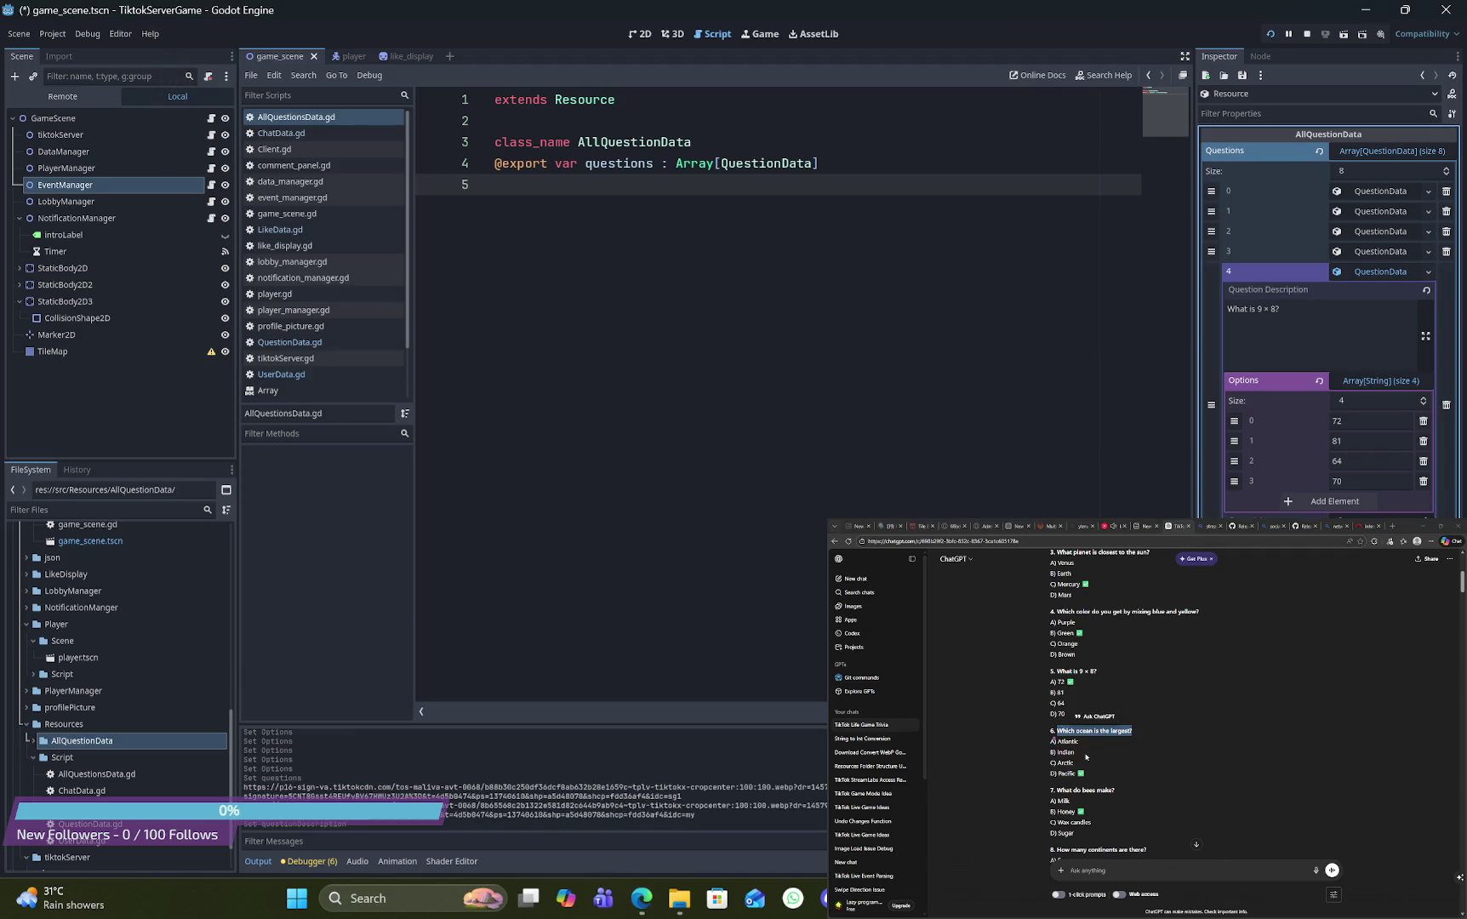
Copy the ocean answers Atlantic, Indian, Arctic and Pacific from ChatGPT for question 5.
{"action": "left_click_drag", "start_coordinate": [1055, 742], "coordinate": [1101, 778]}
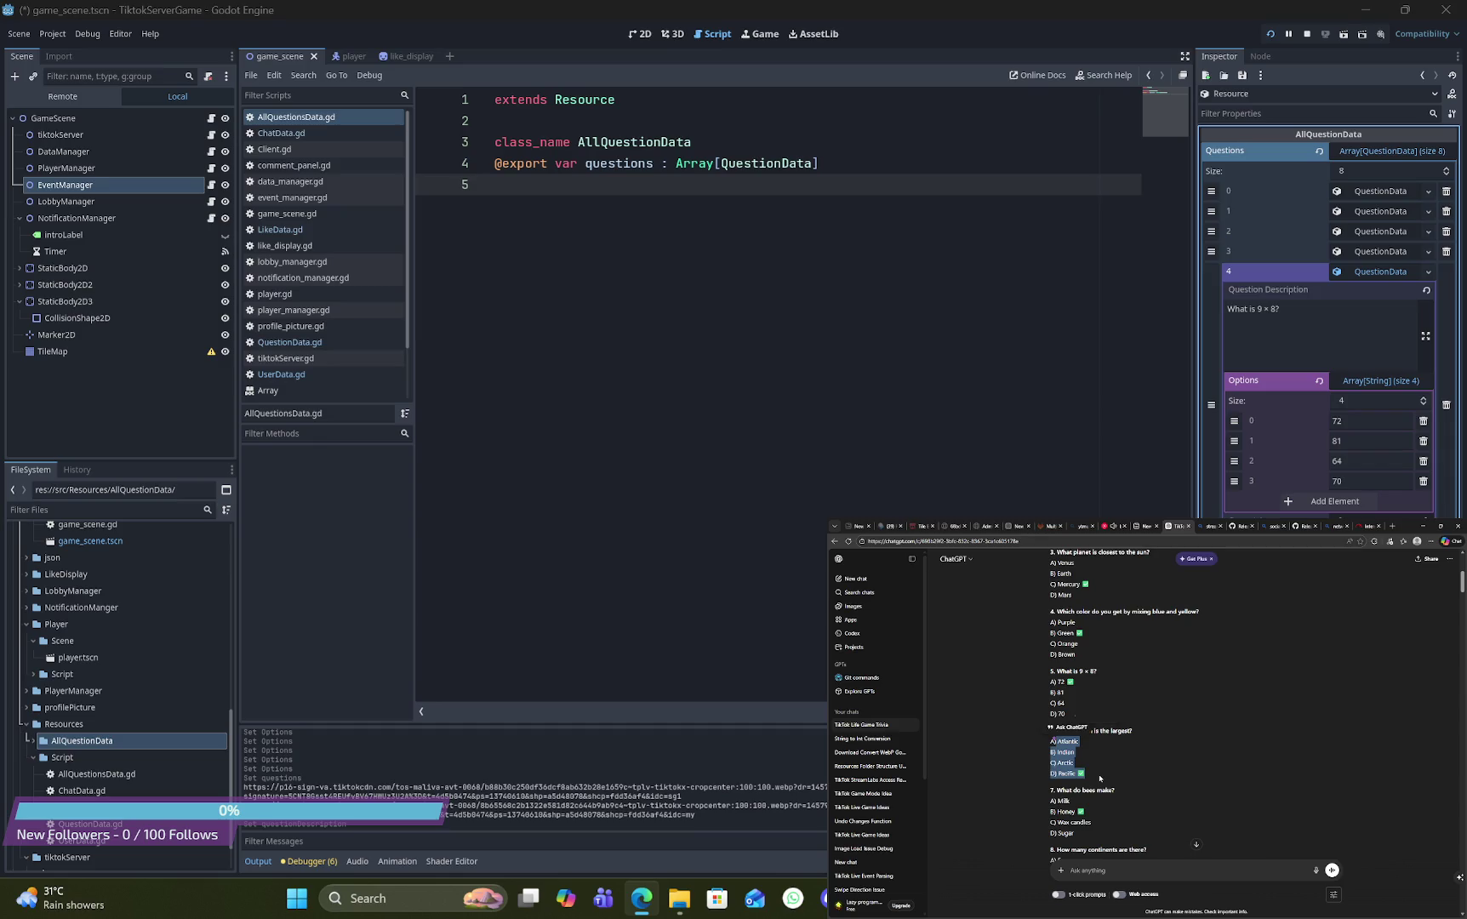
{"action": "left_click", "coordinate": [1061, 742]}
{"action": "double_click", "coordinate": [1061, 742]}
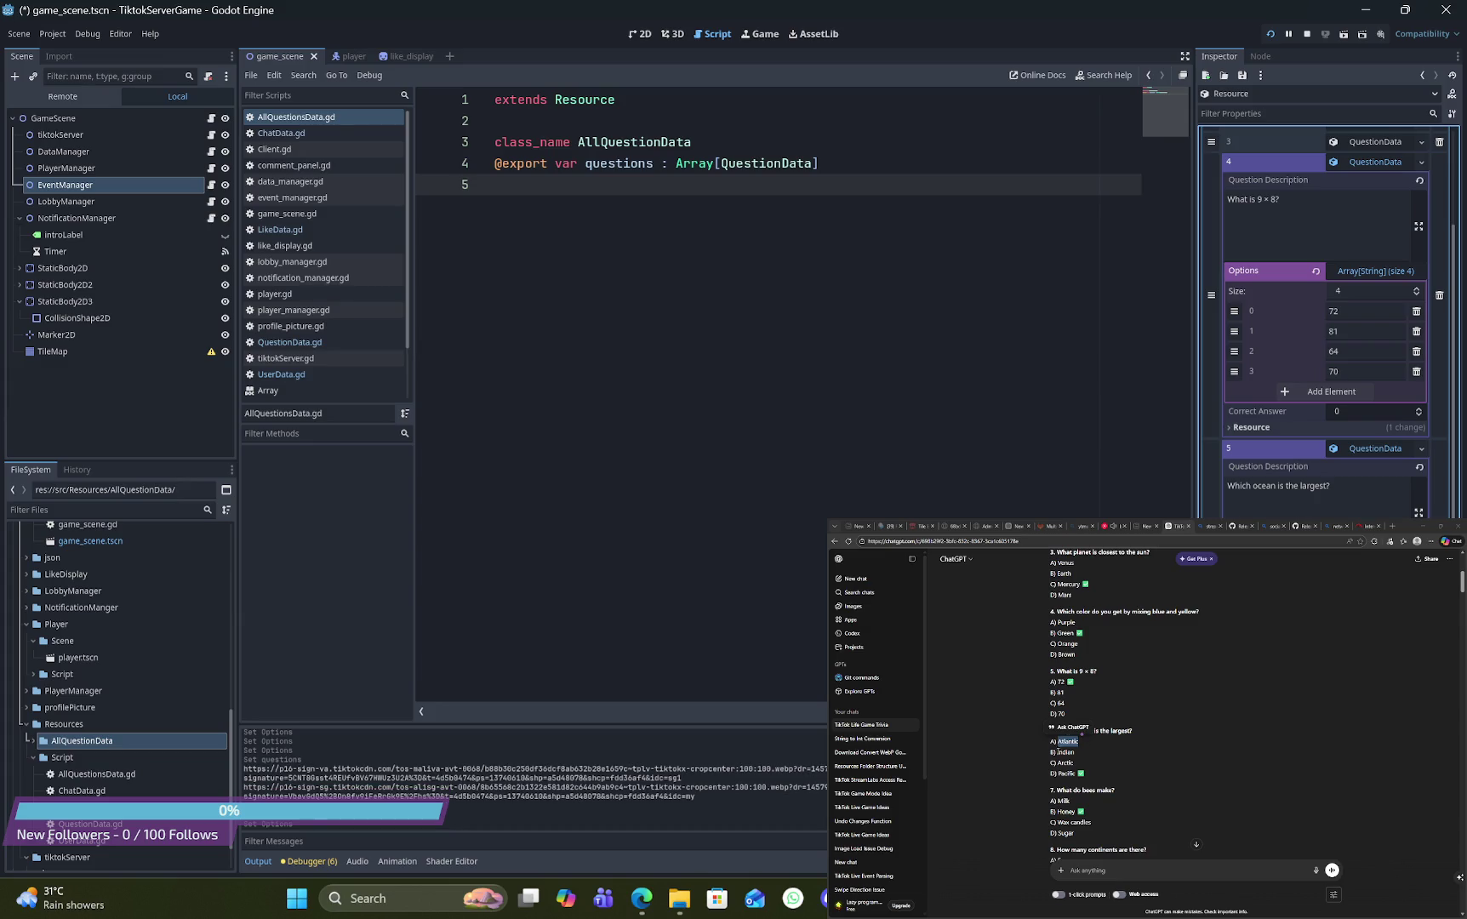
{"action": "double_click", "coordinate": [1065, 752]}
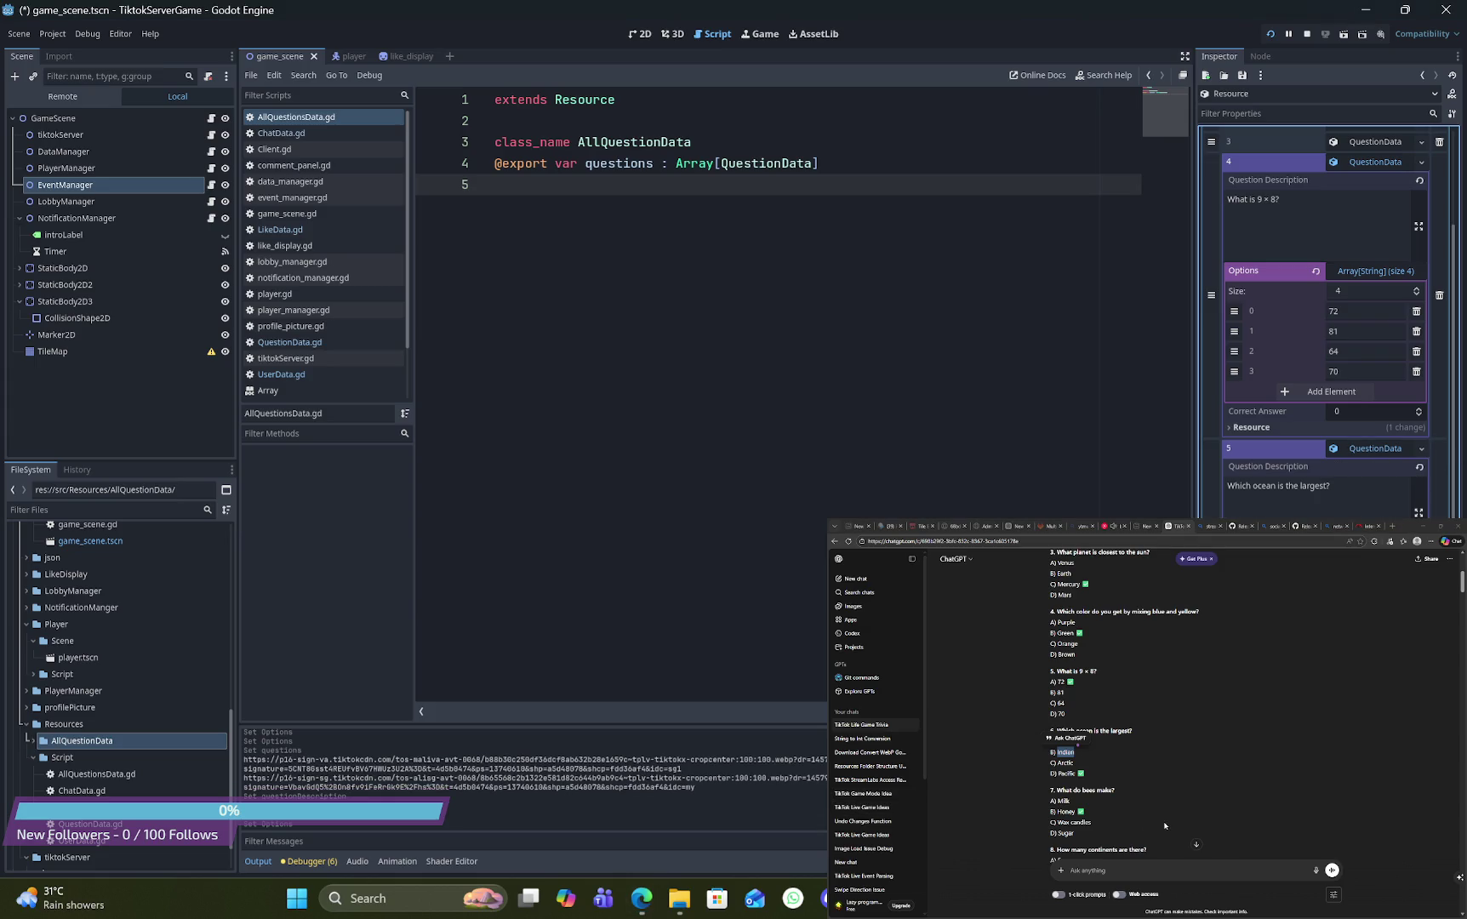
{"action": "left_click", "coordinate": [1074, 764]}
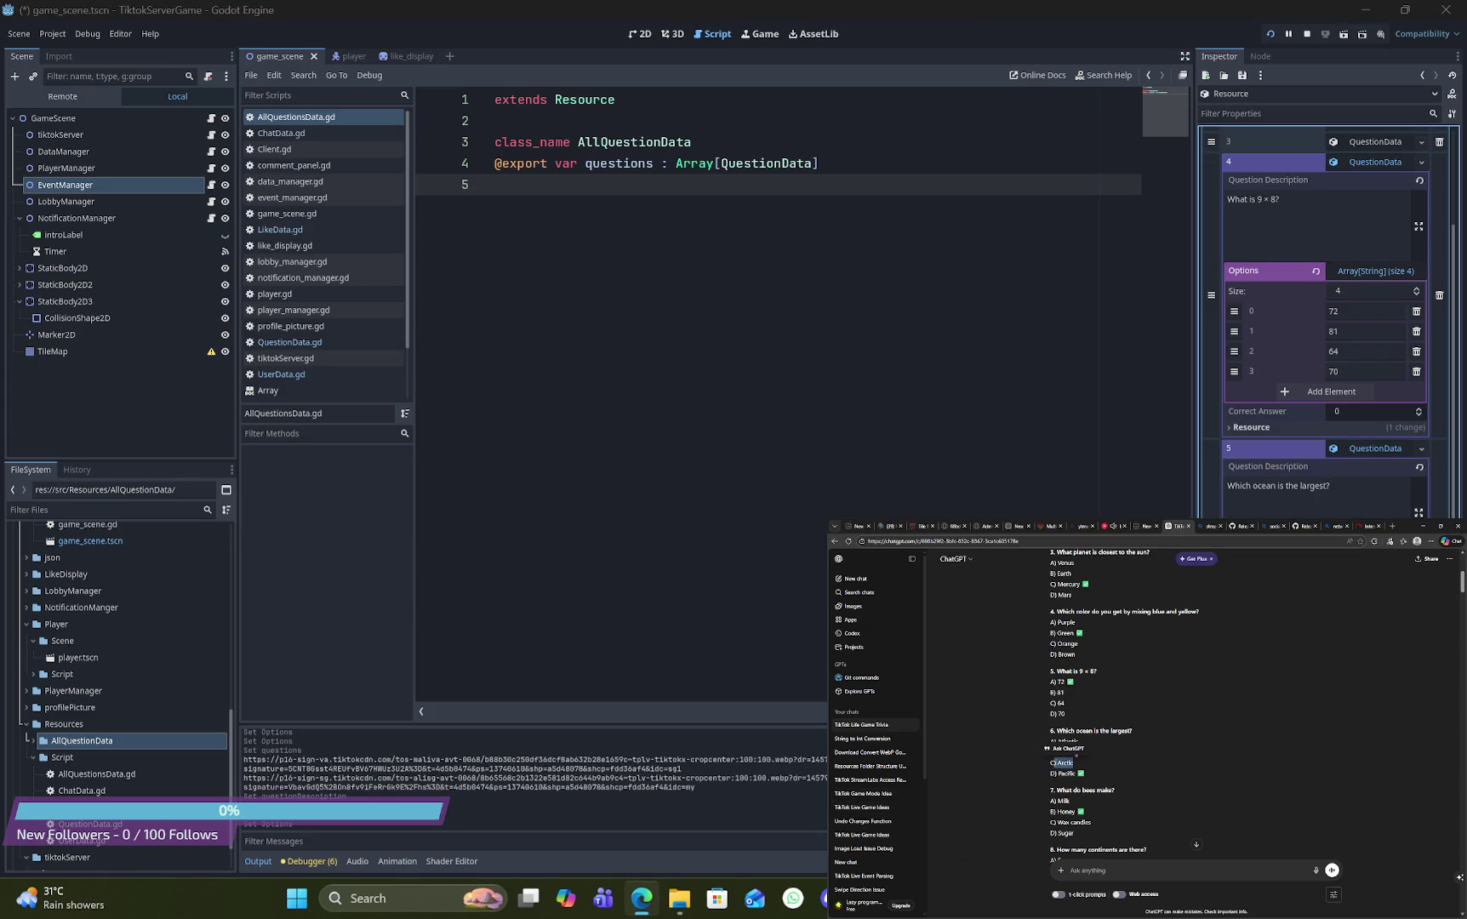
{"action": "left_click_drag", "start_coordinate": [1058, 763], "coordinate": [1076, 766]}
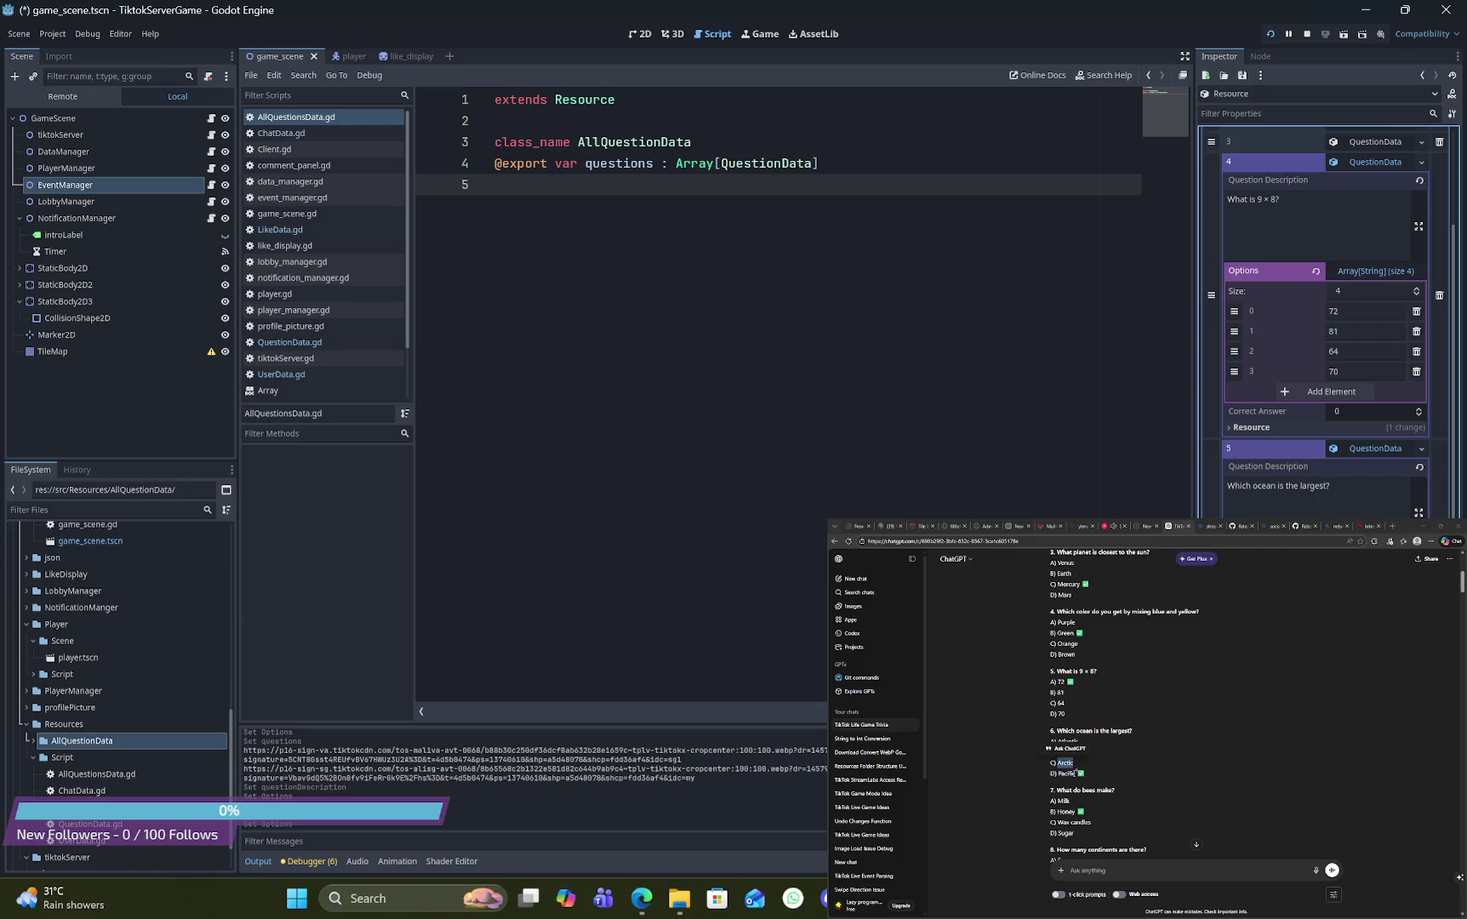
{"action": "double_click", "coordinate": [1066, 774]}
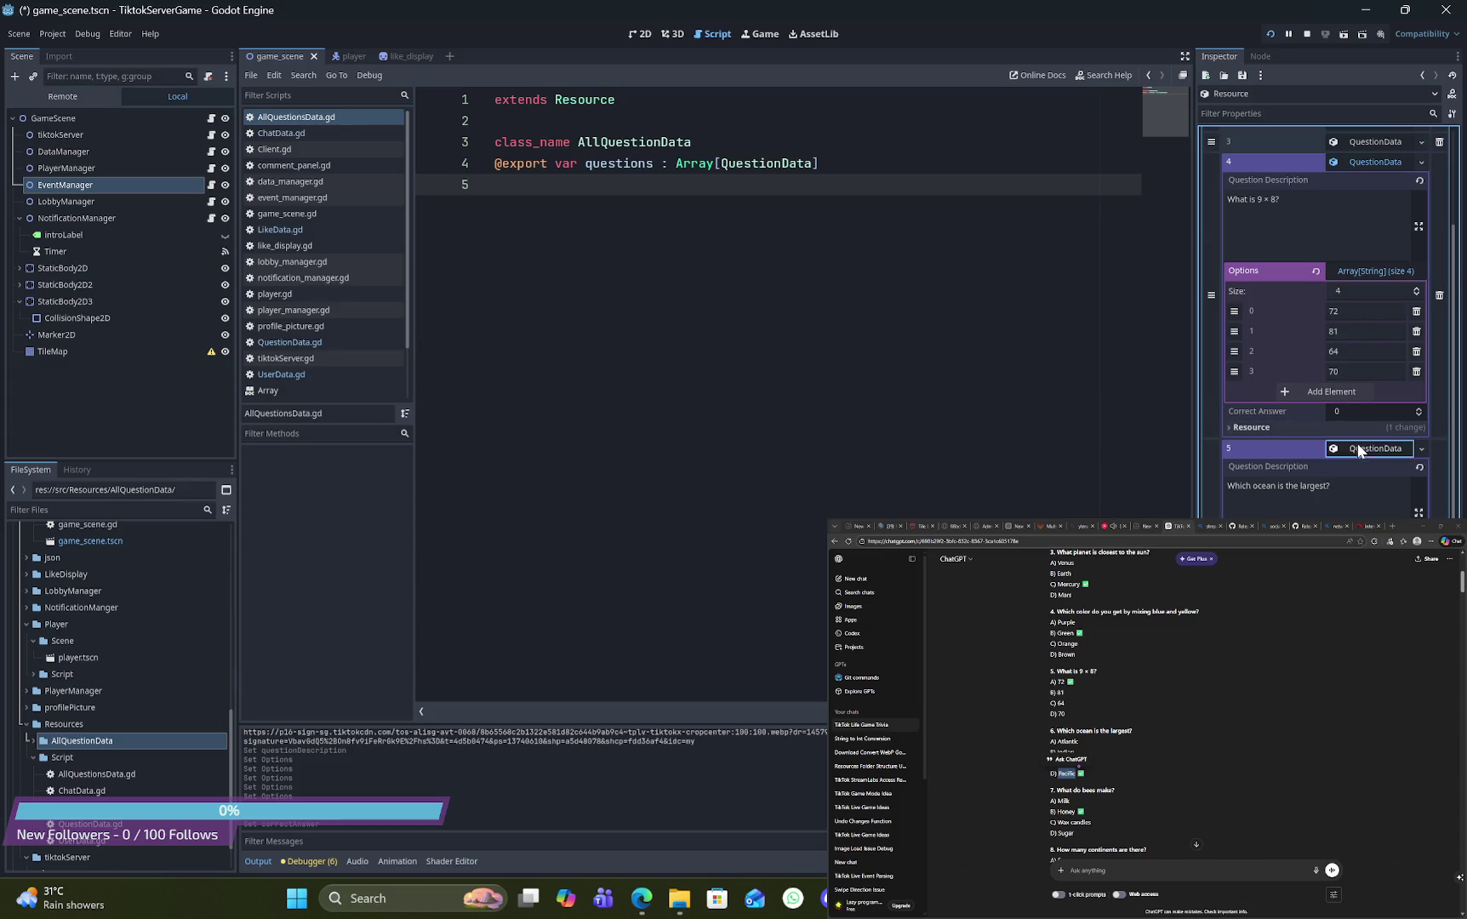
Create a new QuestionData in slot 6 with the description 'What do bees make?'.
{"action": "scroll", "coordinate": [1358, 444], "scroll_direction": "up", "scroll_amount": 3}
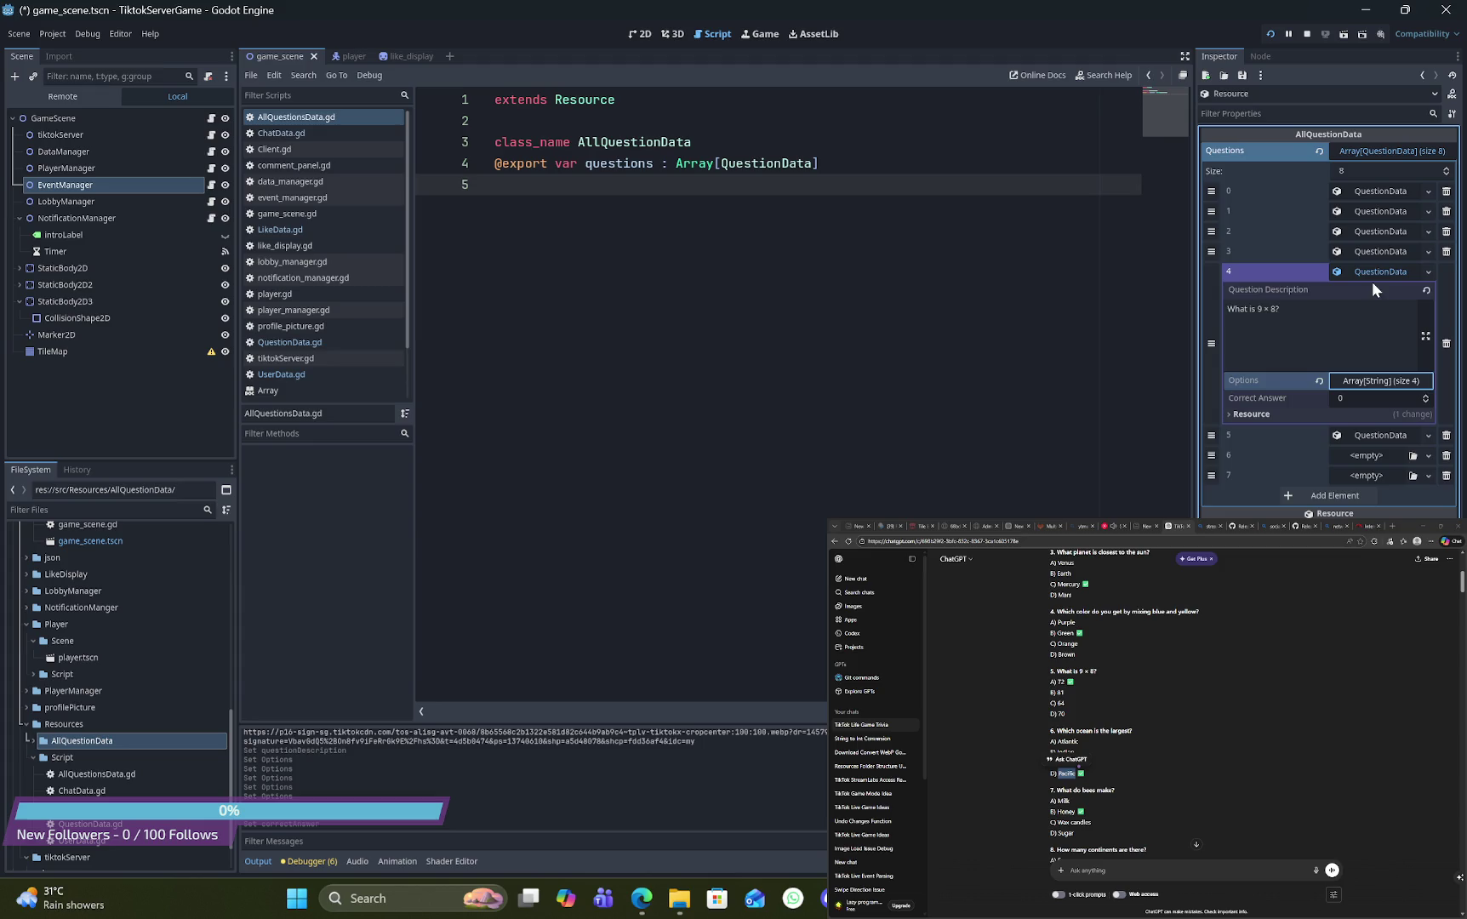
{"action": "left_click", "coordinate": [1373, 274]}
{"action": "left_click", "coordinate": [1370, 290]}
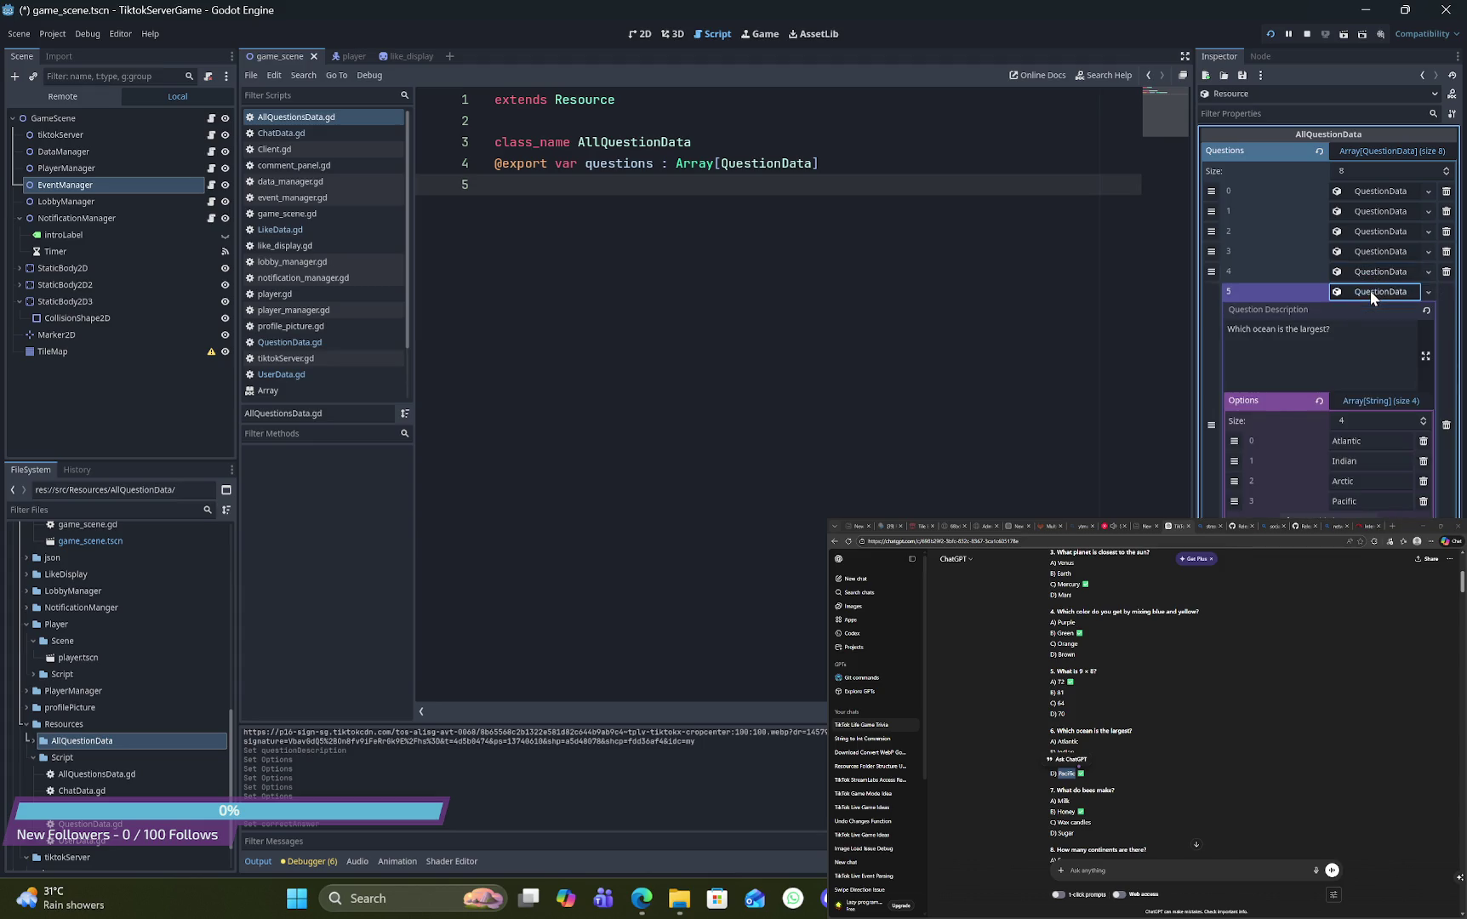
{"action": "left_click", "coordinate": [1370, 291]}
{"action": "left_click", "coordinate": [1367, 313]}
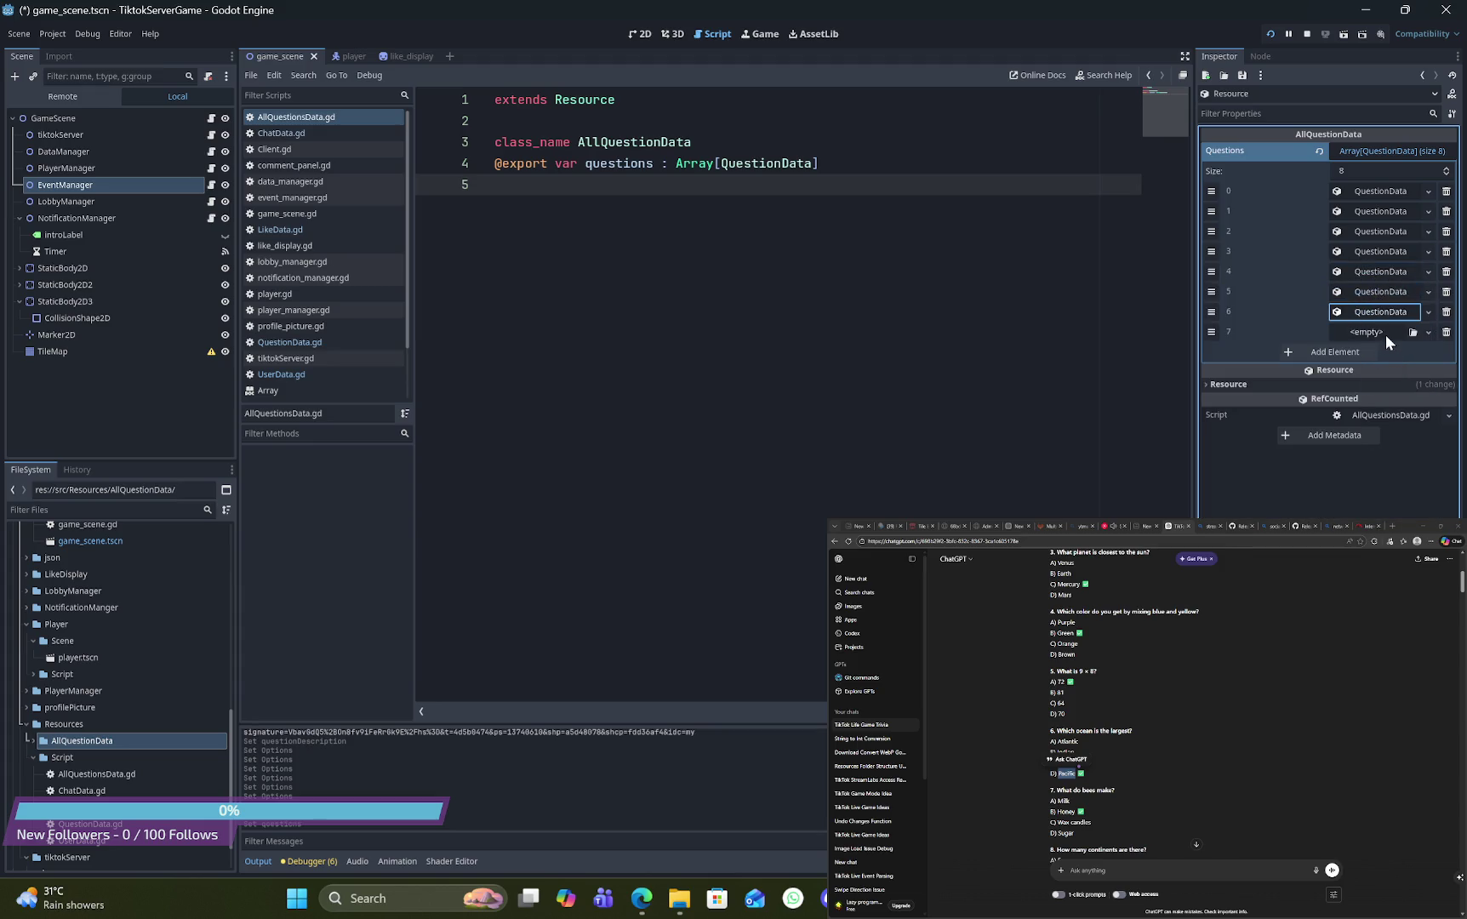
{"action": "left_click", "coordinate": [1387, 344]}
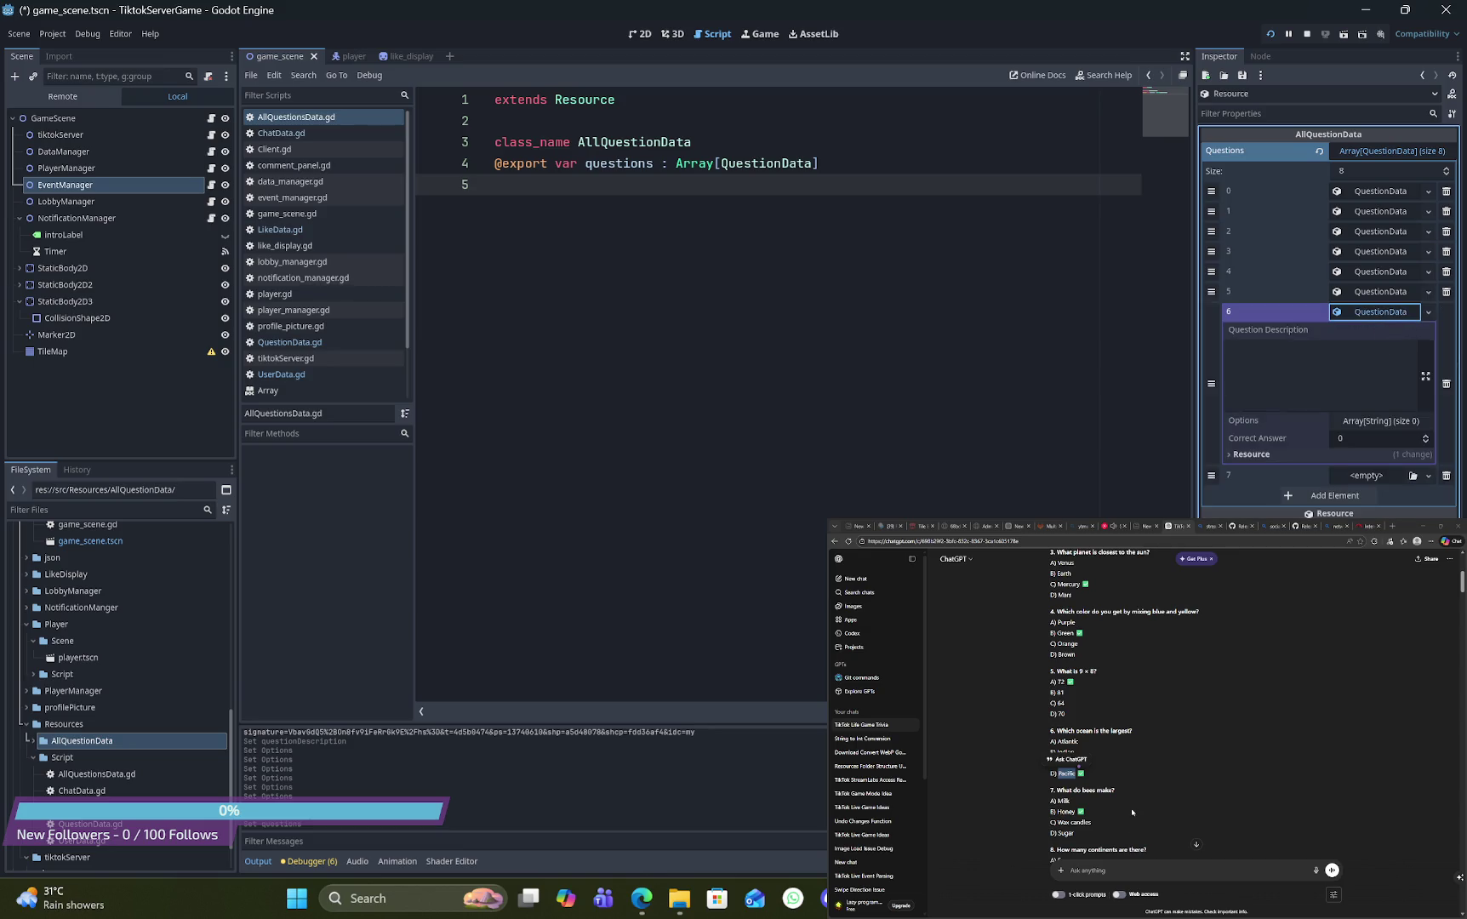
{"action": "scroll", "coordinate": [1133, 812], "scroll_direction": "down", "scroll_amount": 2}
{"action": "left_click_drag", "start_coordinate": [1059, 713], "coordinate": [1112, 716]}
{"action": "key", "text": "ctrl+c"}
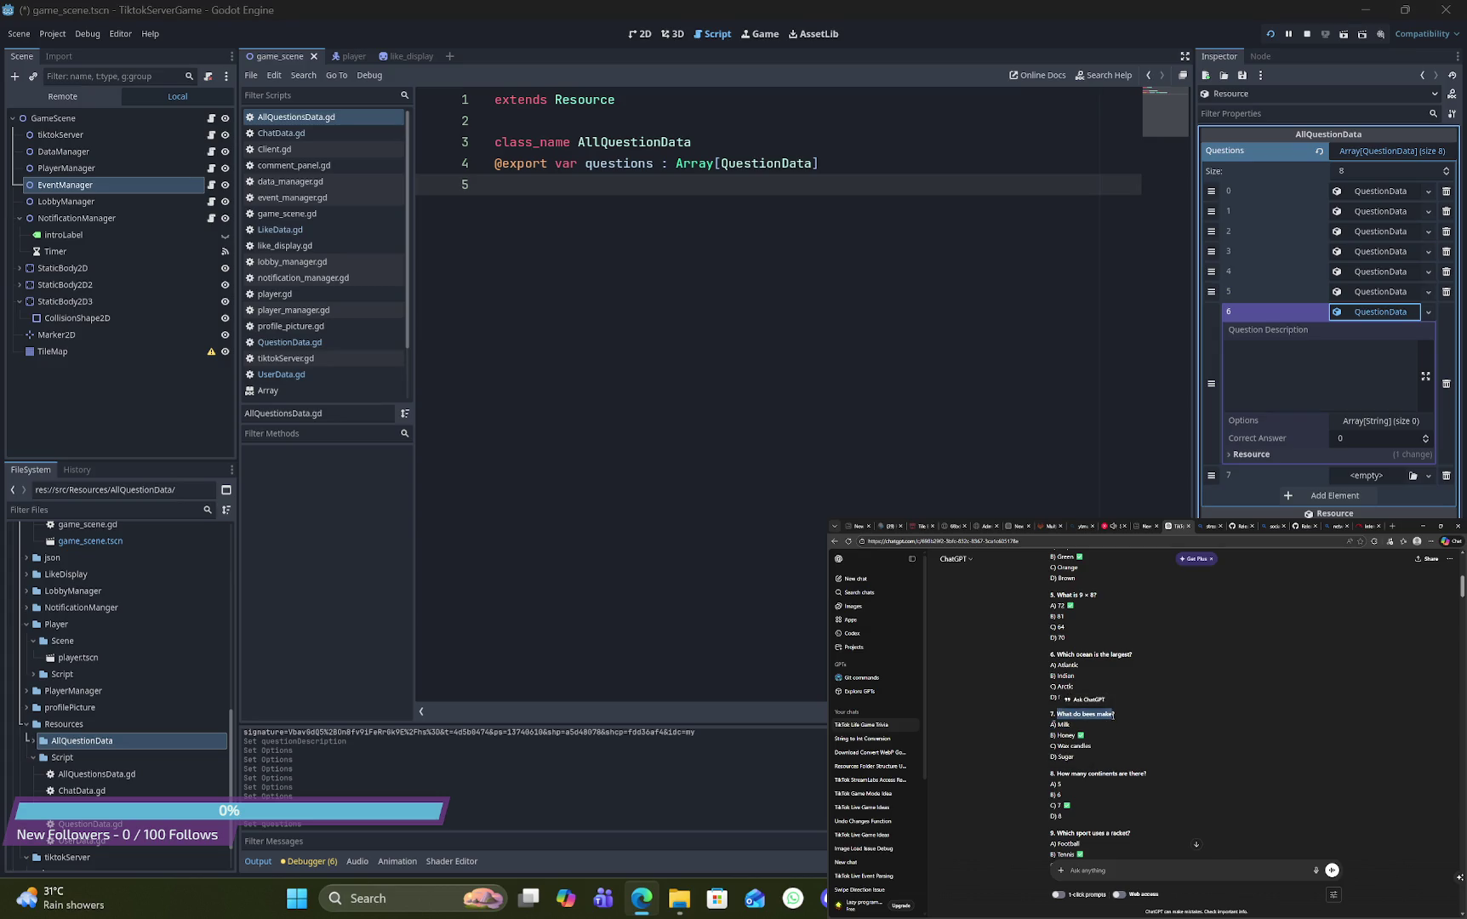
{"action": "left_click", "coordinate": [1327, 356]}
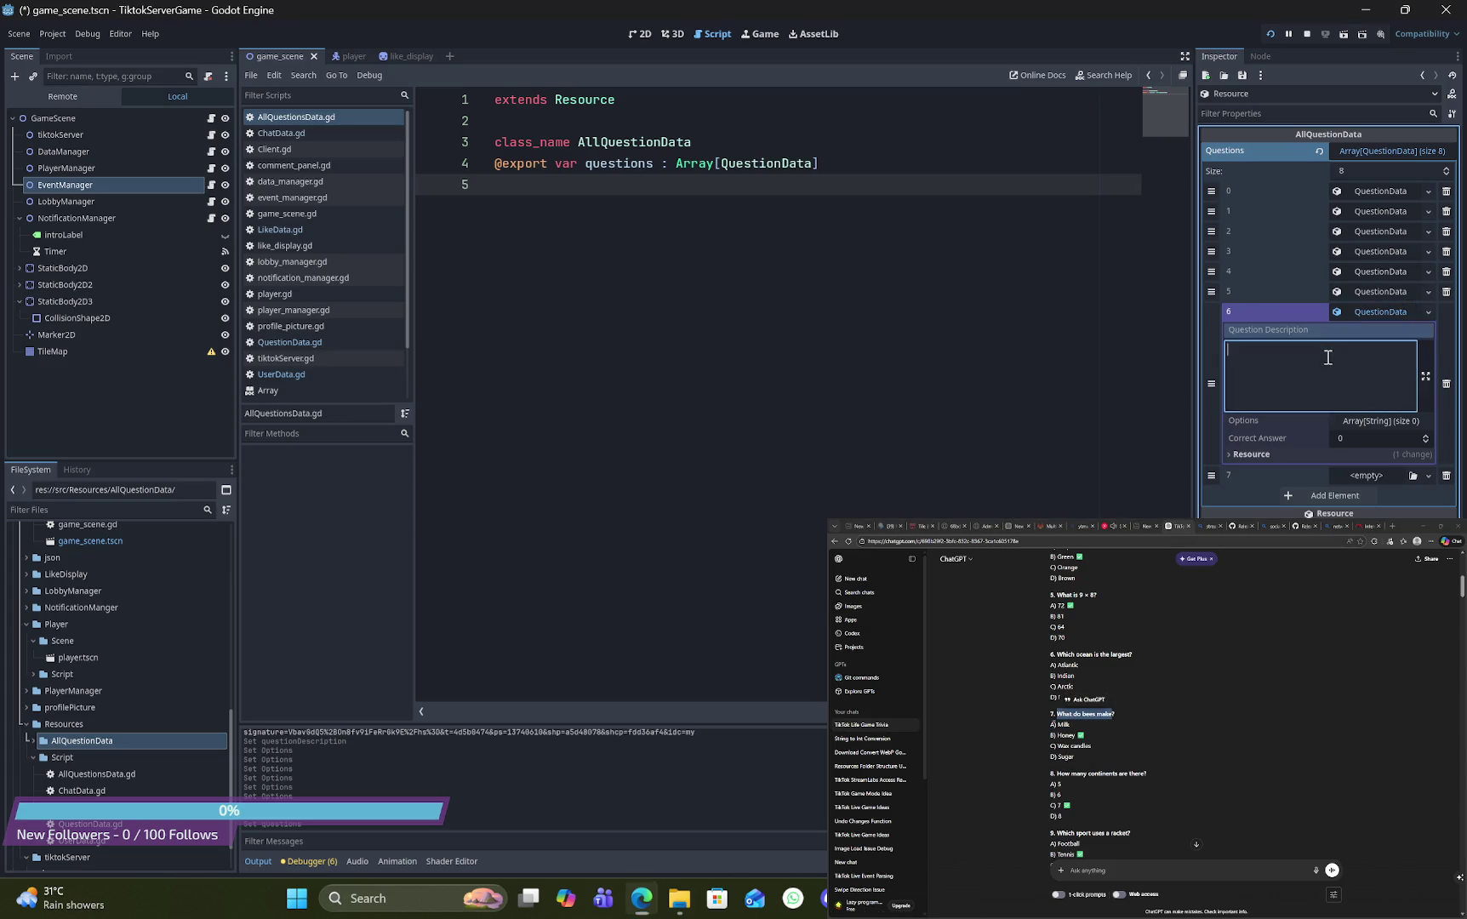
{"action": "key", "text": "ctrl+v"}
{"action": "type", "text": "?"}
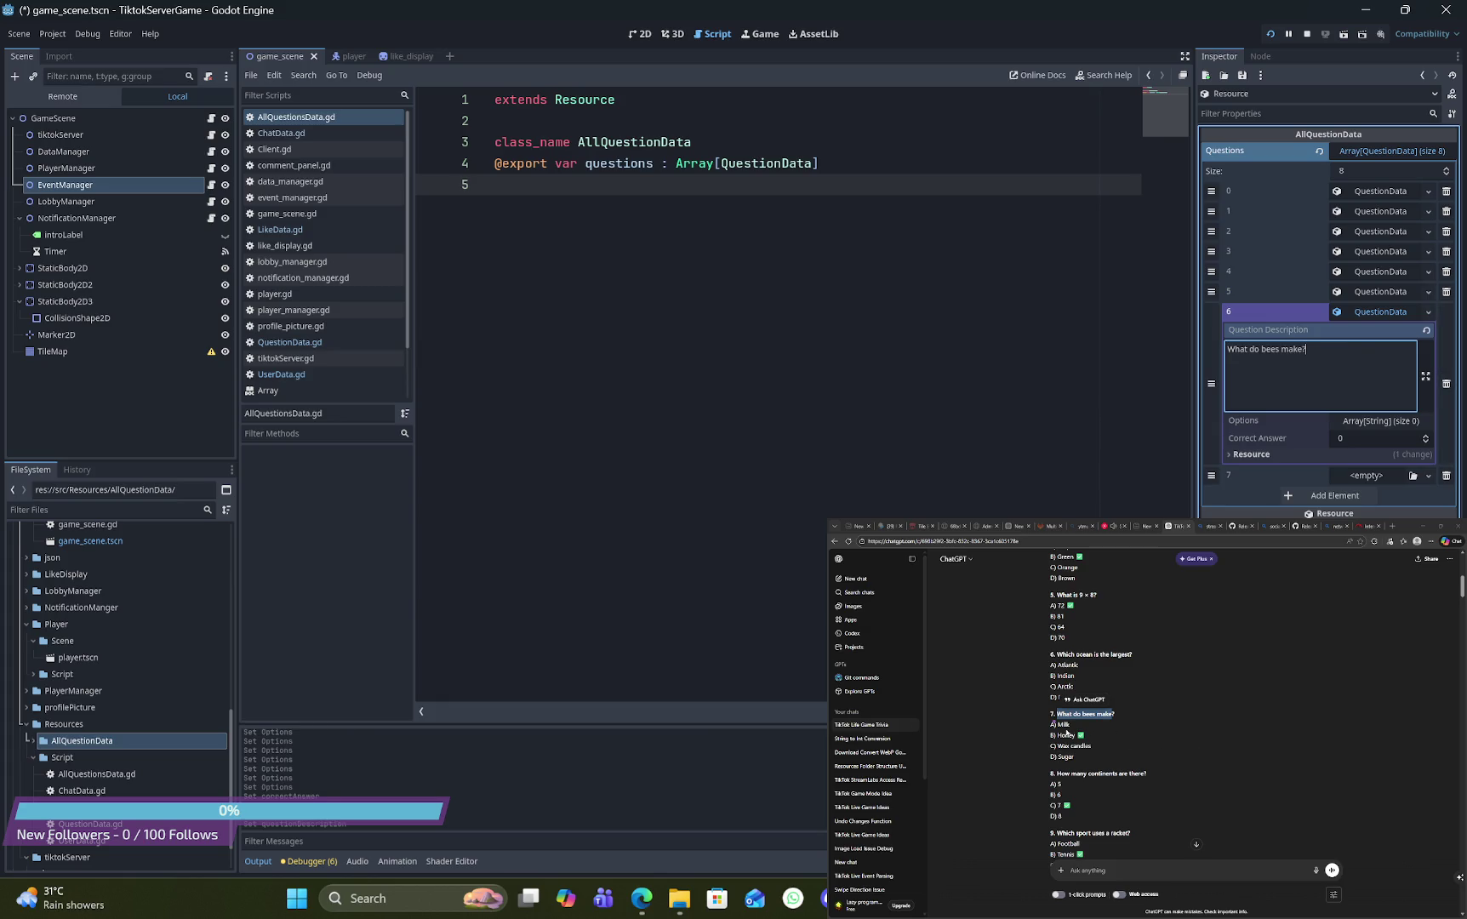
Add four empty entries to question 6's Options and select Milk in ChatGPT.
{"action": "left_click", "coordinate": [1380, 422]}
{"action": "left_click", "coordinate": [1353, 461]}
{"action": "left_click", "coordinate": [1355, 482]}
{"action": "left_click", "coordinate": [1354, 501]}
{"action": "left_click", "coordinate": [1357, 515]}
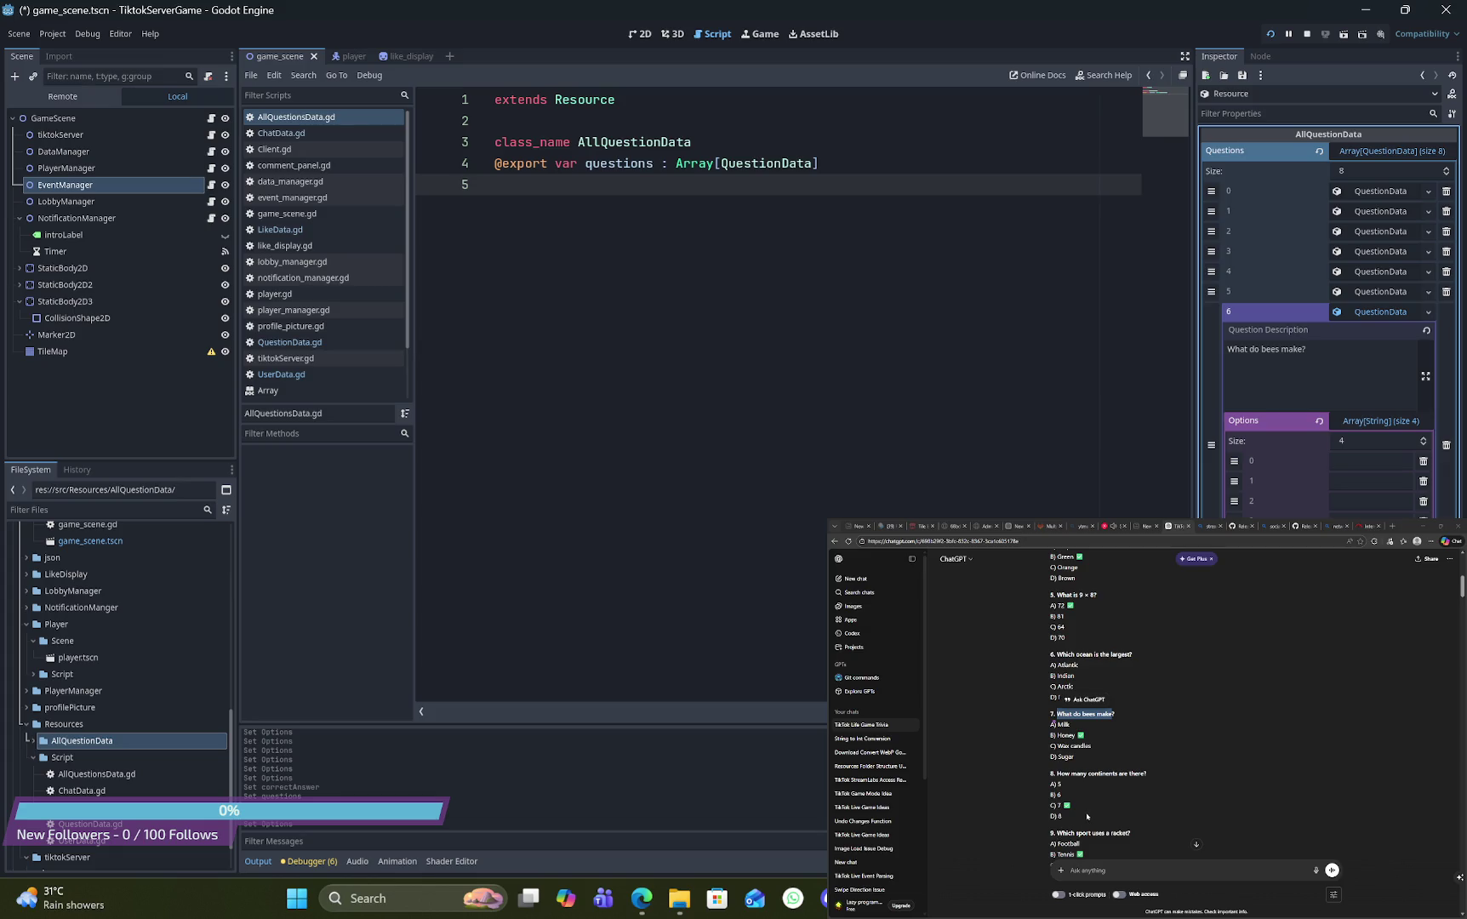
{"action": "left_click_drag", "start_coordinate": [1057, 725], "coordinate": [1065, 725]}
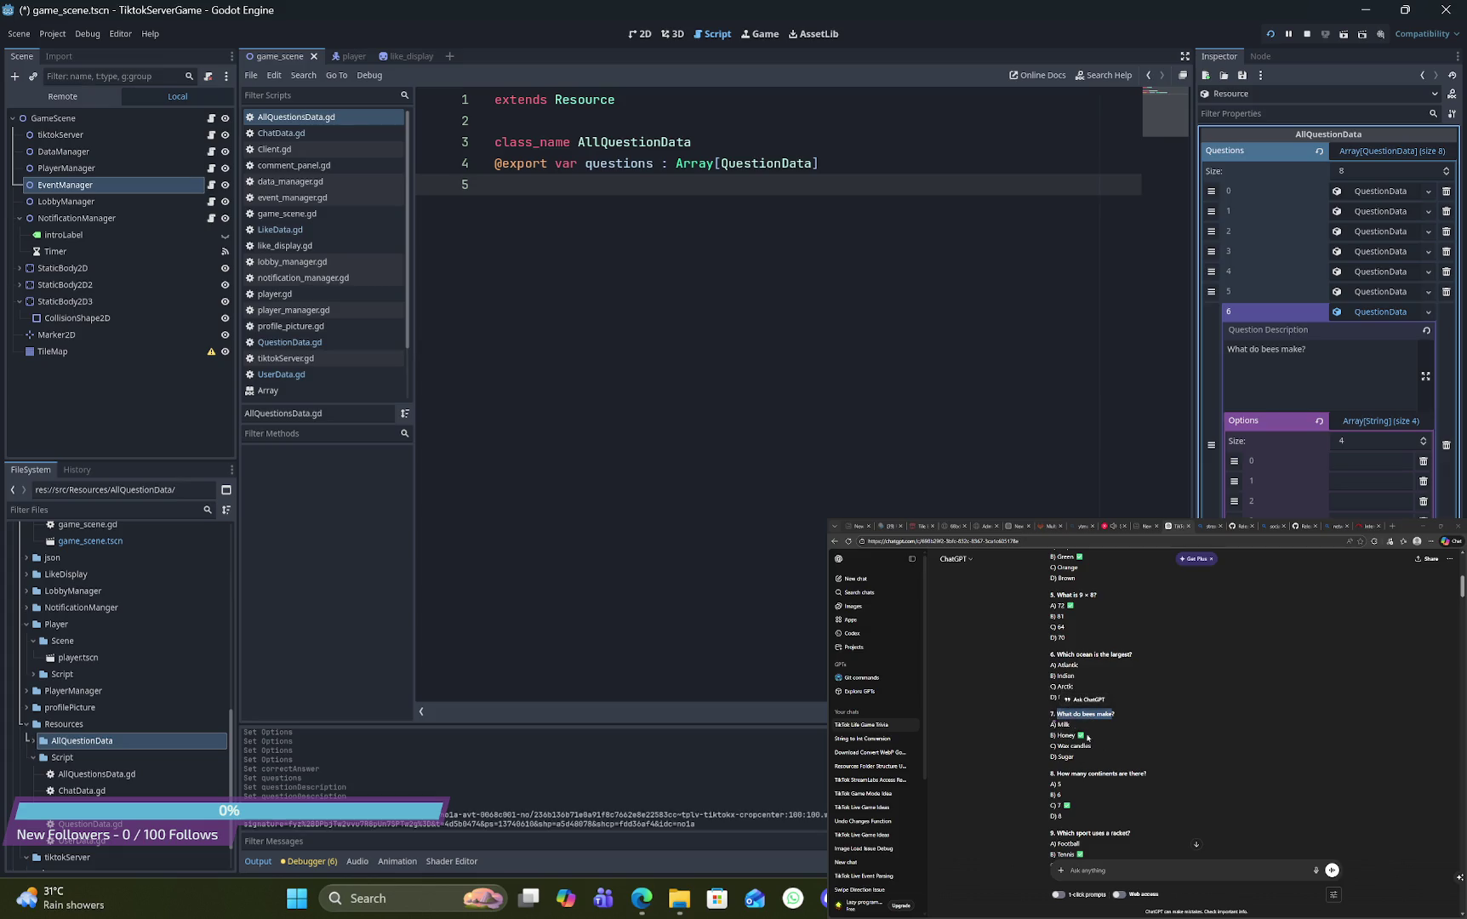
{"action": "double_click", "coordinate": [1064, 724]}
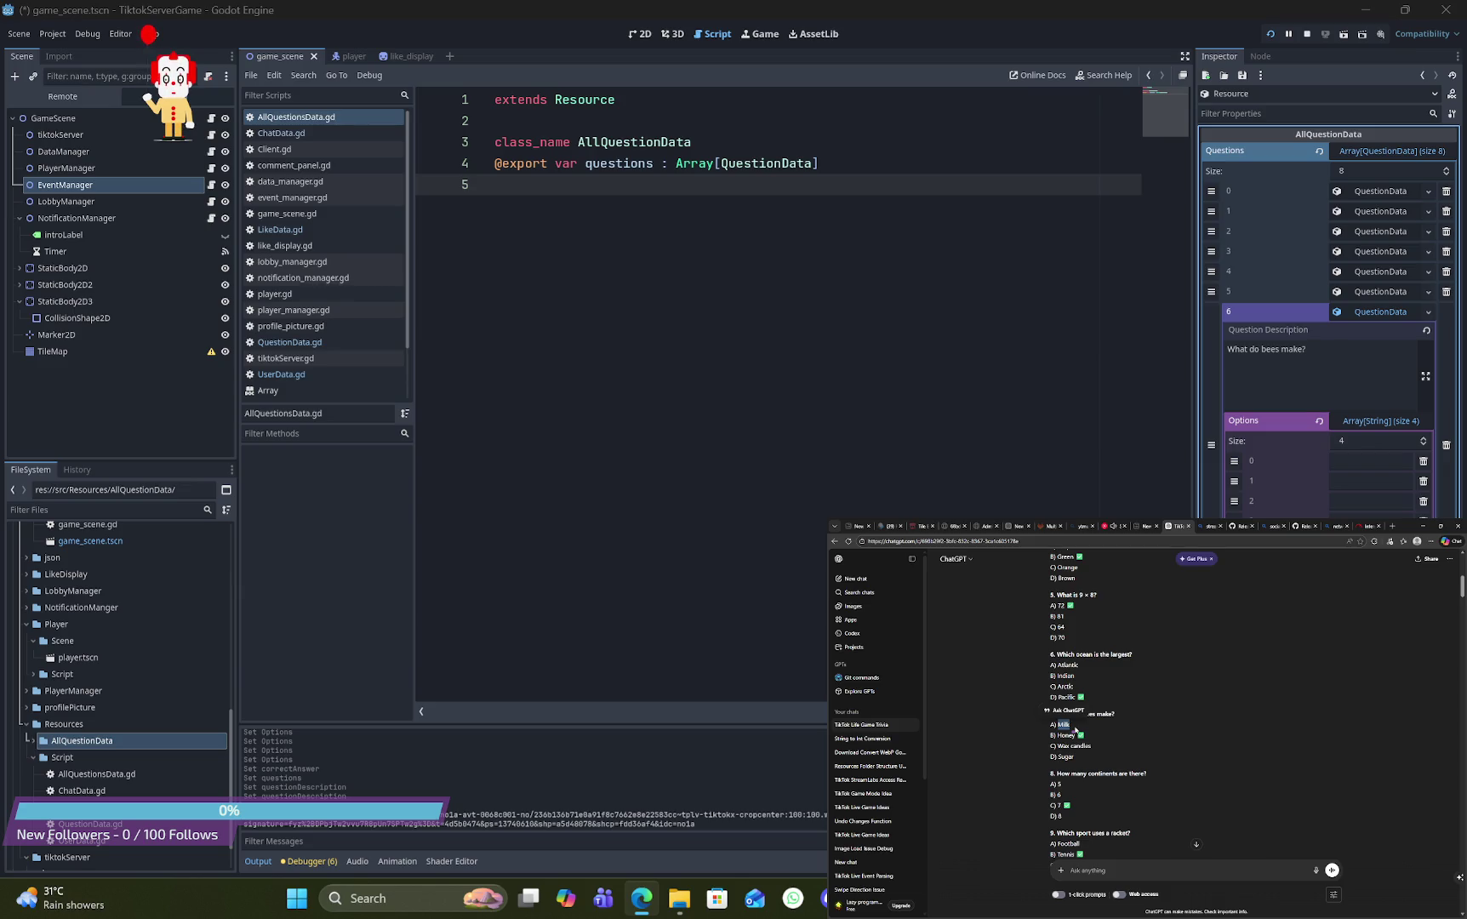
Glance at Task View and the terminal's TikTok chat logs, then return to the Godot editor.
{"action": "key", "text": "super+Tab"}
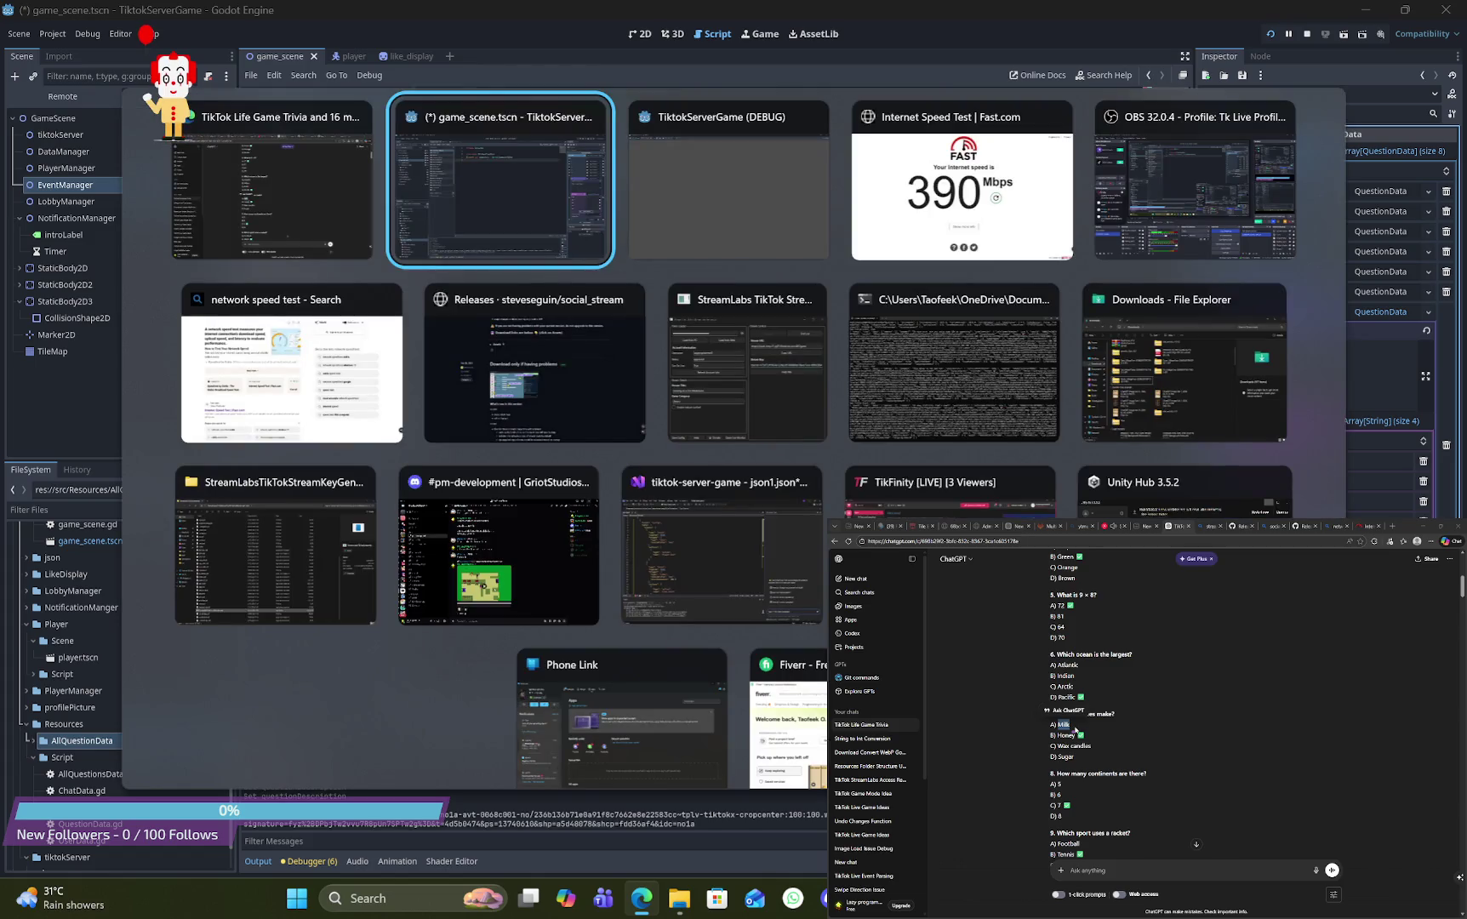
{"action": "key", "text": "Escape"}
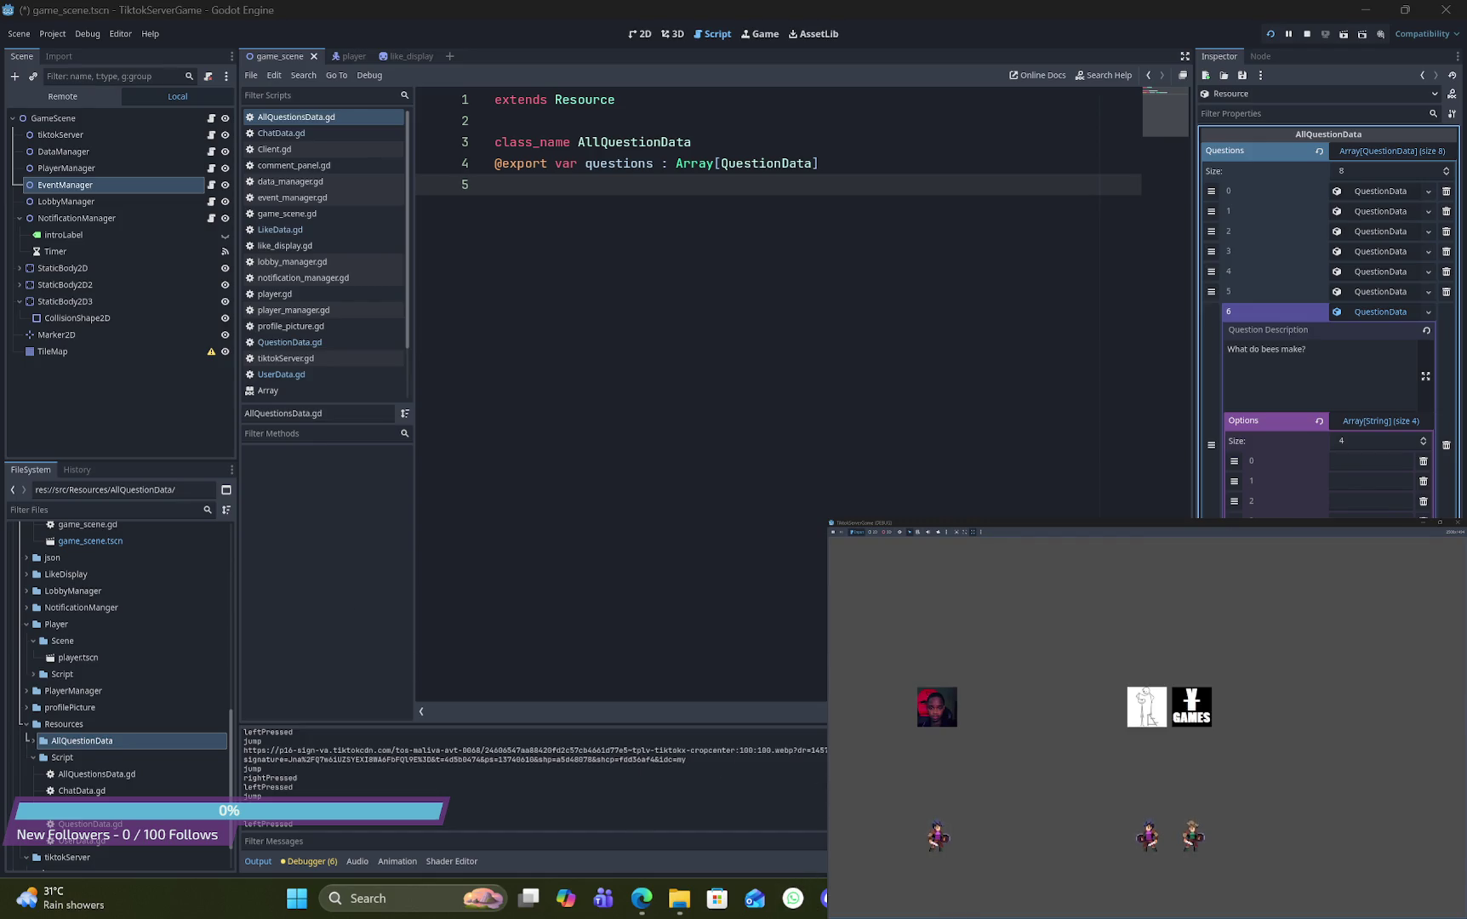
{"action": "key", "text": "alt+Tab"}
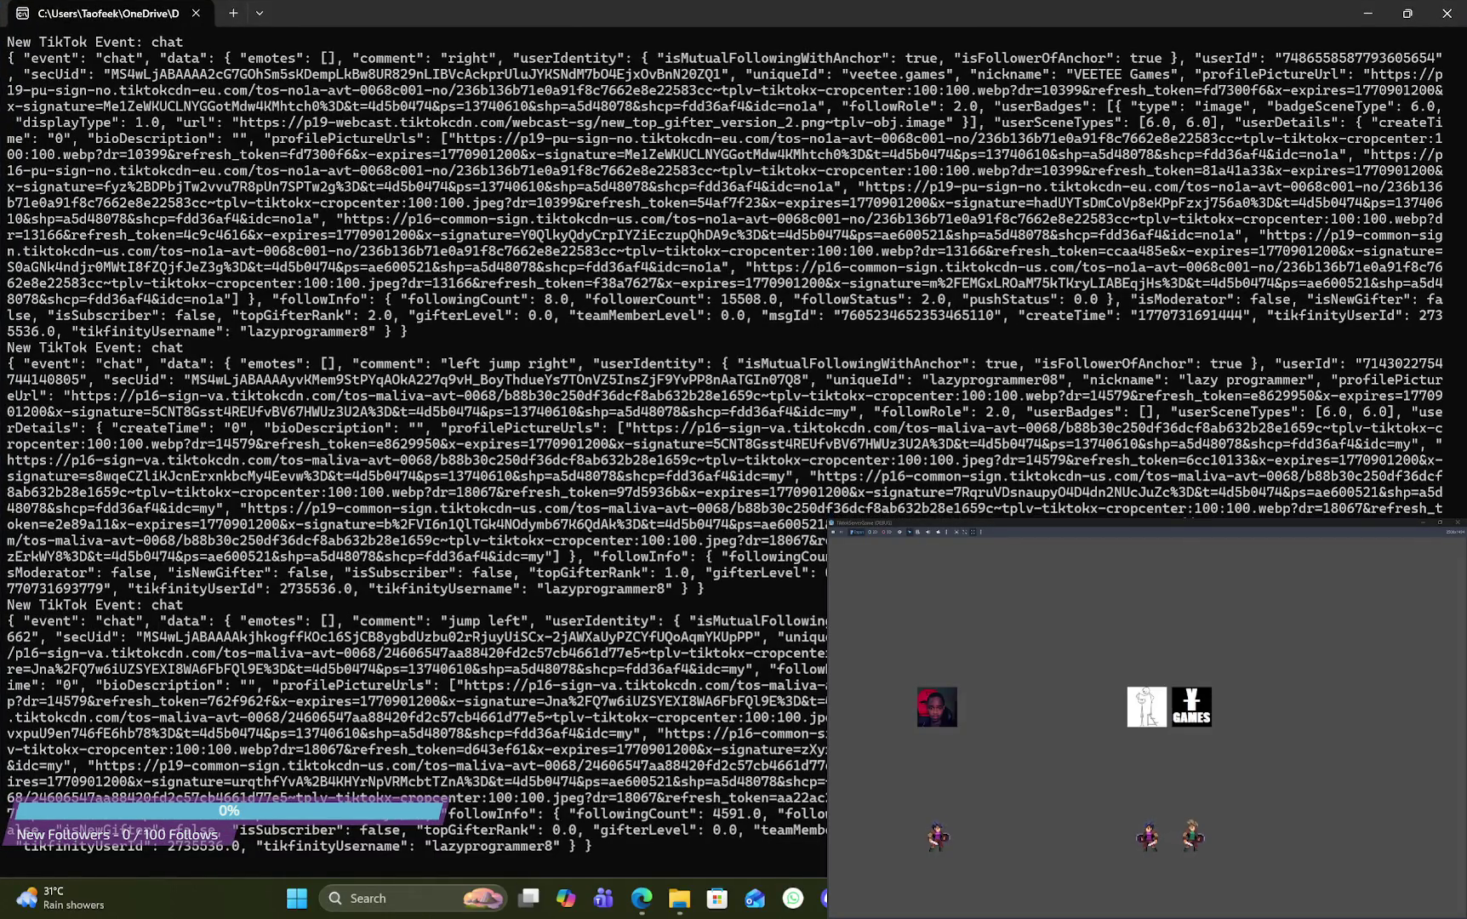
{"action": "key", "text": "alt+Tab"}
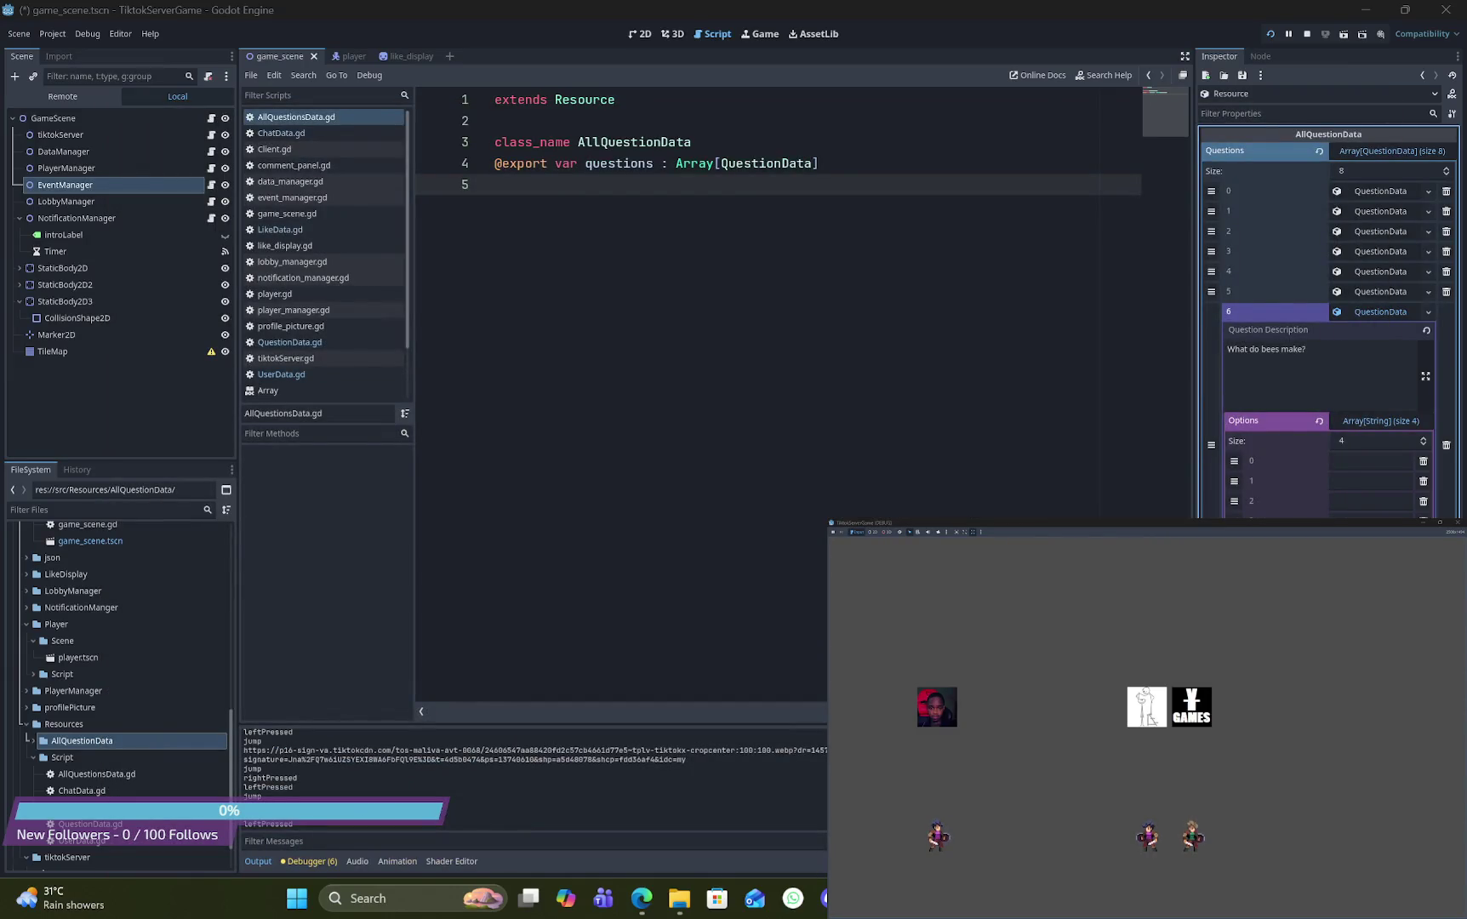
{"action": "left_click", "coordinate": [212, 143]}
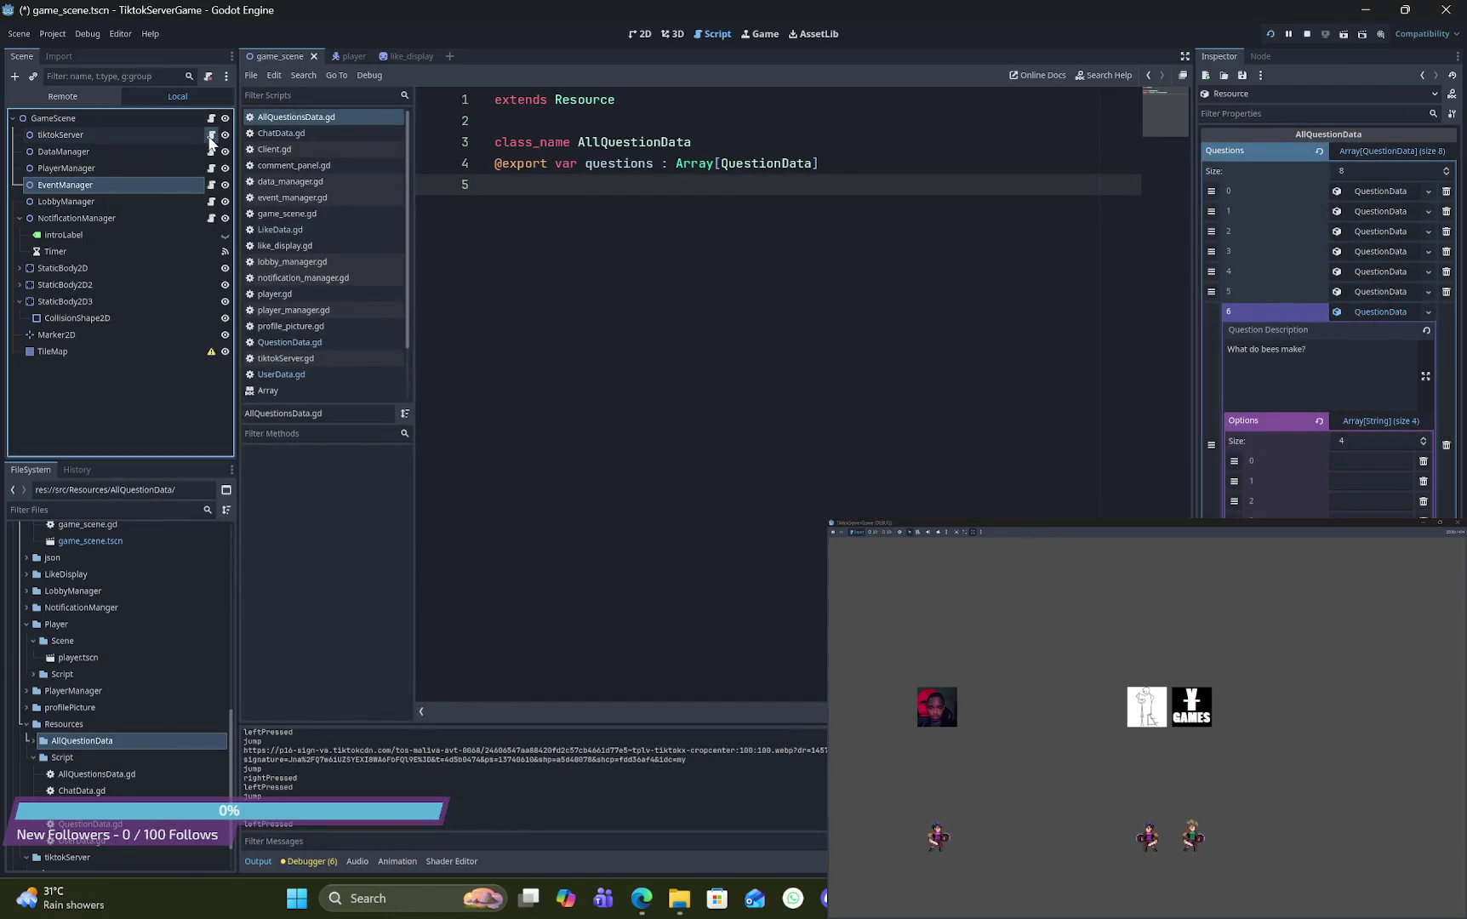
Open tiktokServer.gd and inspect localhost, port 21213 and the WebSocketPeer reference.
{"action": "left_click", "coordinate": [211, 136]}
{"action": "scroll", "coordinate": [730, 269], "scroll_direction": "up", "scroll_amount": 10}
{"action": "scroll", "coordinate": [730, 269], "scroll_direction": "down", "scroll_amount": 2}
{"action": "scroll", "coordinate": [731, 269], "scroll_direction": "up", "scroll_amount": 2}
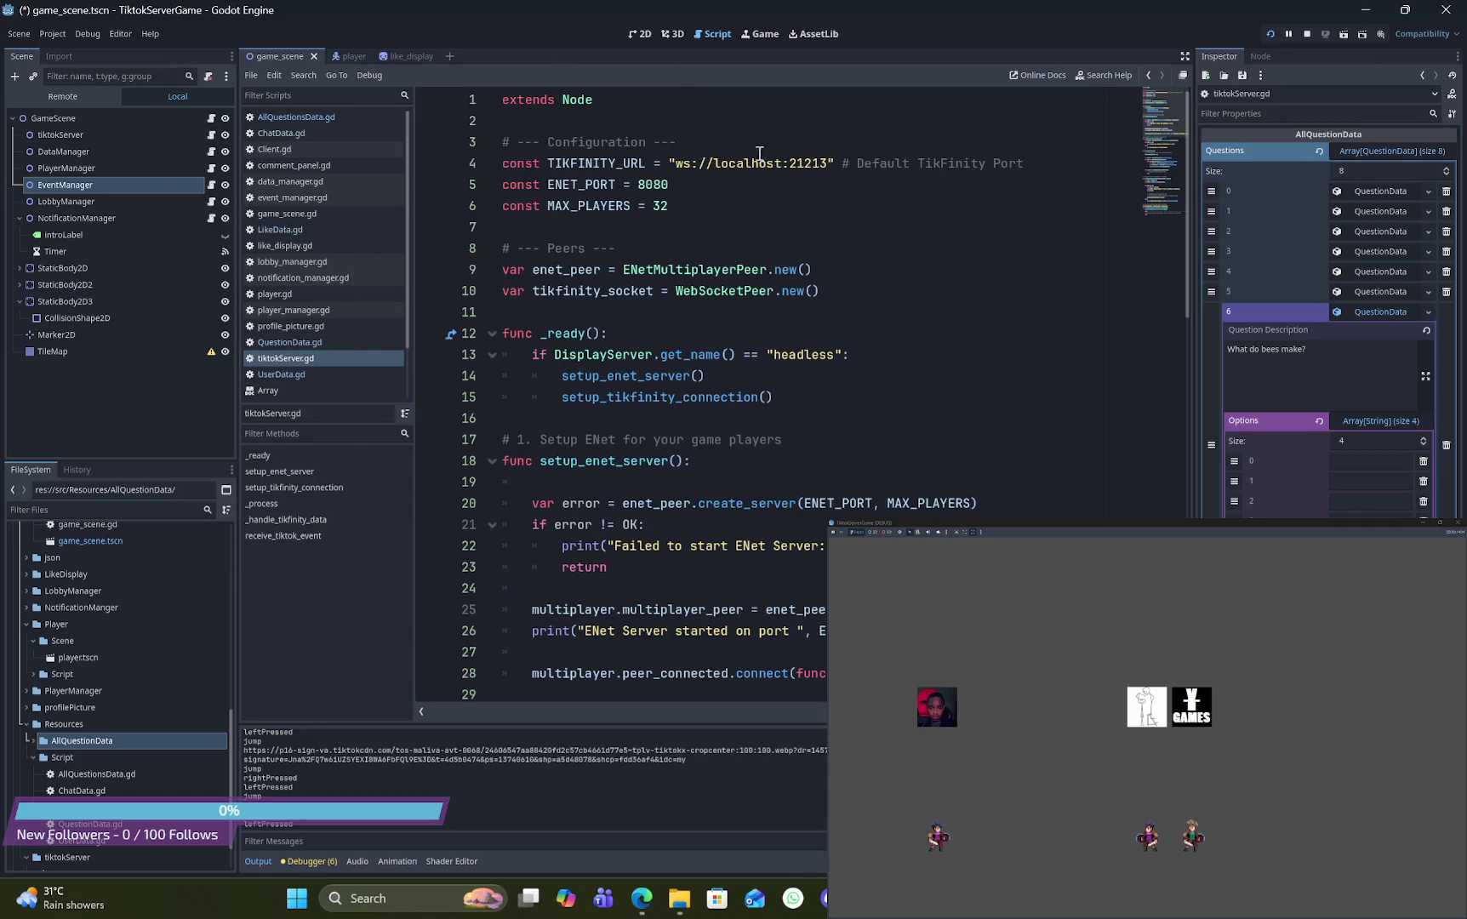
{"action": "double_click", "coordinate": [760, 161]}
{"action": "double_click", "coordinate": [809, 163]}
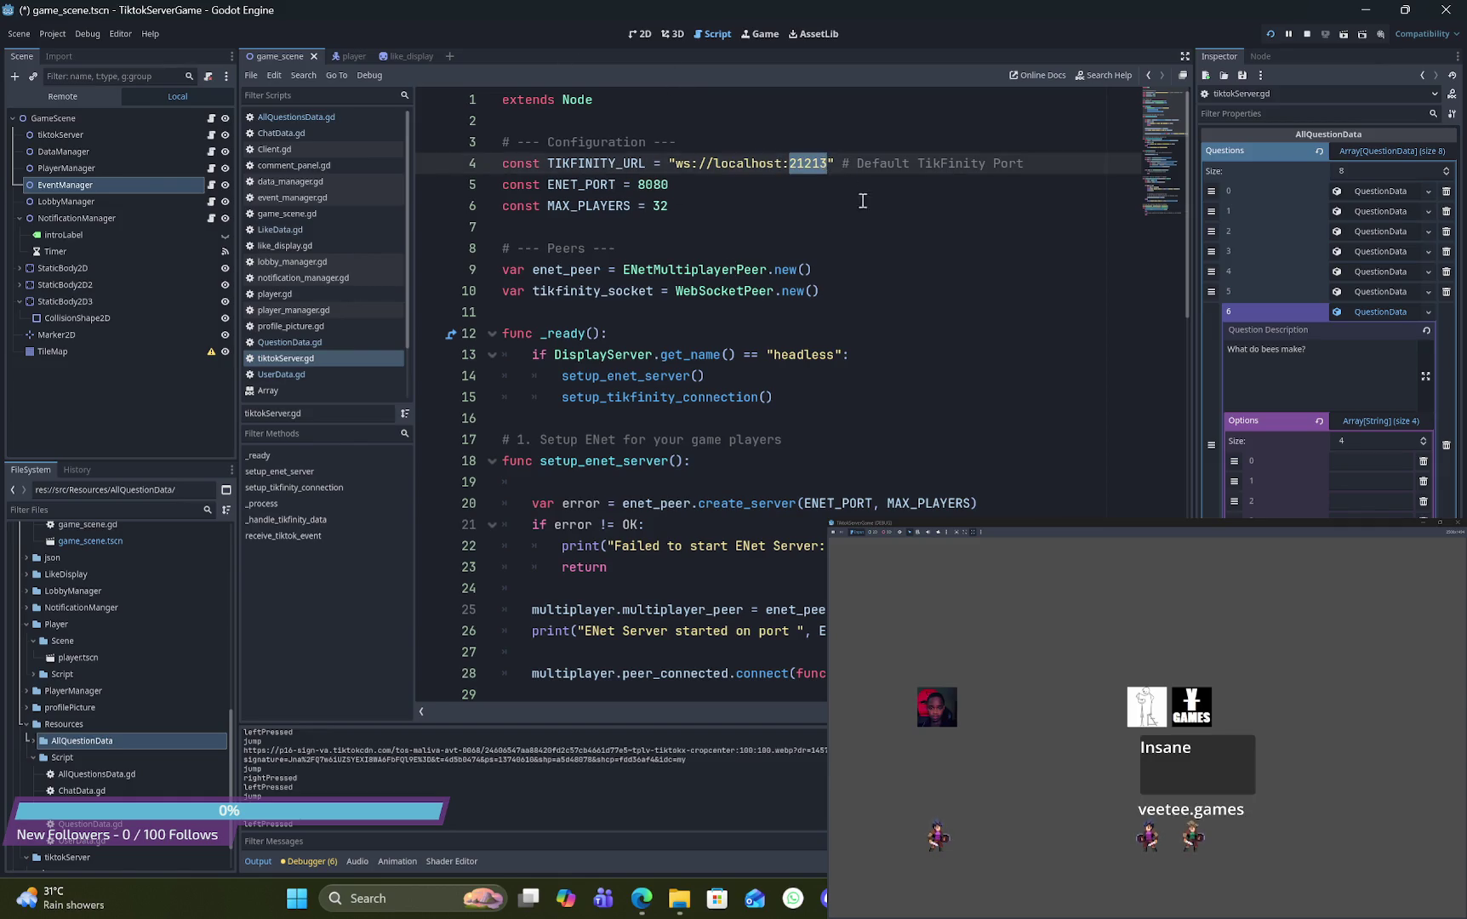
{"action": "scroll", "coordinate": [790, 243], "scroll_direction": "down", "scroll_amount": 1}
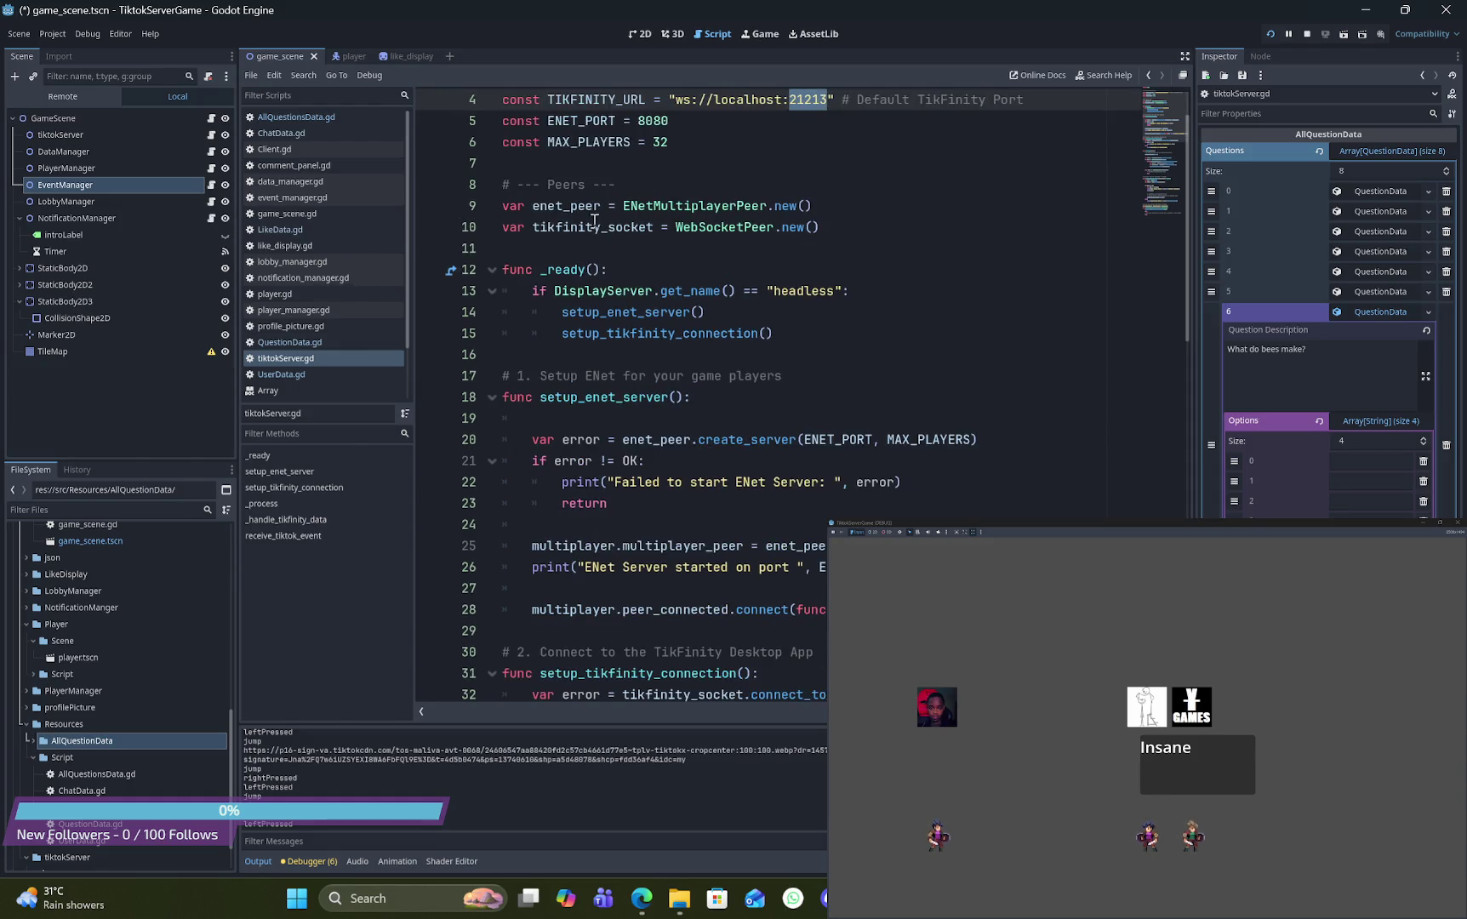
{"action": "double_click", "coordinate": [727, 228]}
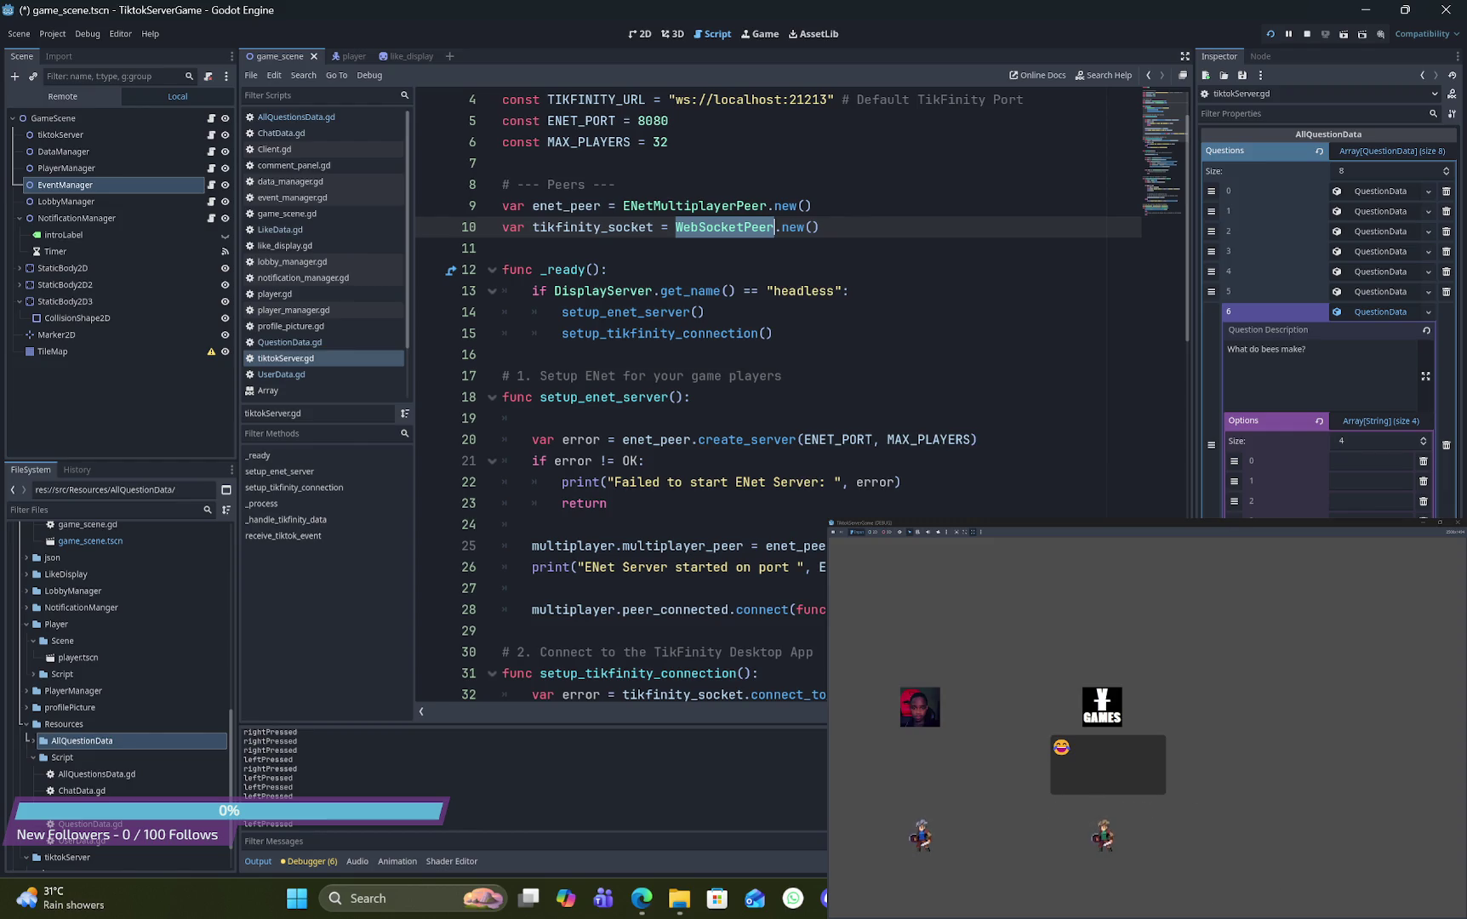
{"action": "key", "text": "alt+Tab"}
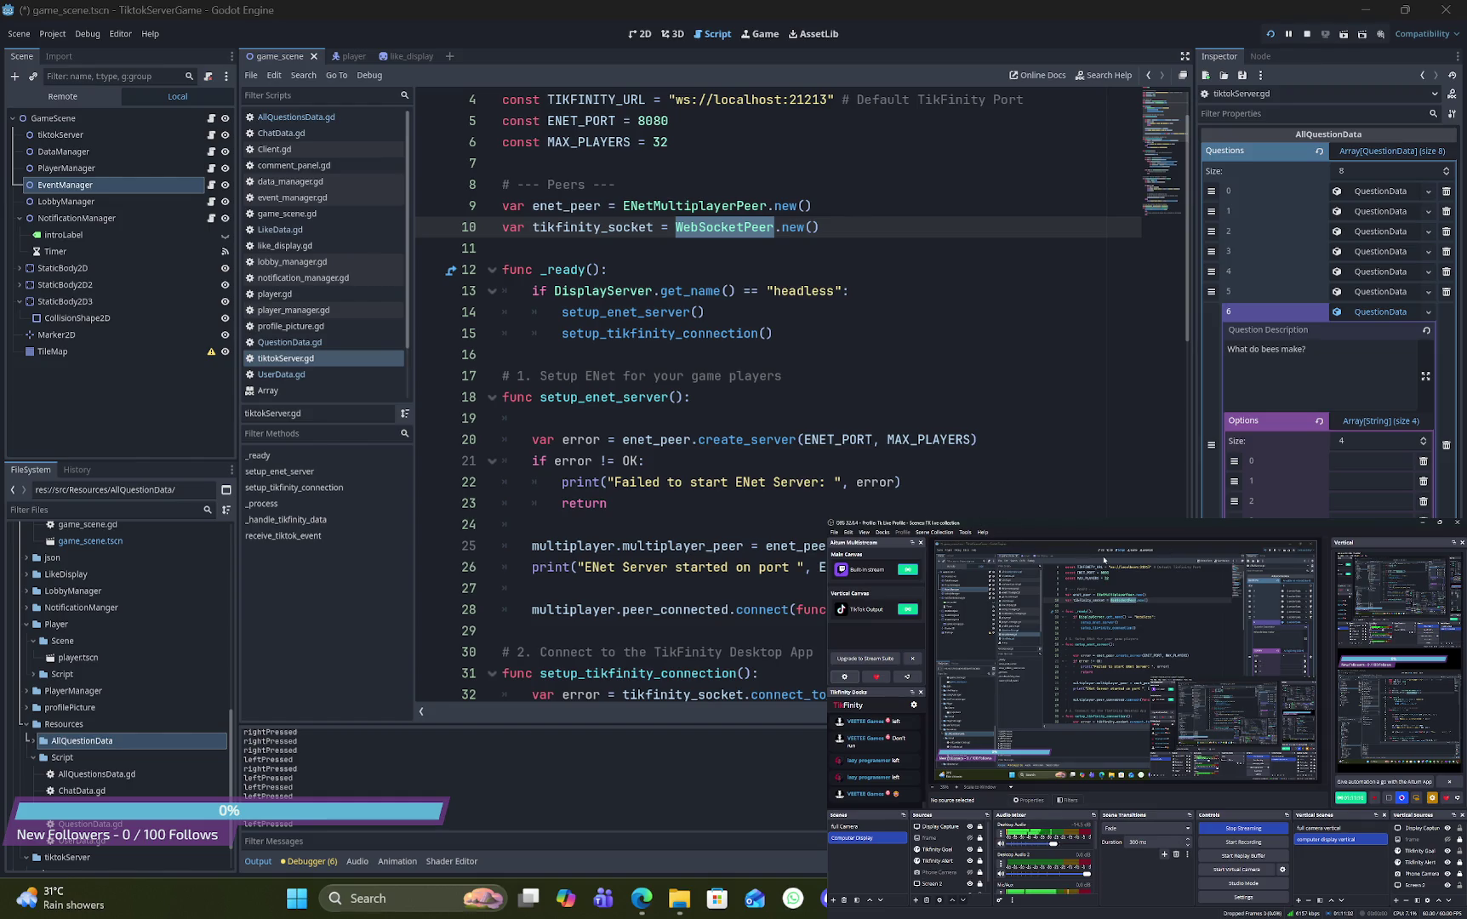
{"action": "left_click", "coordinate": [1424, 524]}
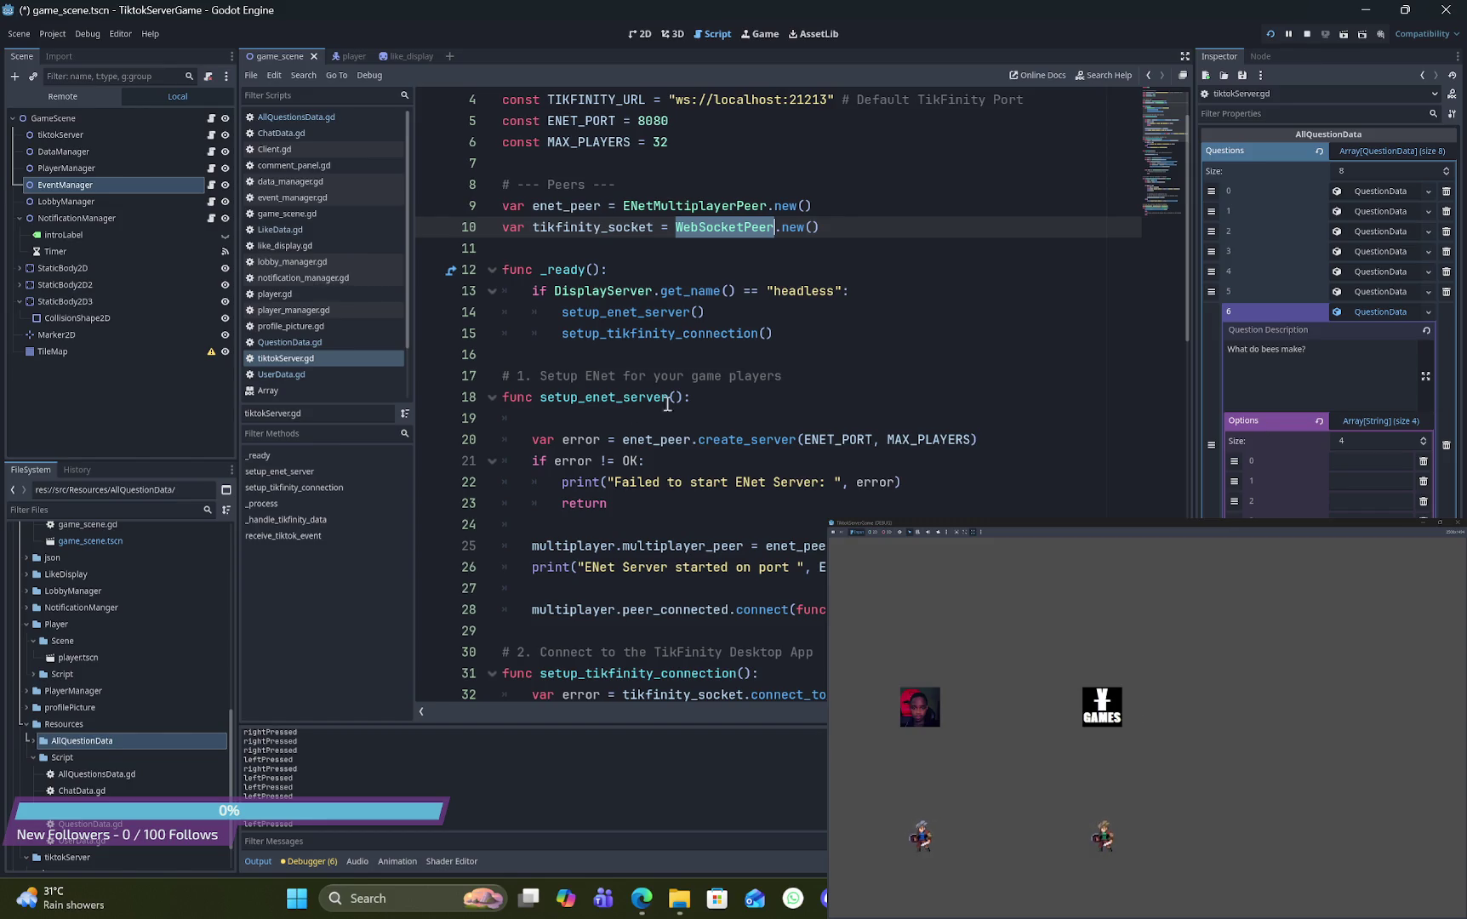
{"action": "scroll", "coordinate": [852, 370], "scroll_direction": "down", "scroll_amount": 4}
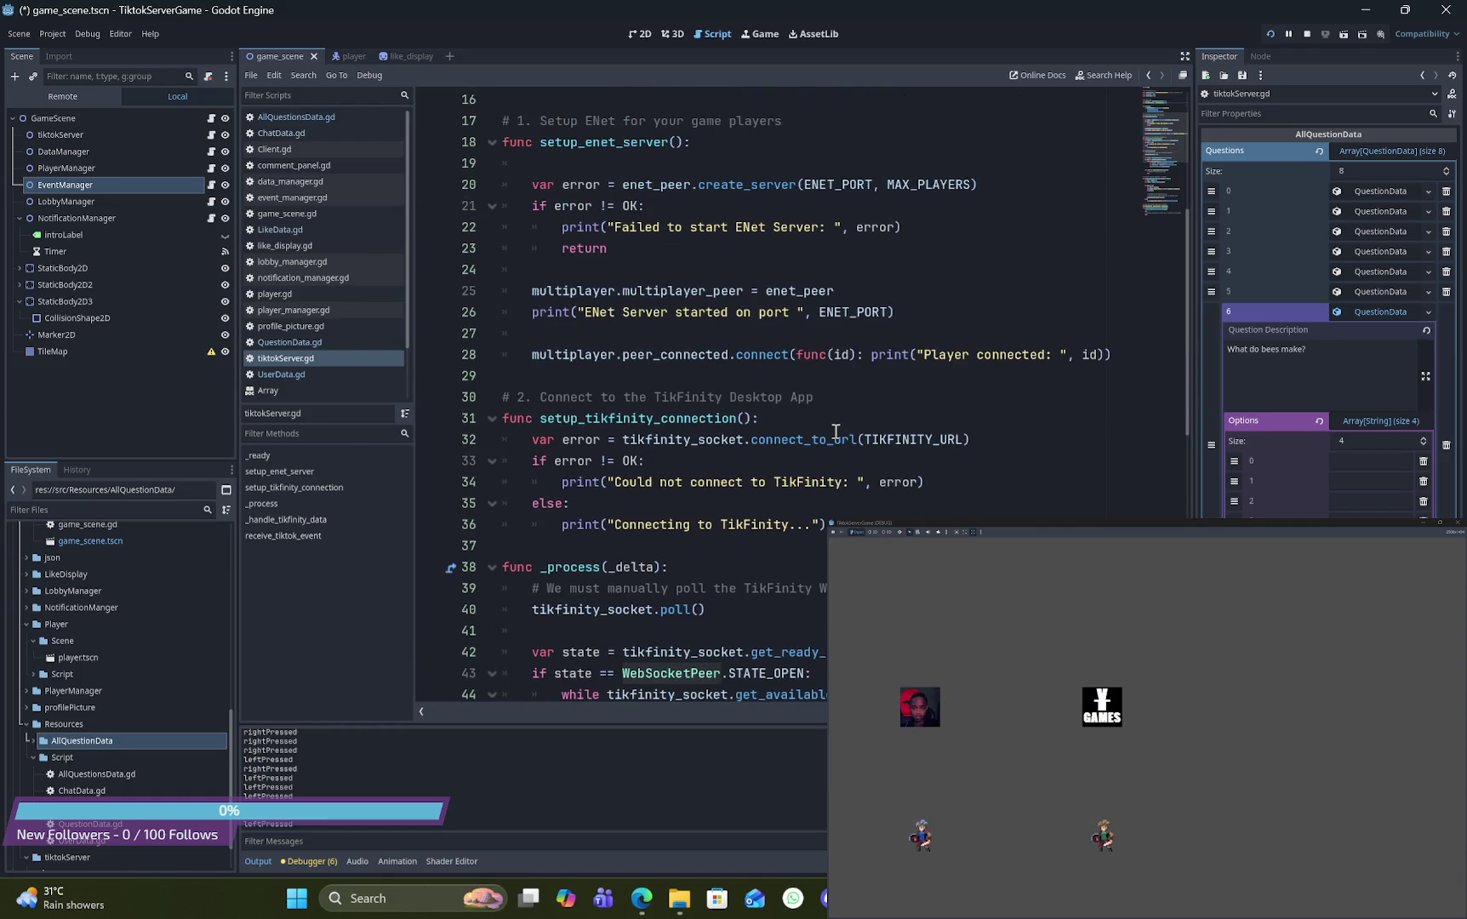
{"action": "mouse_move", "coordinate": [836, 432]}
{"action": "scroll", "coordinate": [836, 432], "scroll_direction": "down", "scroll_amount": 11}
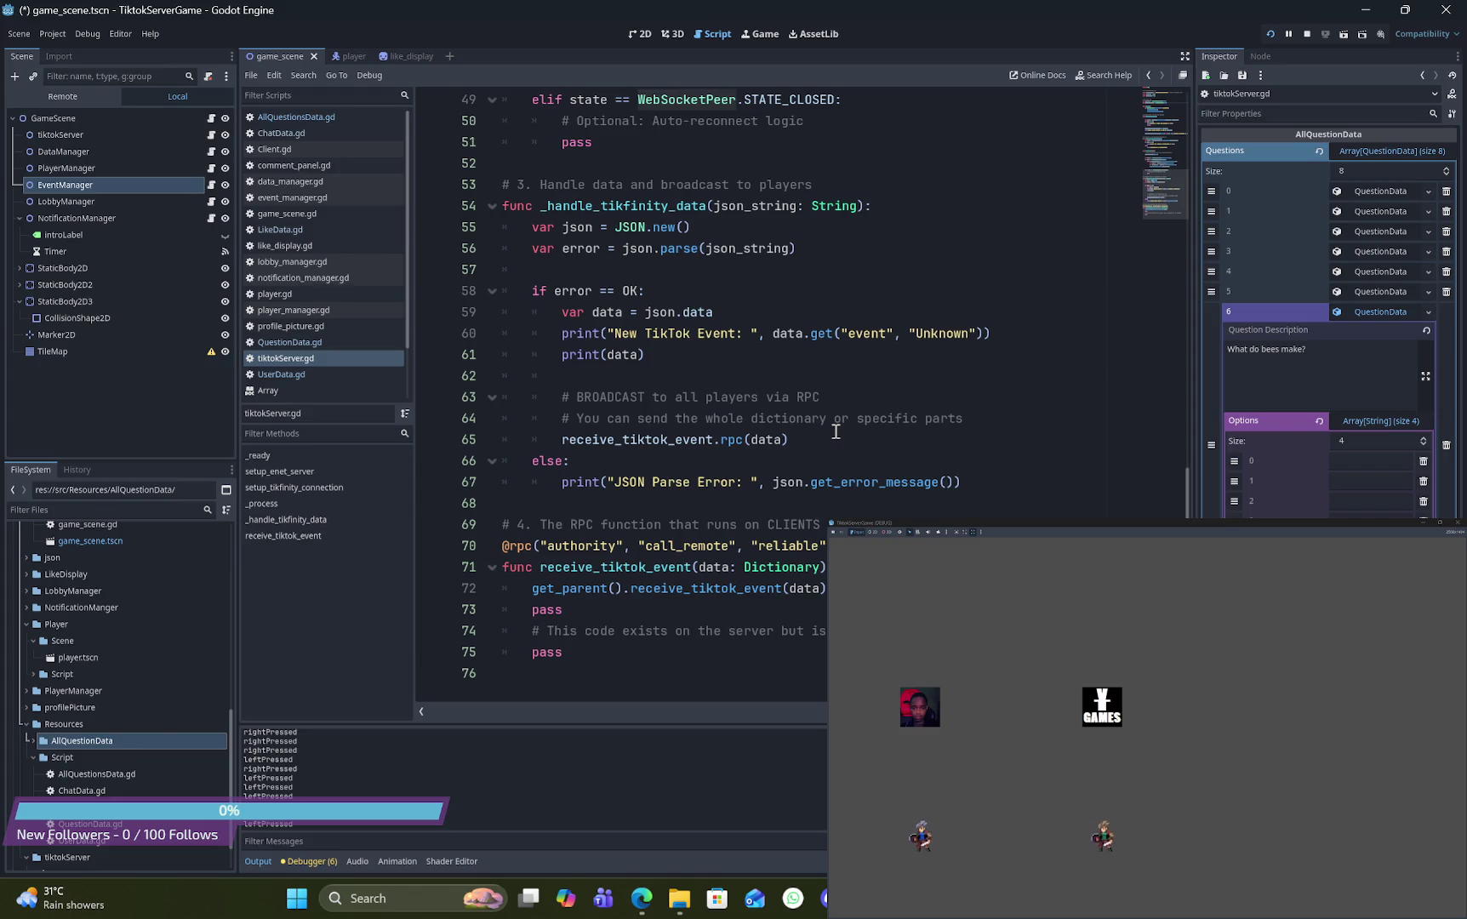
{"action": "scroll", "coordinate": [836, 433], "scroll_direction": "up", "scroll_amount": 16}
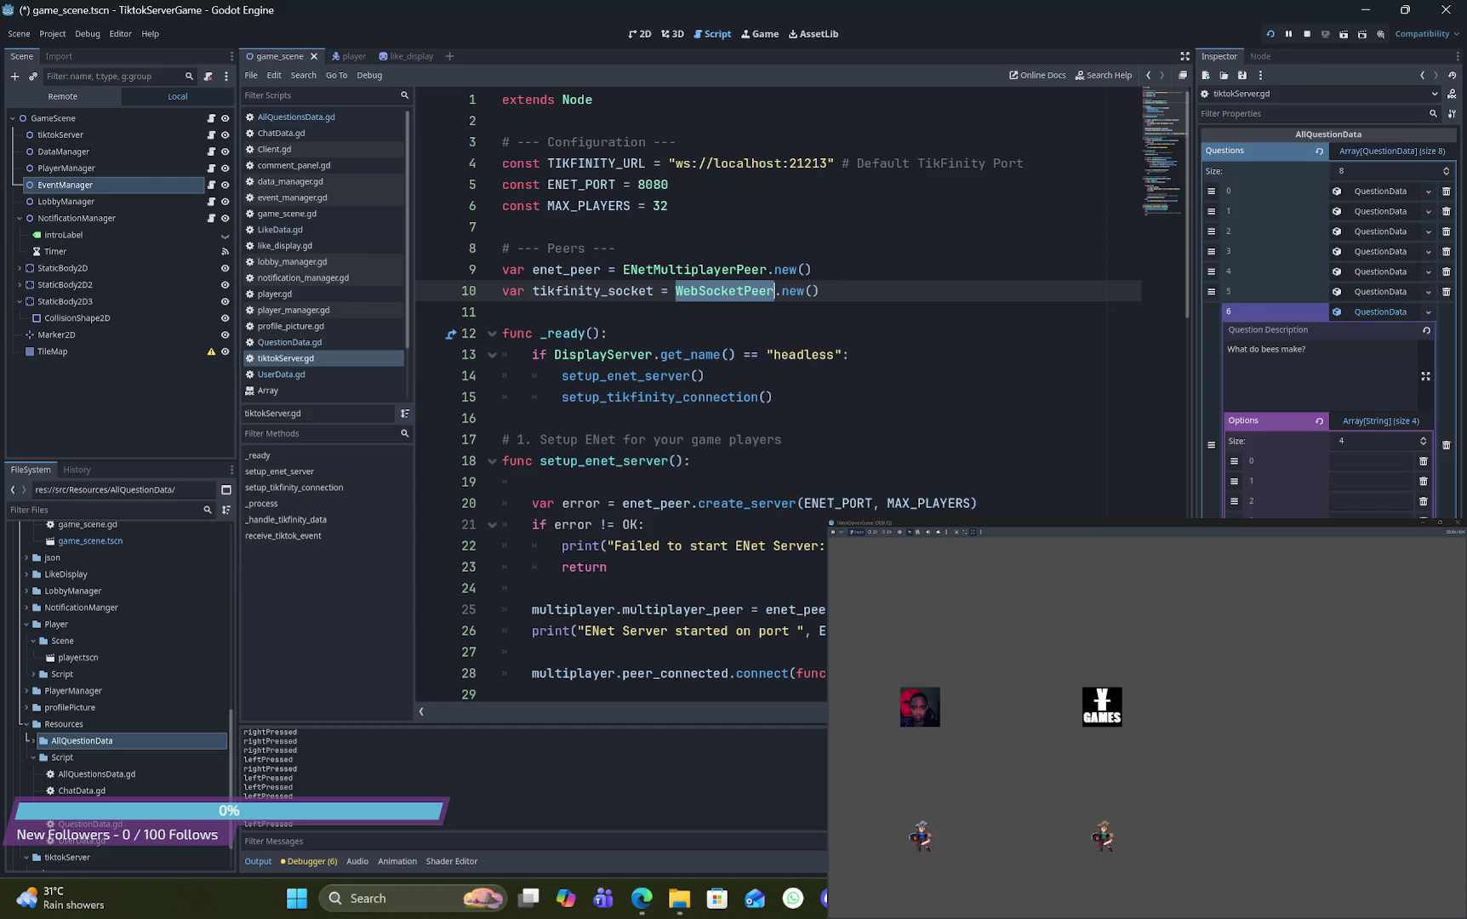
{"action": "key", "text": "alt+Tab"}
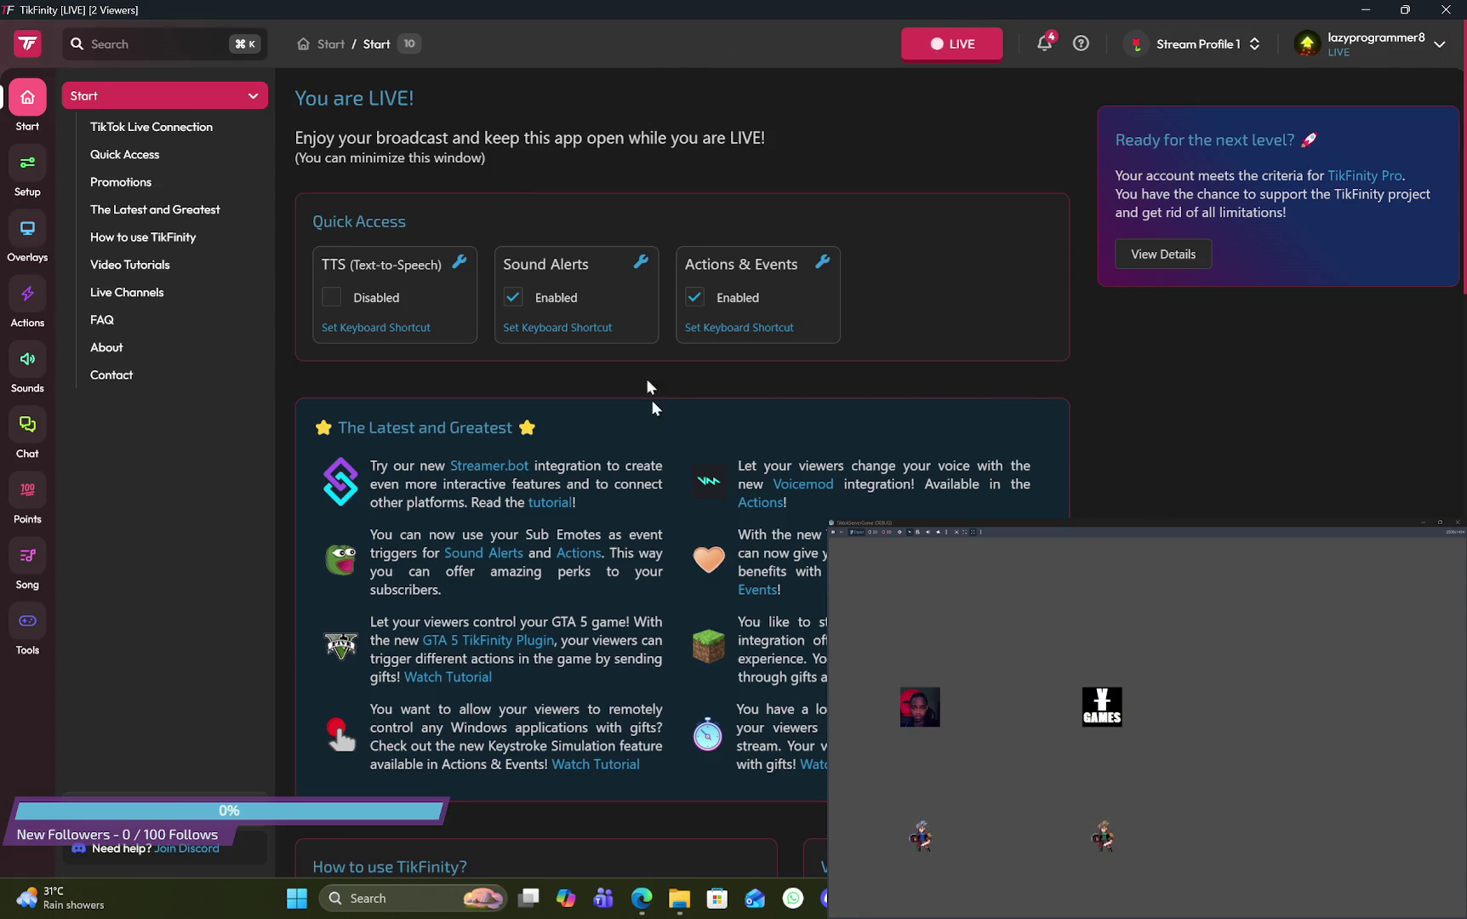
{"action": "left_click", "coordinate": [1353, 7]}
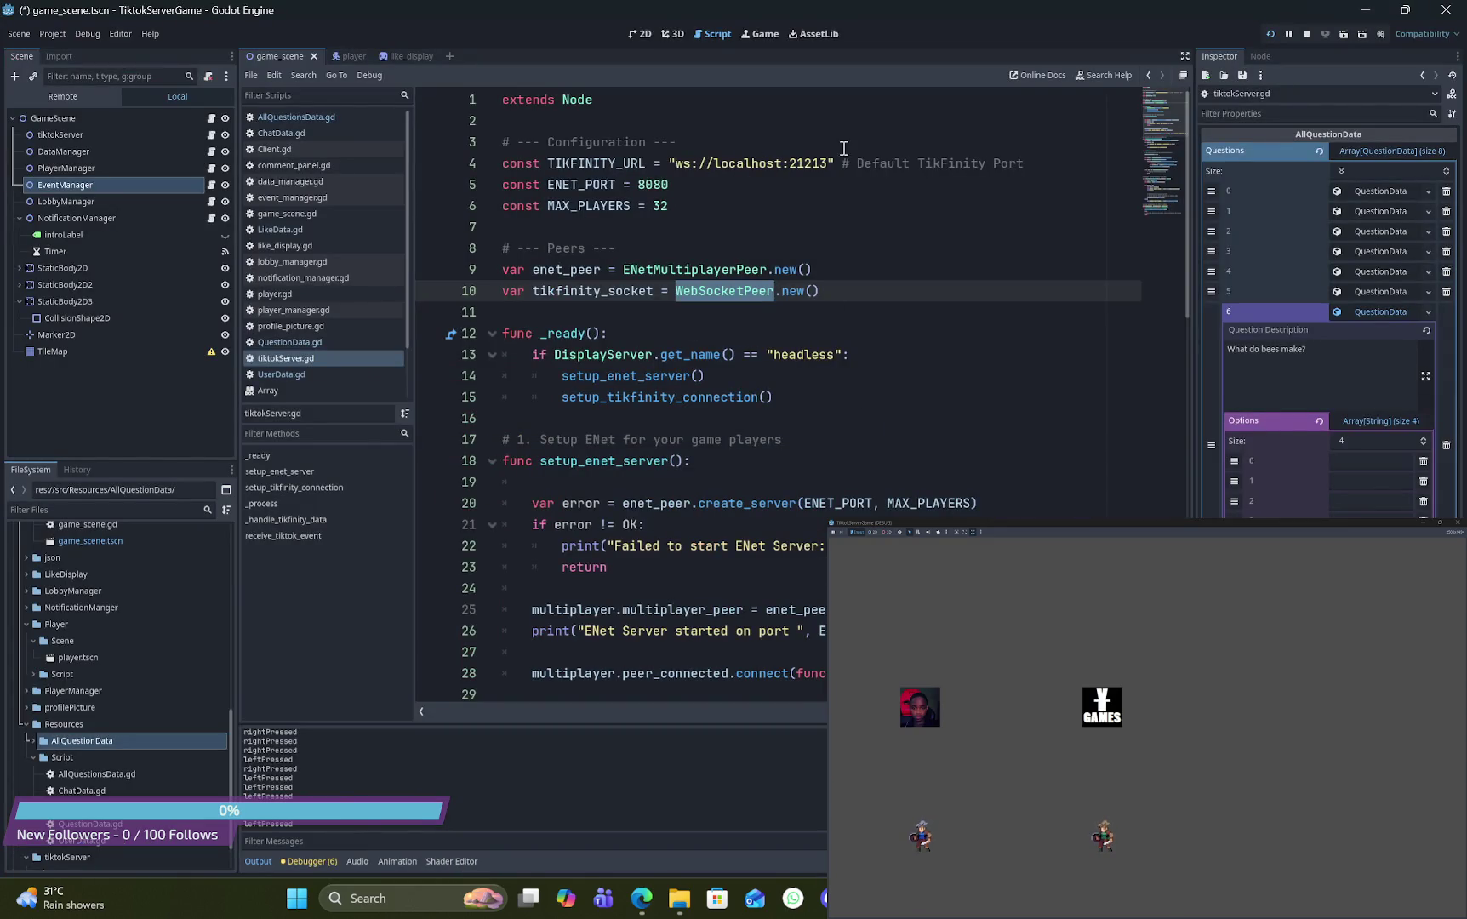
{"action": "mouse_move", "coordinate": [835, 164]}
{"action": "left_mouse_down"}
{"action": "mouse_move", "coordinate": [649, 163]}
{"action": "mouse_move", "coordinate": [669, 163]}
{"action": "left_mouse_up"}
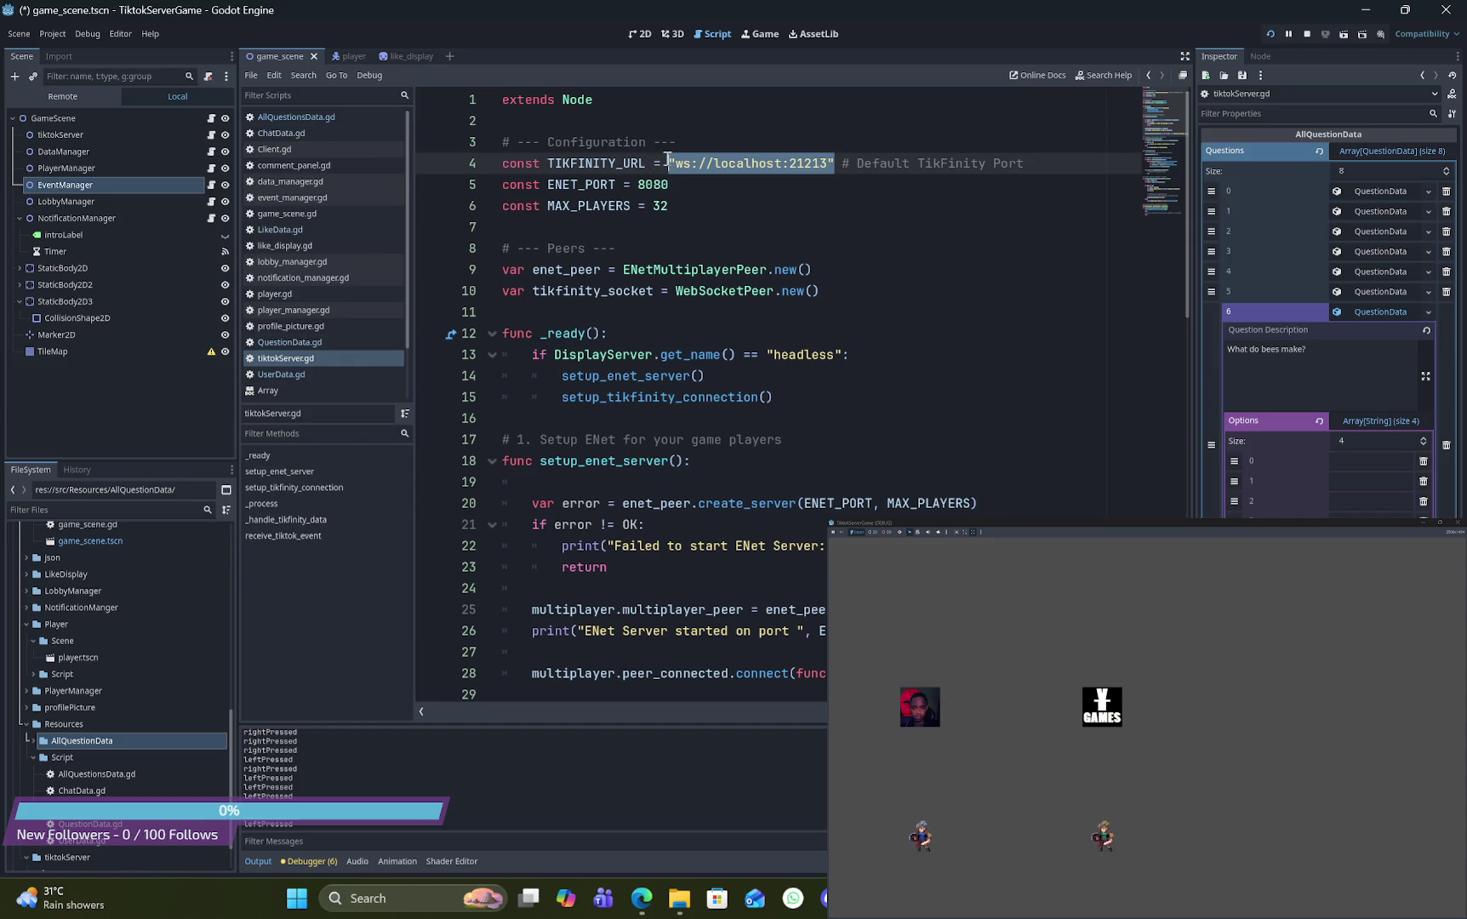
Deselect the TikFinity URL, review the terminal's TikTok event logs, then minimize the terminal.
{"action": "left_click", "coordinate": [778, 166]}
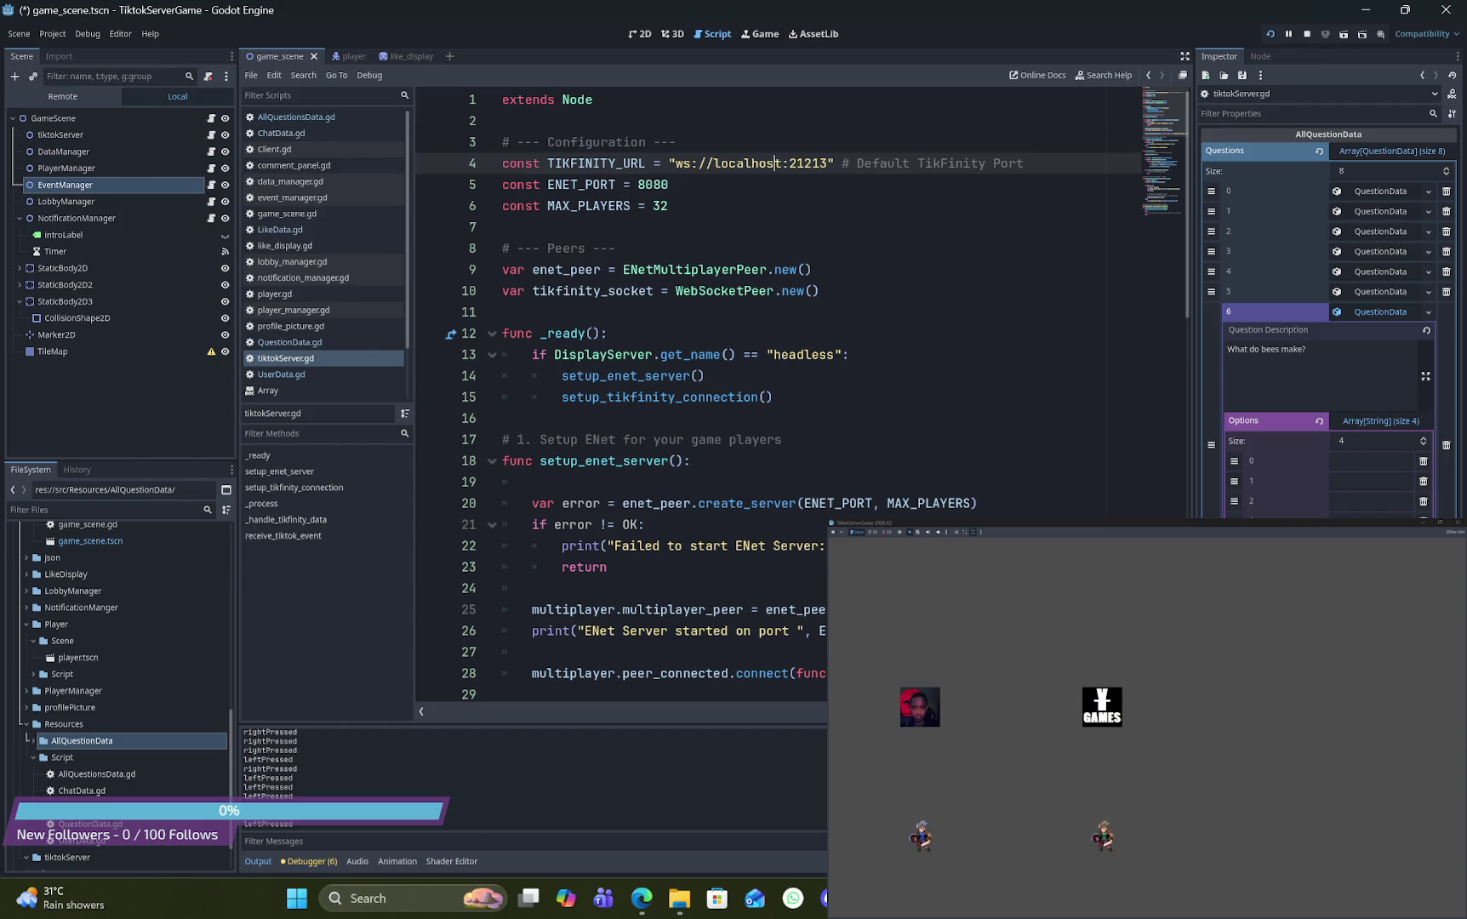
{"action": "key", "text": "alt+Tab"}
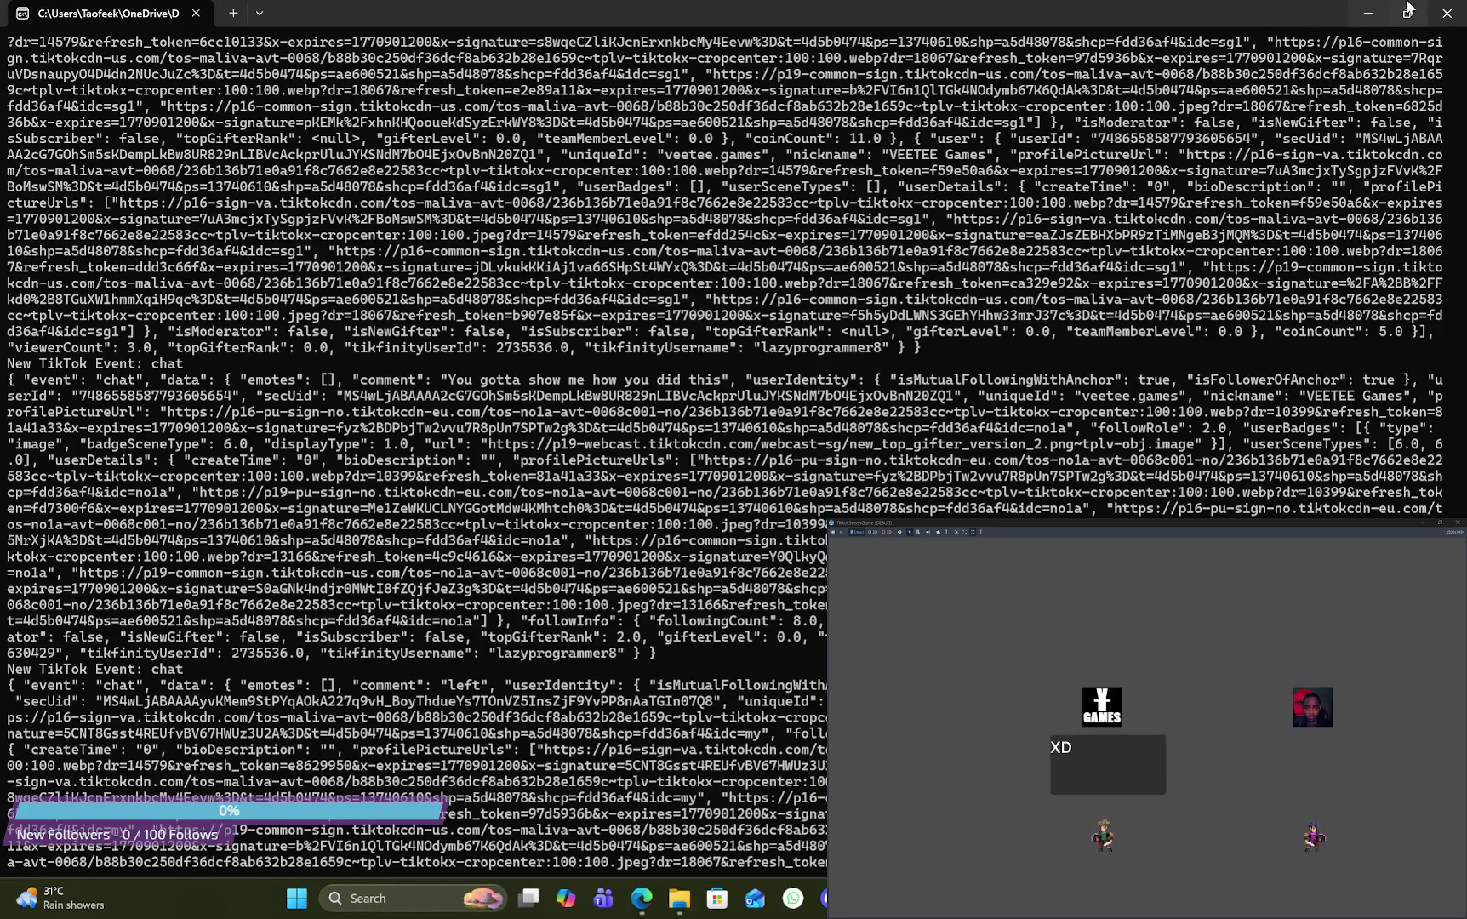
{"action": "left_click", "coordinate": [1367, 21]}
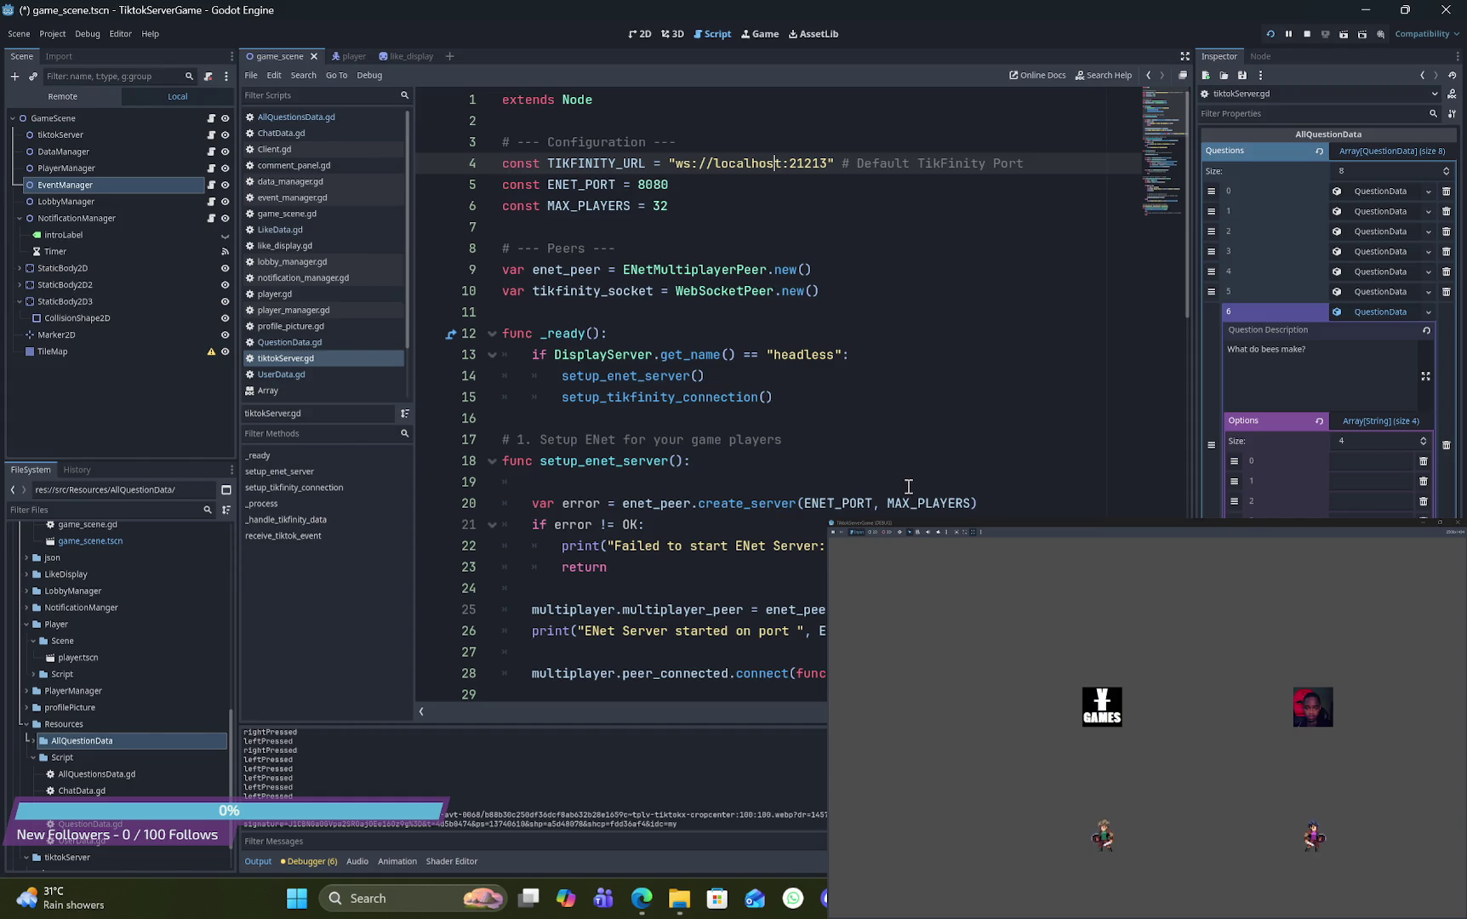
Click into the tiktokServer.gd script to refocus the Godot editor.
{"action": "left_click", "coordinate": [775, 163]}
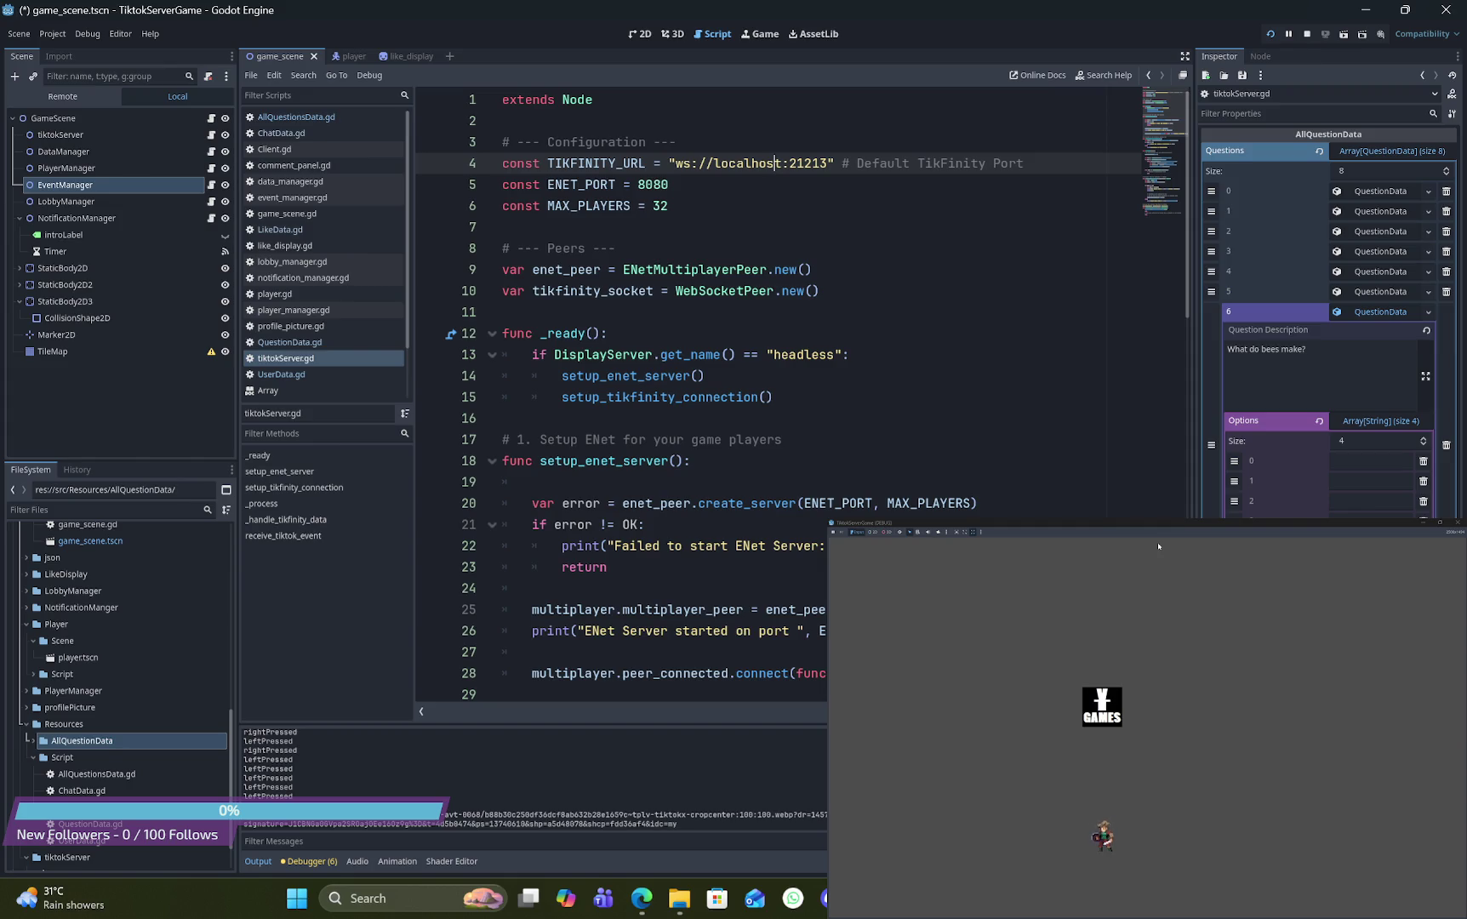
Clear stray text from the bees question's first option and enter Milk.
{"action": "left_click", "coordinate": [1378, 464]}
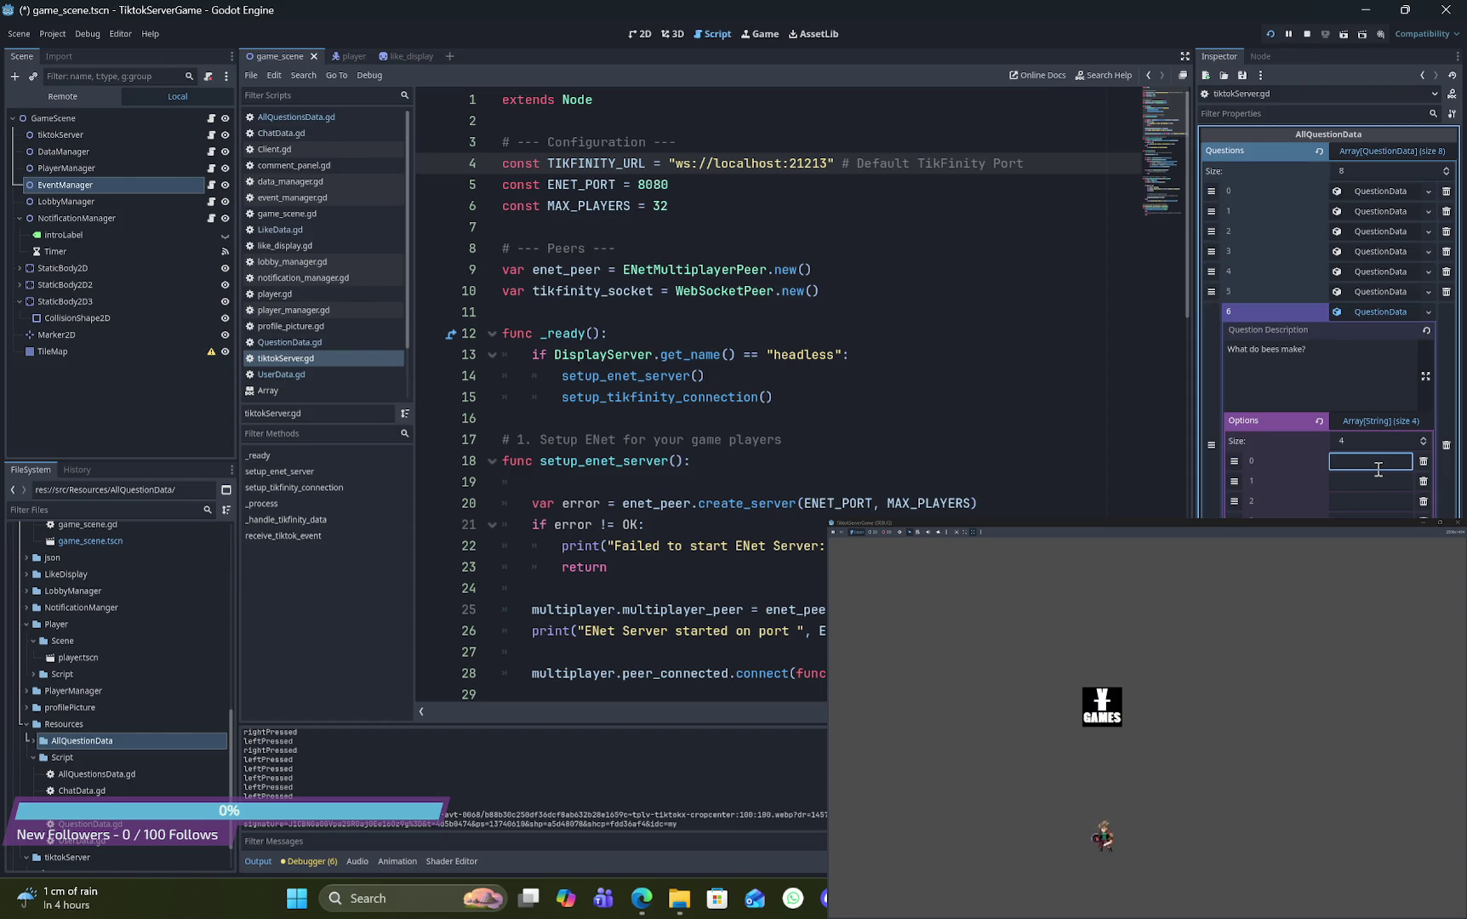
{"action": "type", "text": "h"}
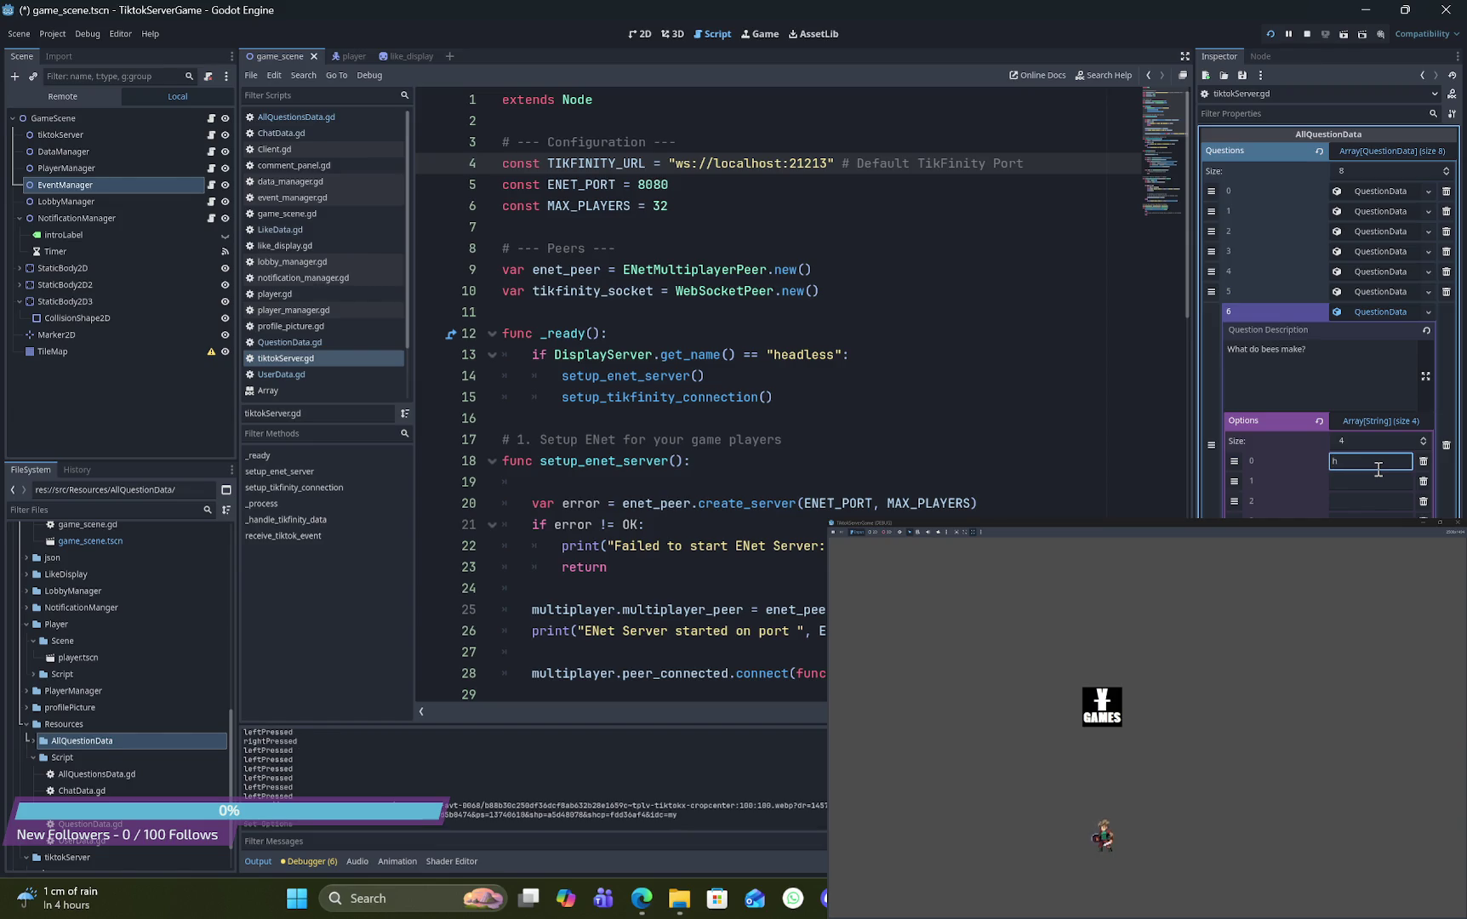
{"action": "key", "text": "BackSpace"}
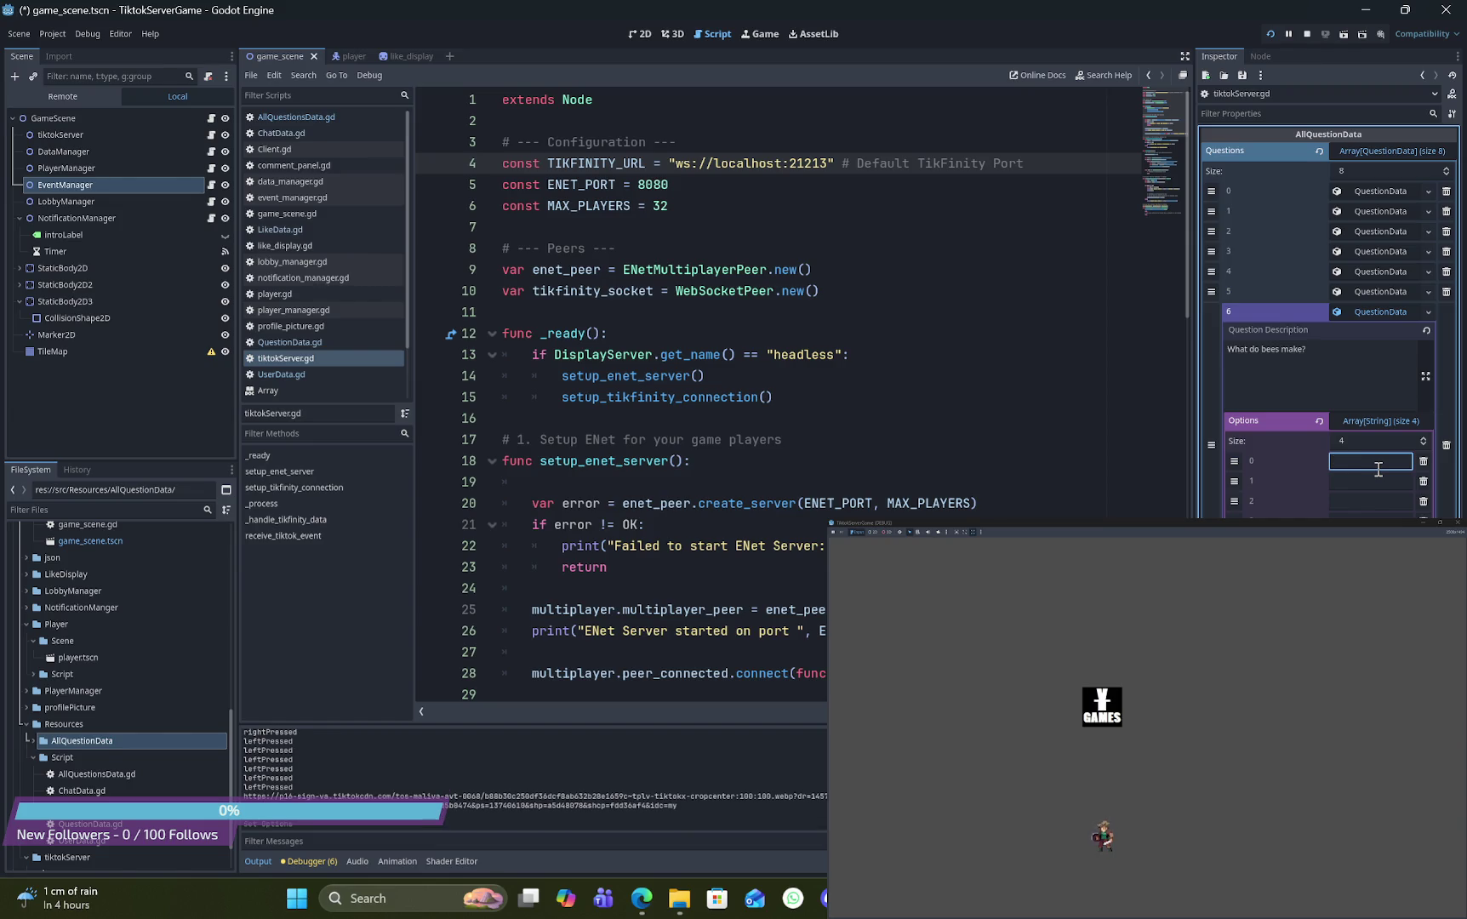
{"action": "type", "text": "re"}
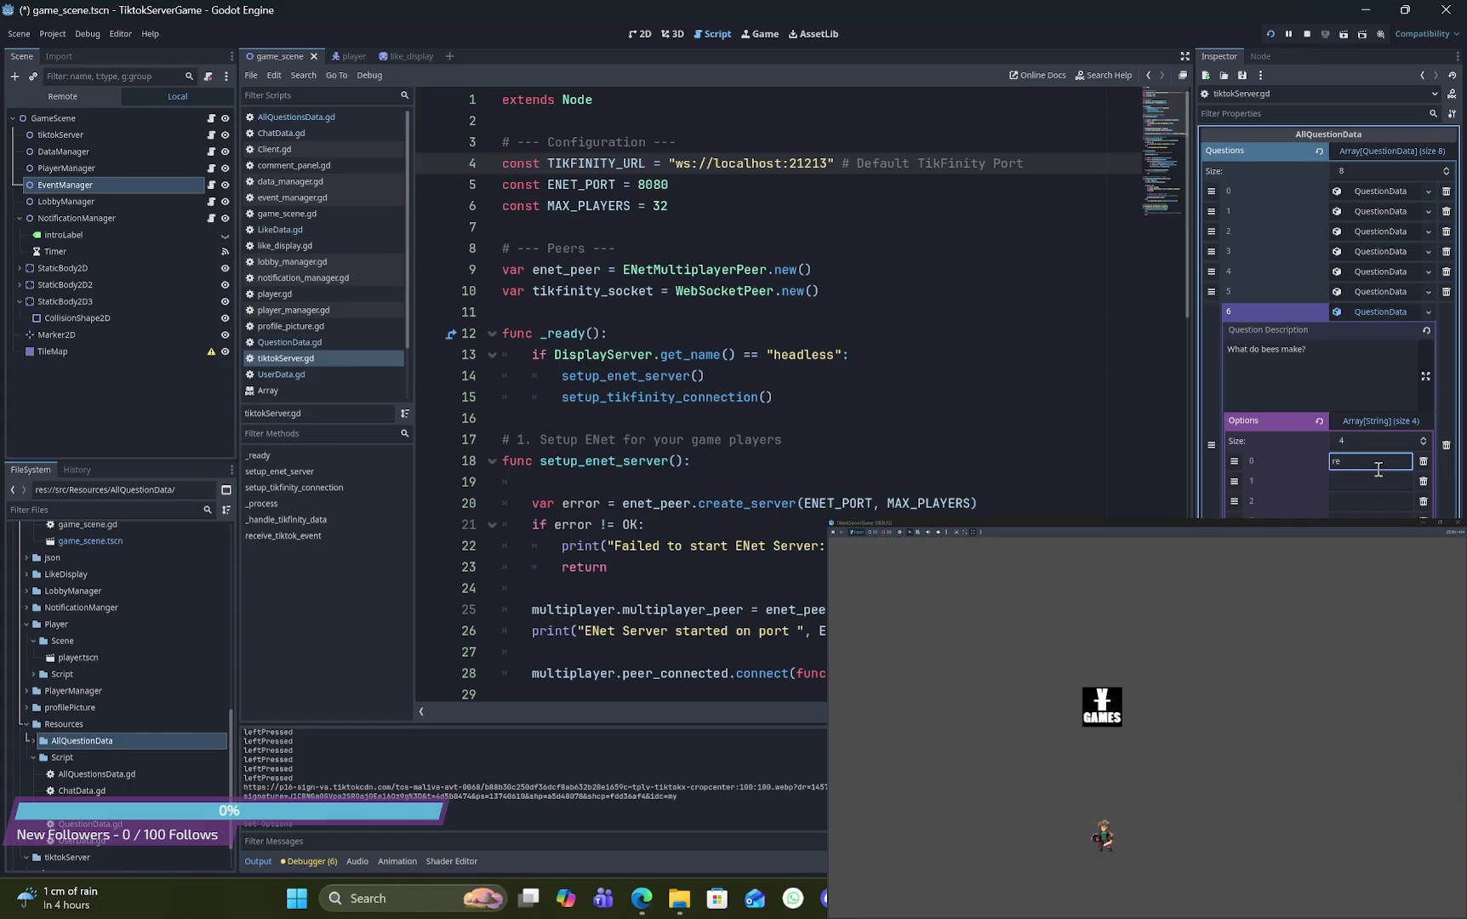
{"action": "key", "text": "BackSpace"}
{"action": "key", "text": "BackSpace"}
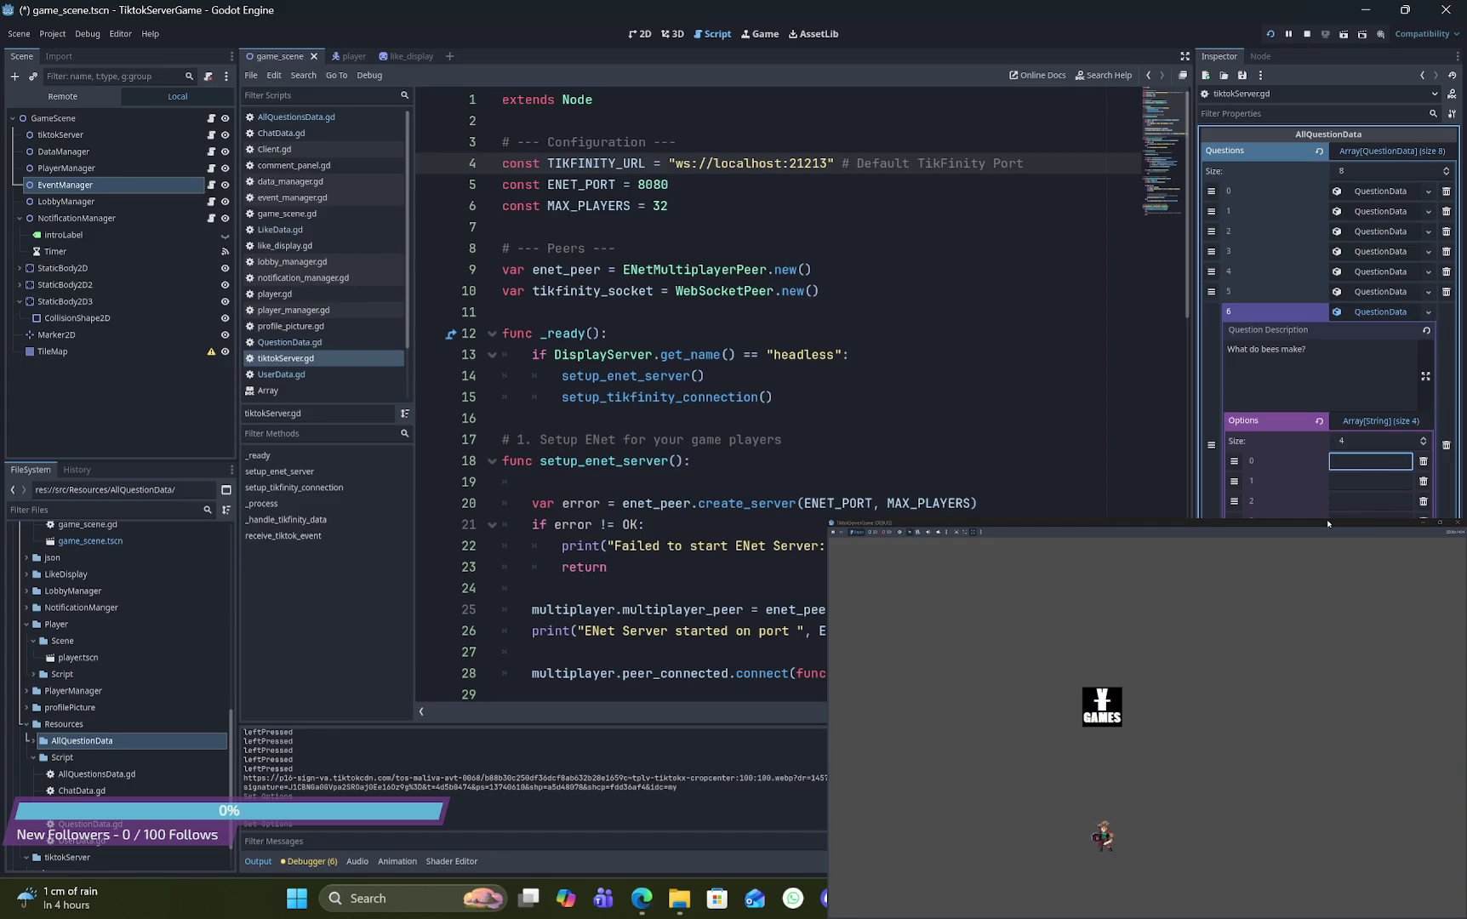
{"action": "left_click", "coordinate": [1423, 522]}
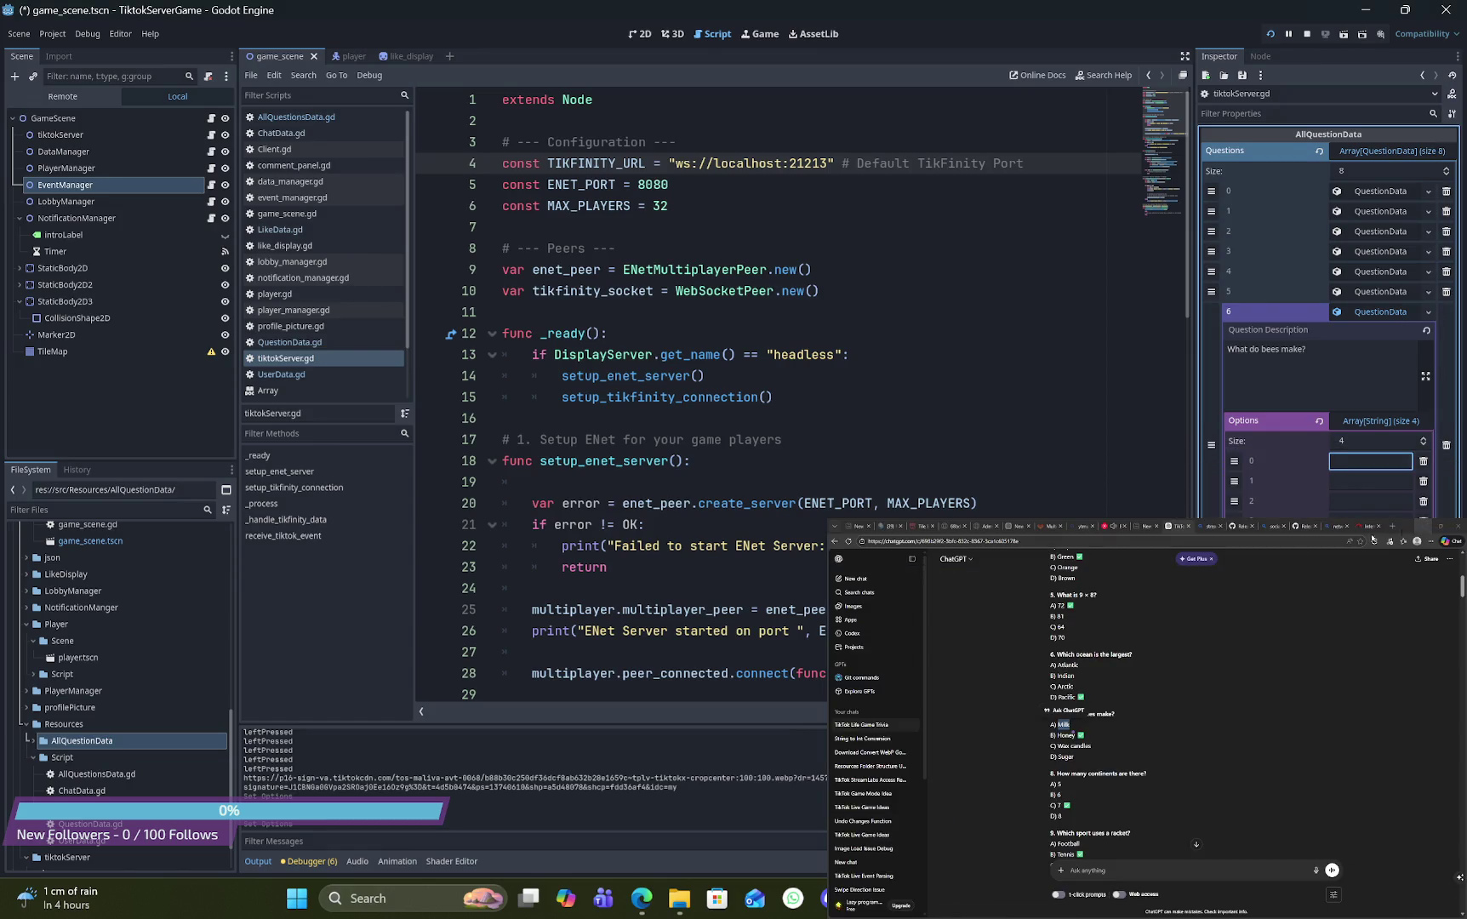
{"action": "left_click", "coordinate": [1078, 732]}
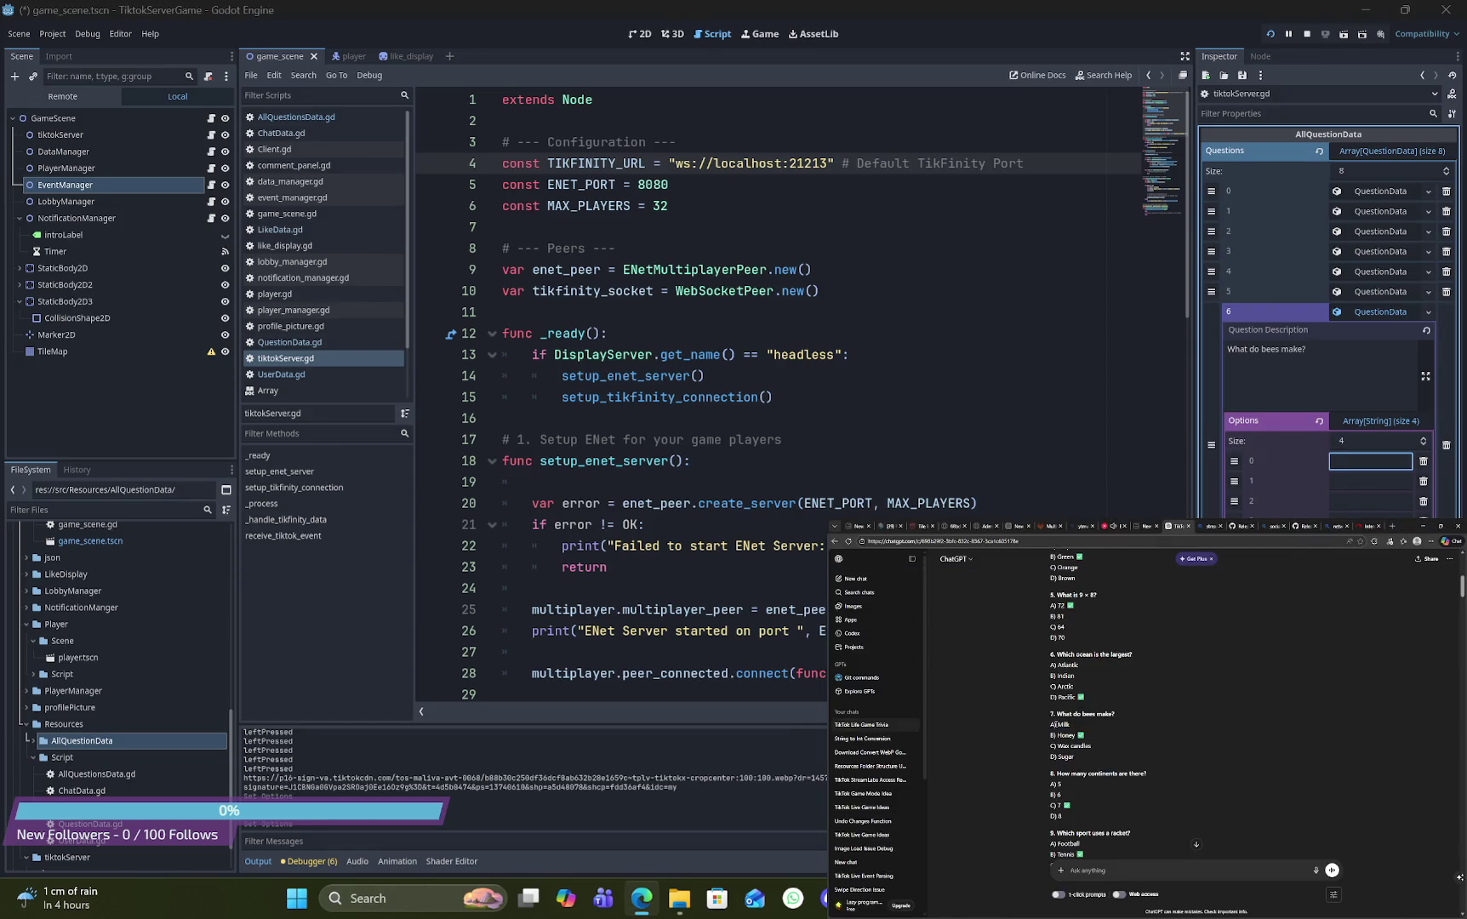
{"action": "double_click", "coordinate": [1062, 724]}
{"action": "left_click", "coordinate": [1357, 459]}
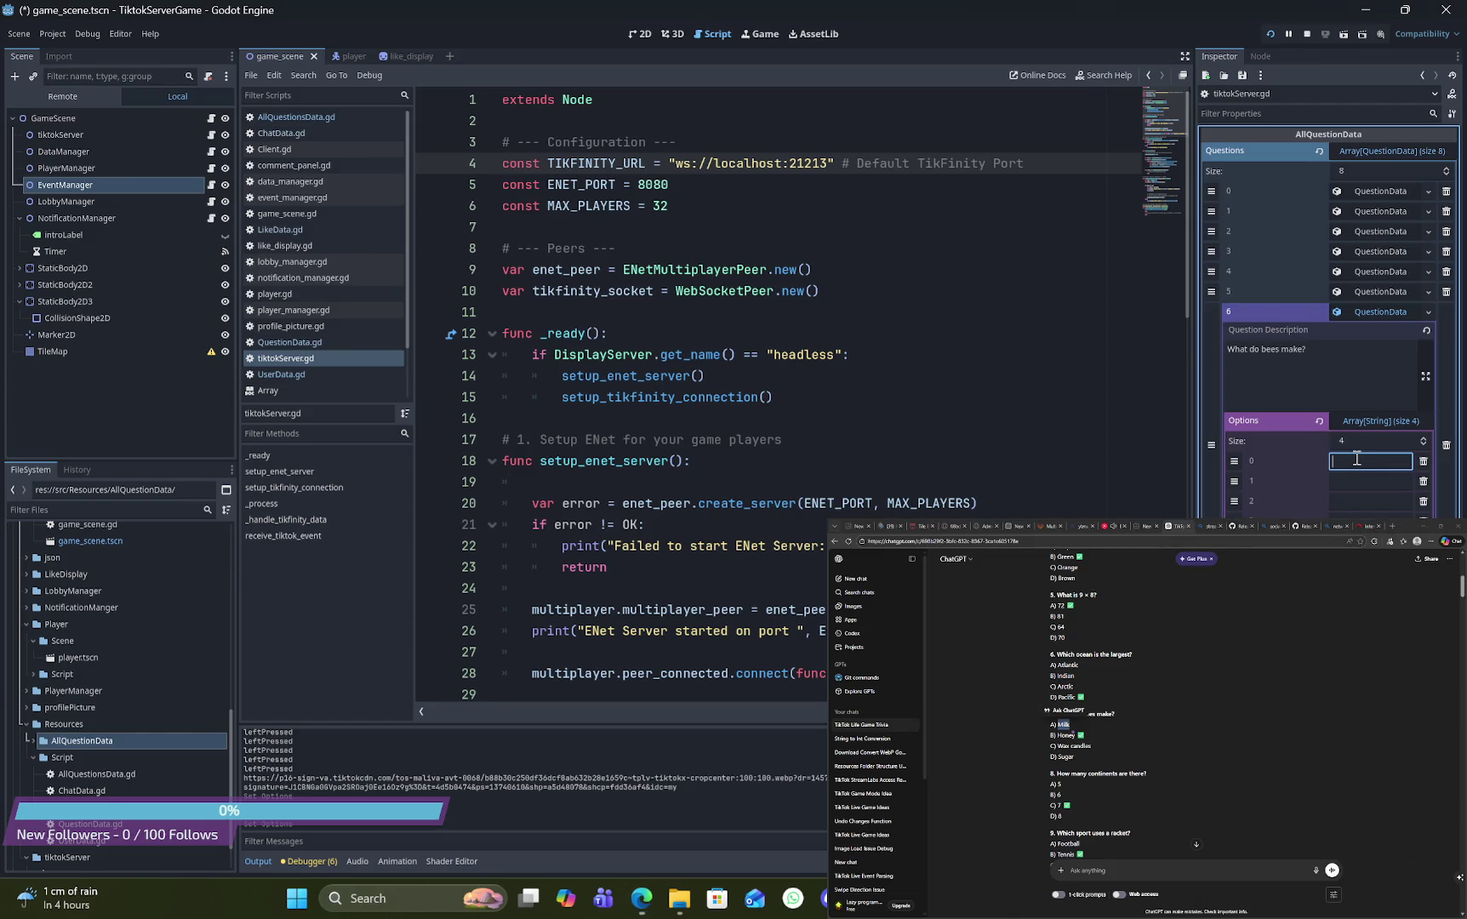
{"action": "type", "text": "Milk"}
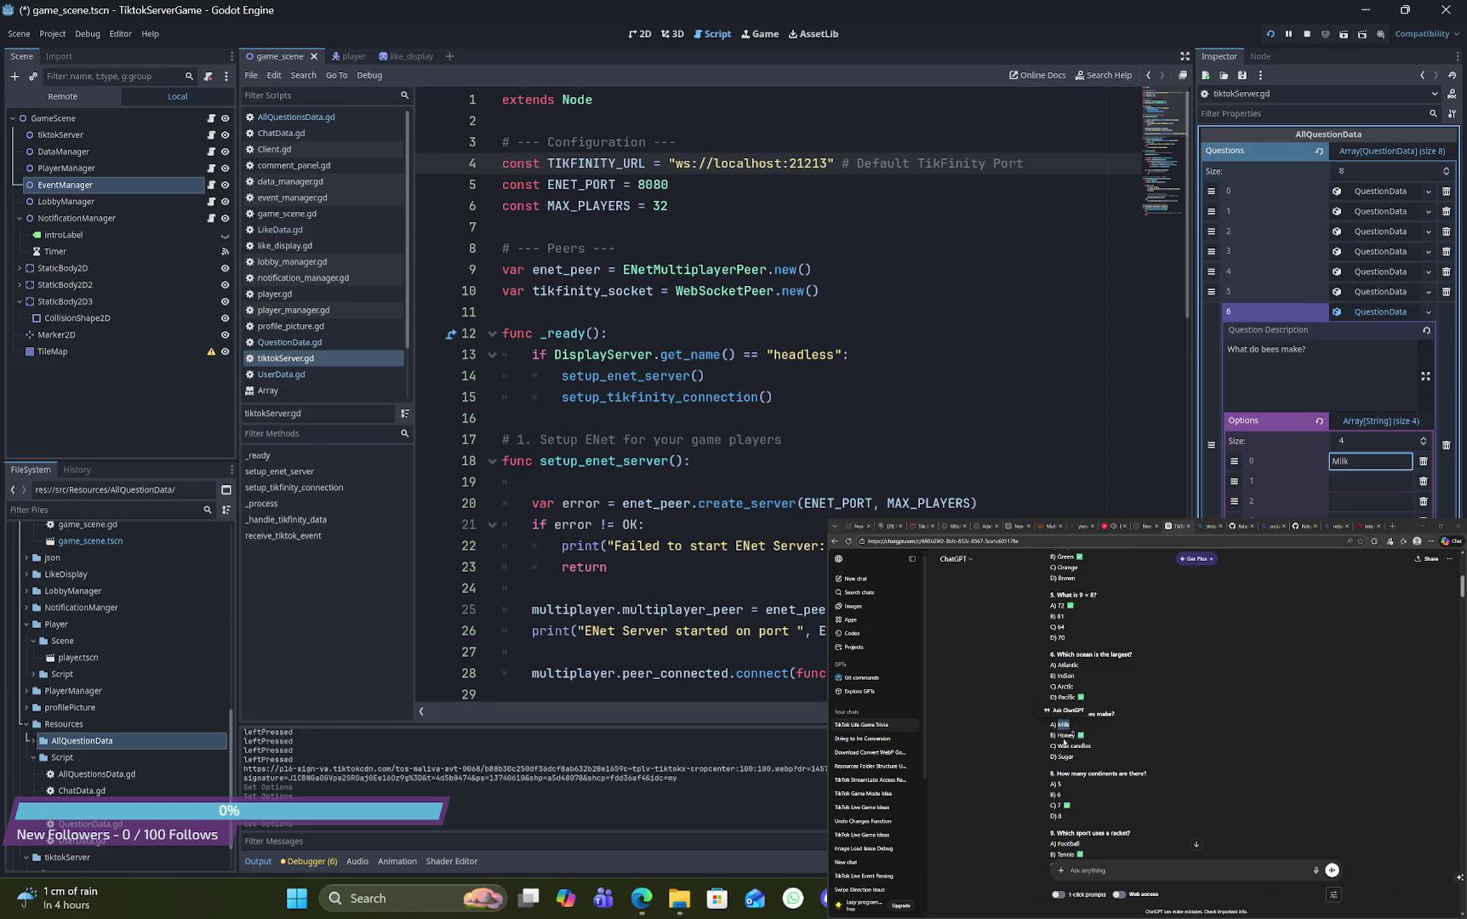
Paste Honey and Wax candles into the second and third options, then collapse question 6.
{"action": "double_click", "coordinate": [1066, 735]}
{"action": "key", "text": "ctrl+c"}
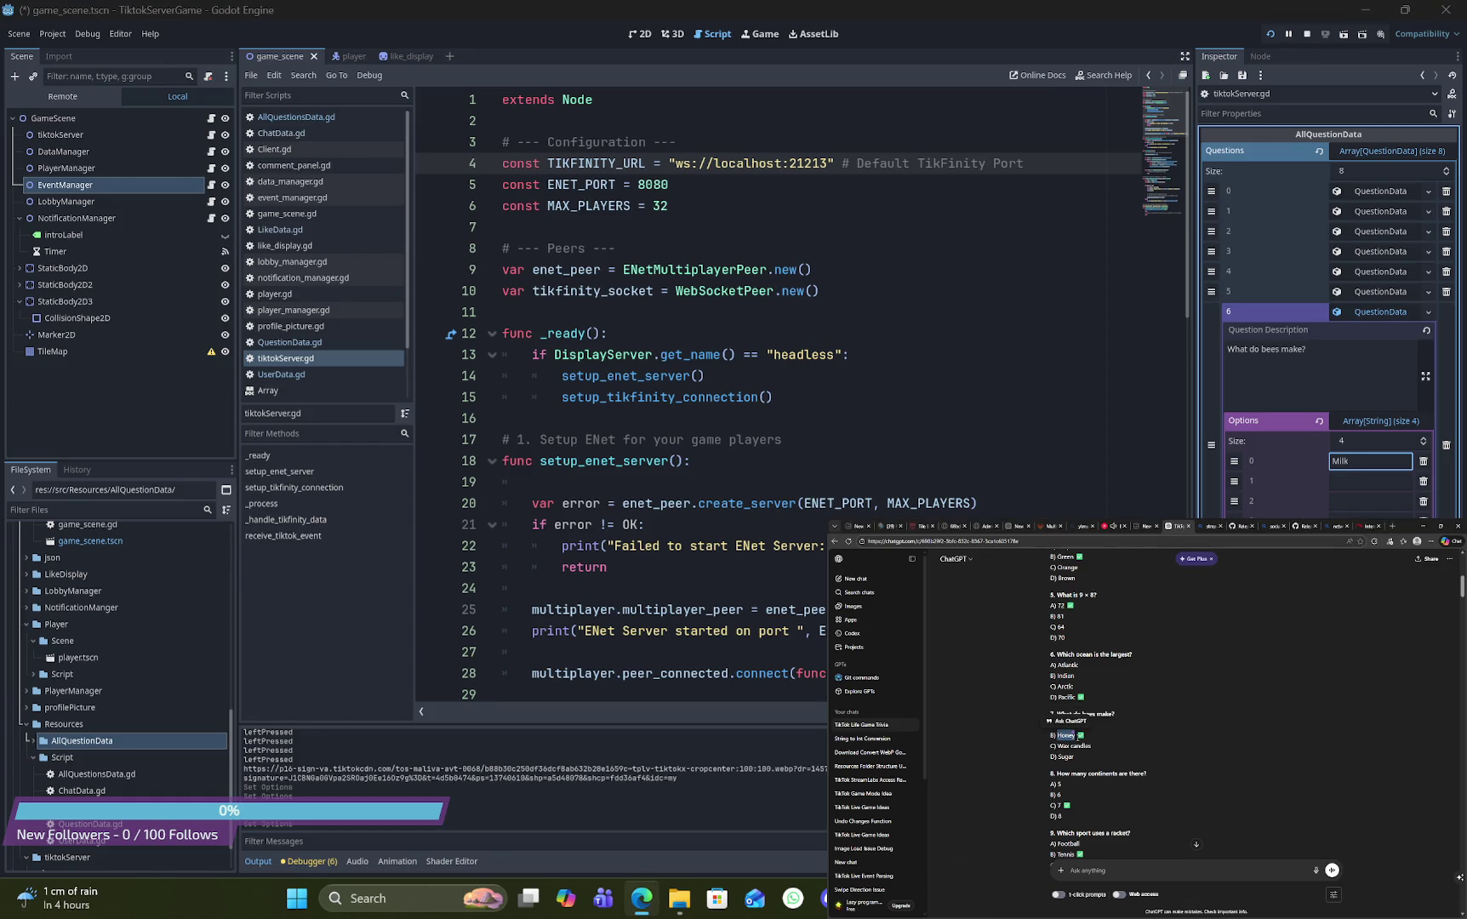
{"action": "left_click", "coordinate": [1370, 481]}
{"action": "key", "text": "ctrl+v"}
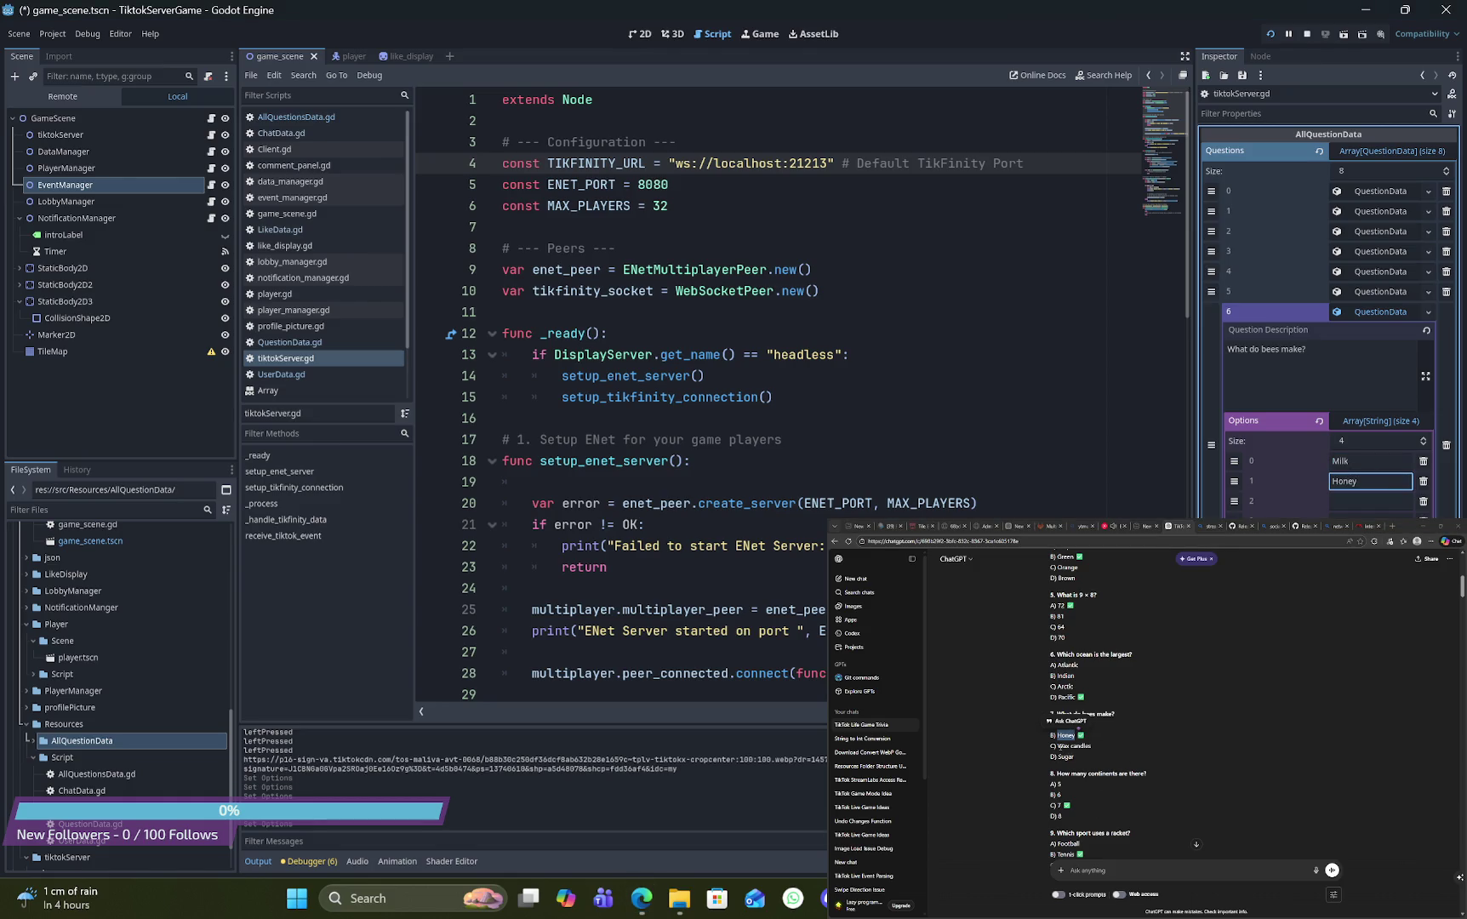
{"action": "left_click", "coordinate": [1325, 507]}
{"action": "key", "text": "ctrl+v"}
{"action": "left_click", "coordinate": [1342, 516]}
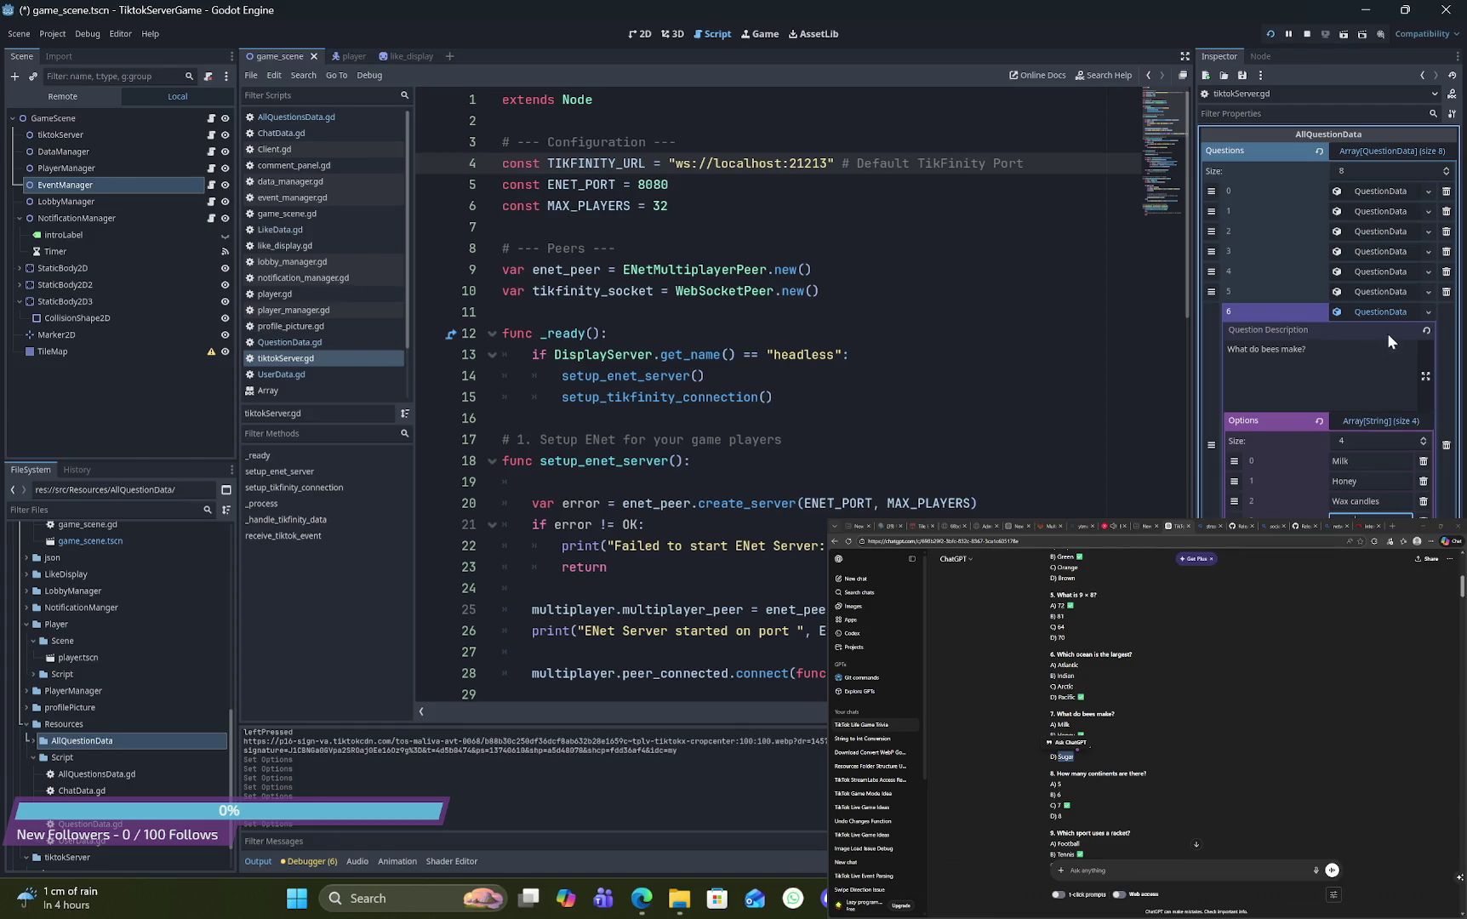
{"action": "left_click", "coordinate": [1392, 310]}
Add four question slots and create a new QuestionData in slot 7.
{"action": "left_click", "coordinate": [1335, 351]}
{"action": "left_click", "coordinate": [1339, 373]}
{"action": "left_click", "coordinate": [1353, 392]}
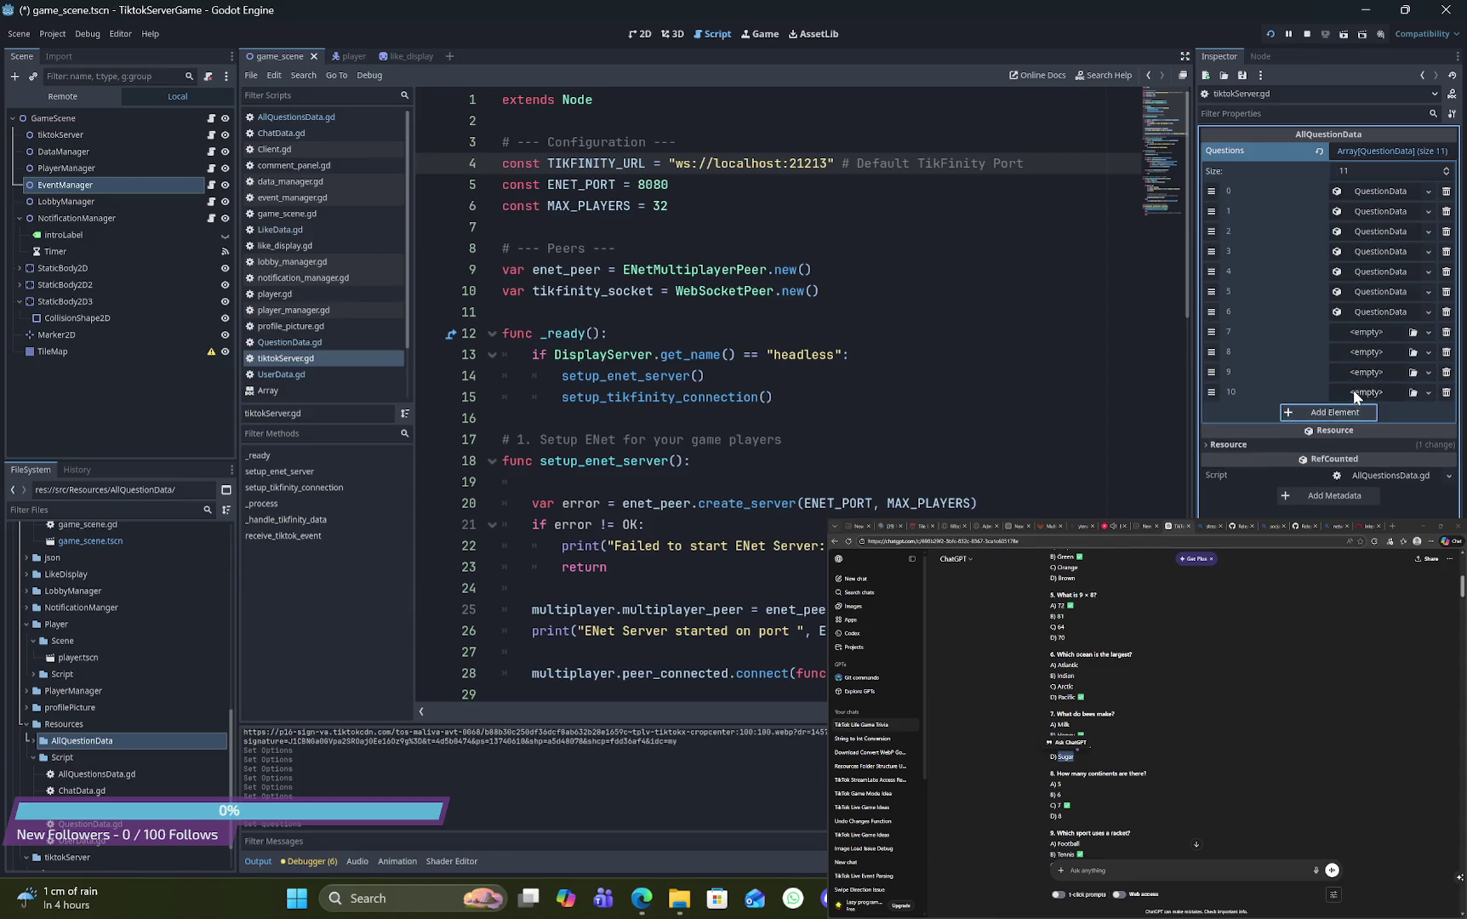
{"action": "left_click", "coordinate": [1354, 410]}
{"action": "scroll", "coordinate": [1128, 818], "scroll_direction": "down", "scroll_amount": 3}
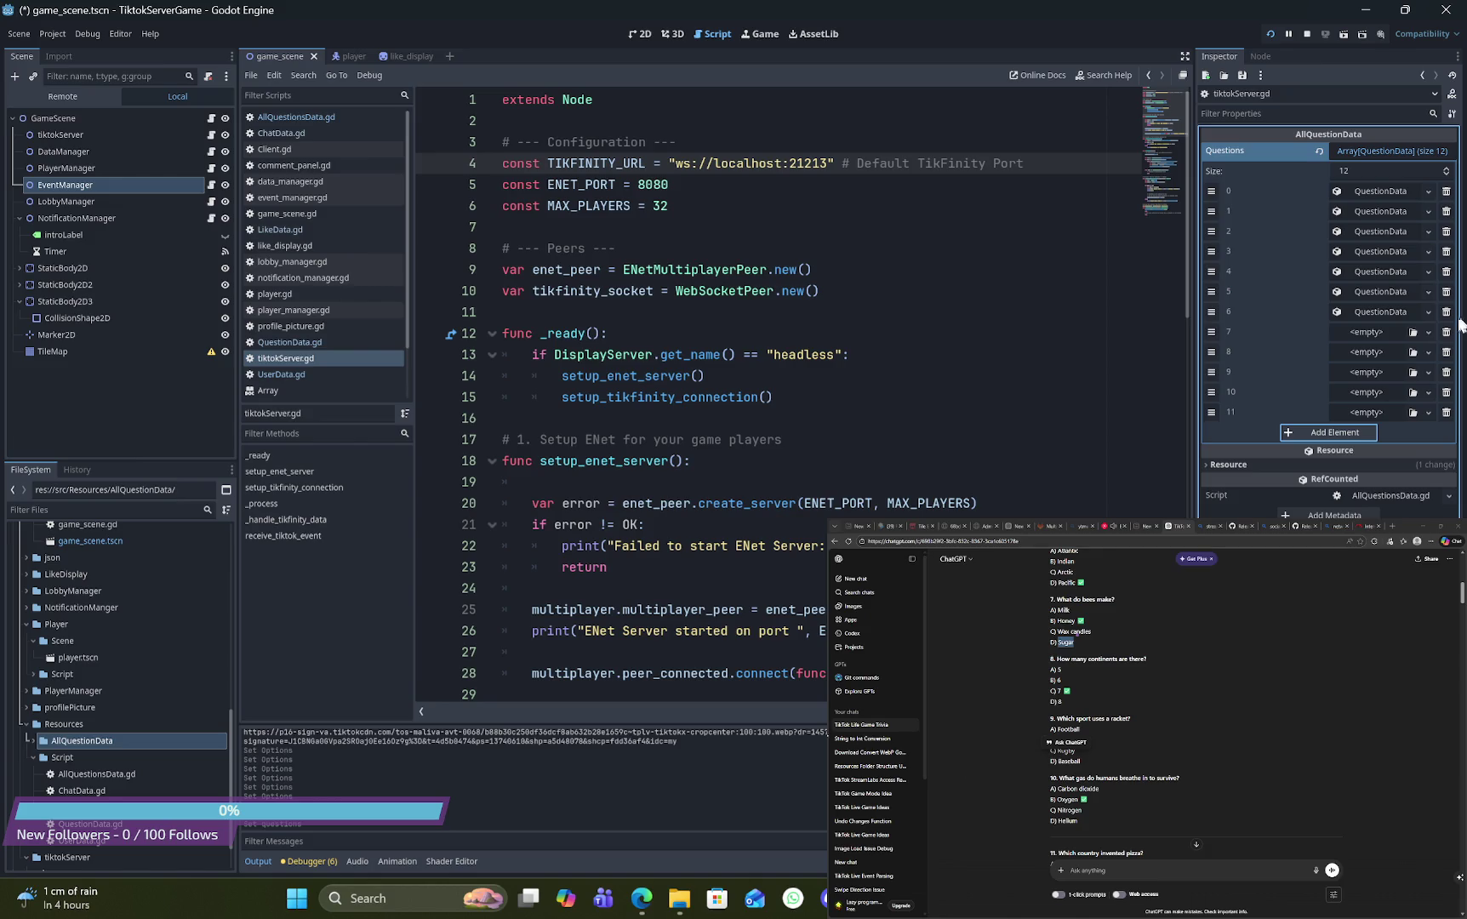
{"action": "left_click", "coordinate": [1402, 335]}
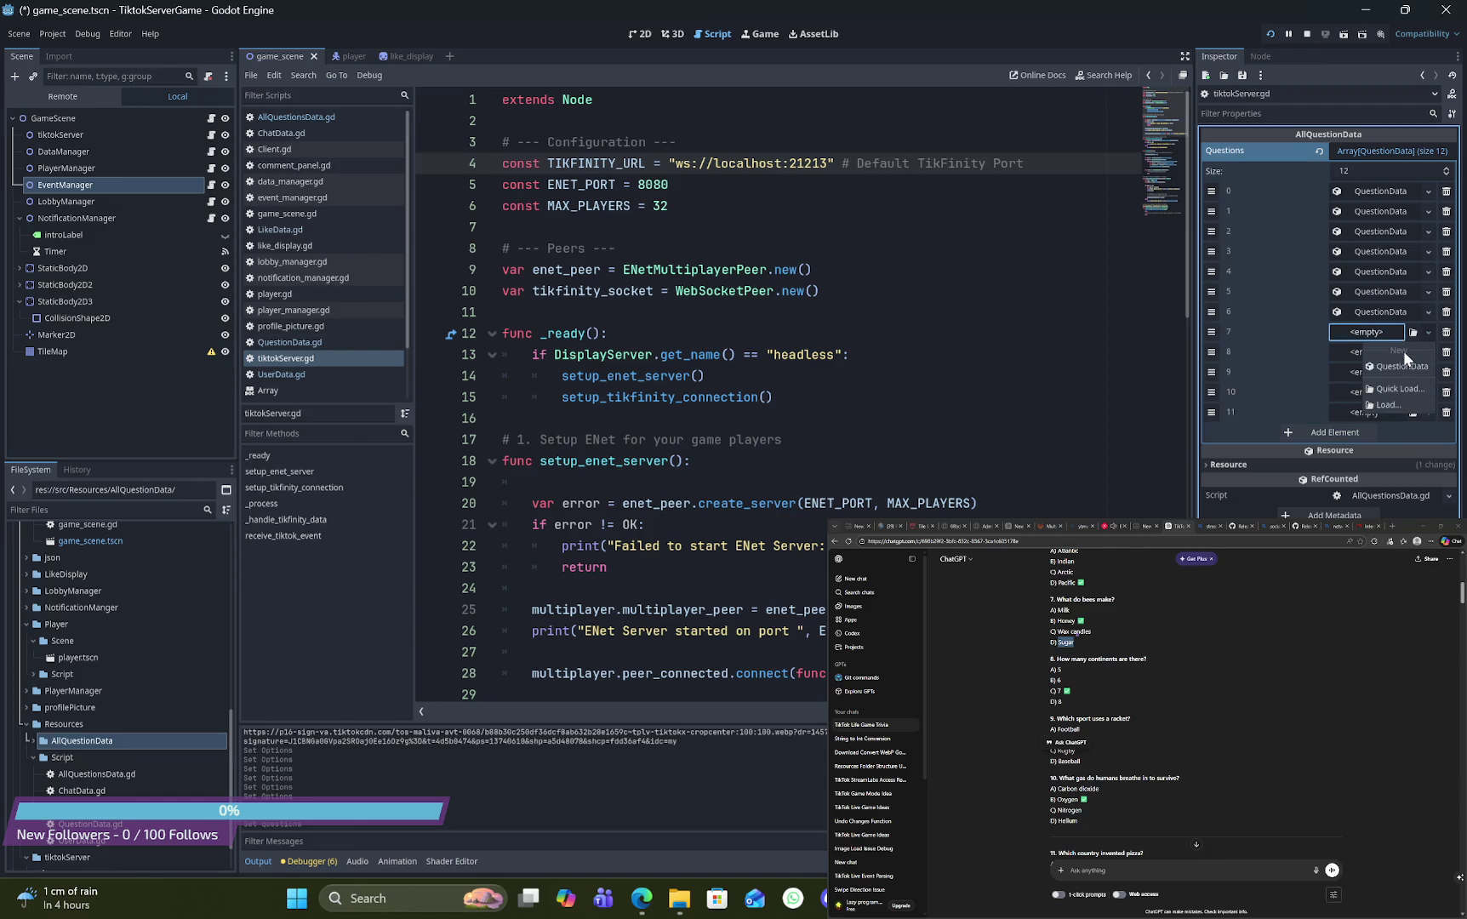
{"action": "left_click", "coordinate": [1390, 335]}
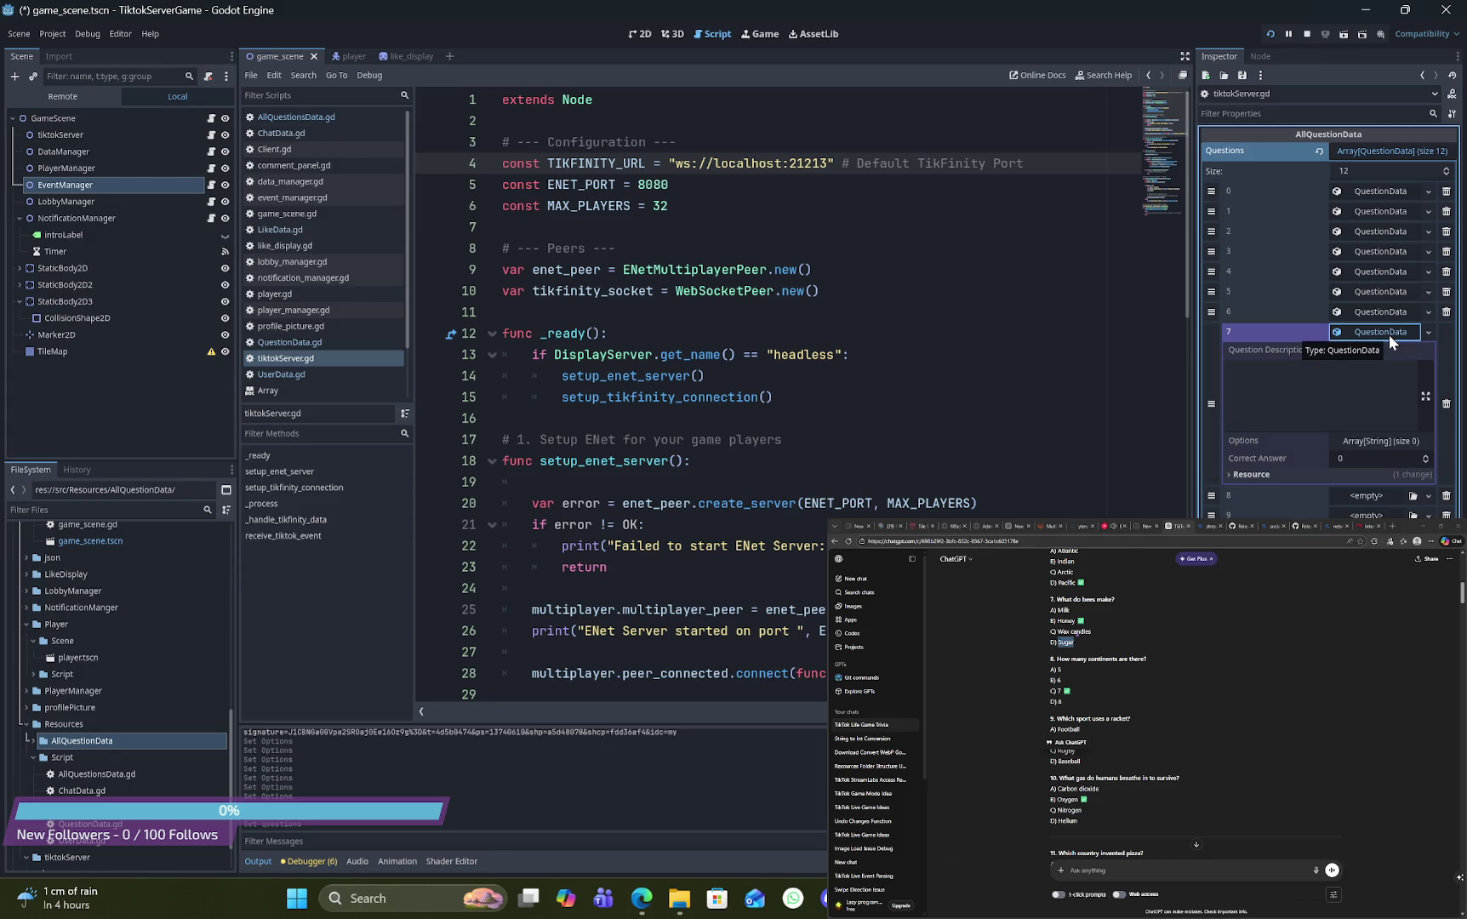
Reopen question 6 to check its option entries, then collapse it again.
{"action": "left_click", "coordinate": [1393, 313]}
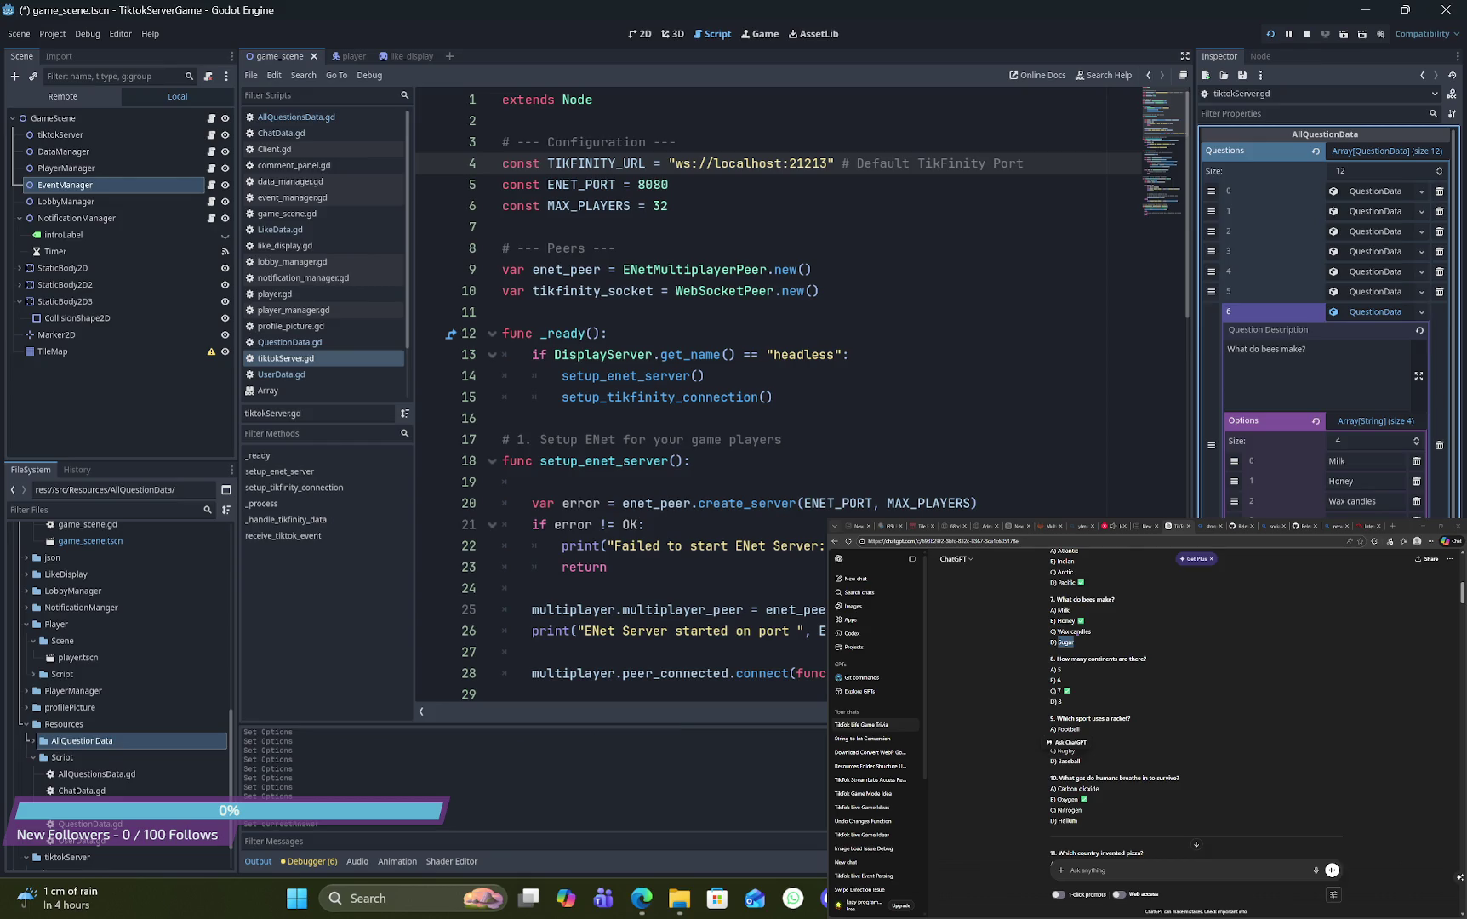
{"action": "left_click", "coordinate": [1366, 417]}
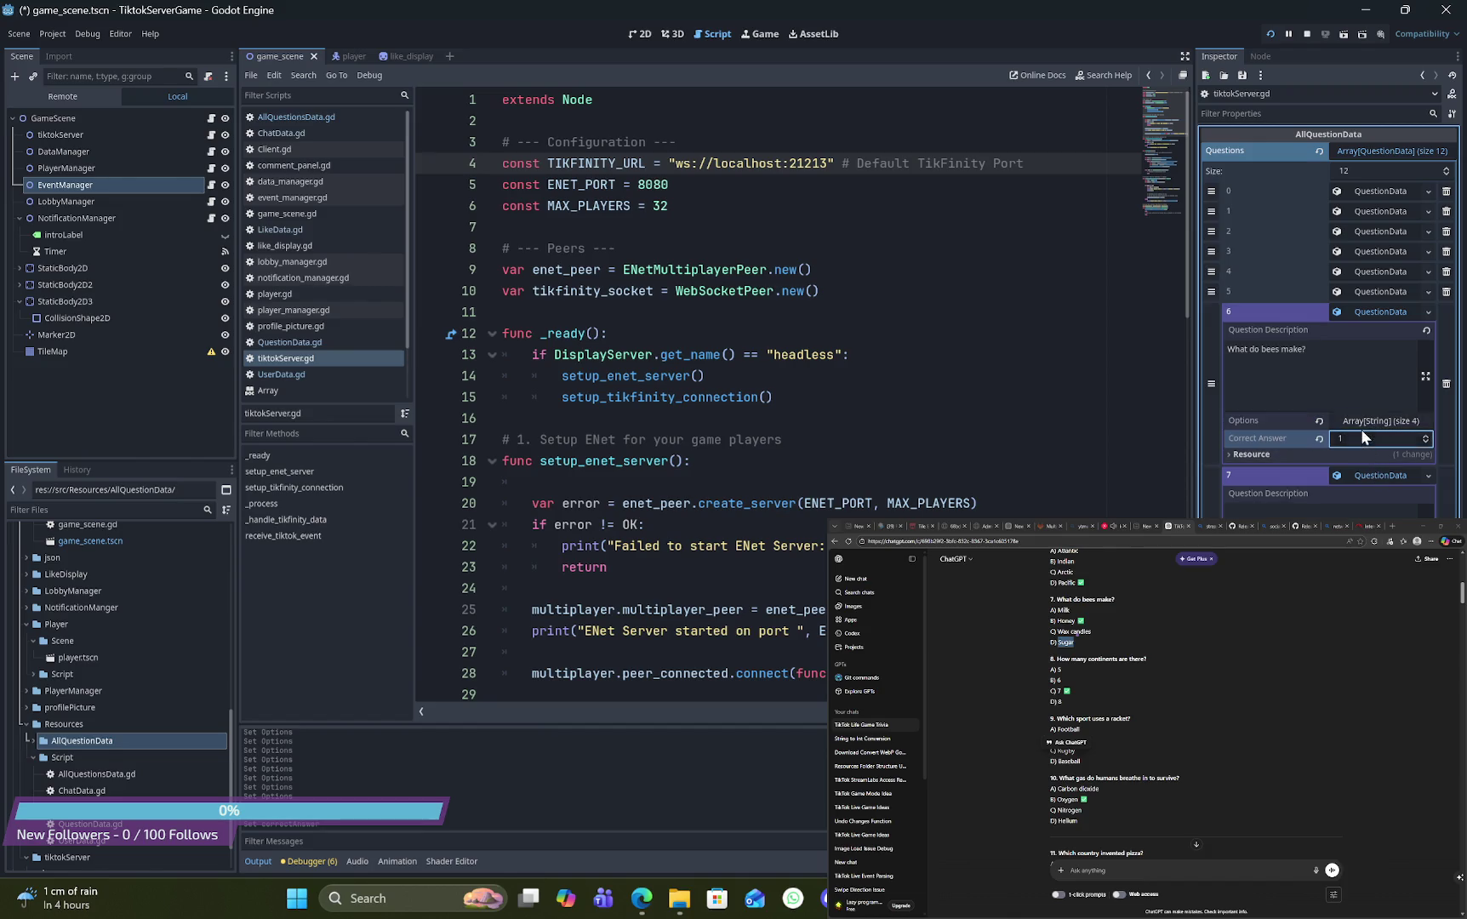
{"action": "left_click", "coordinate": [1369, 420]}
{"action": "left_click", "coordinate": [1369, 419]}
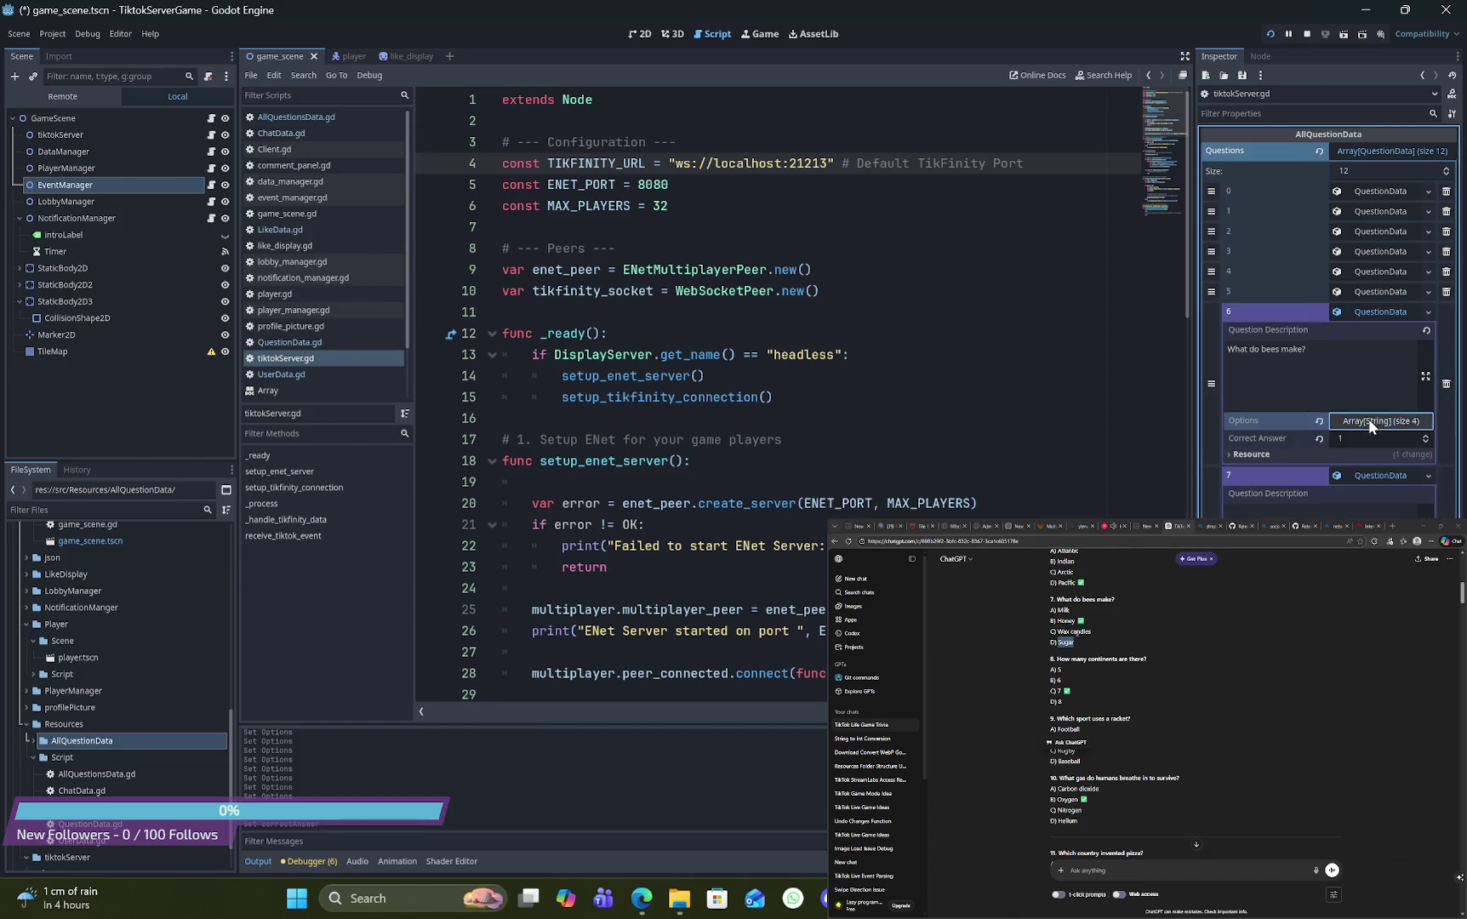
{"action": "left_click", "coordinate": [1390, 311]}
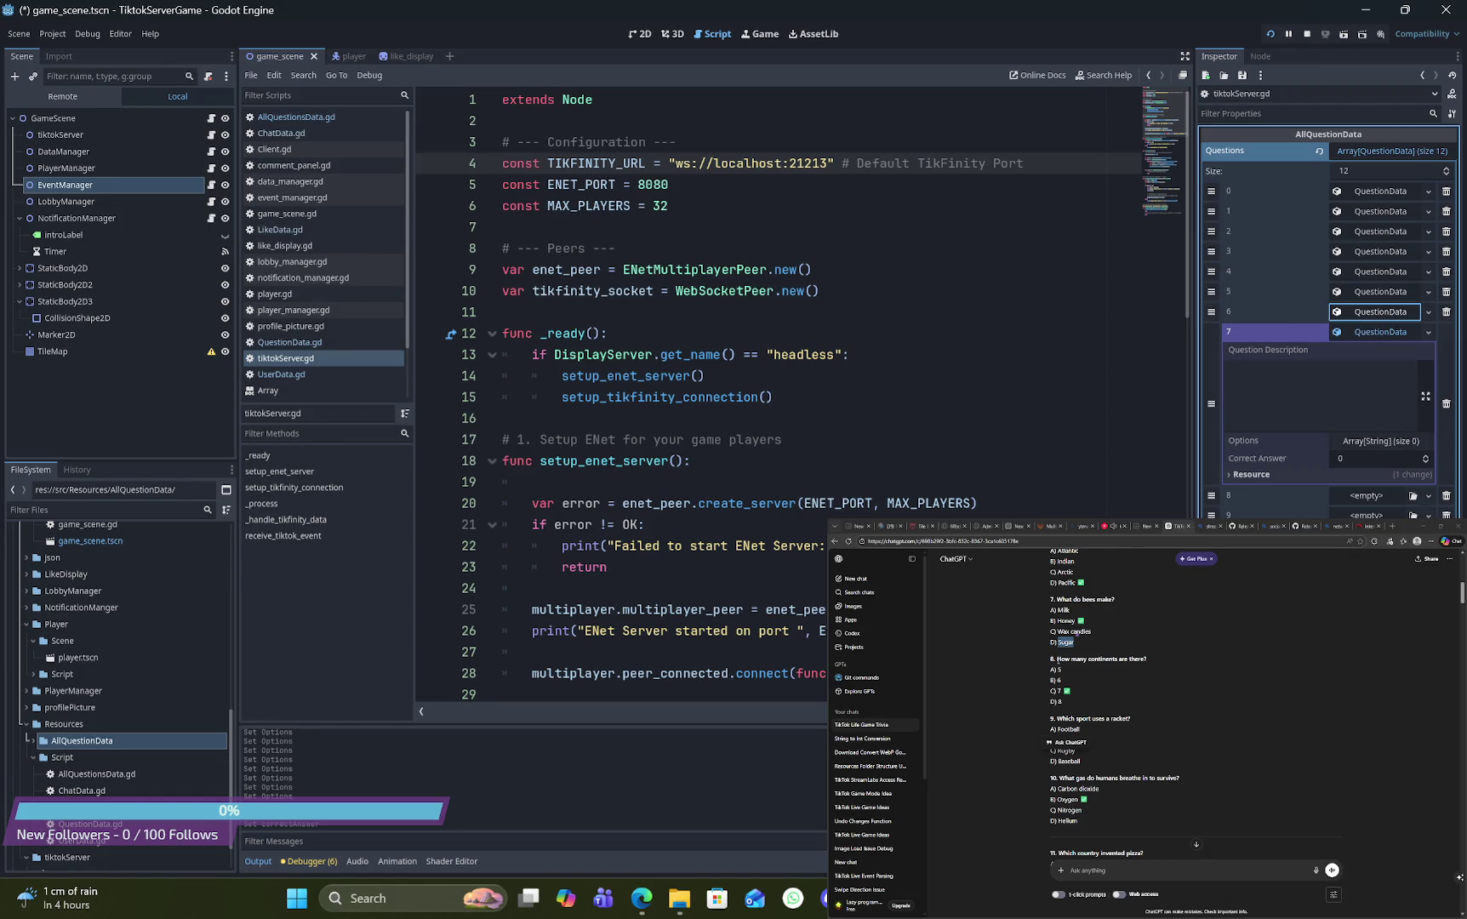
Paste "How many continents are there?" into question 7's description and add four answer slots.
{"action": "left_click_drag", "start_coordinate": [1057, 660], "coordinate": [1147, 660]}
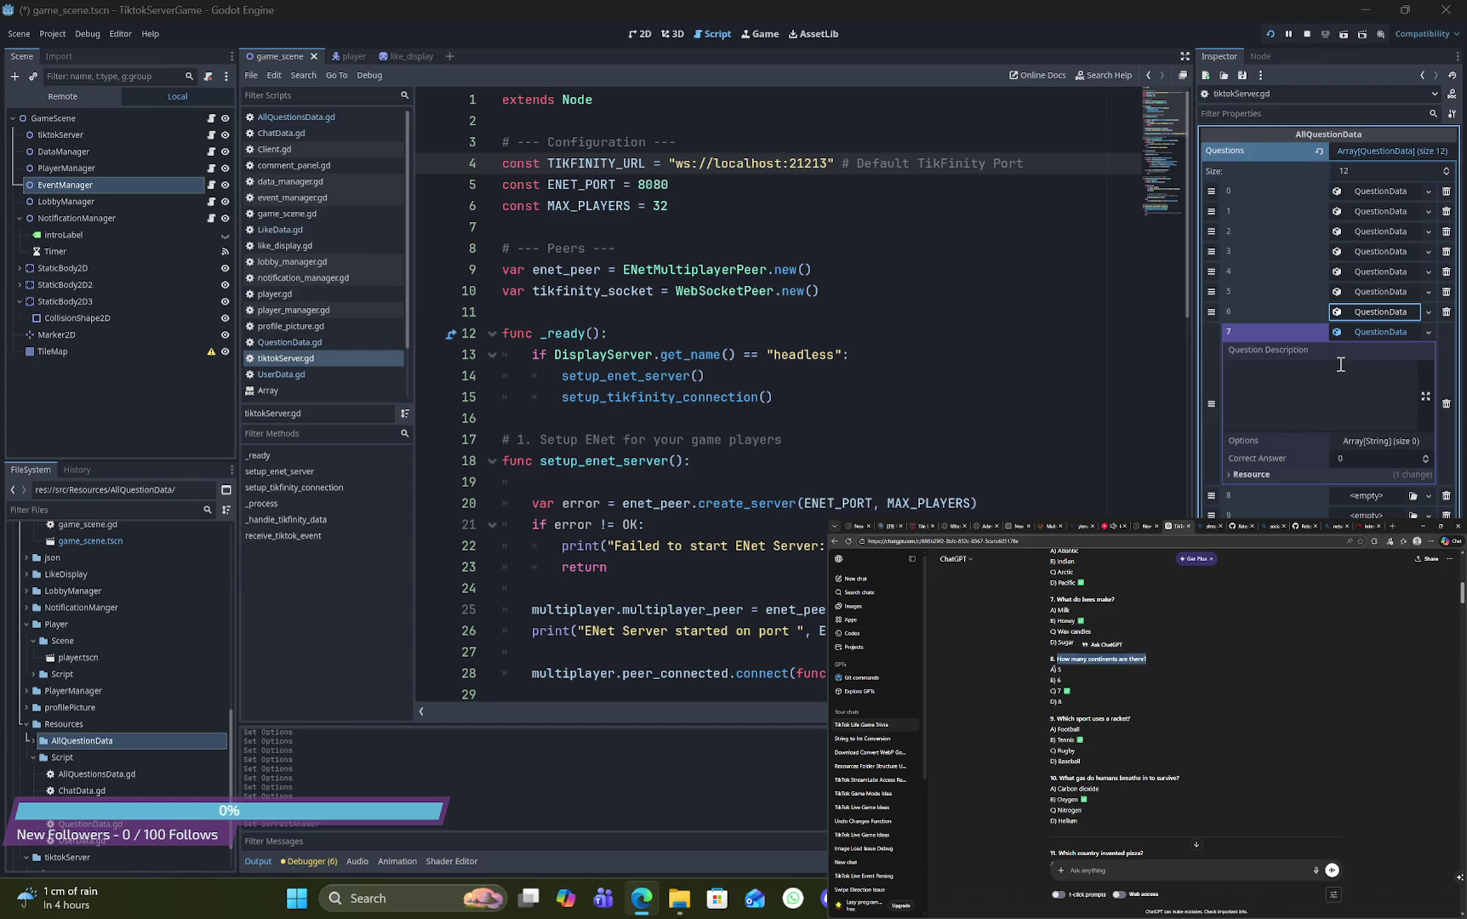
{"action": "left_click", "coordinate": [1335, 377]}
{"action": "type", "text": "How many continents are there?"}
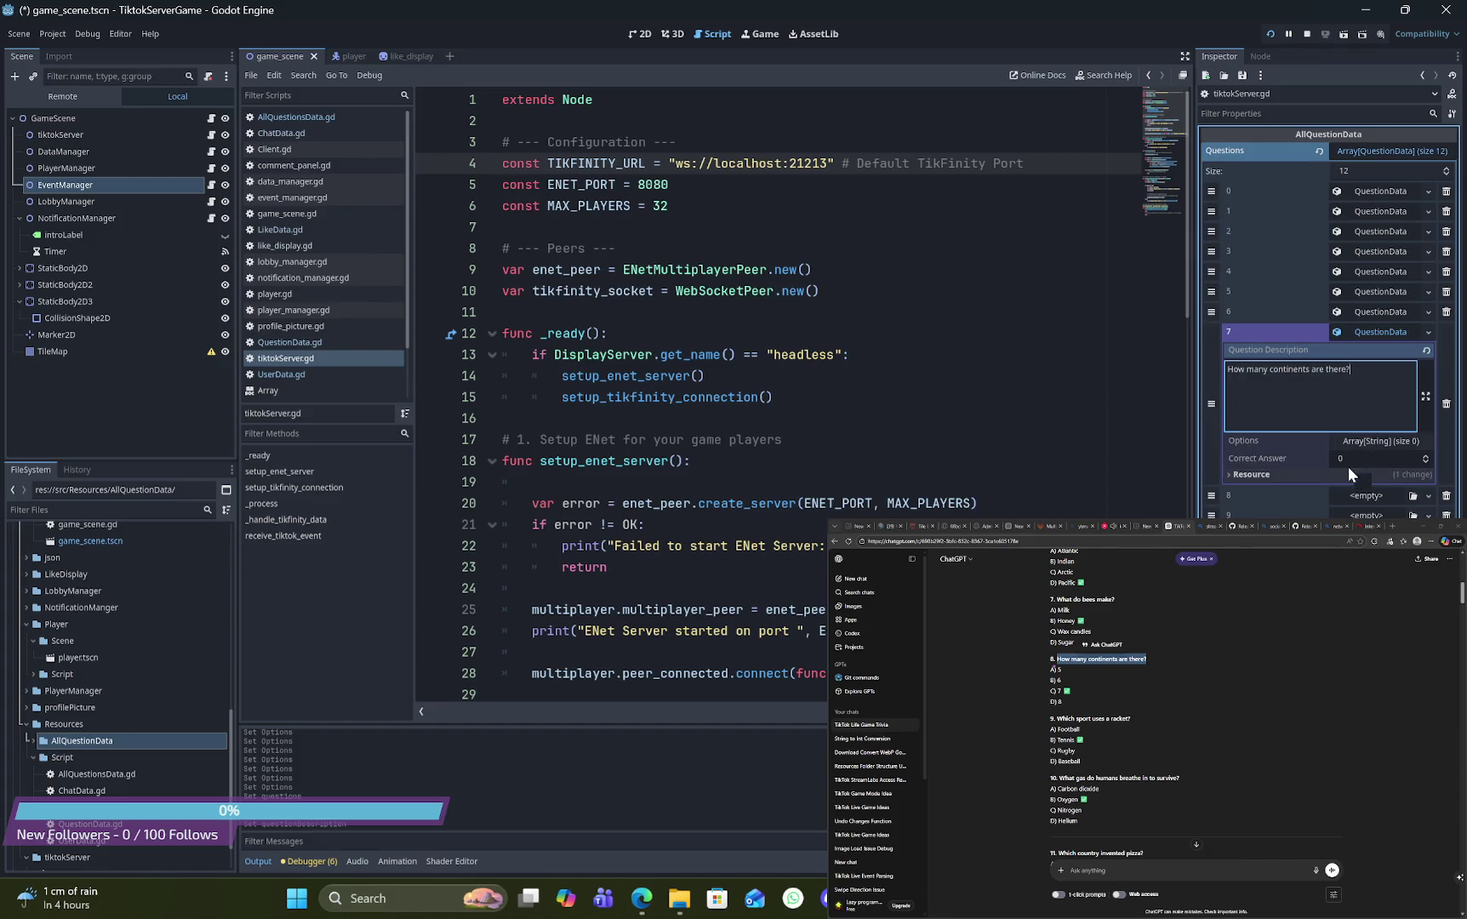
{"action": "left_click", "coordinate": [1377, 440]}
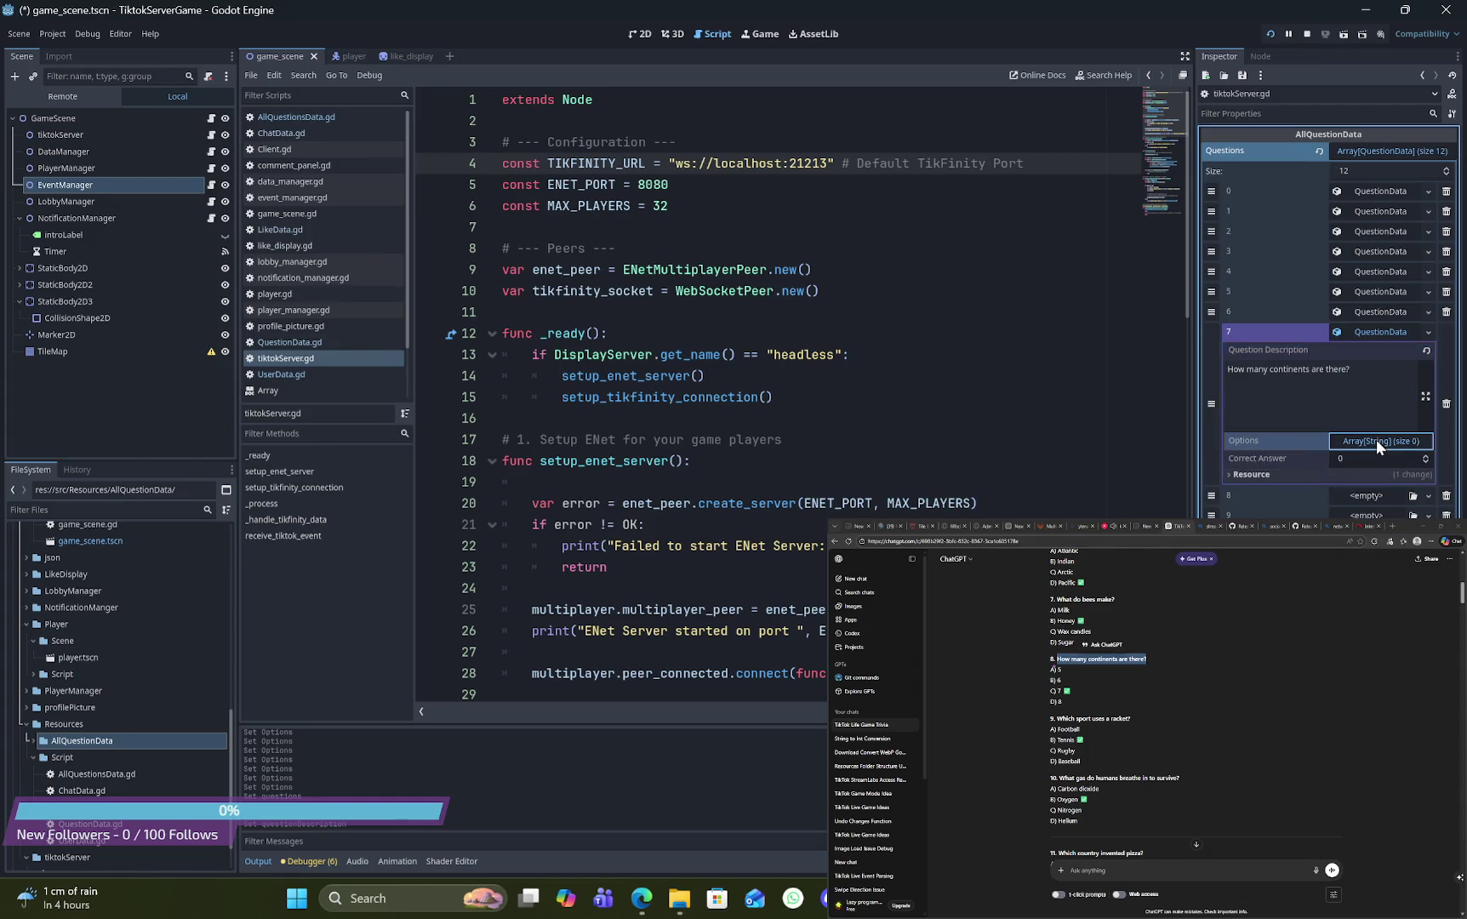
{"action": "left_click", "coordinate": [1346, 481]}
{"action": "left_click", "coordinate": [1349, 501]}
{"action": "left_click", "coordinate": [1349, 517]}
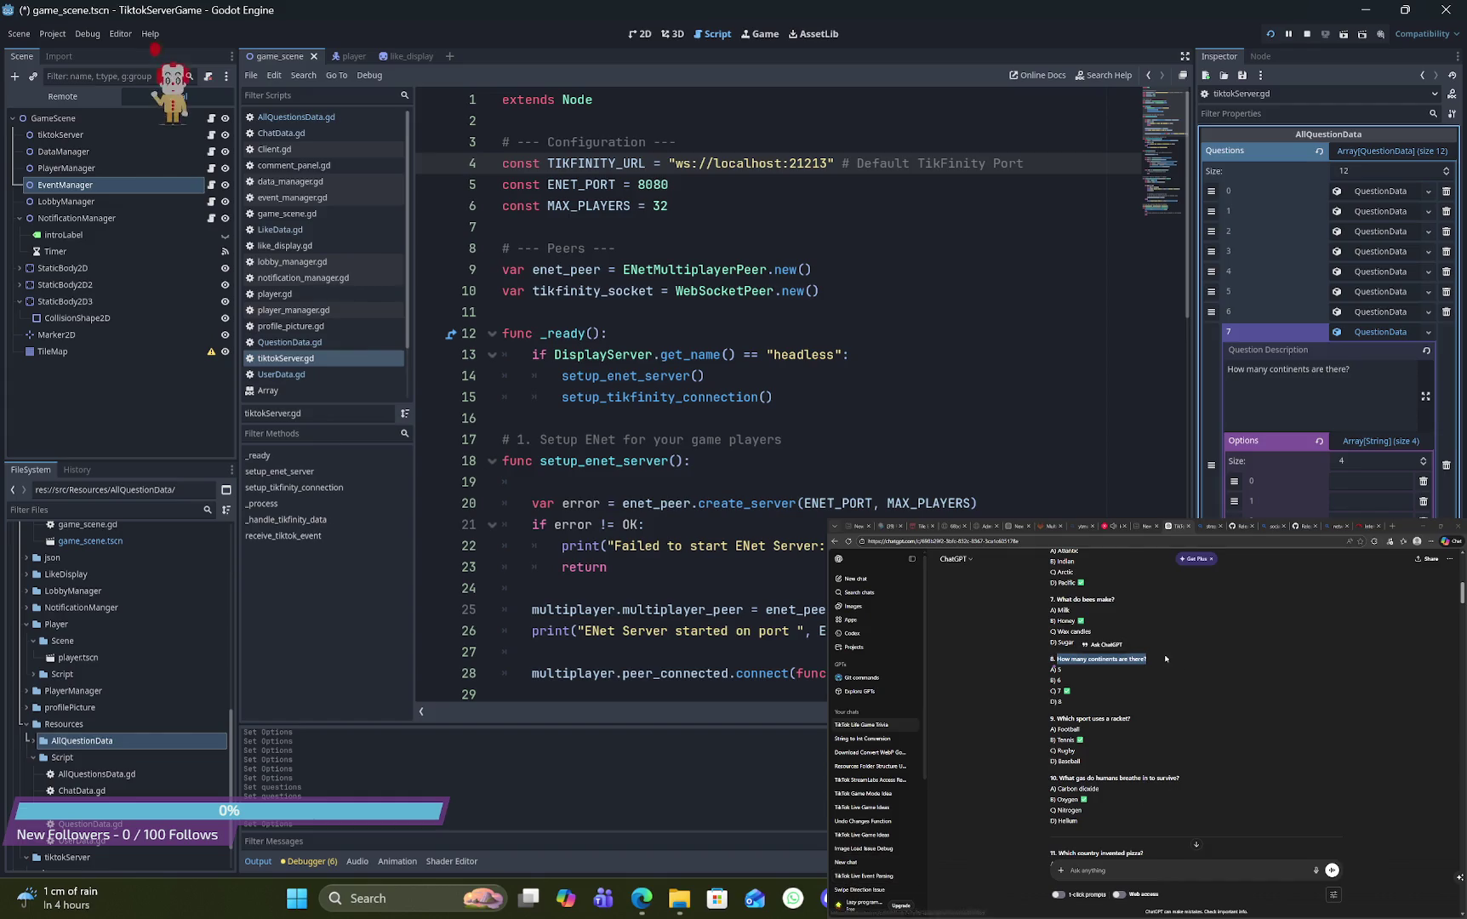
Fill question 7's first two options with 5 and 6.
{"action": "left_click", "coordinate": [980, 718]}
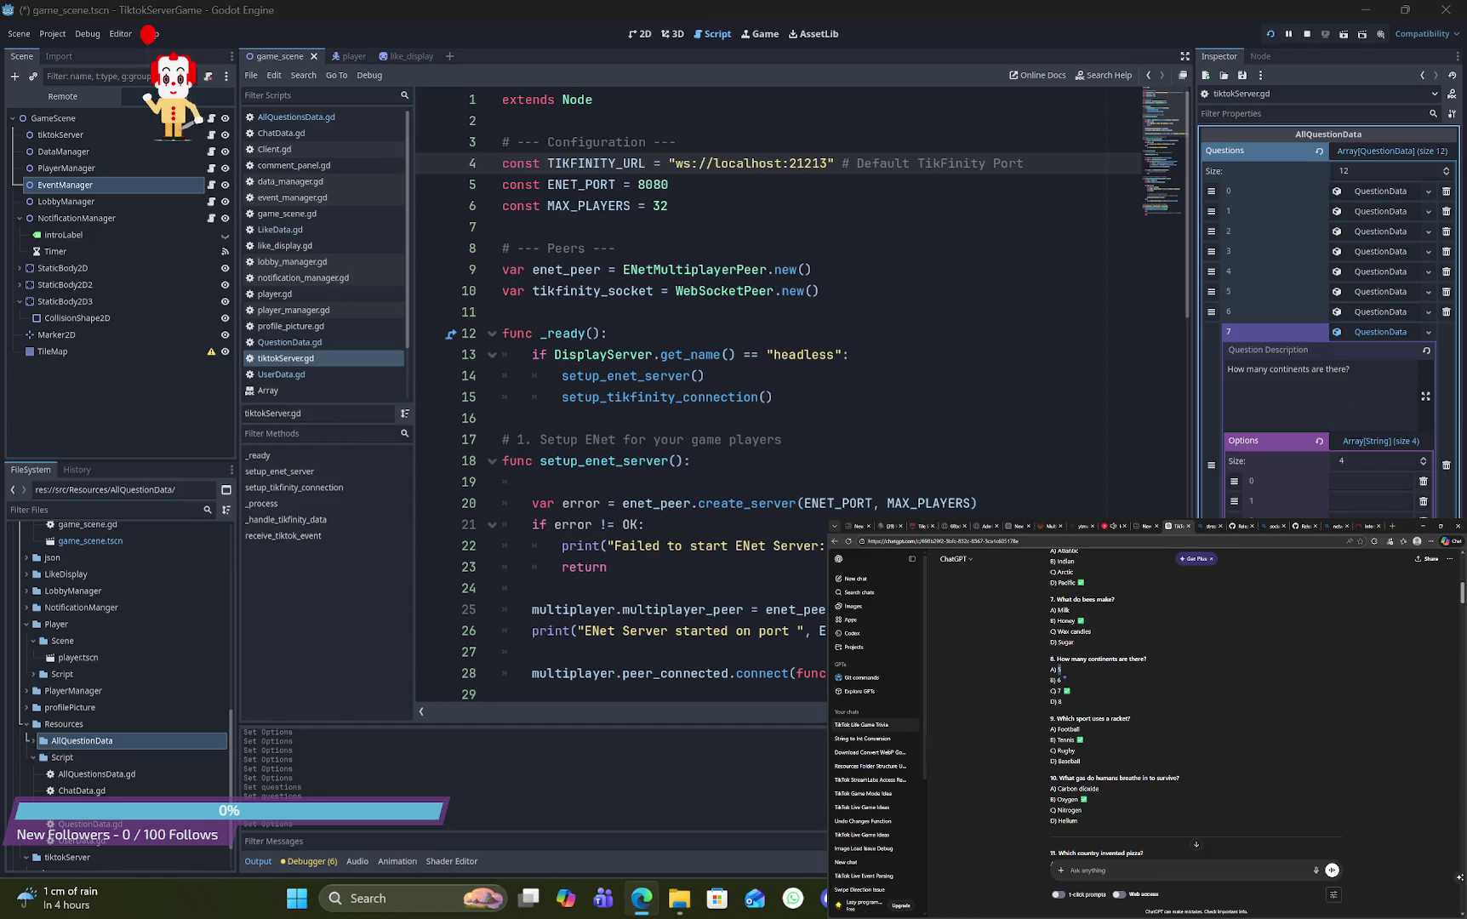
{"action": "left_click", "coordinate": [1358, 481]}
{"action": "type", "text": "5"}
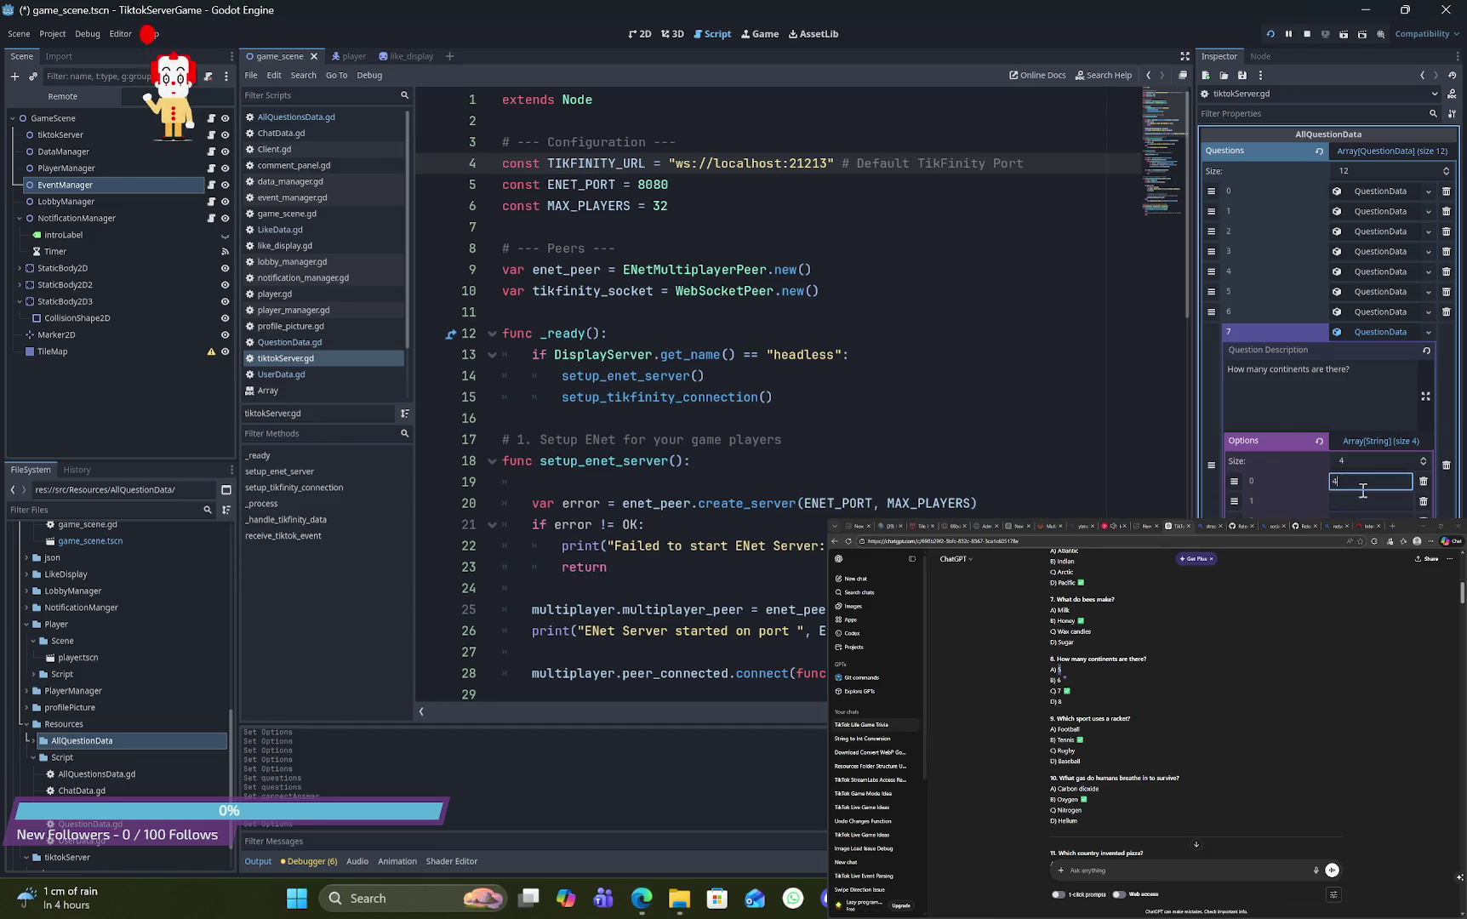
{"action": "left_click", "coordinate": [1358, 502]}
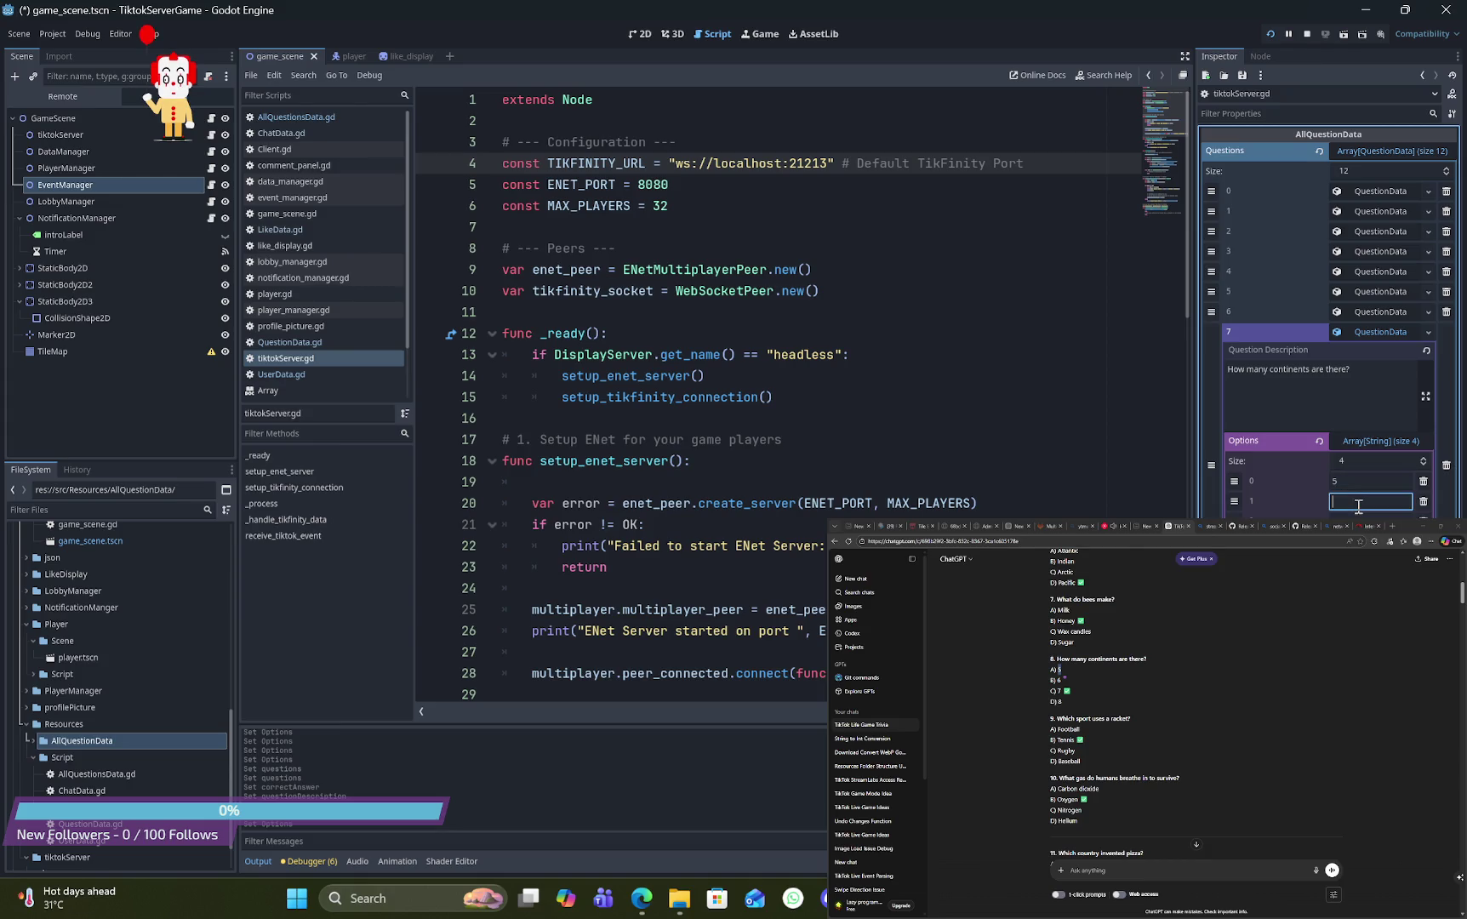
{"action": "type", "text": "6"}
{"action": "key", "text": "Tab"}
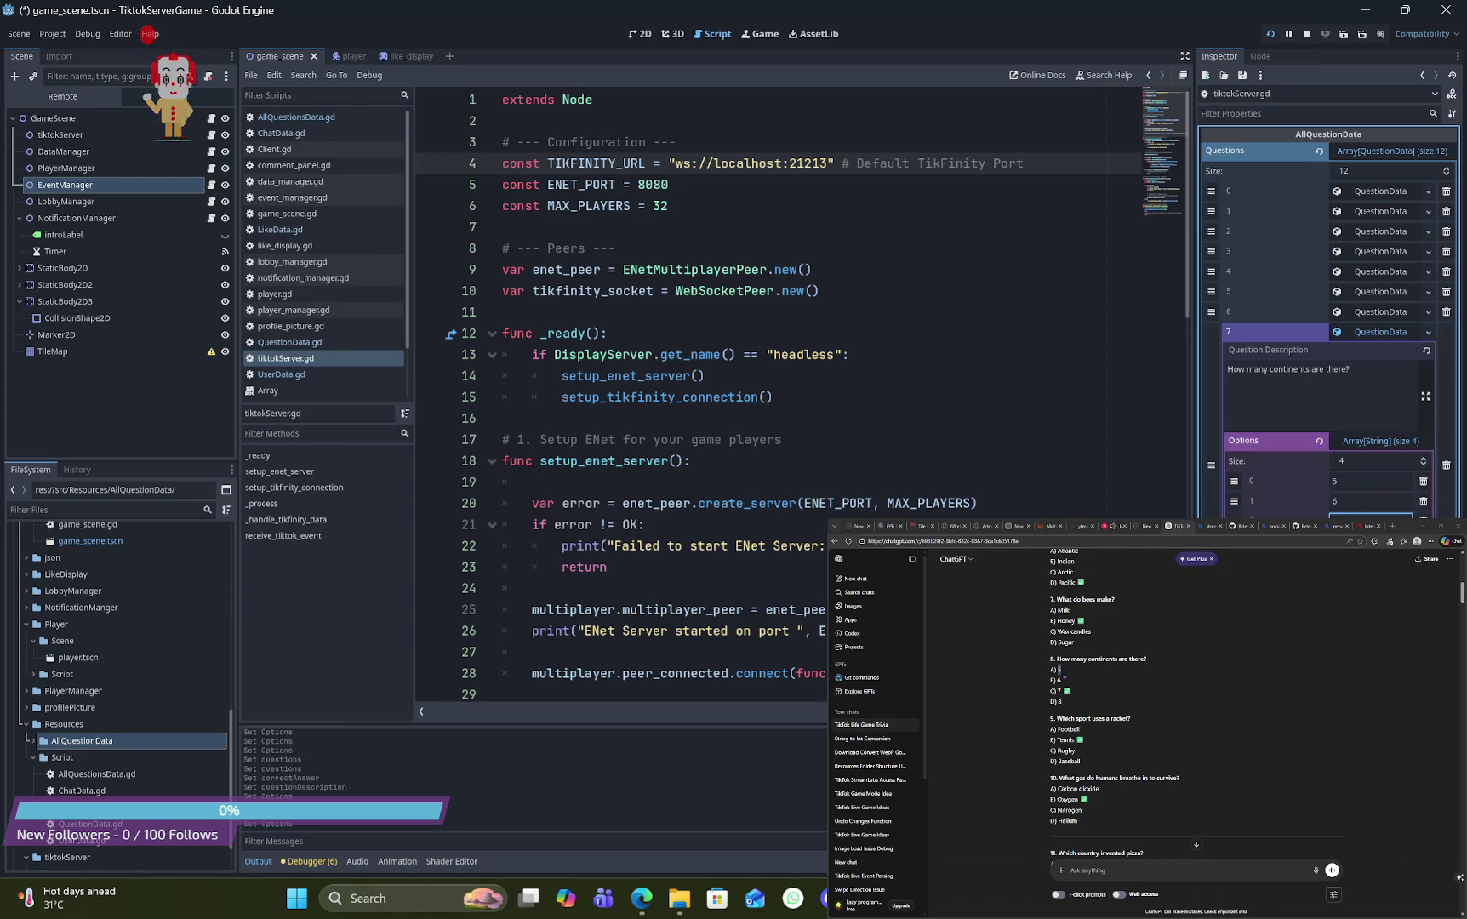
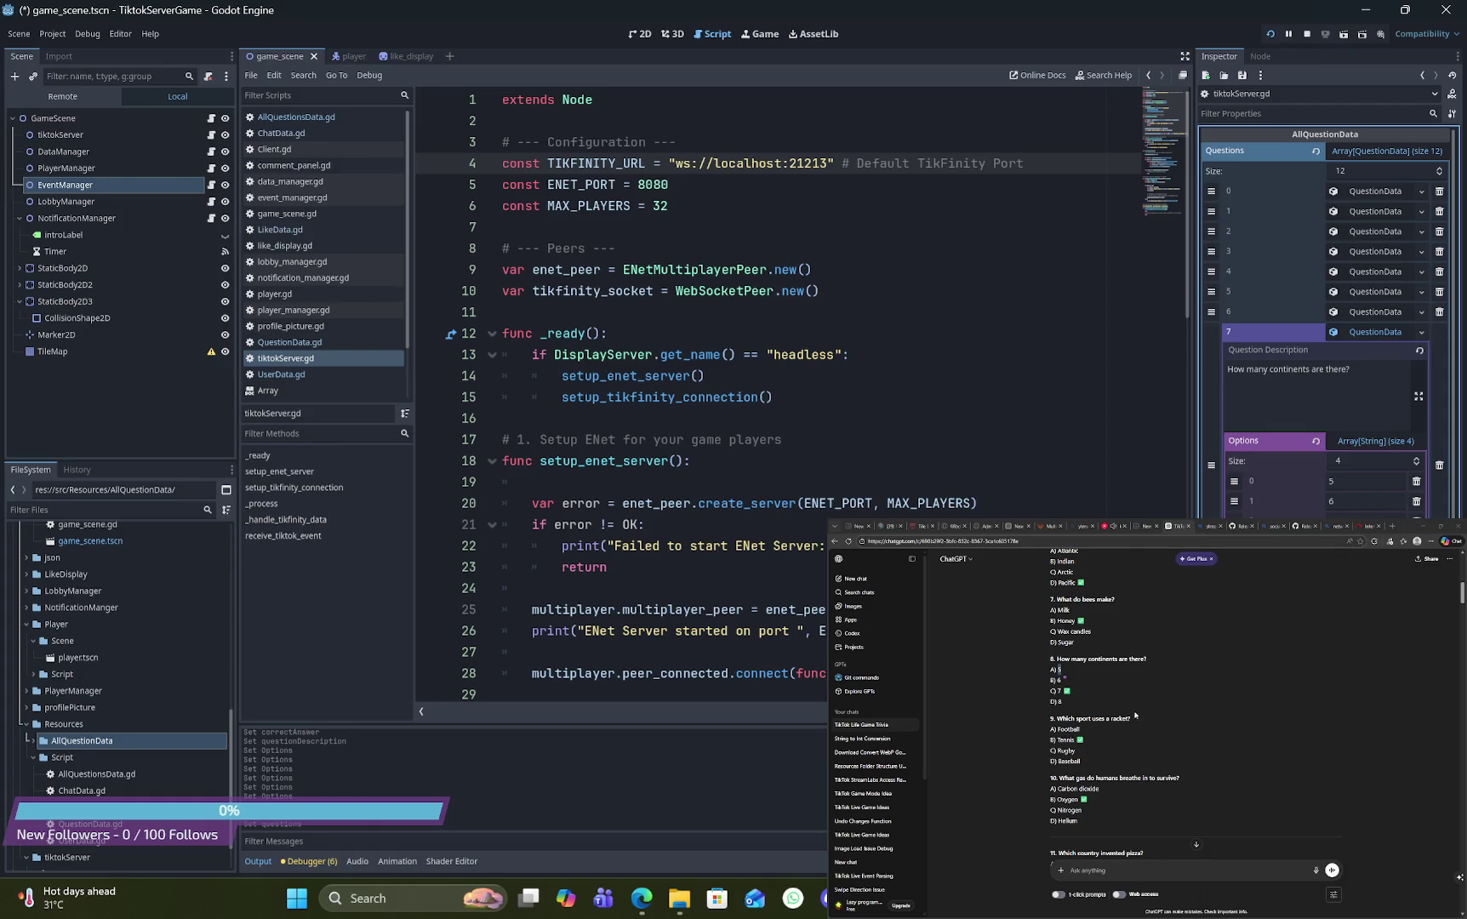
Highlight the racket-sport question and its answers Football, Tennis, Rugby and Baseball in ChatGPT.
{"action": "left_click_drag", "start_coordinate": [1058, 719], "coordinate": [1134, 720]}
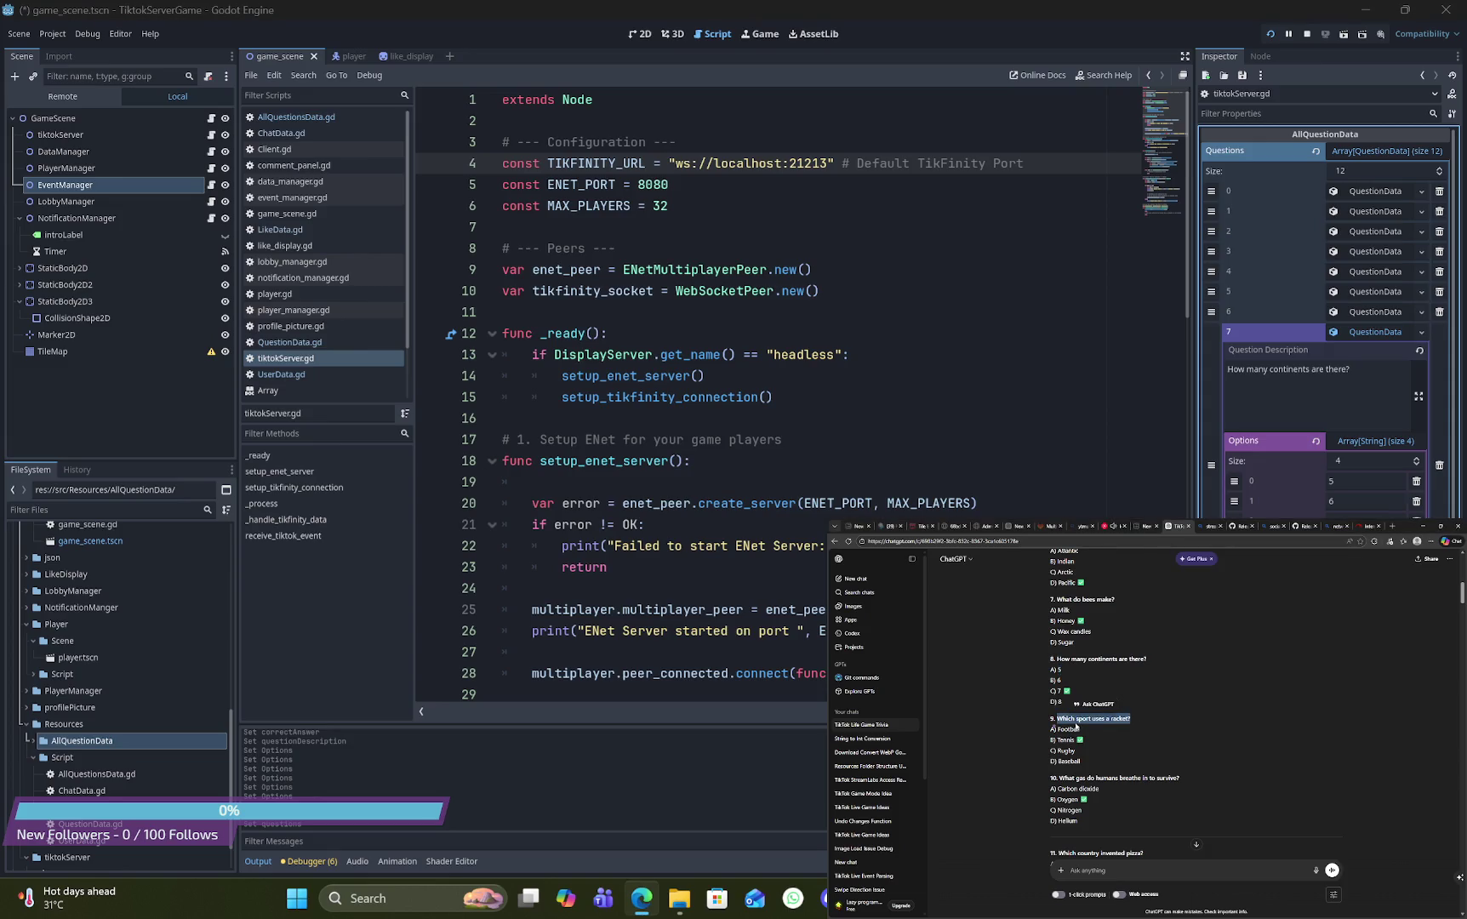
{"action": "key", "text": "alt+Tab"}
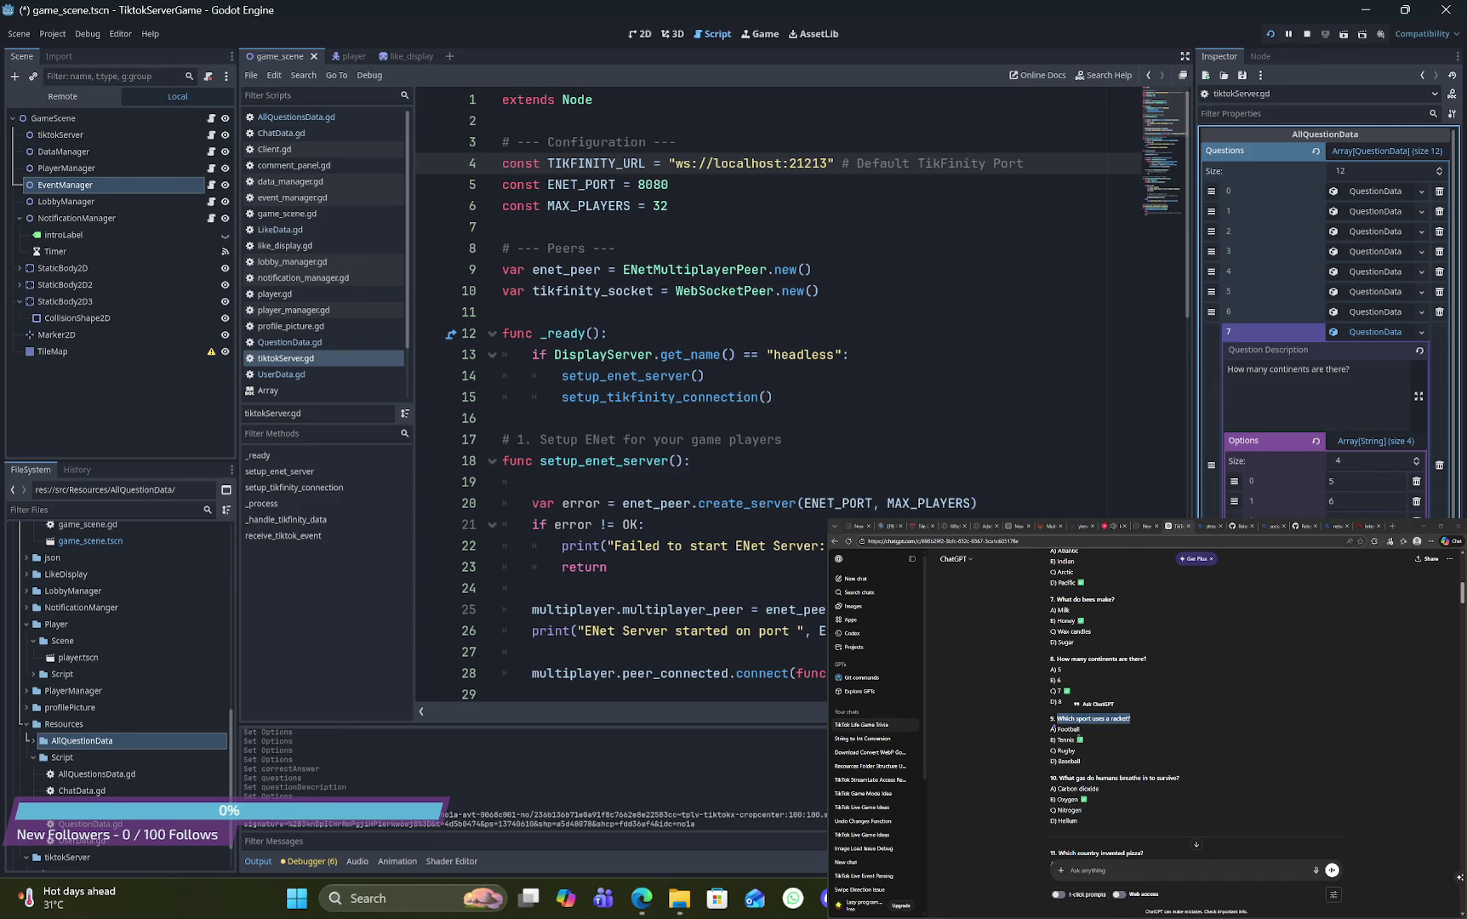
{"action": "double_click", "coordinate": [1074, 729]}
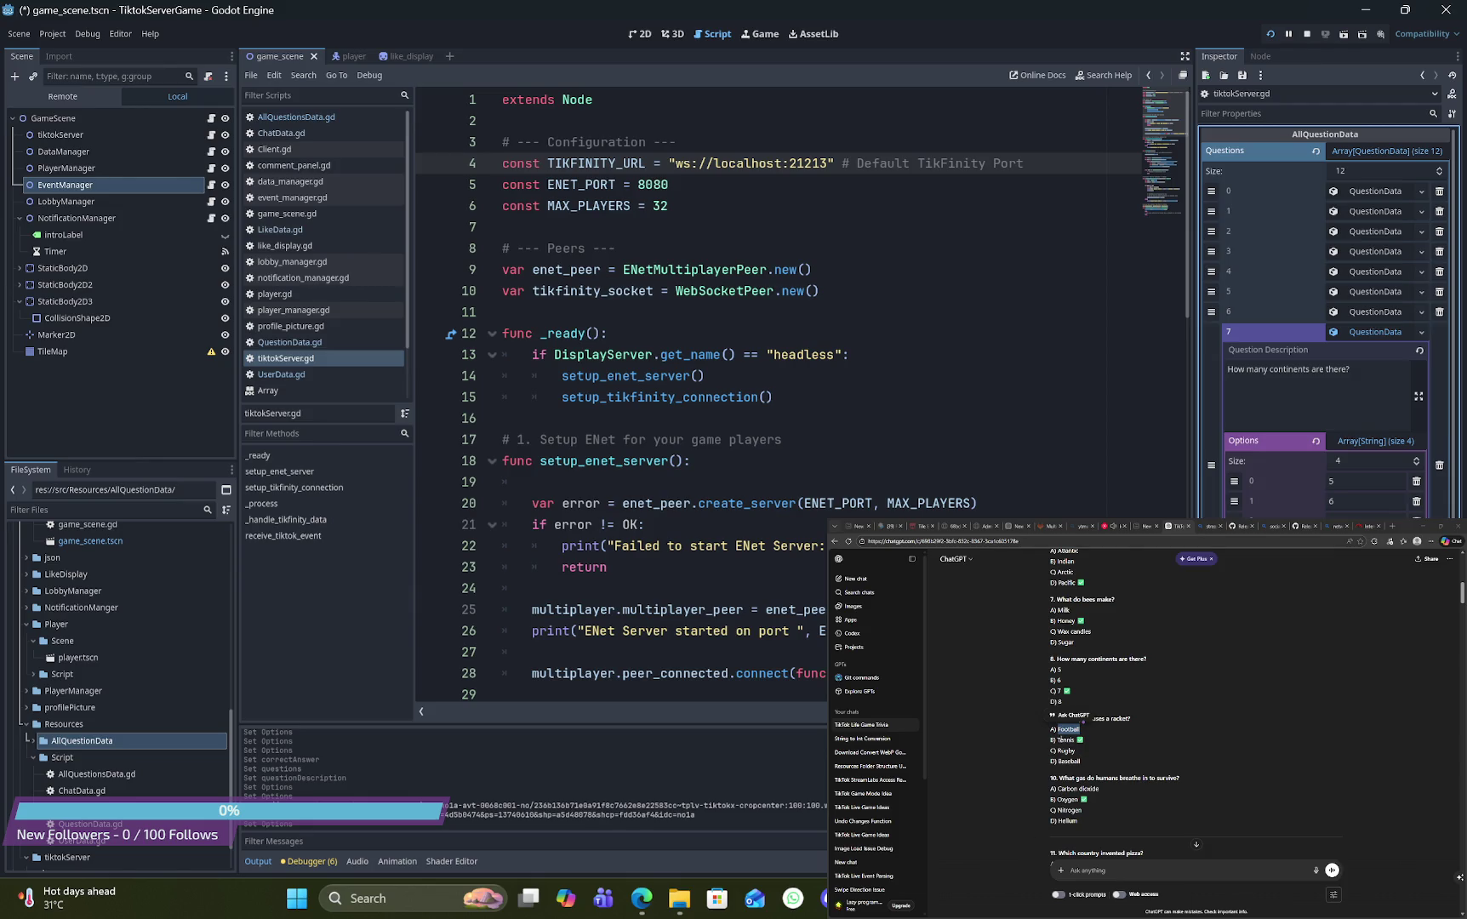
{"action": "double_click", "coordinate": [1067, 740]}
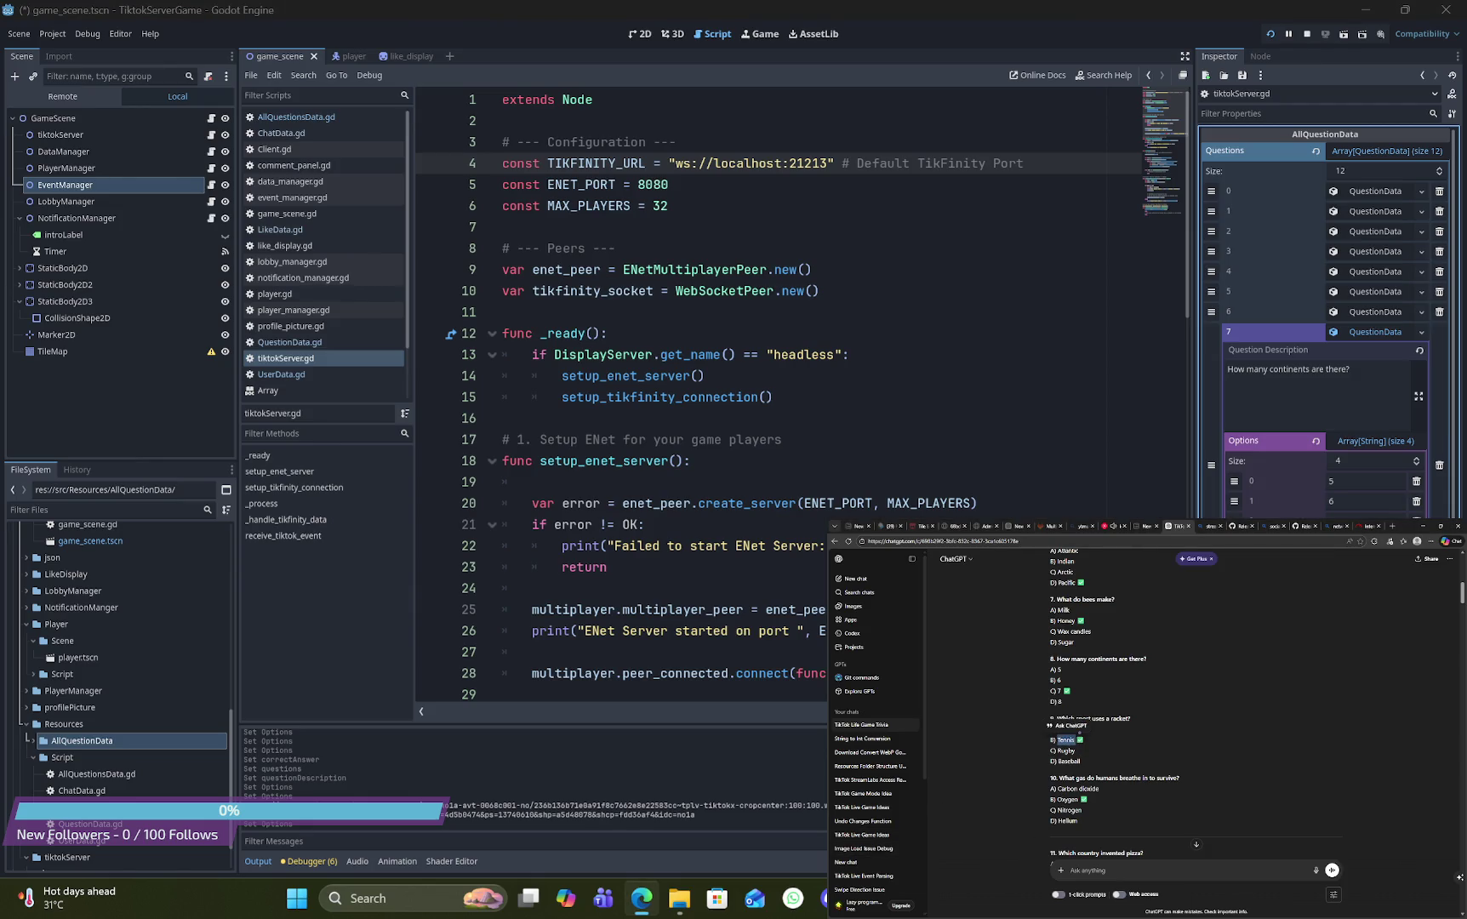
{"action": "double_click", "coordinate": [1066, 751]}
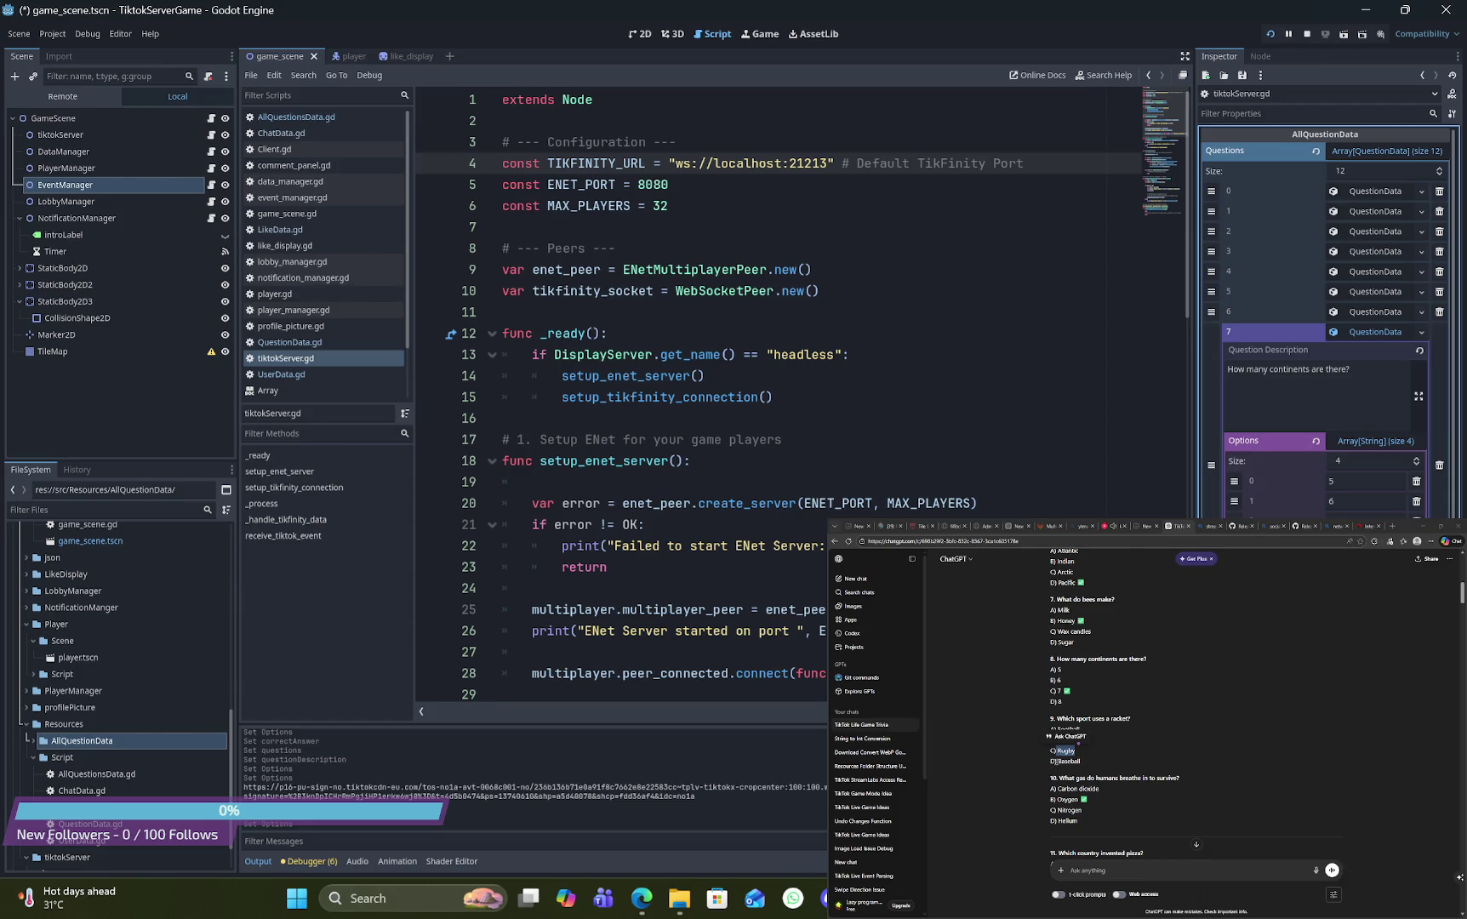
{"action": "left_click_drag", "start_coordinate": [1057, 761], "coordinate": [1095, 763]}
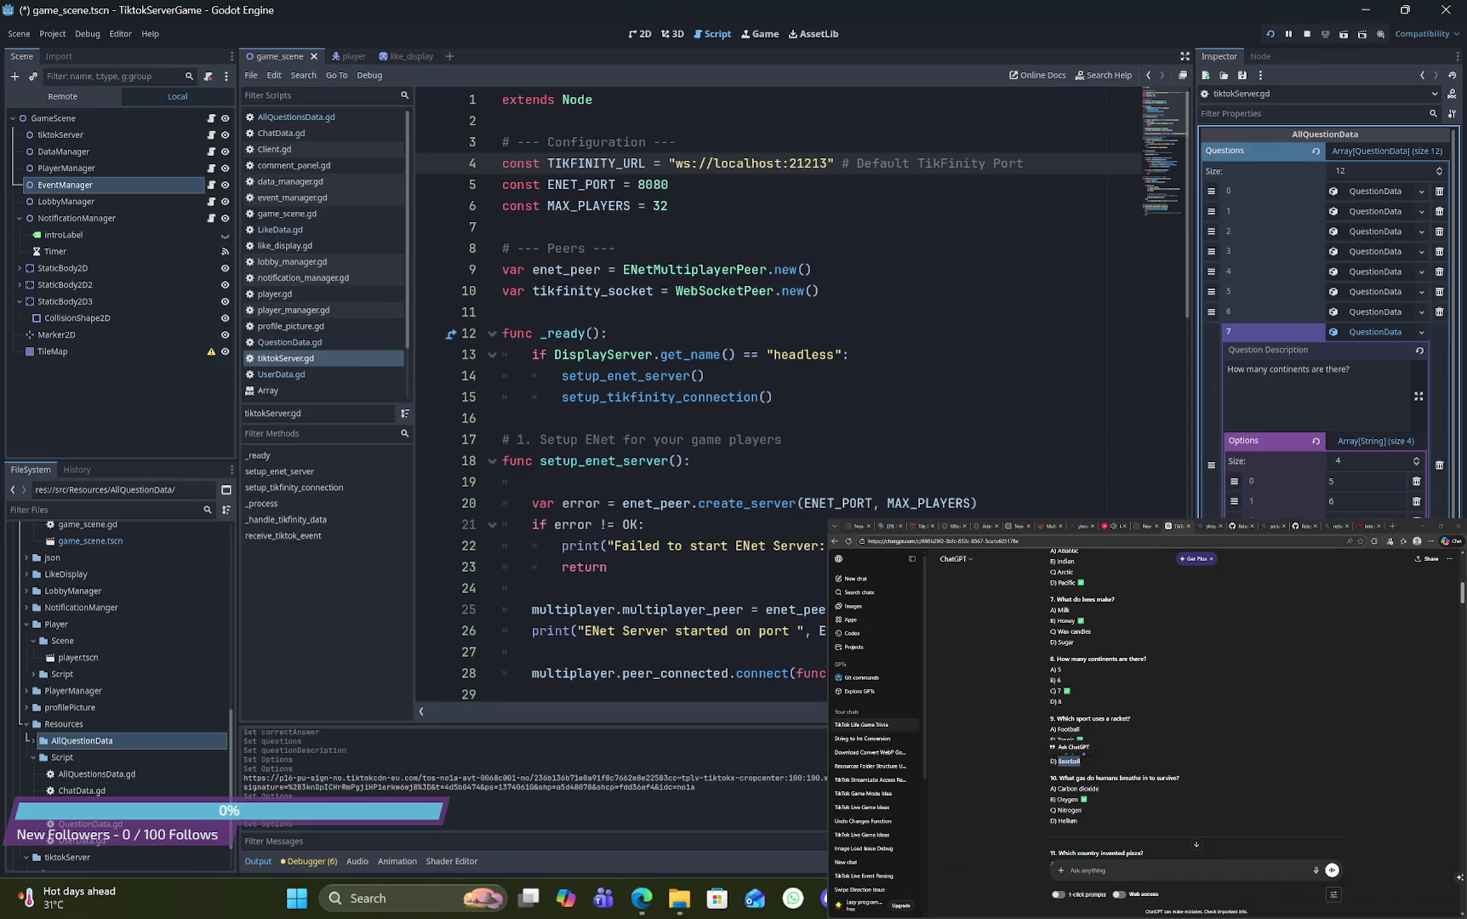
{"action": "scroll", "coordinate": [1328, 323], "scroll_direction": "down", "scroll_amount": 2}
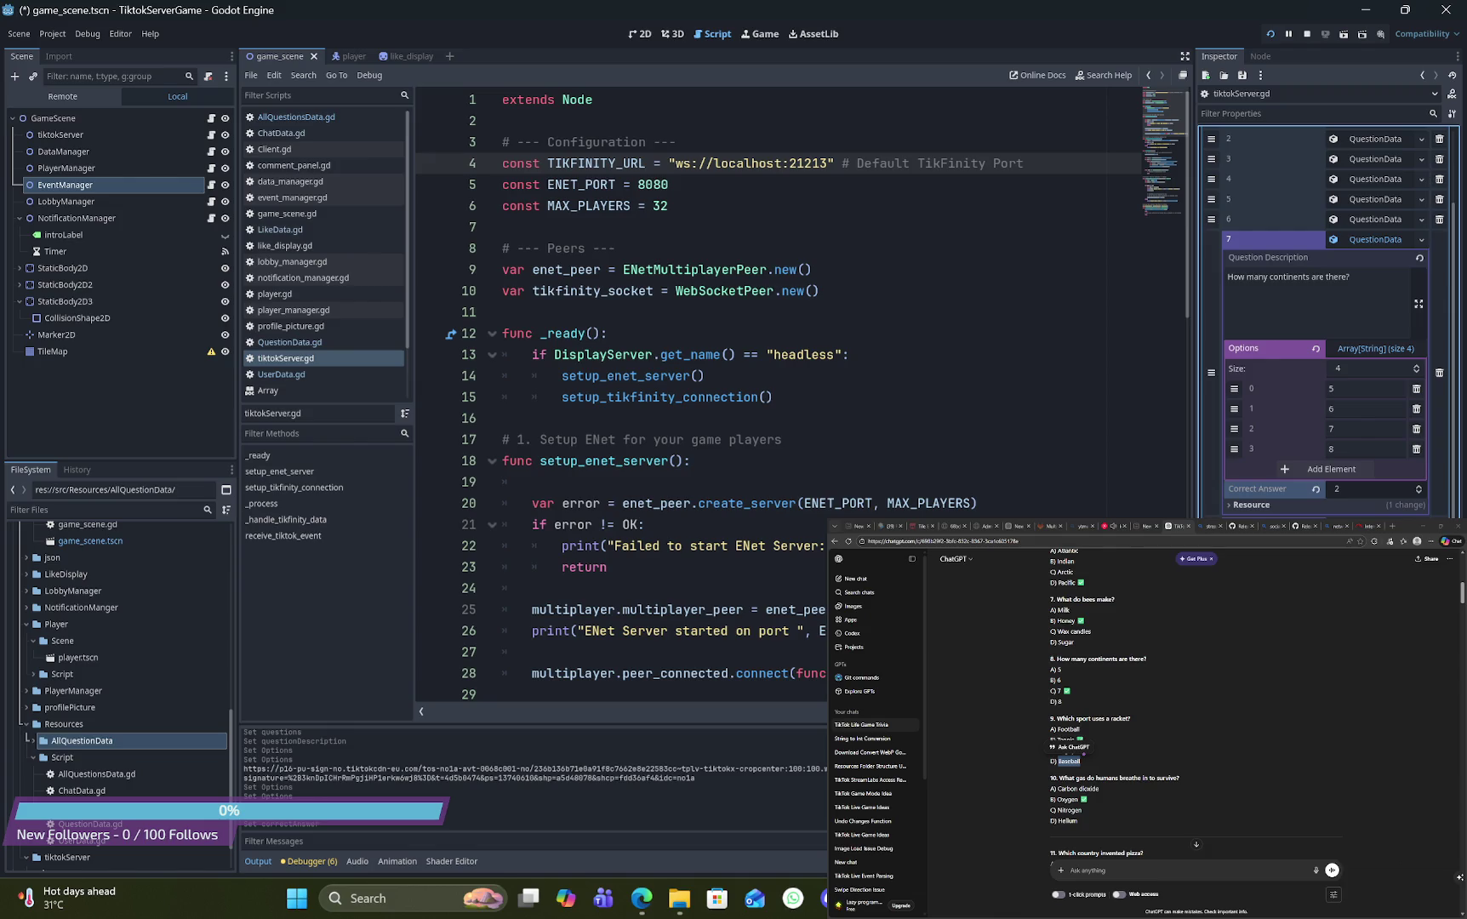
{"action": "scroll", "coordinate": [1328, 323], "scroll_direction": "up", "scroll_amount": 2}
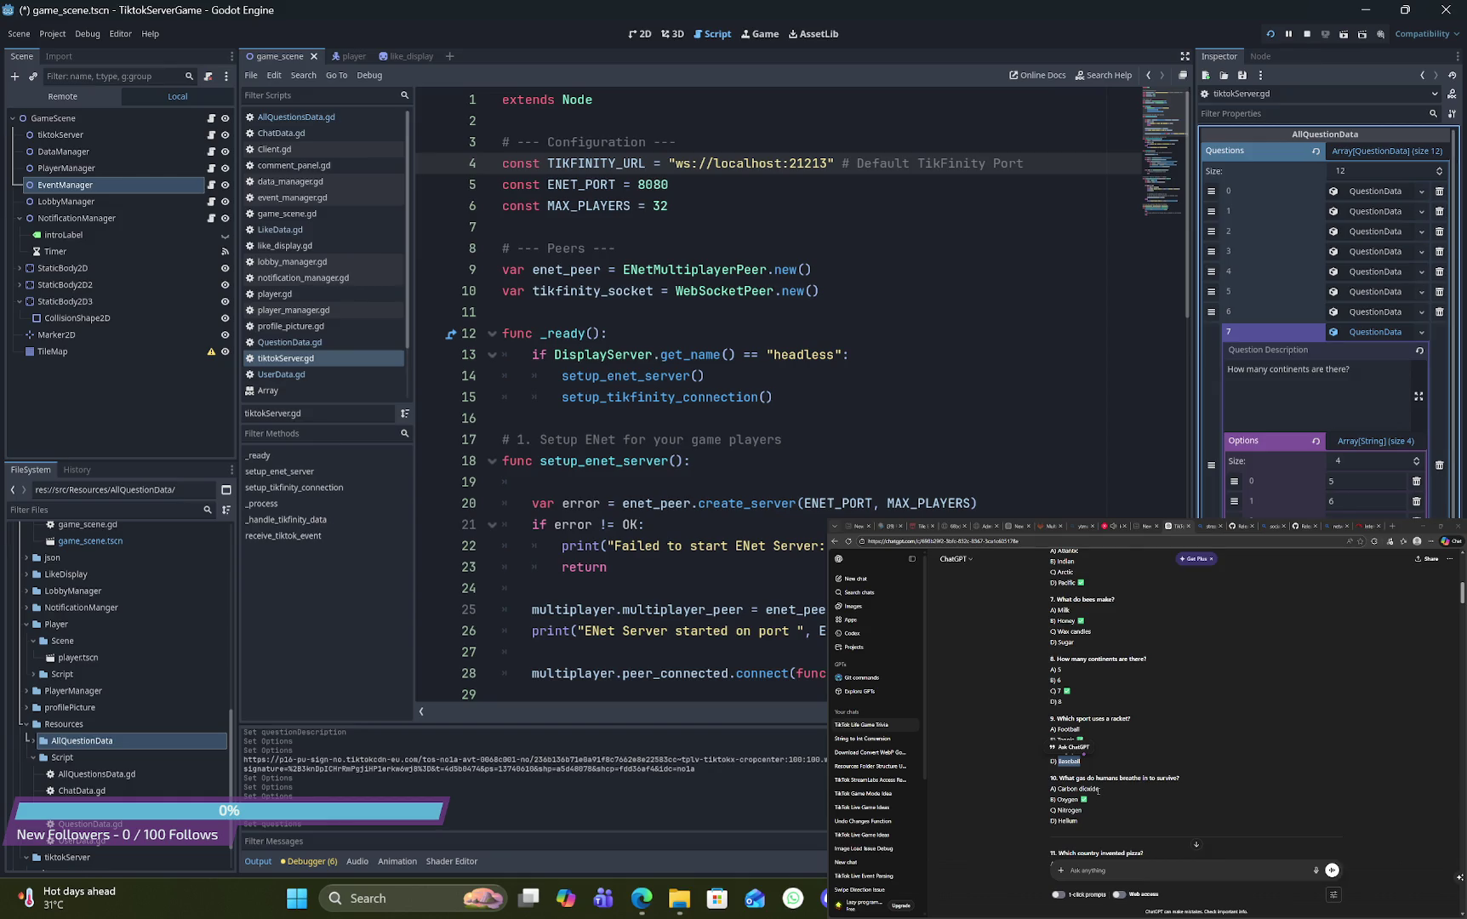
{"action": "scroll", "coordinate": [1098, 791], "scroll_direction": "down", "scroll_amount": 1}
Highlight the breathing-gas question and its answers Carbon dioxide, Oxygen, Nitrogen and Helium.
{"action": "left_click", "coordinate": [1101, 734]}
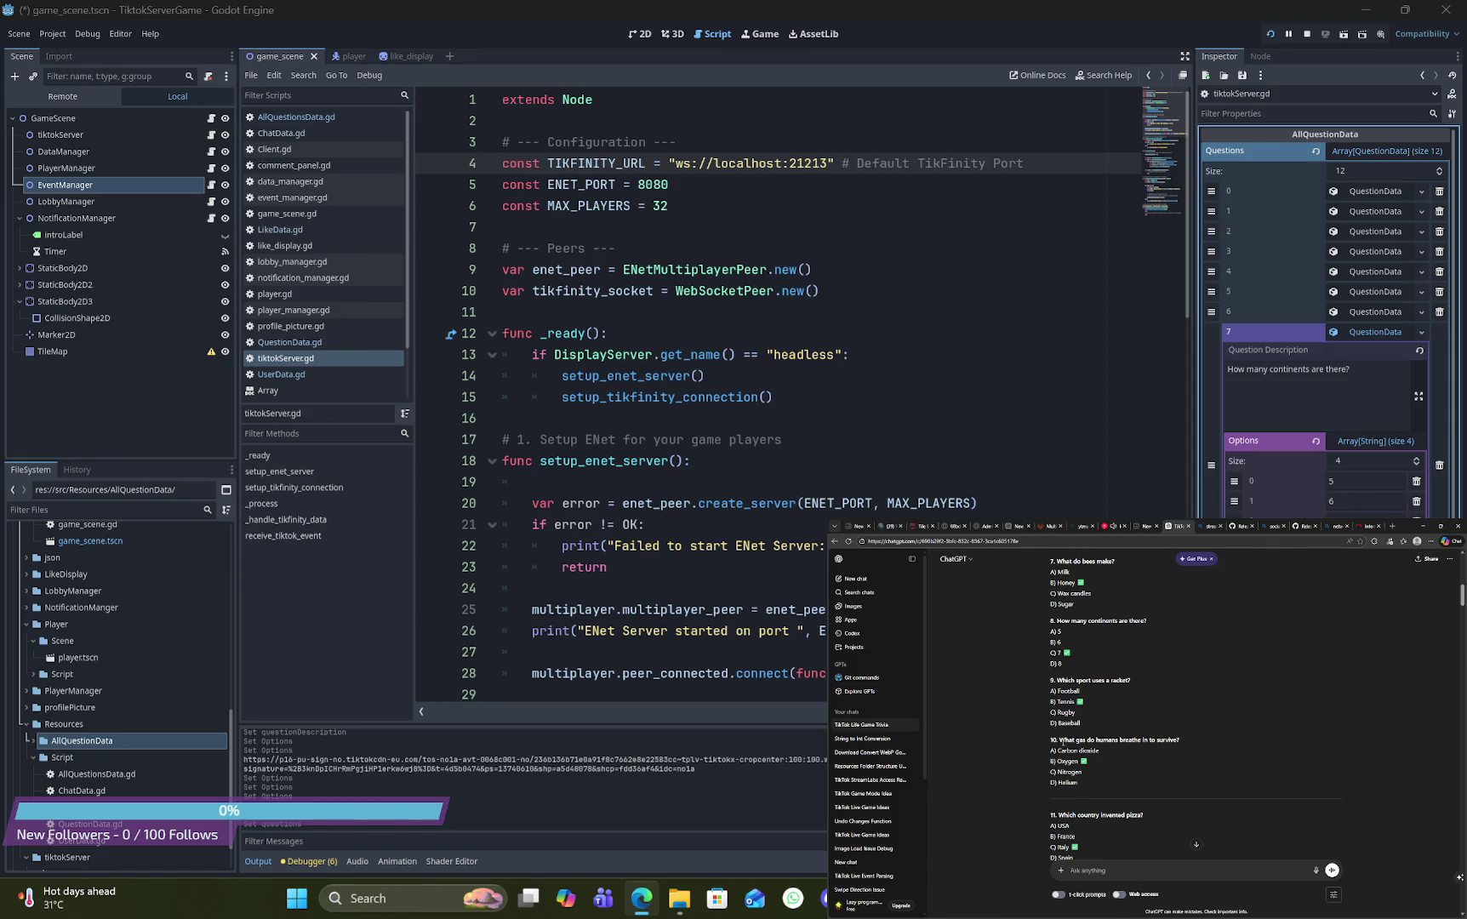
{"action": "left_click_drag", "start_coordinate": [1061, 740], "coordinate": [1182, 742]}
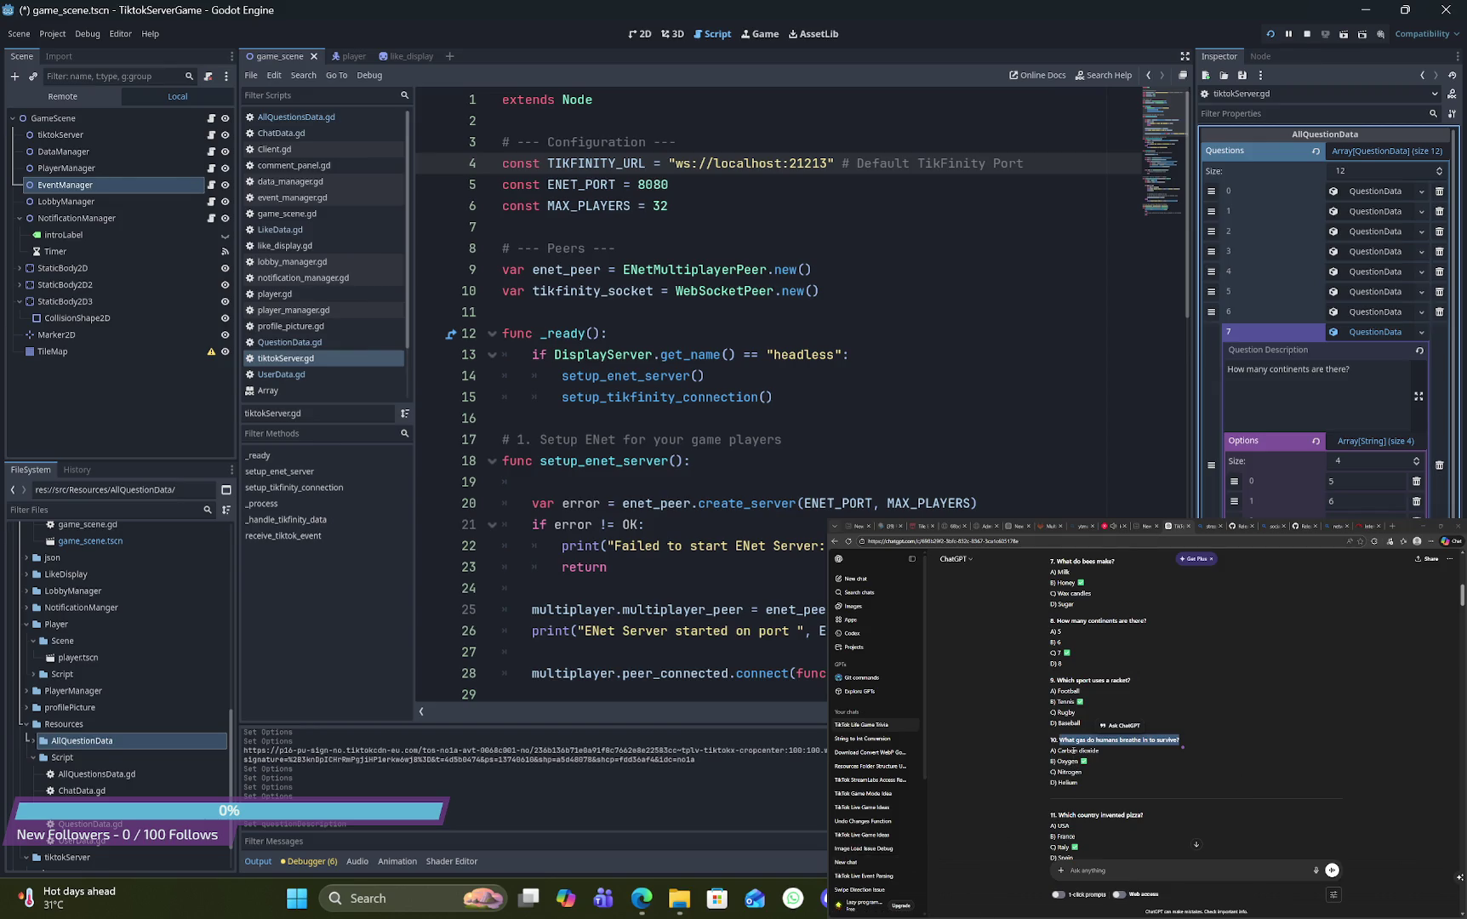
{"action": "left_click_drag", "start_coordinate": [1057, 751], "coordinate": [1102, 754]}
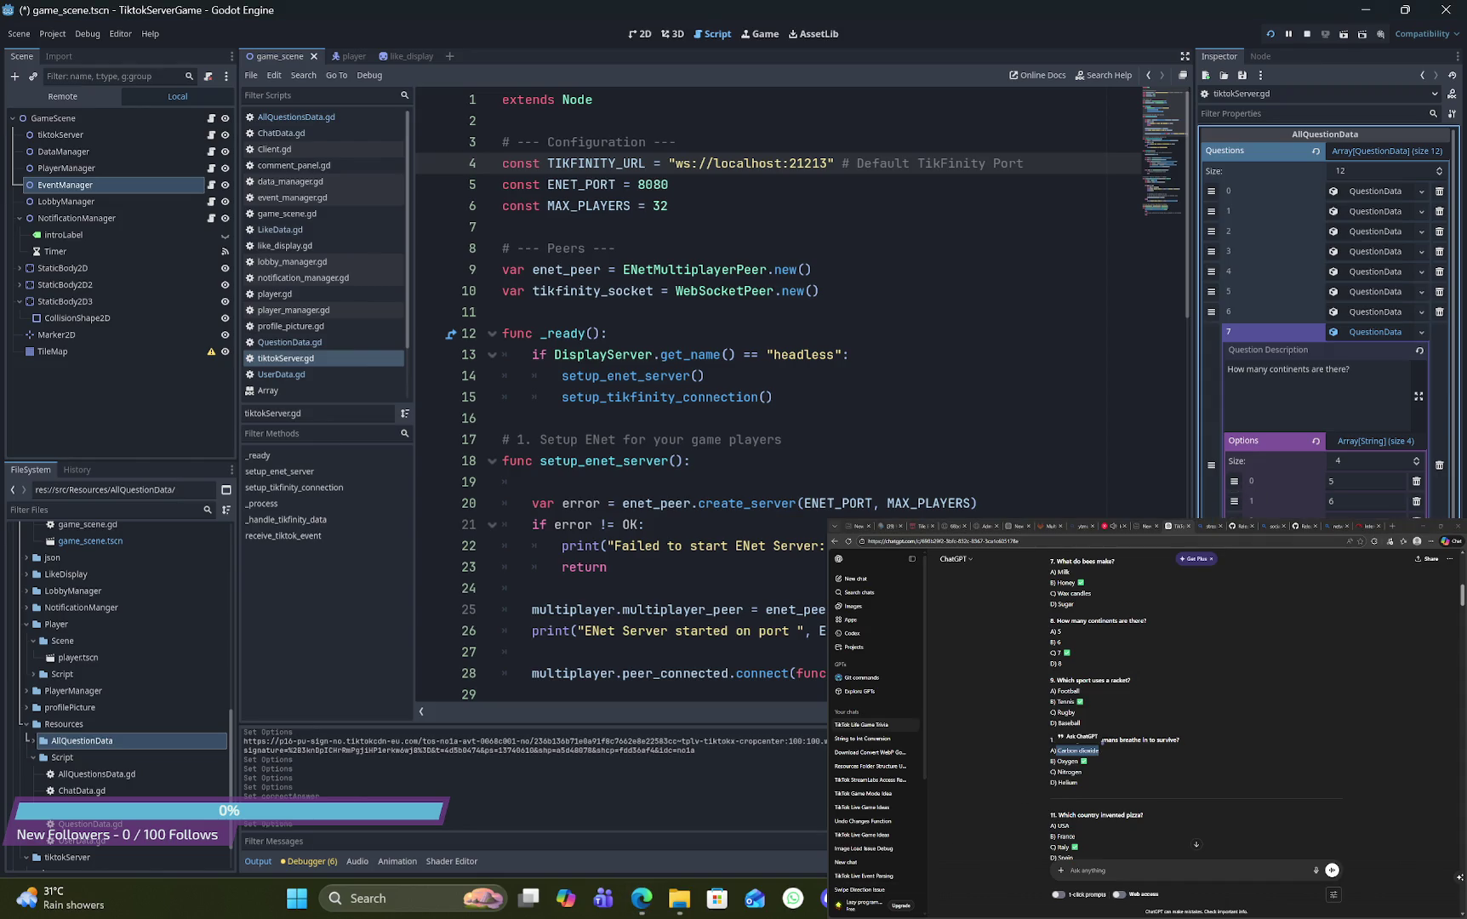
{"action": "scroll", "coordinate": [1328, 323], "scroll_direction": "down", "scroll_amount": 3}
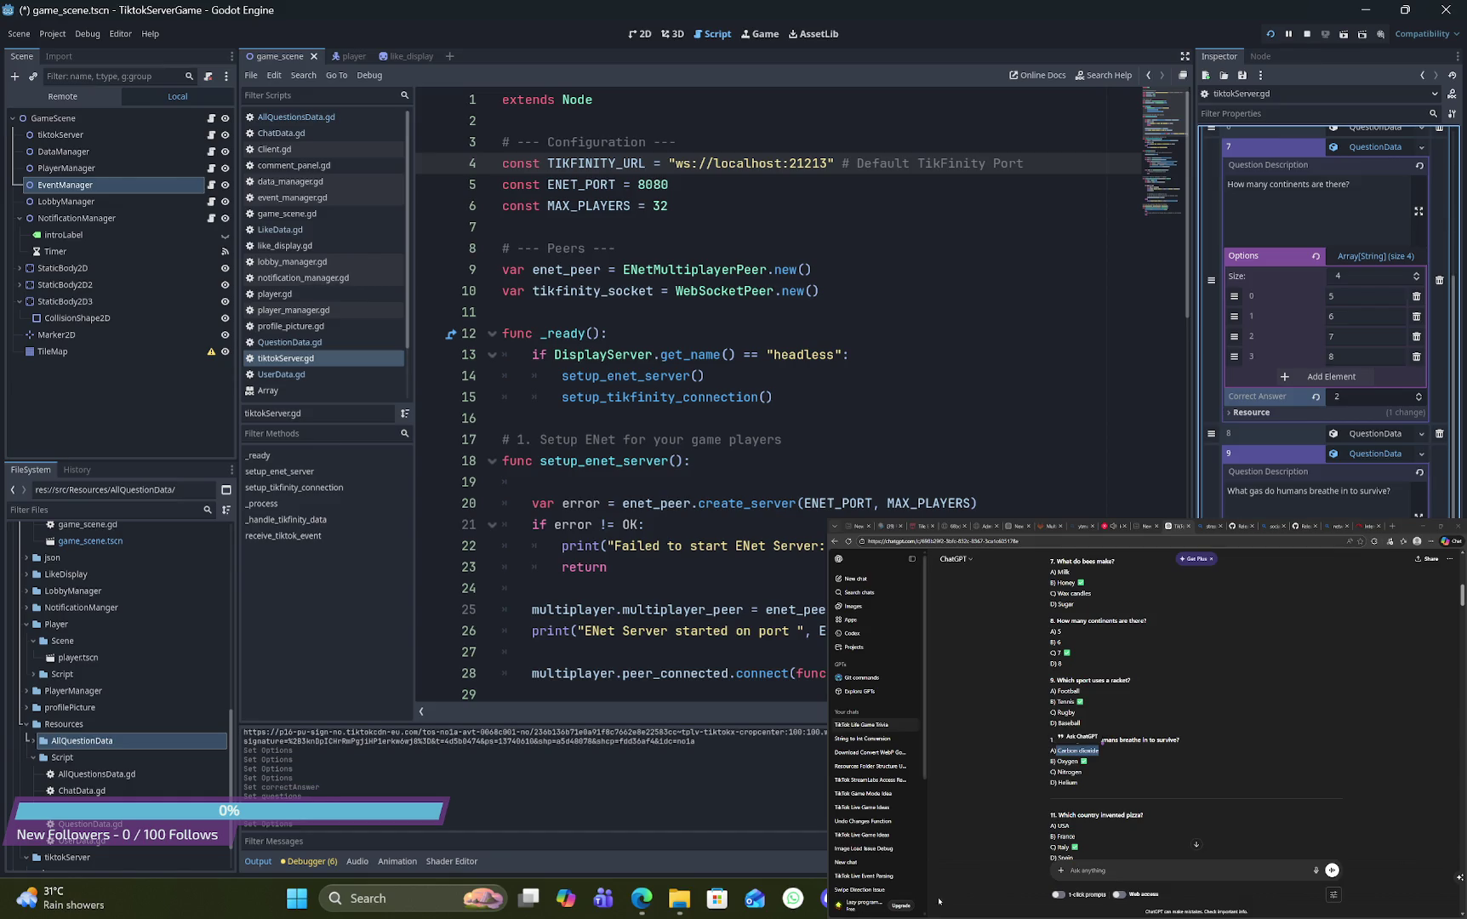
{"action": "double_click", "coordinate": [1068, 761]}
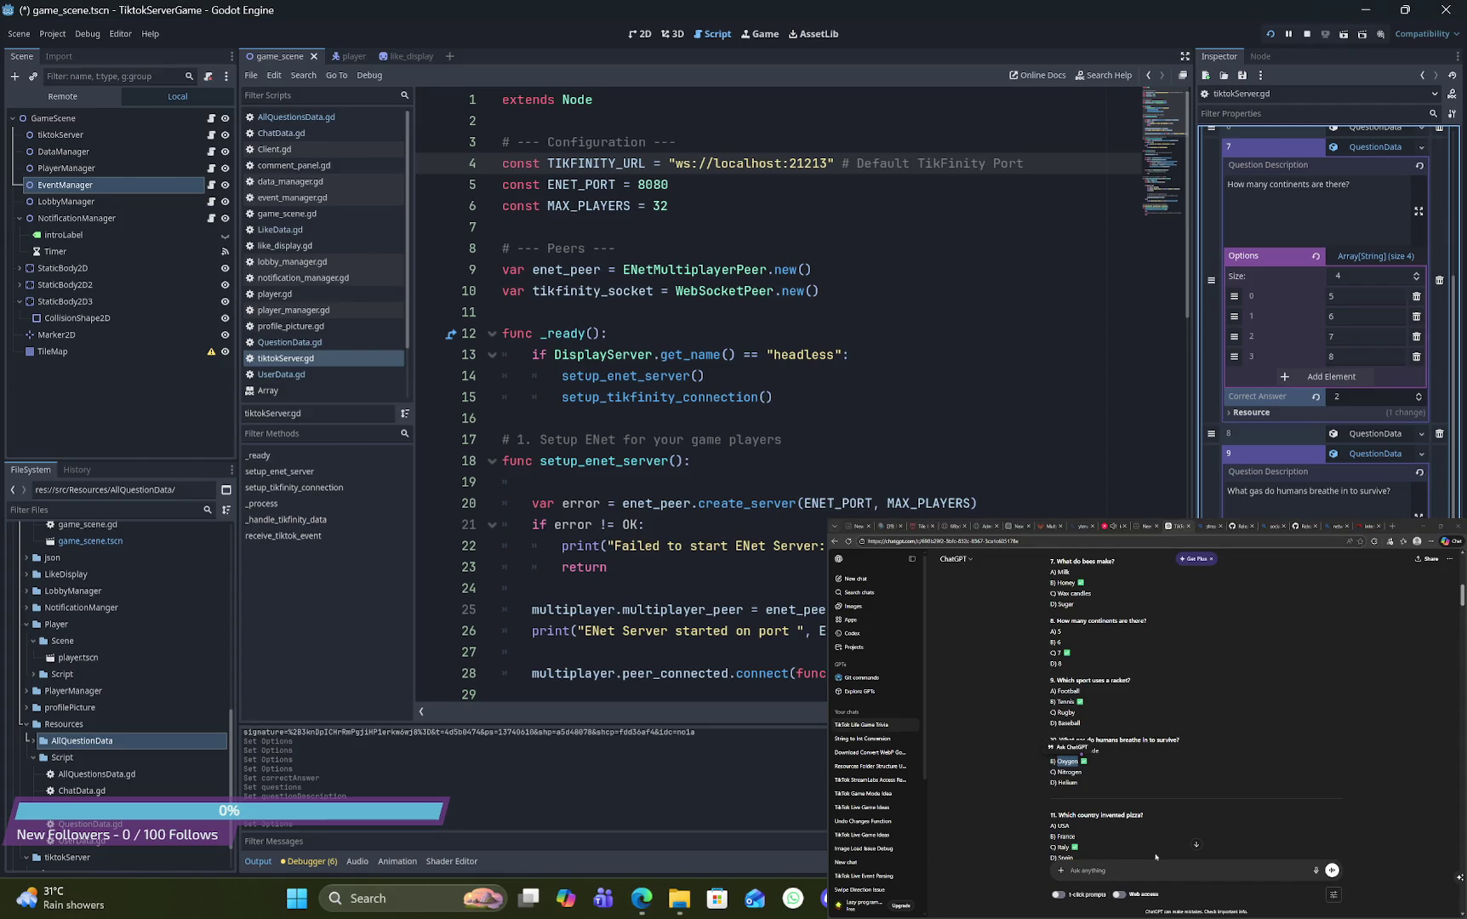
{"action": "double_click", "coordinate": [1069, 772]}
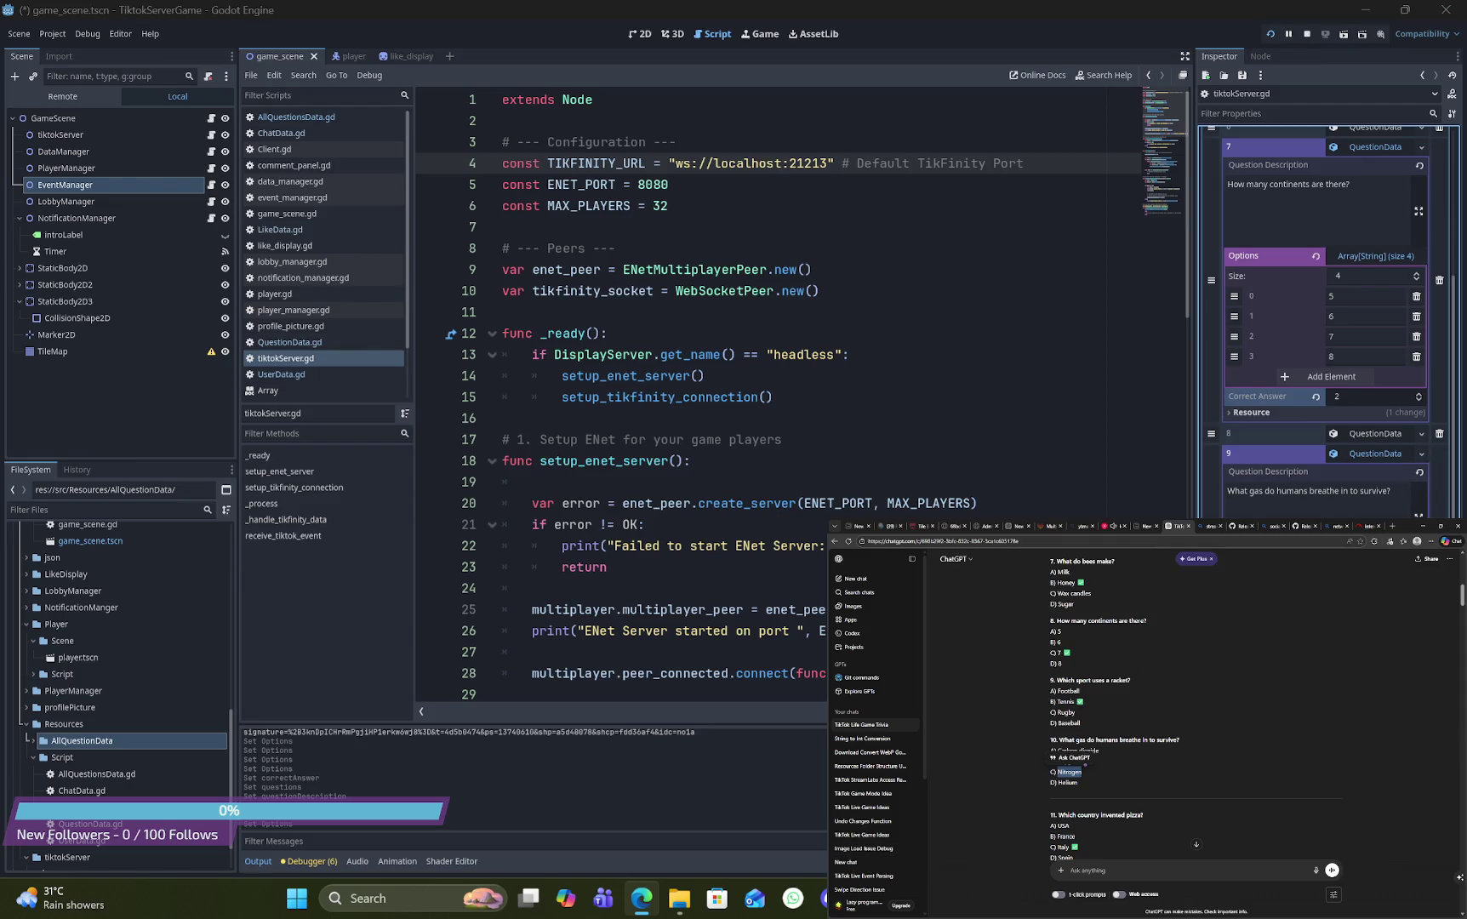
{"action": "double_click", "coordinate": [1064, 782]}
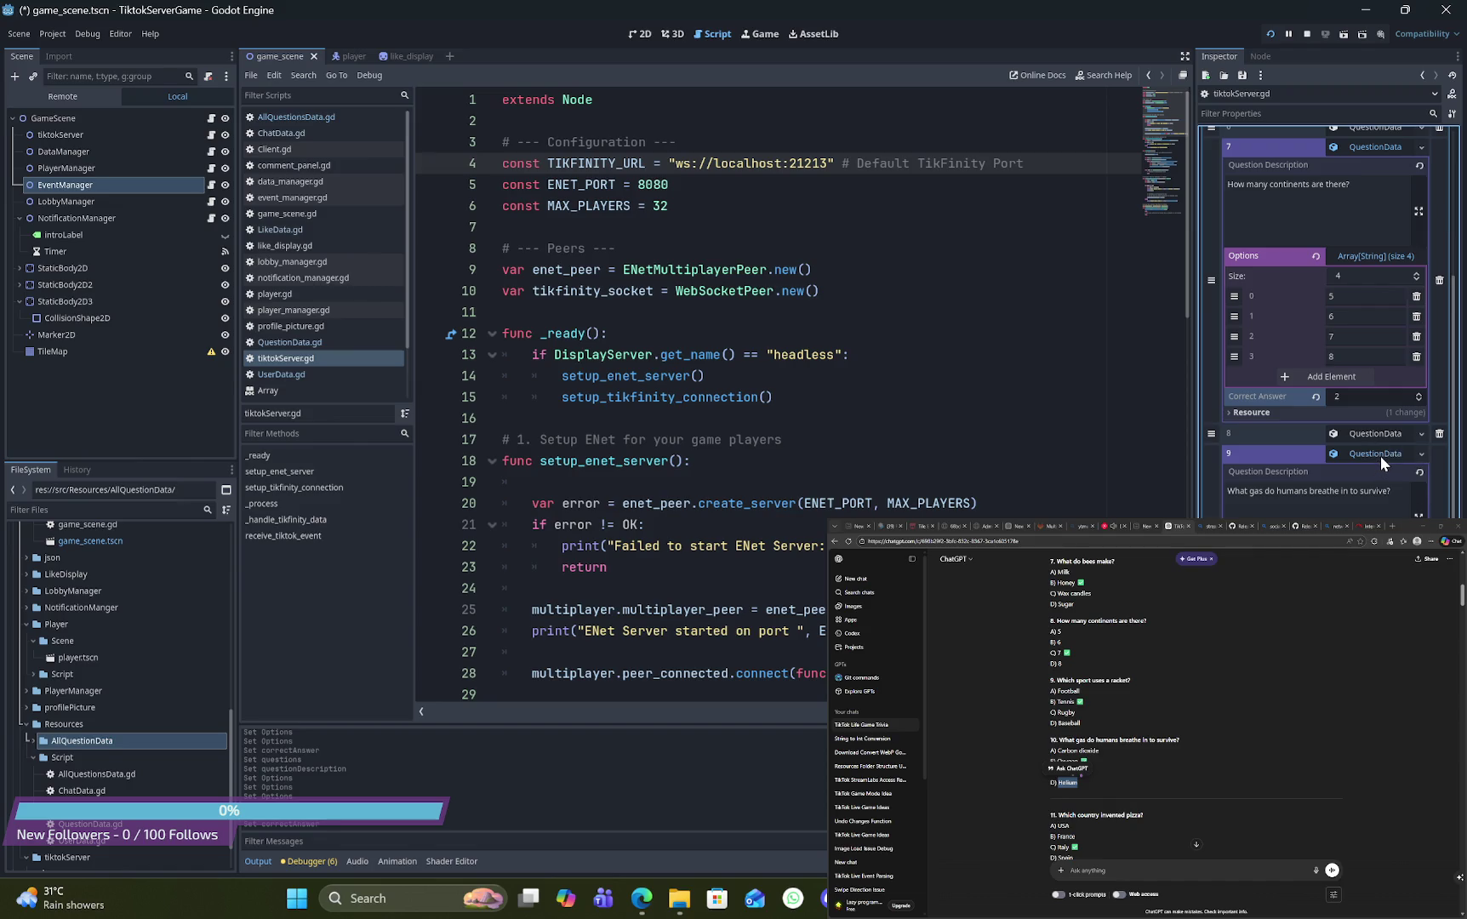
Expand question 9 in the Inspector to view its description.
{"action": "scroll", "coordinate": [1380, 456], "scroll_direction": "up", "scroll_amount": 3}
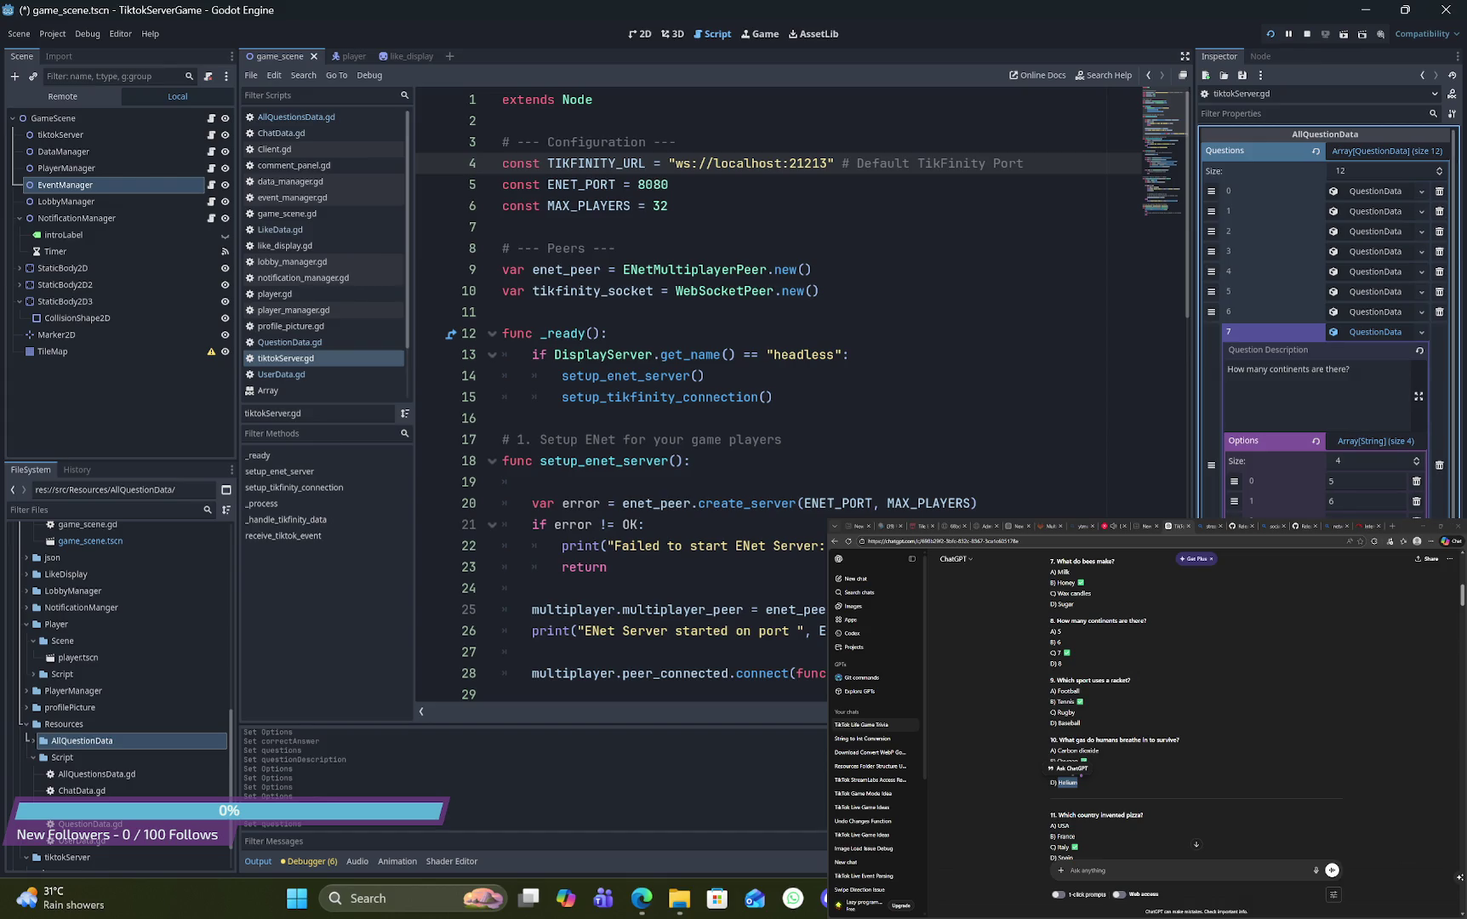
{"action": "scroll", "coordinate": [1166, 753], "scroll_direction": "down", "scroll_amount": 5}
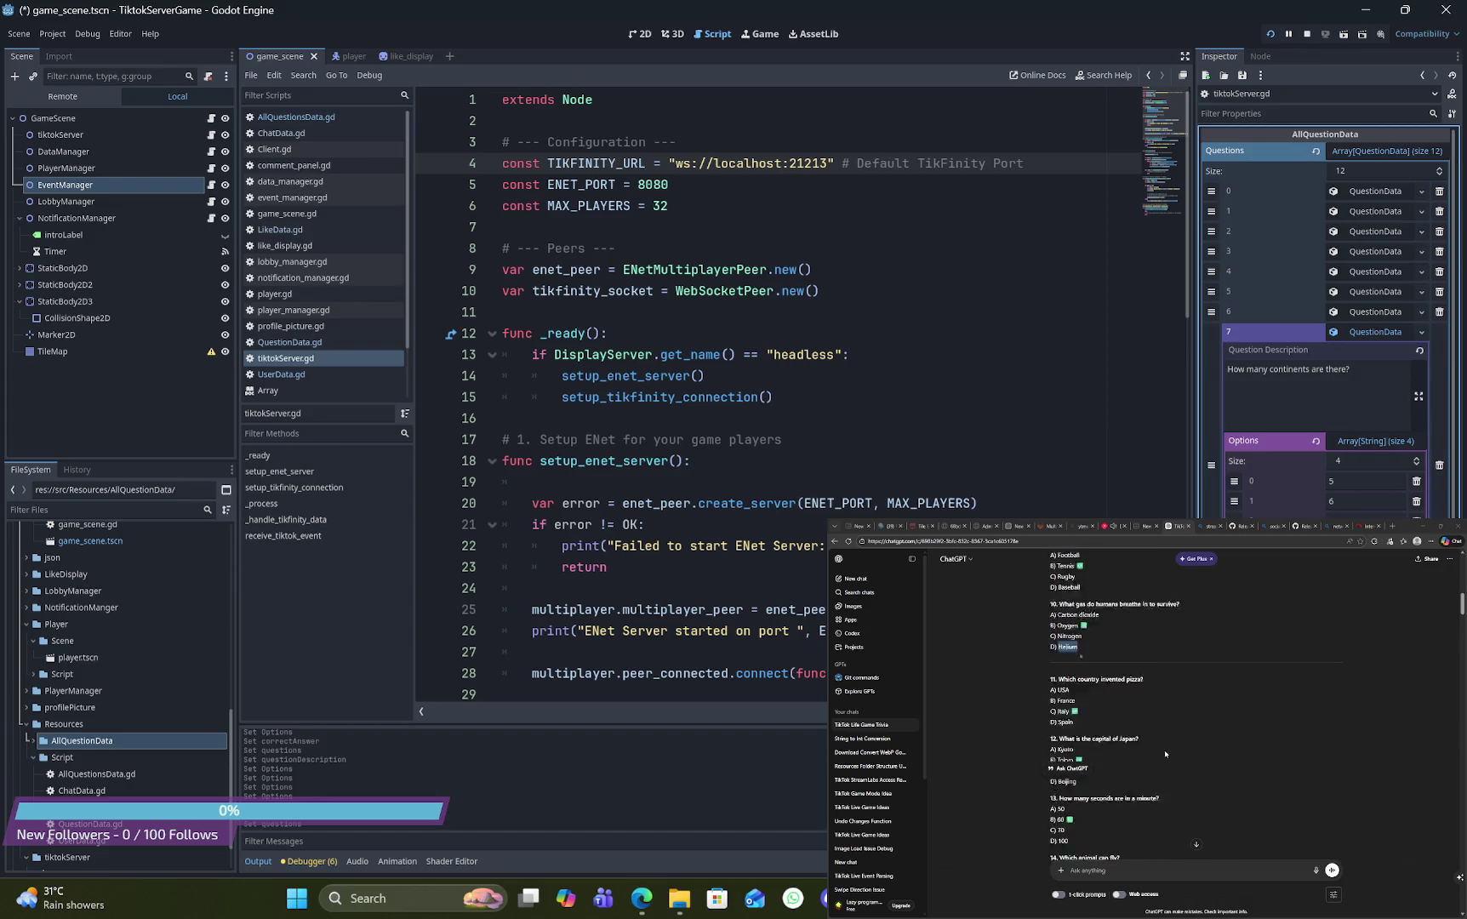
{"action": "scroll", "coordinate": [1165, 753], "scroll_direction": "up", "scroll_amount": 2}
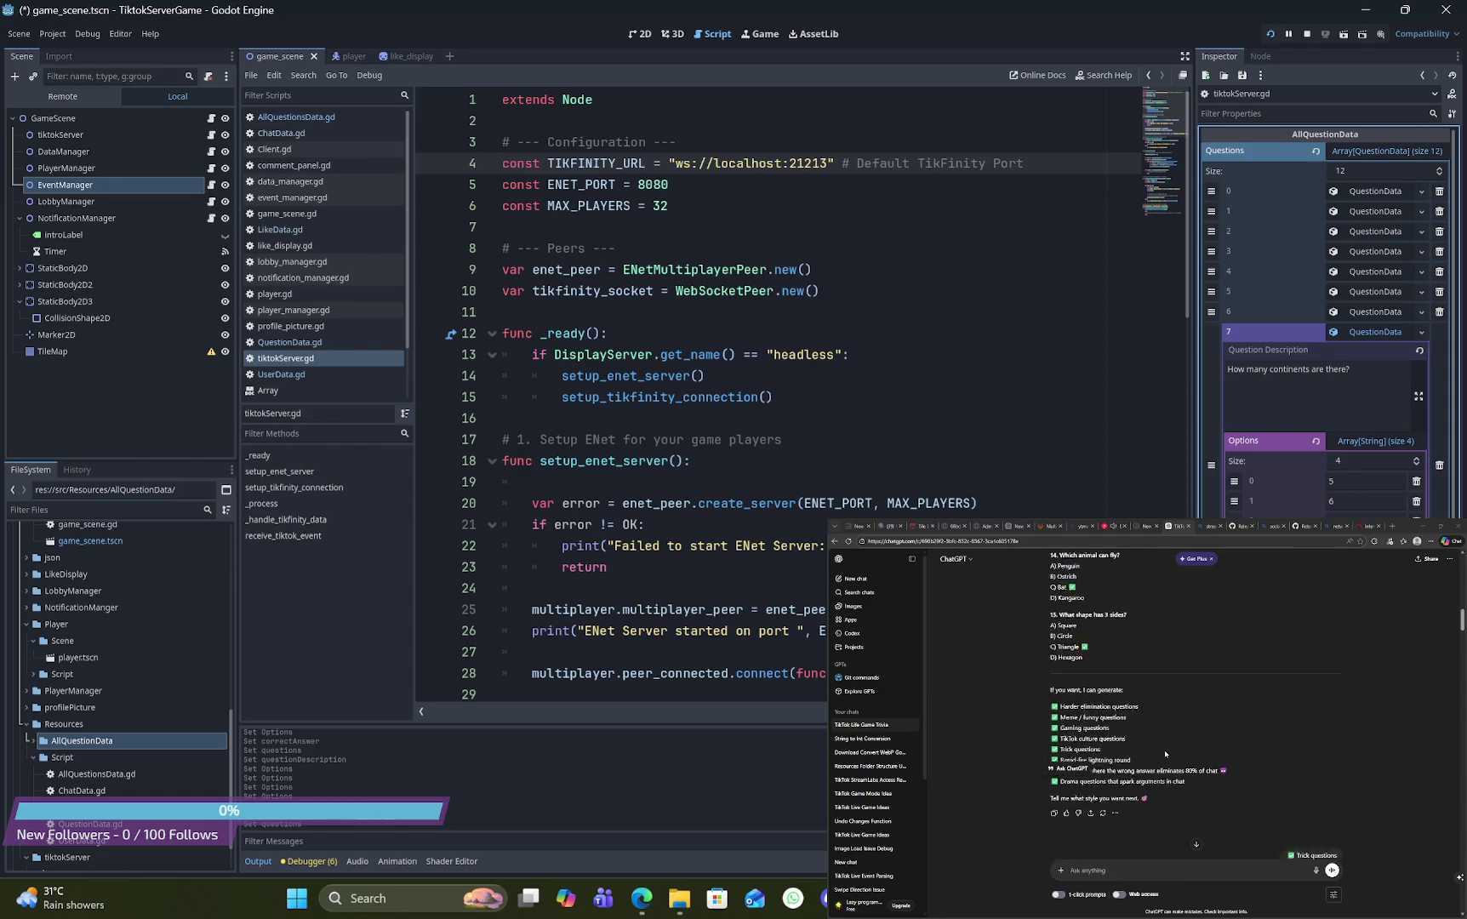
{"action": "scroll", "coordinate": [1165, 753], "scroll_direction": "up", "scroll_amount": 1}
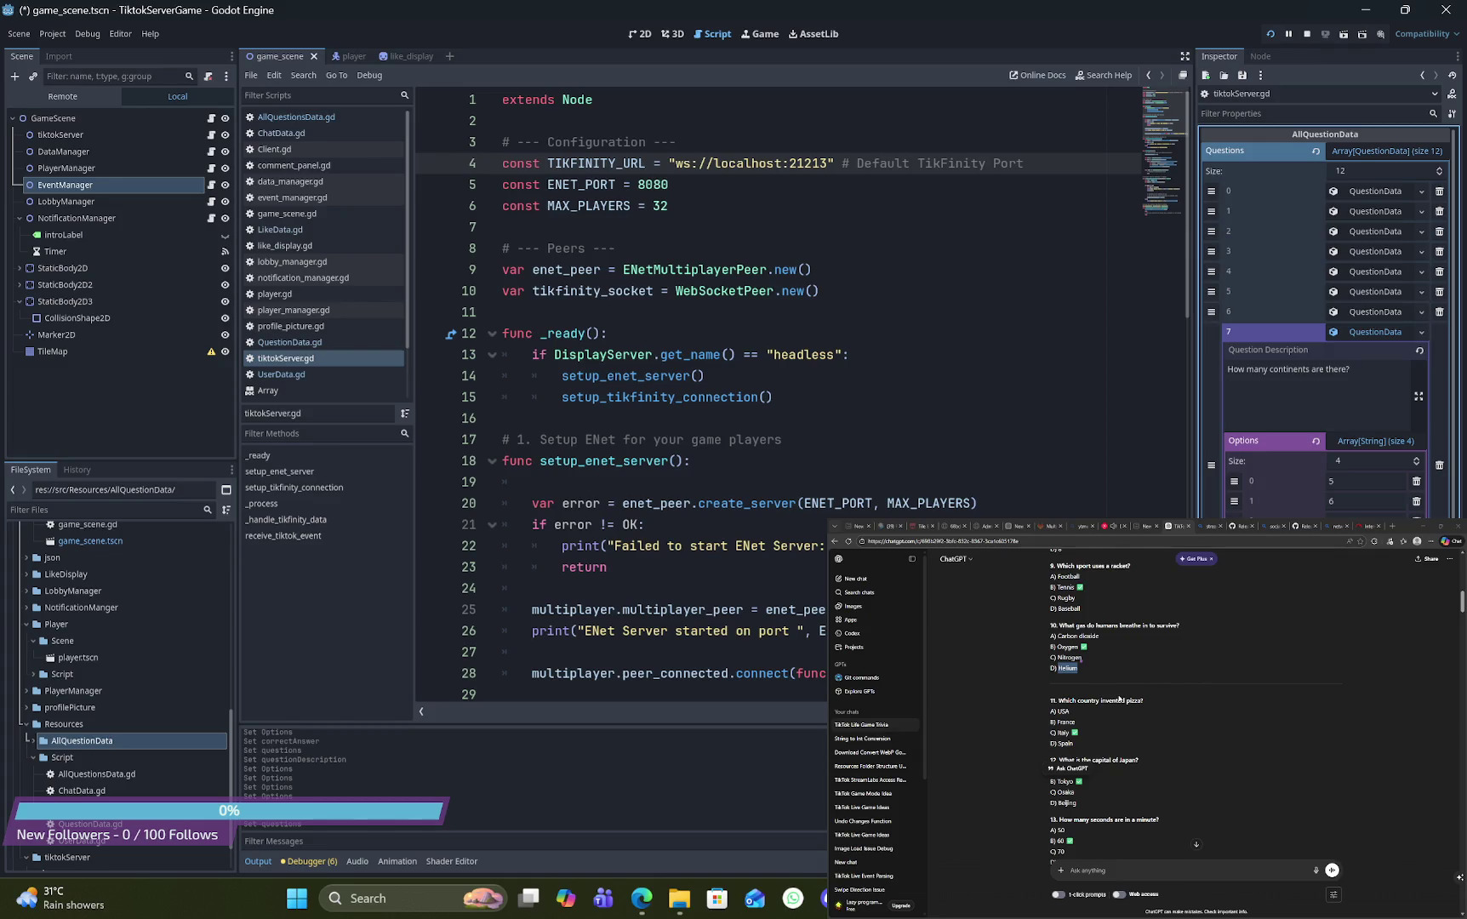
{"action": "scroll", "coordinate": [1328, 341], "scroll_direction": "down", "scroll_amount": 3}
{"action": "left_click", "coordinate": [1375, 454]}
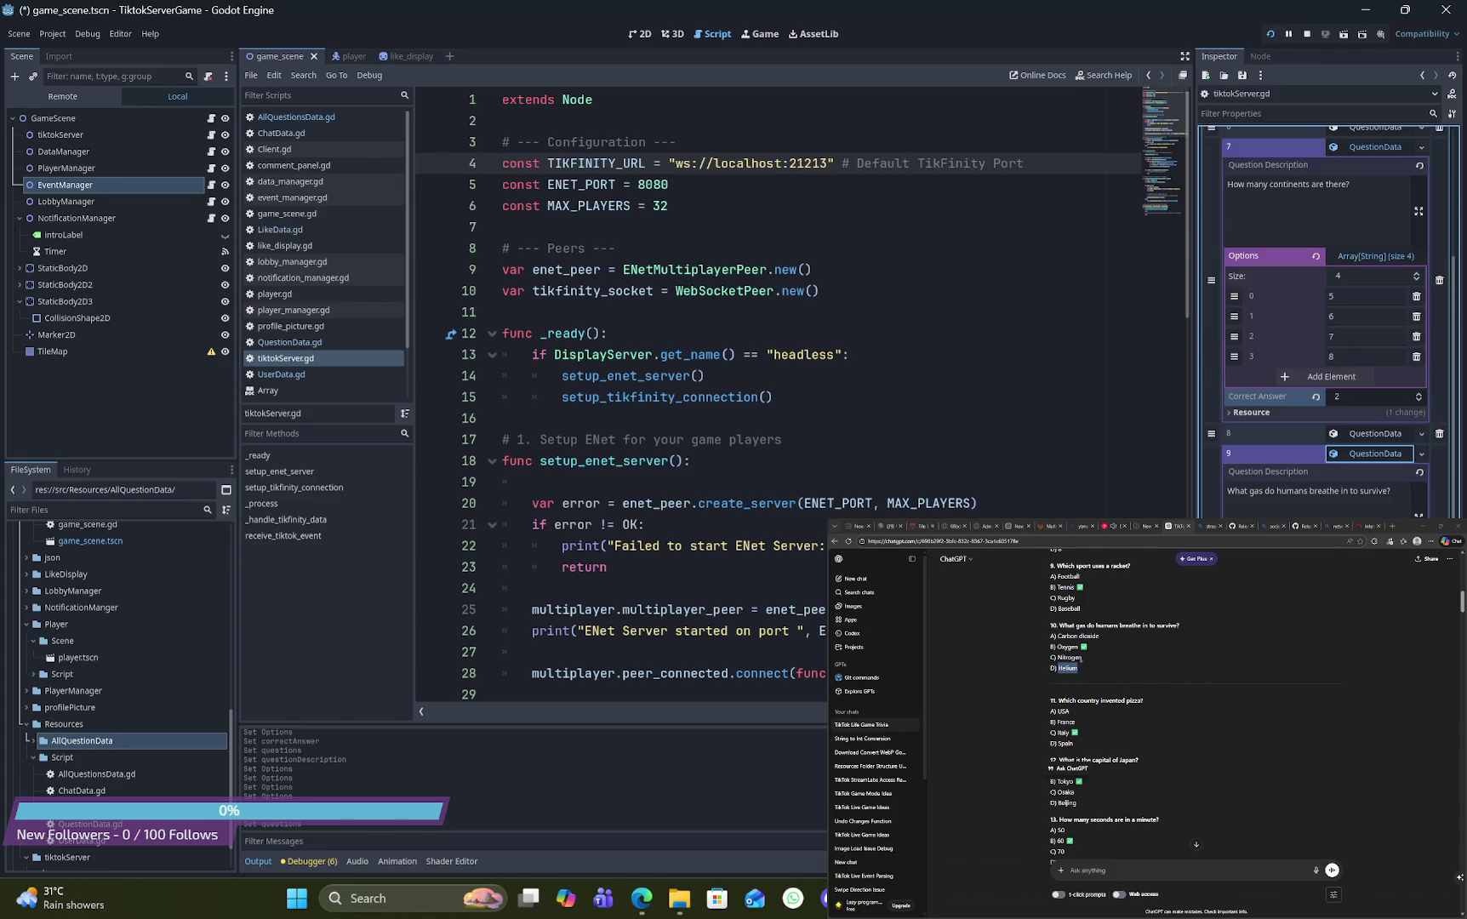
{"action": "scroll", "coordinate": [1363, 464], "scroll_direction": "up", "scroll_amount": 3}
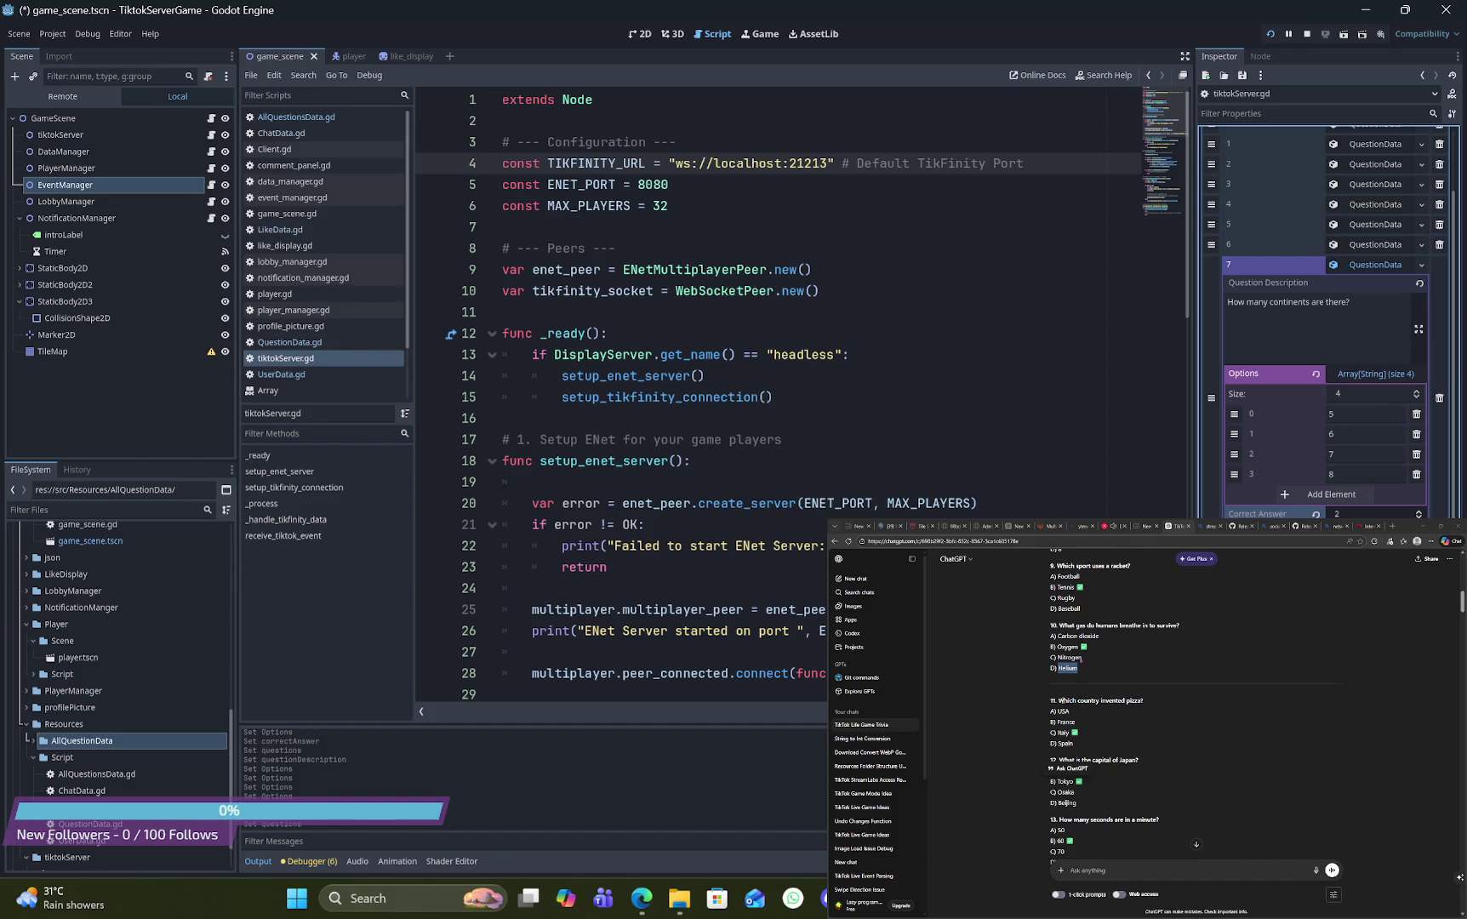
Highlight the pizza-origin question and its answers USA, France, Italy and Spain.
{"action": "left_click_drag", "start_coordinate": [1059, 701], "coordinate": [1146, 703]}
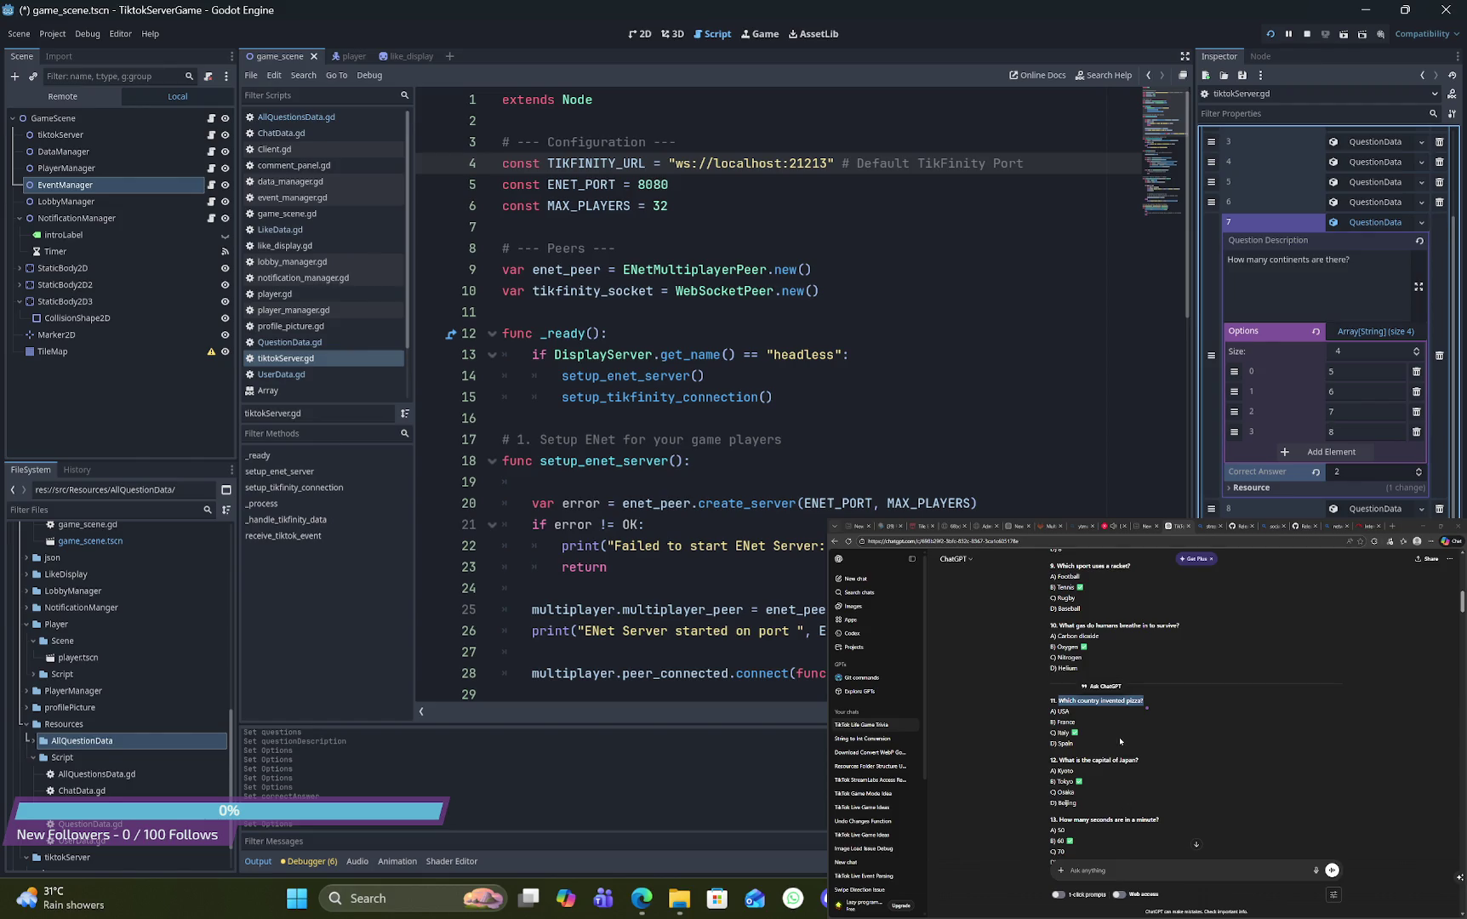
{"action": "double_click", "coordinate": [1078, 711]}
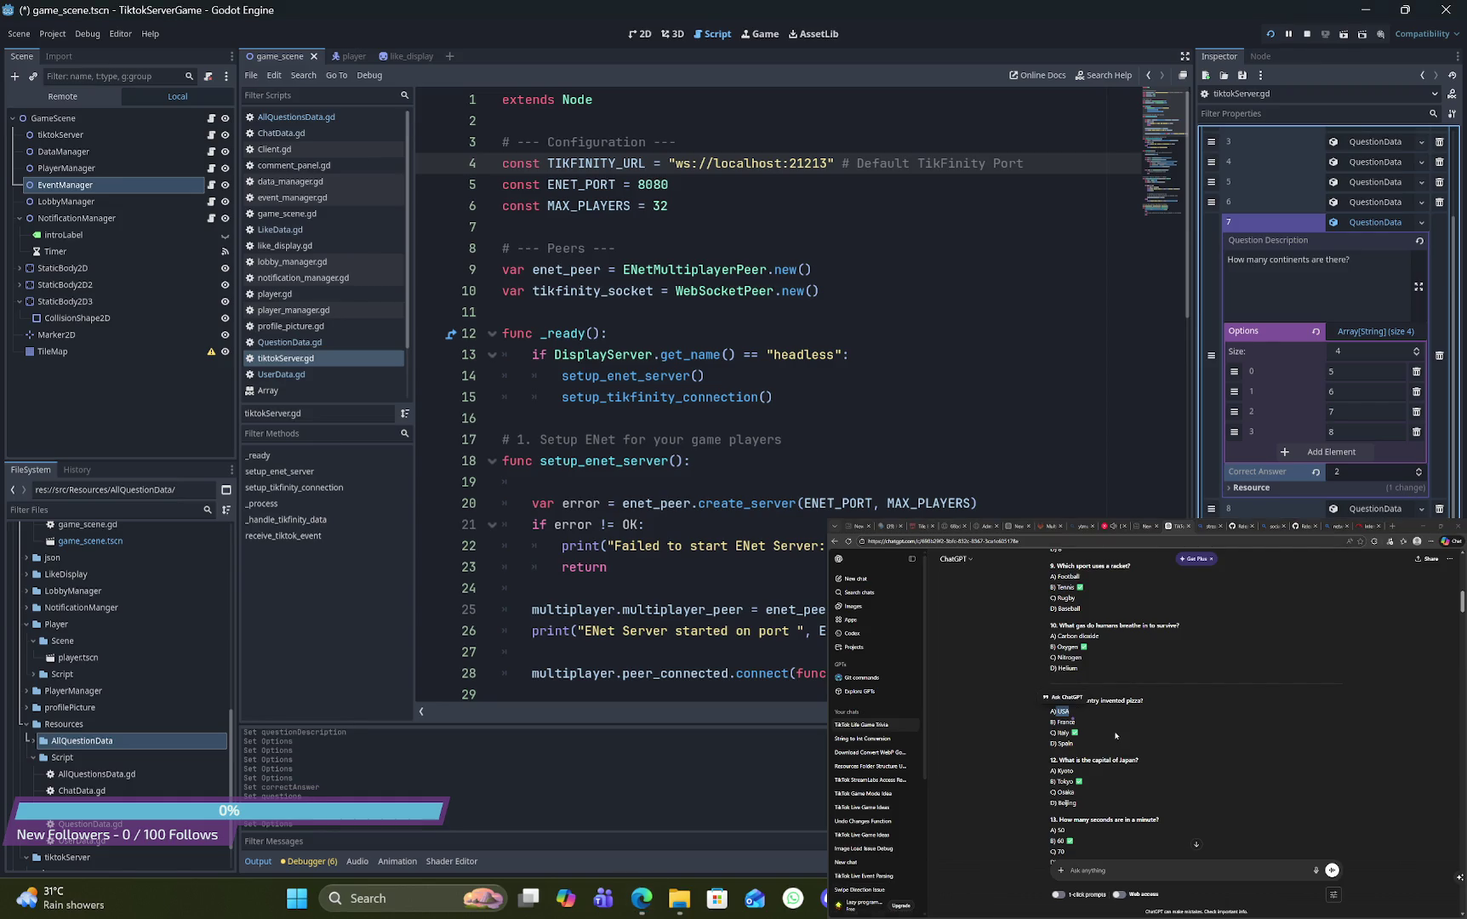
{"action": "double_click", "coordinate": [1069, 723]}
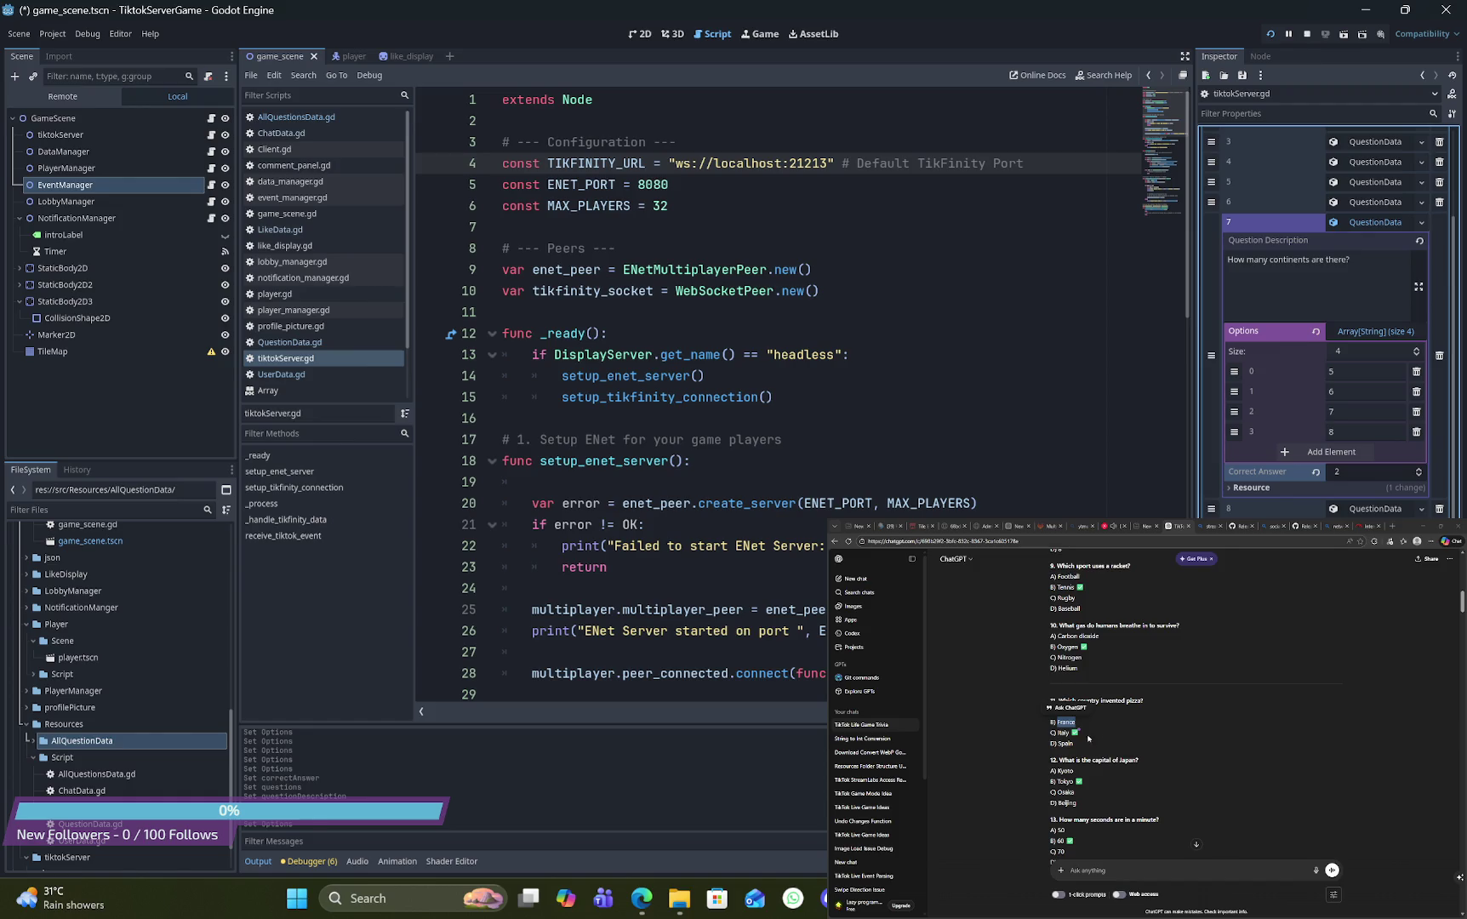
{"action": "double_click", "coordinate": [1063, 733]}
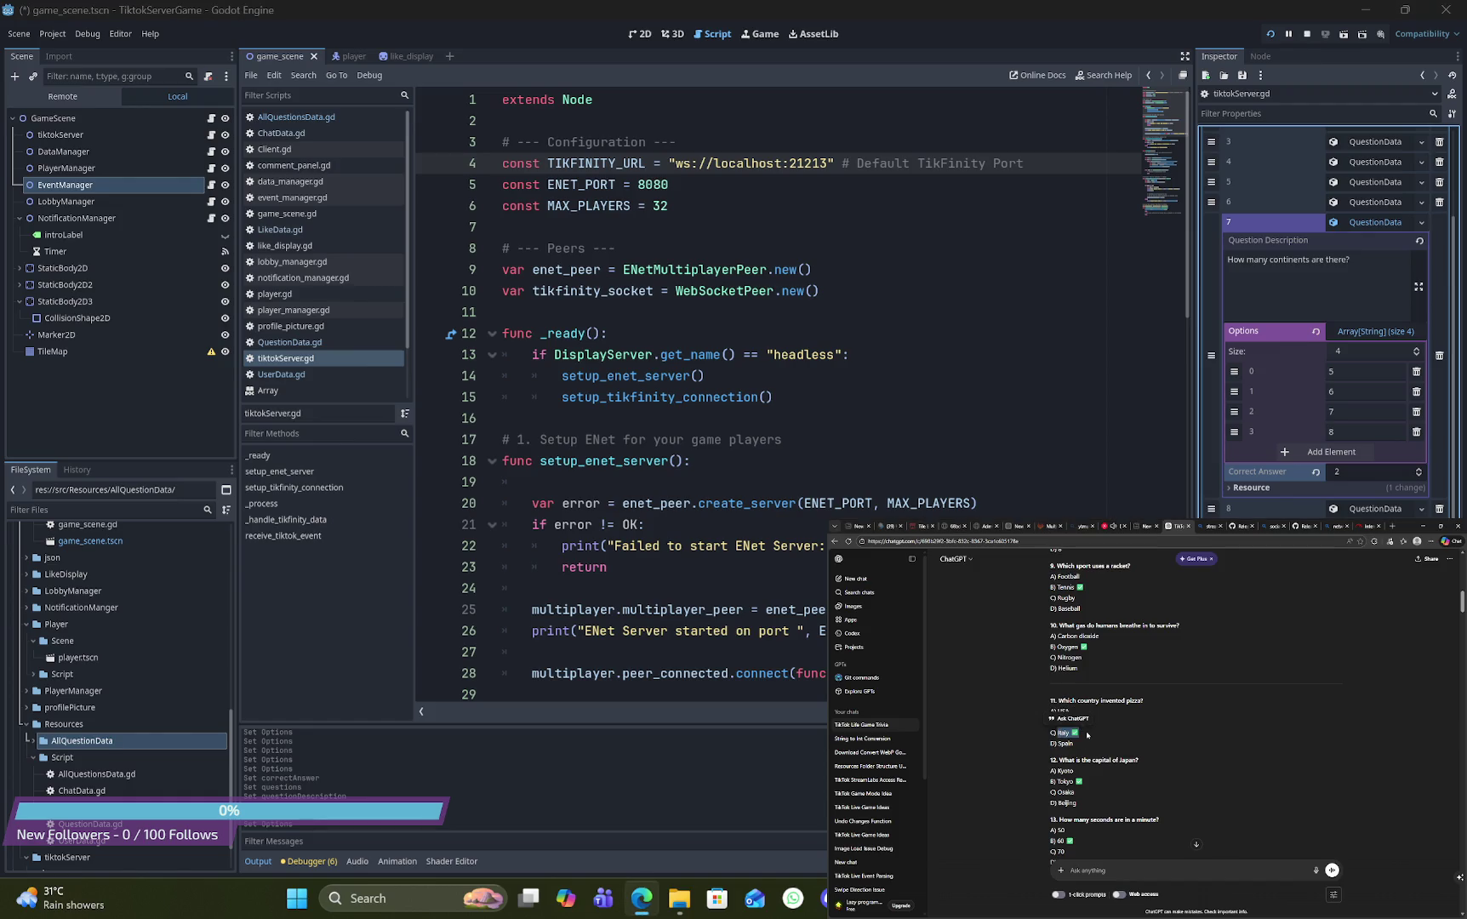
{"action": "left_click", "coordinate": [1077, 733]}
{"action": "double_click", "coordinate": [1069, 733]}
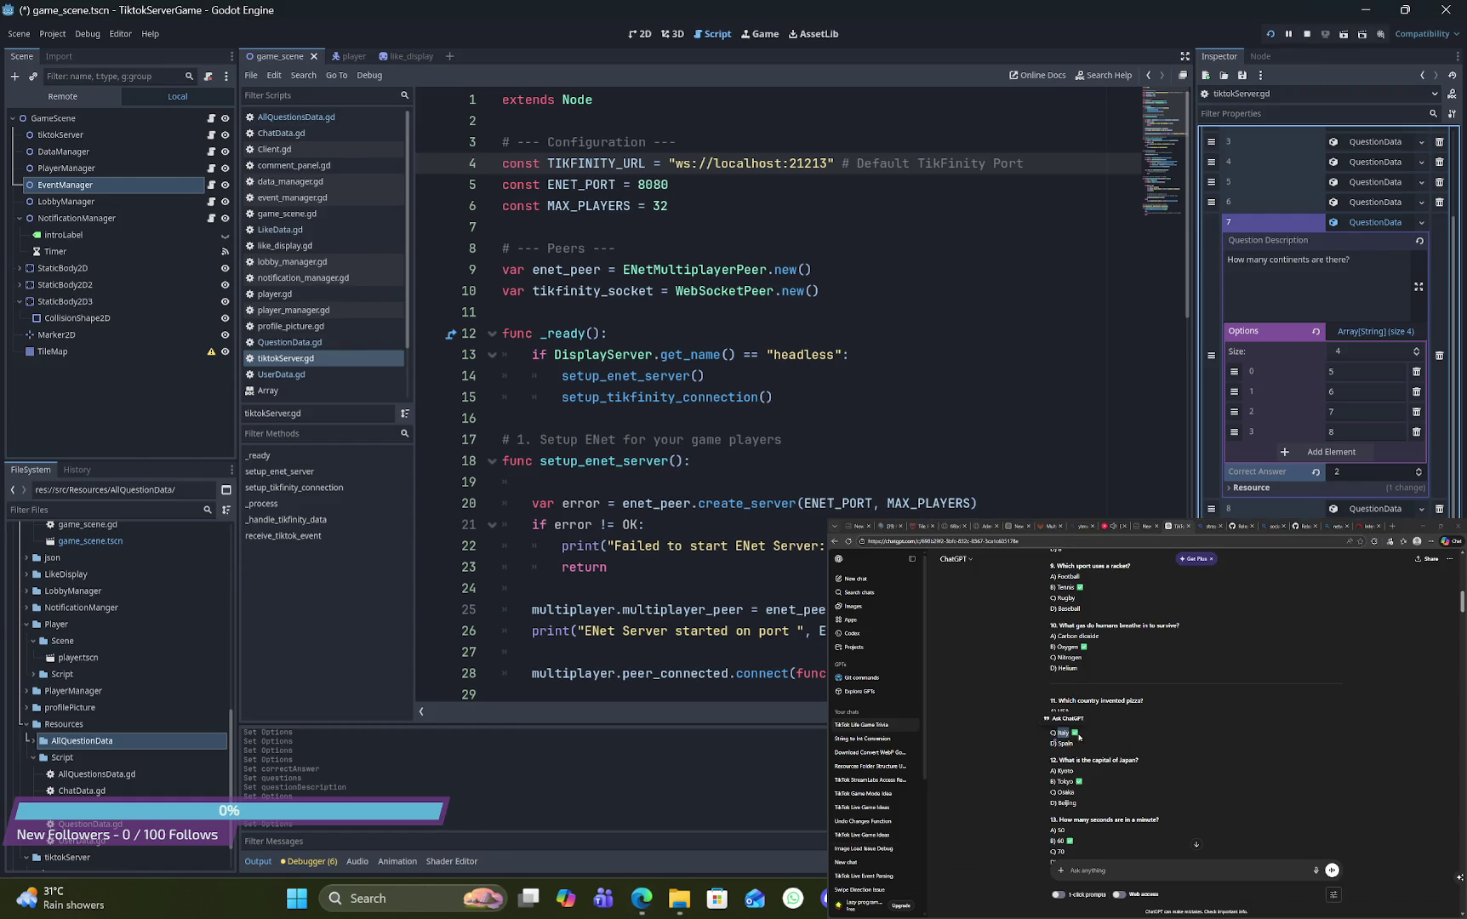
{"action": "left_click_drag", "start_coordinate": [1075, 746], "coordinate": [1071, 854]}
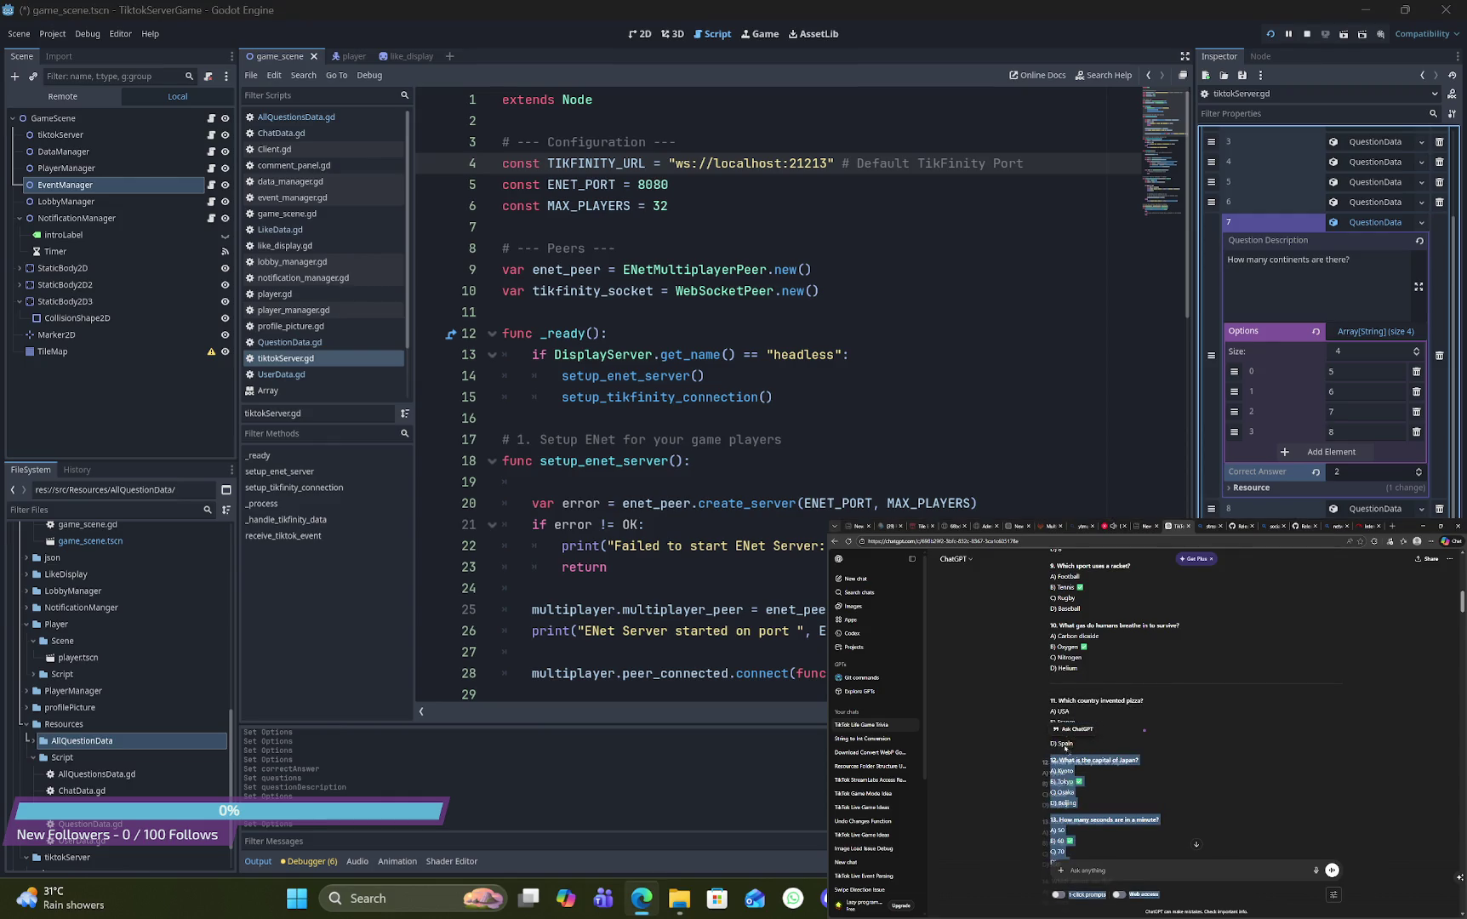
{"action": "left_click", "coordinate": [1075, 746]}
{"action": "double_click", "coordinate": [1064, 744]}
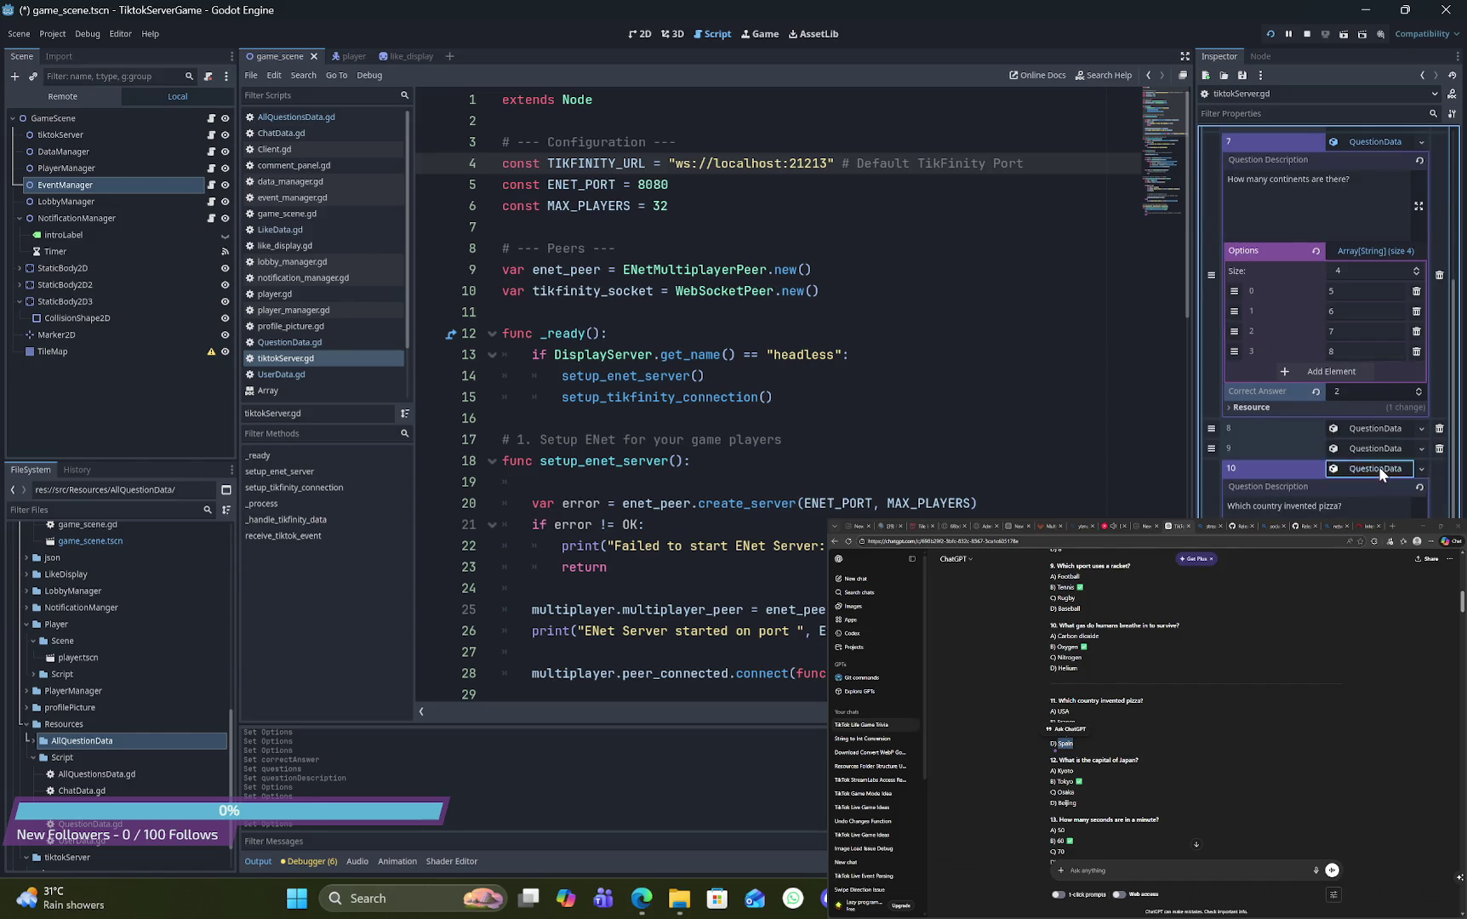
{"action": "scroll", "coordinate": [1379, 466], "scroll_direction": "up", "scroll_amount": 5}
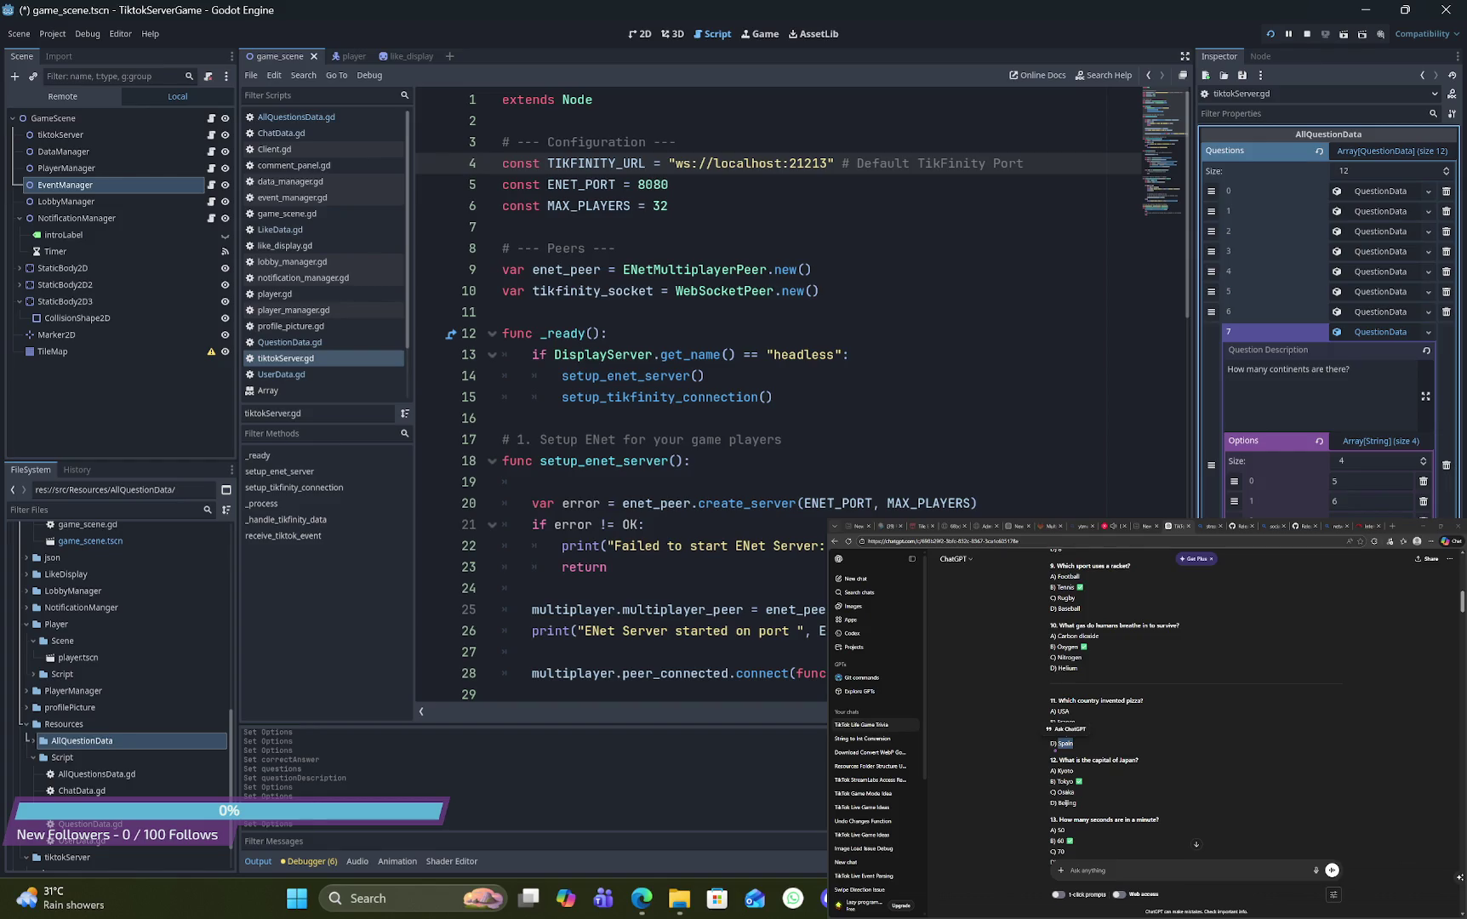
{"action": "scroll", "coordinate": [1328, 341], "scroll_direction": "down", "scroll_amount": 2}
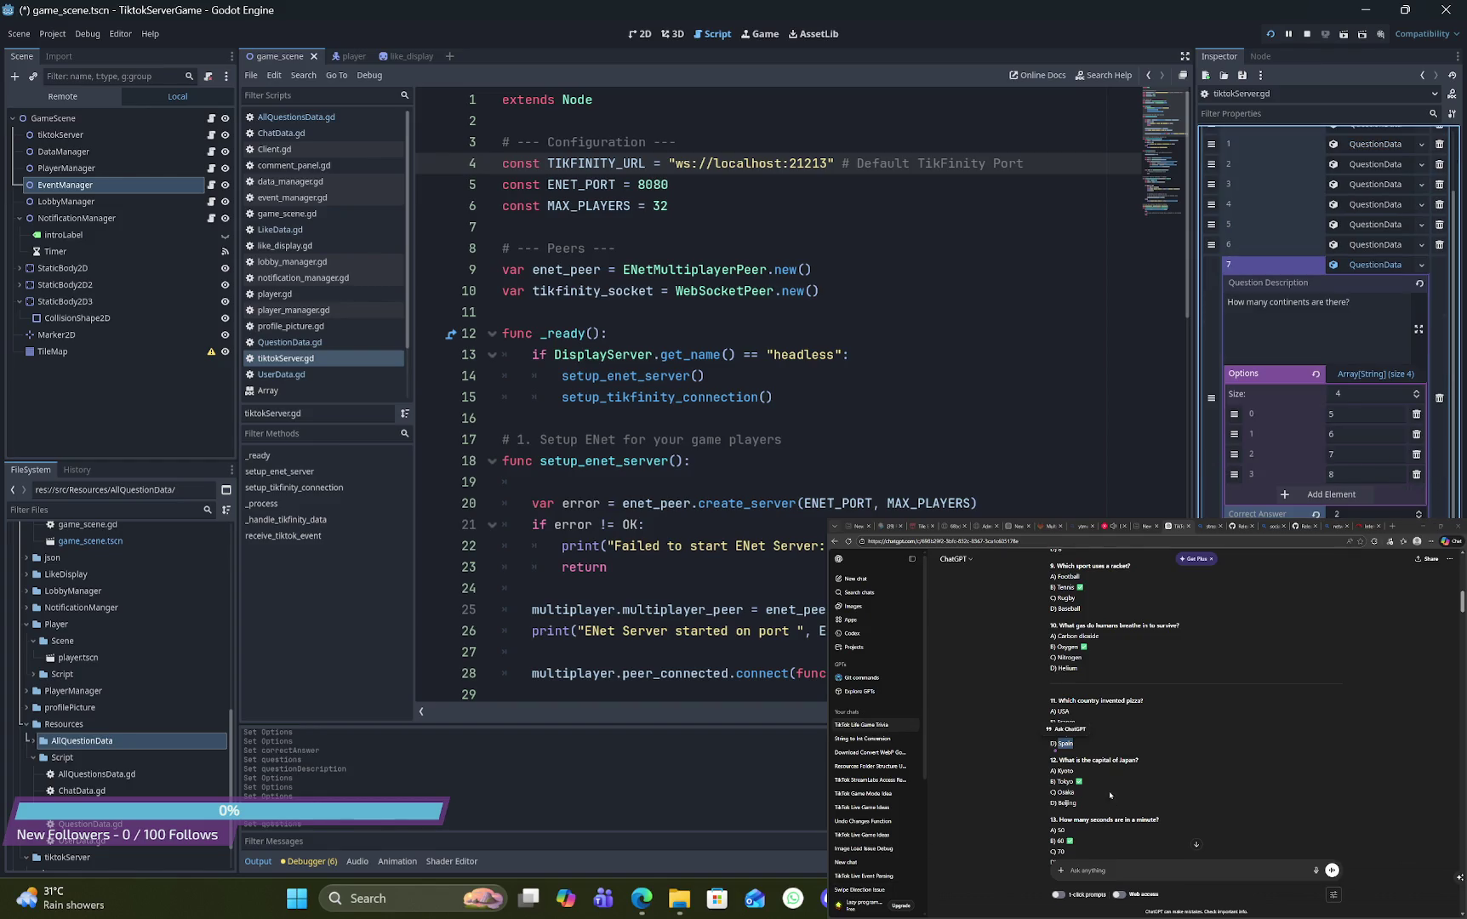
Highlight the Japan-capital question and its options Kyoto, Tokyo, Osaka and Beijing.
{"action": "left_click_drag", "start_coordinate": [1059, 760], "coordinate": [1141, 760]}
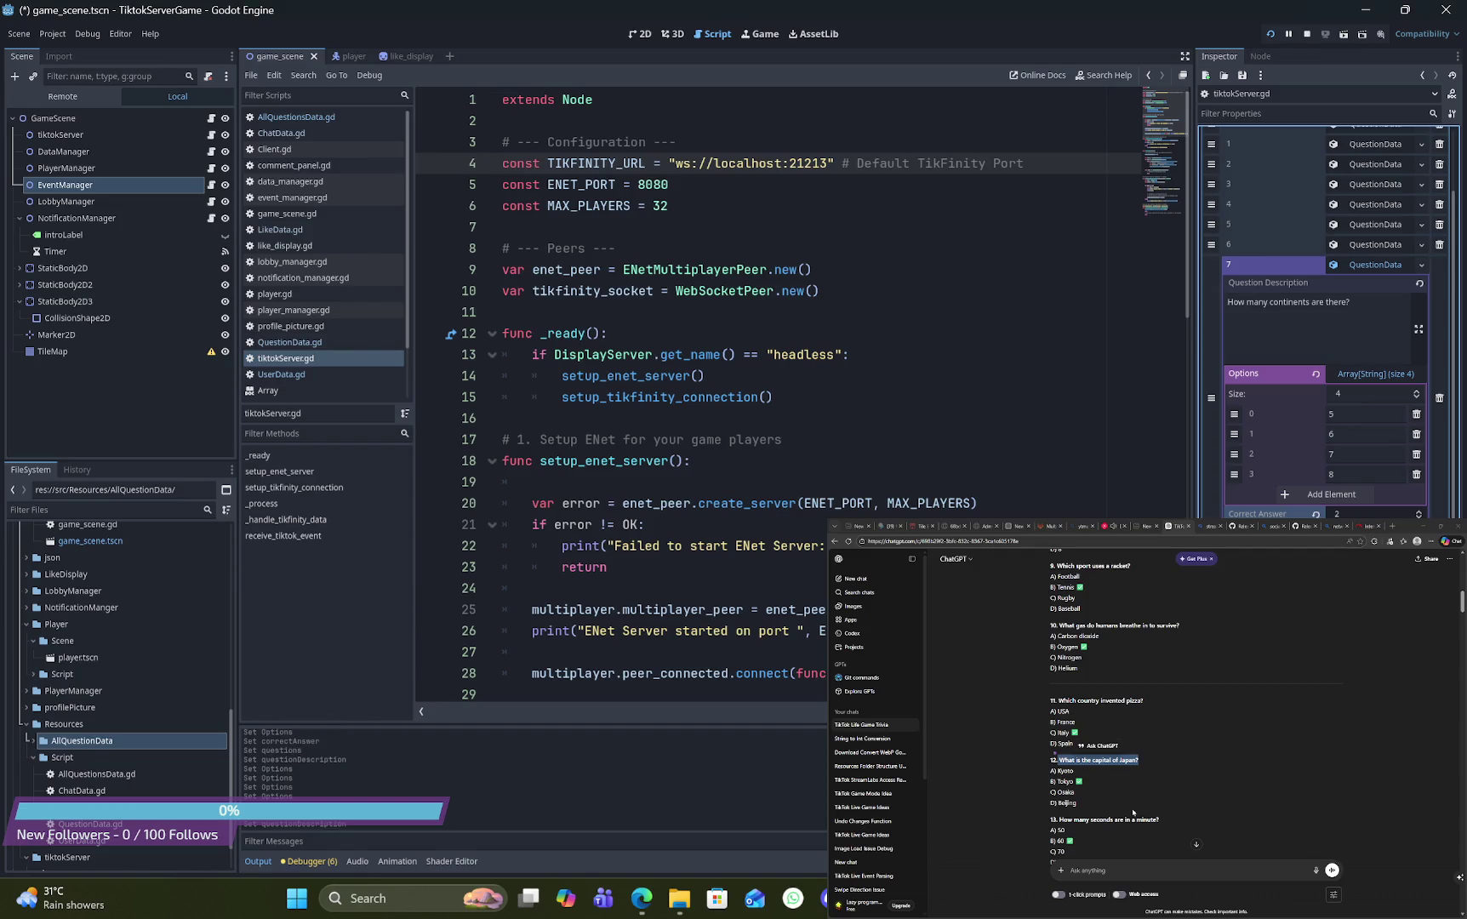
{"action": "left_click_drag", "start_coordinate": [1059, 771], "coordinate": [1081, 773]}
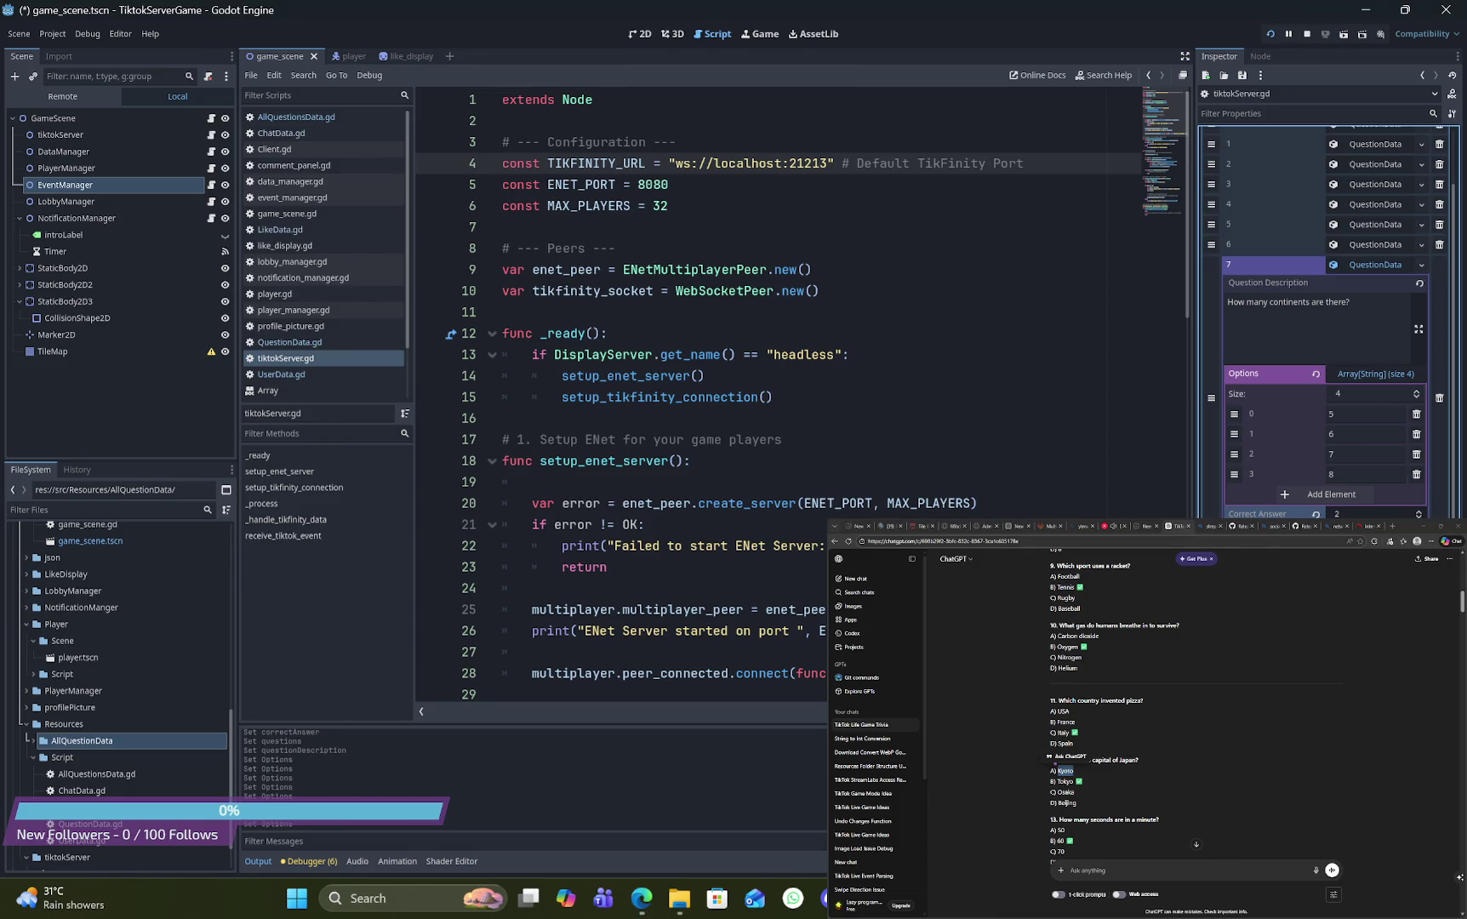
{"action": "scroll", "coordinate": [1328, 324], "scroll_direction": "down", "scroll_amount": 3}
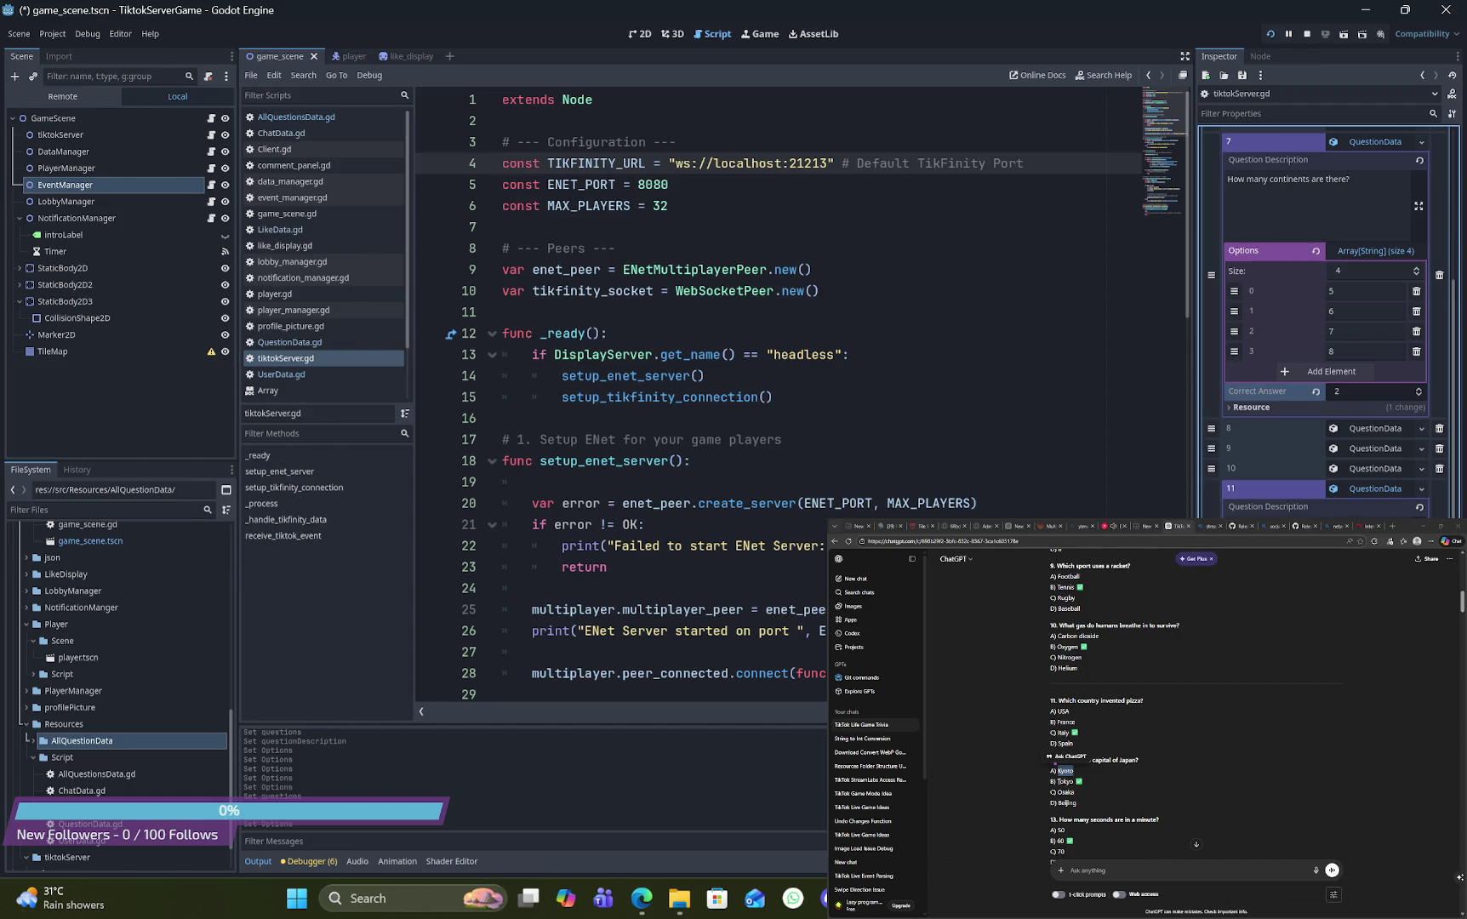
{"action": "double_click", "coordinate": [1066, 781]}
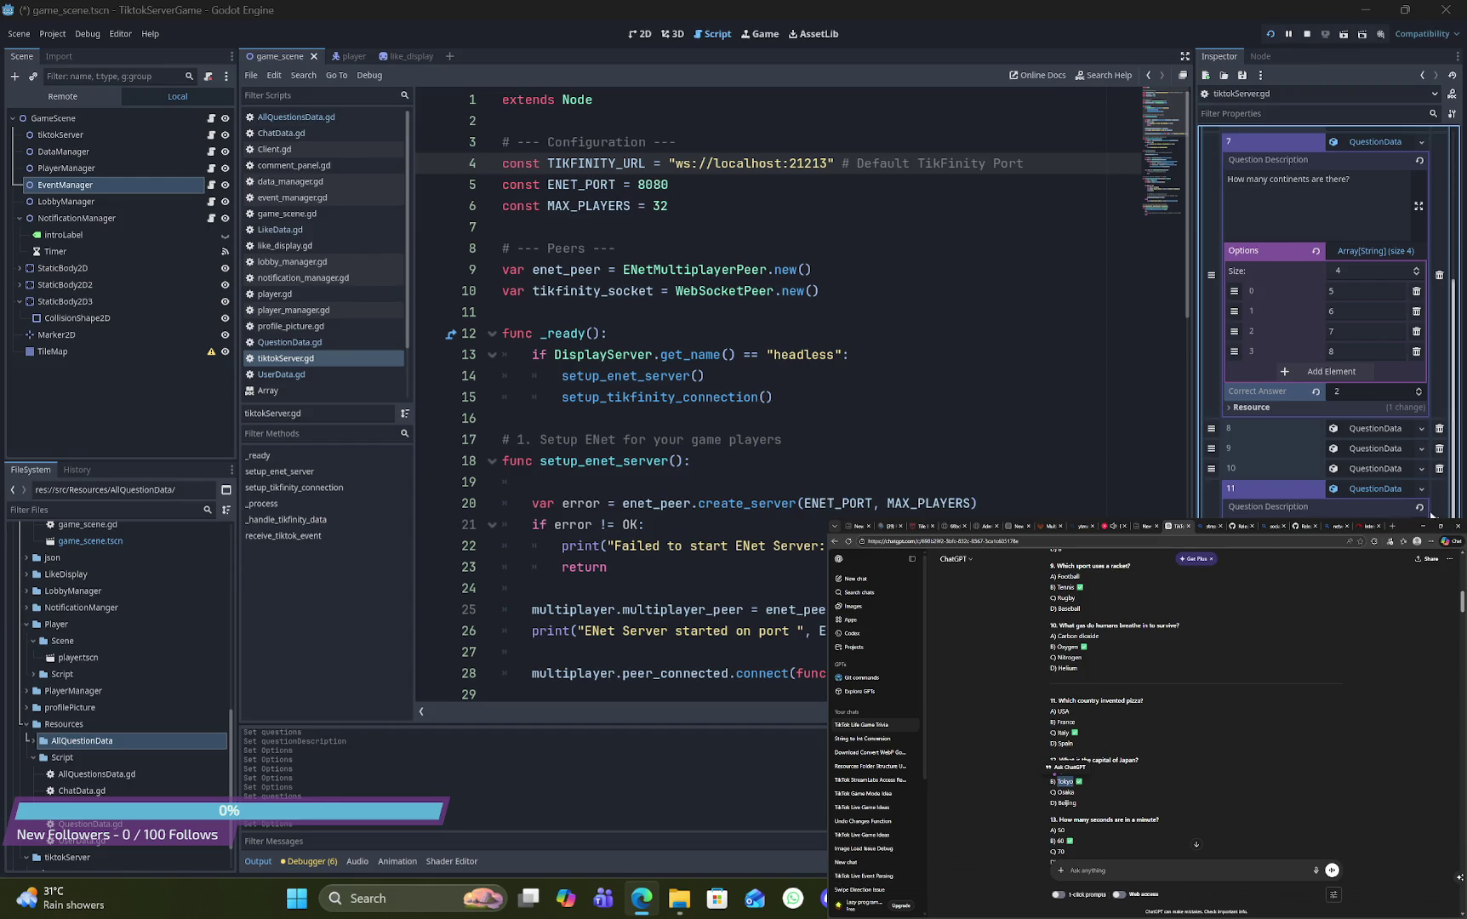
{"action": "double_click", "coordinate": [1070, 792]}
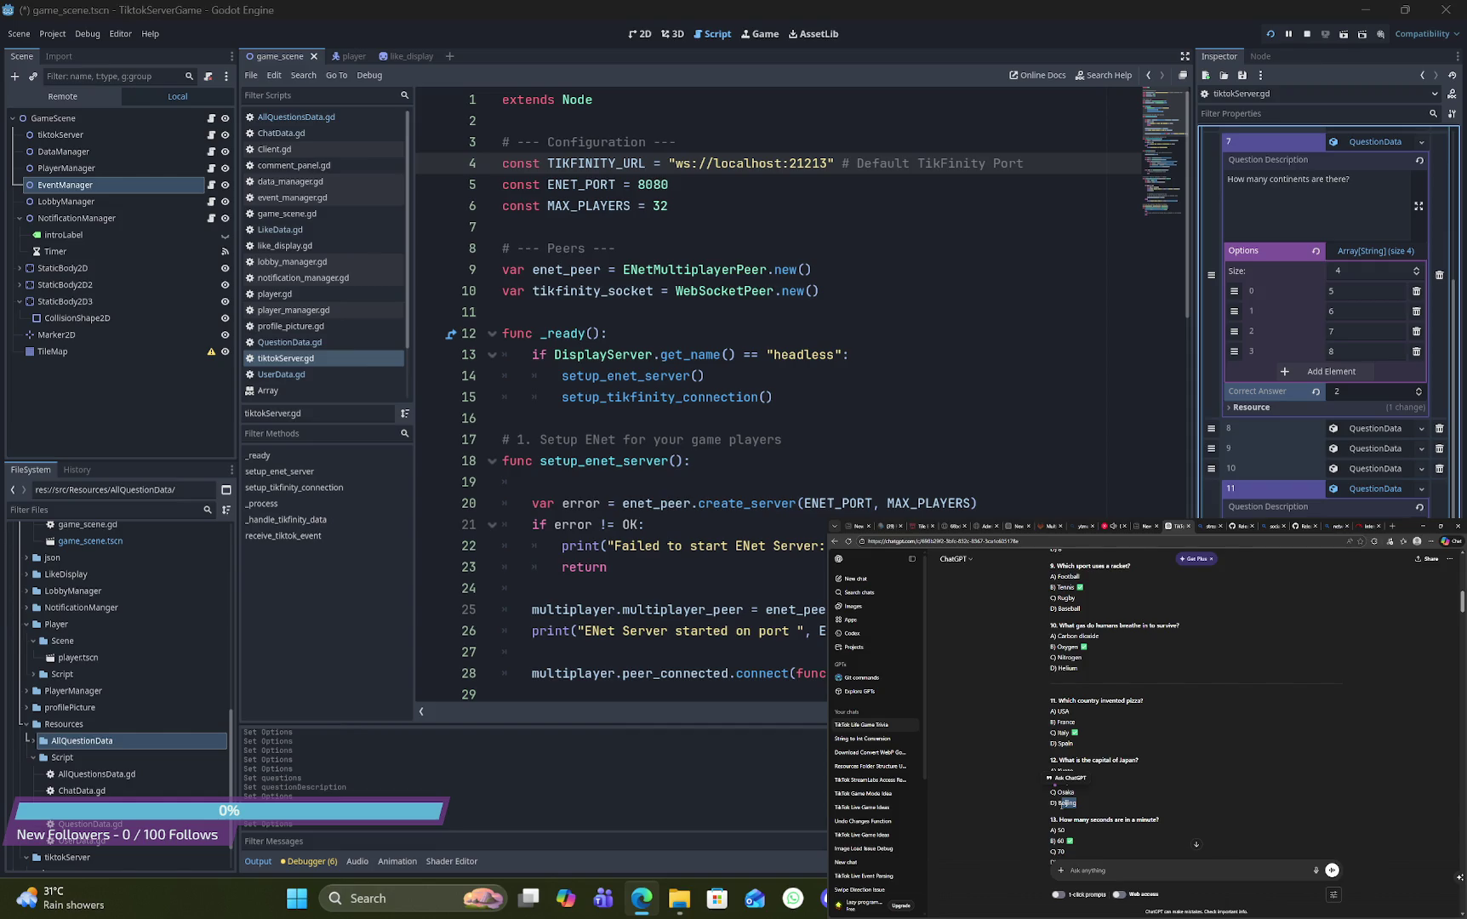
{"action": "double_click", "coordinate": [1064, 803]}
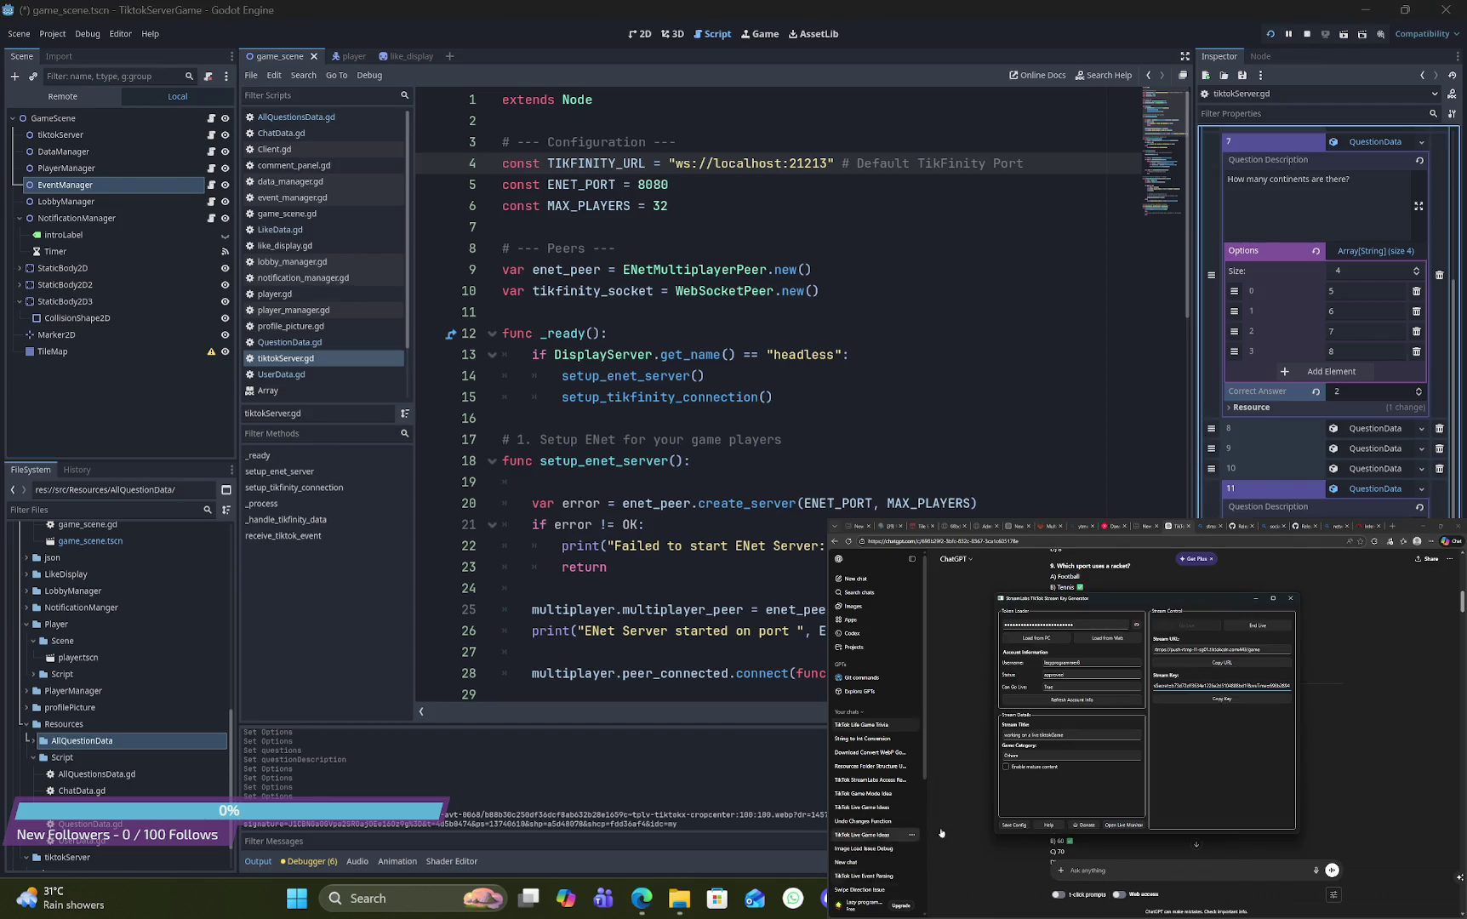
Minimize the StreamLabs key generator and cycle windows with Alt+Tab back to the Godot editor.
{"action": "left_click", "coordinate": [1257, 599]}
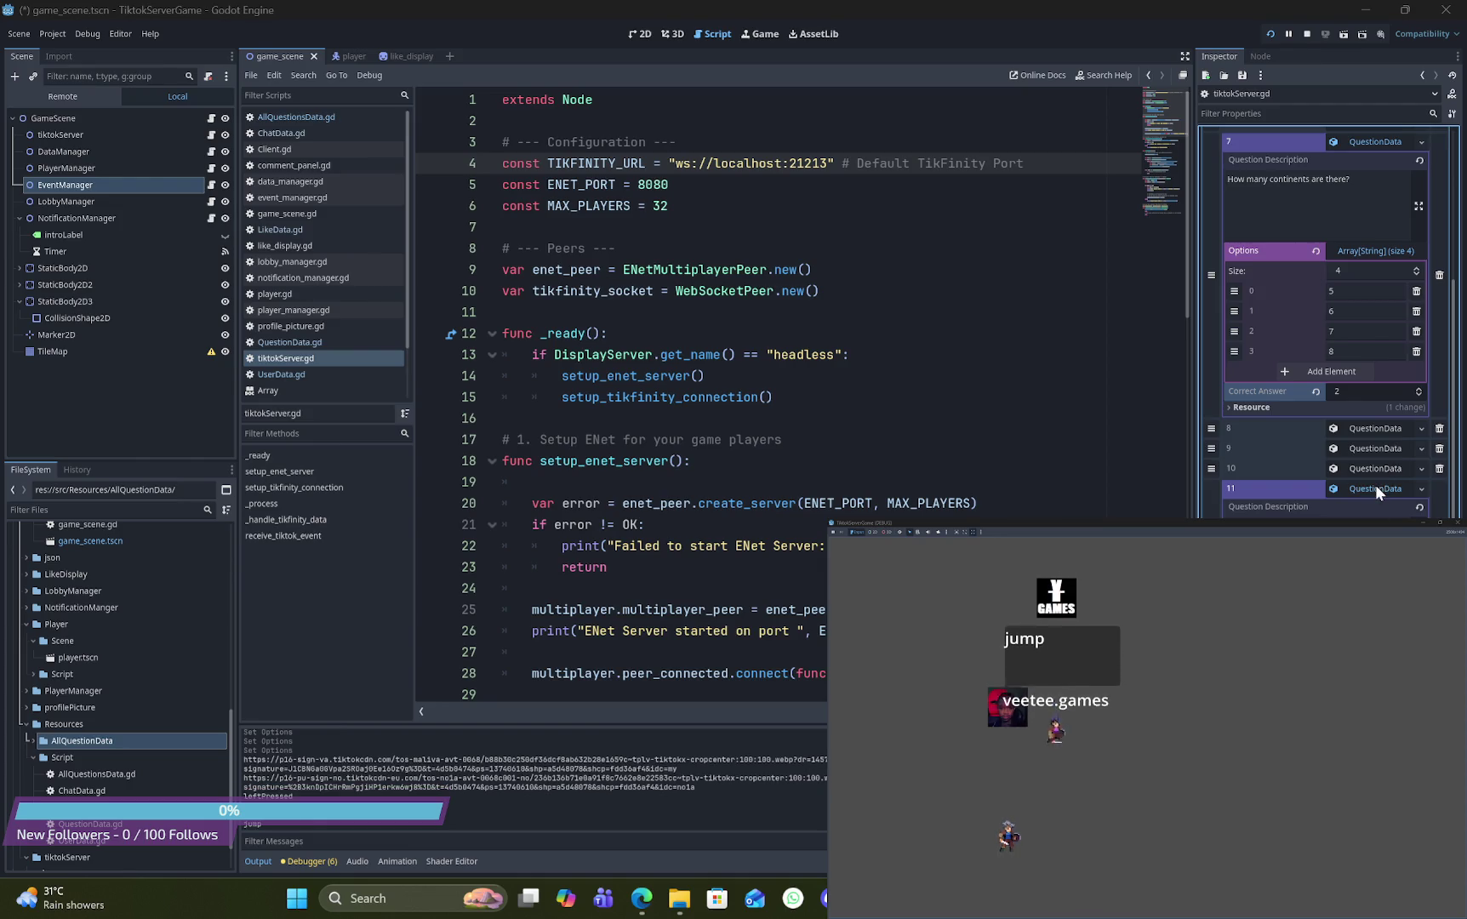
{"action": "scroll", "coordinate": [1376, 484], "scroll_direction": "up", "scroll_amount": 4}
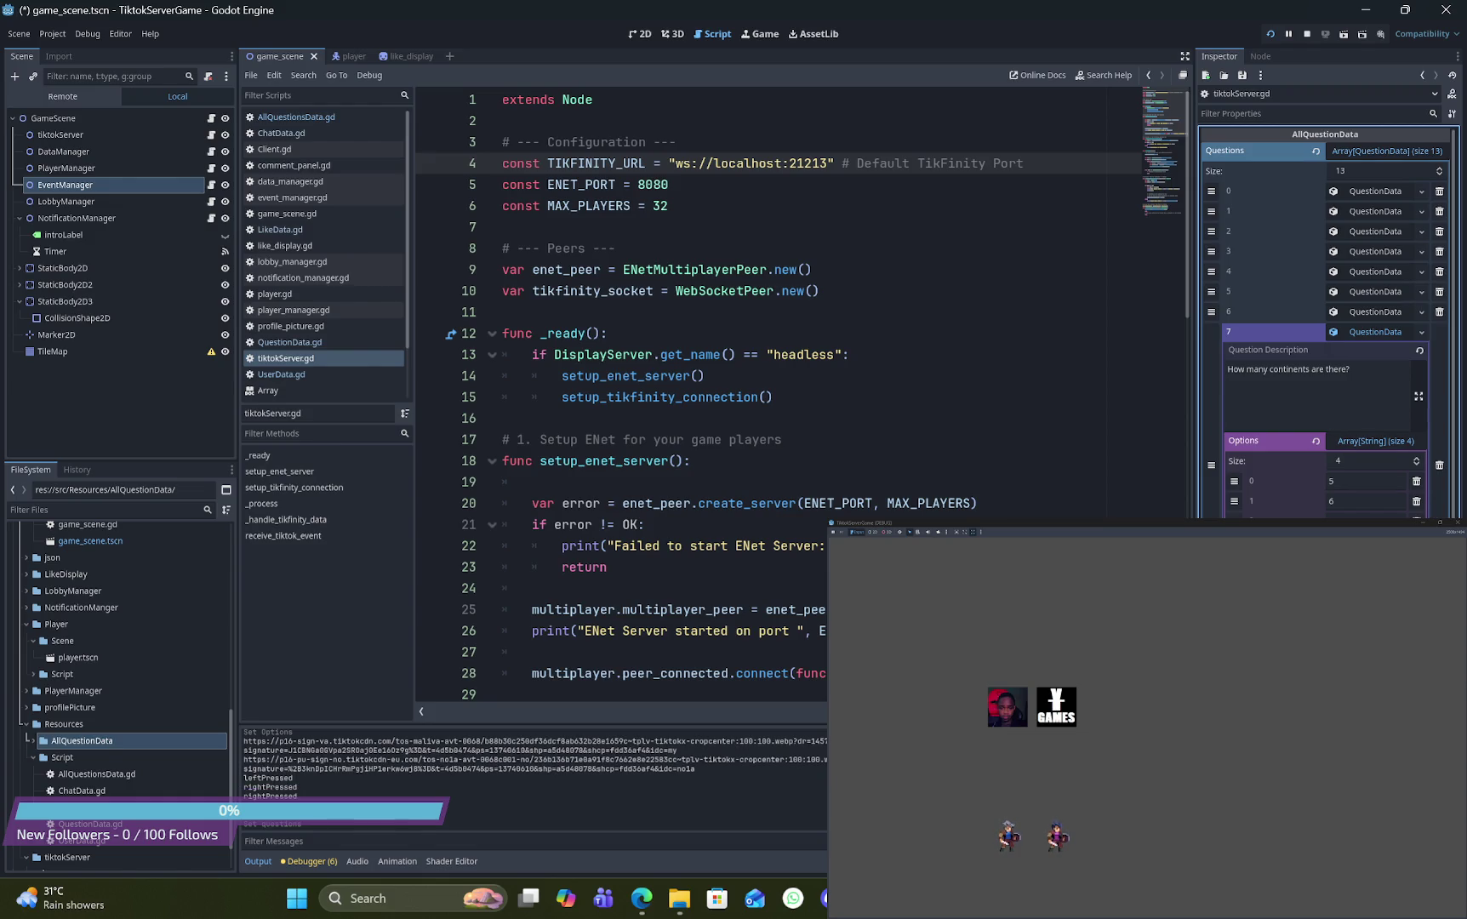
{"action": "key", "text": "alt+Tab"}
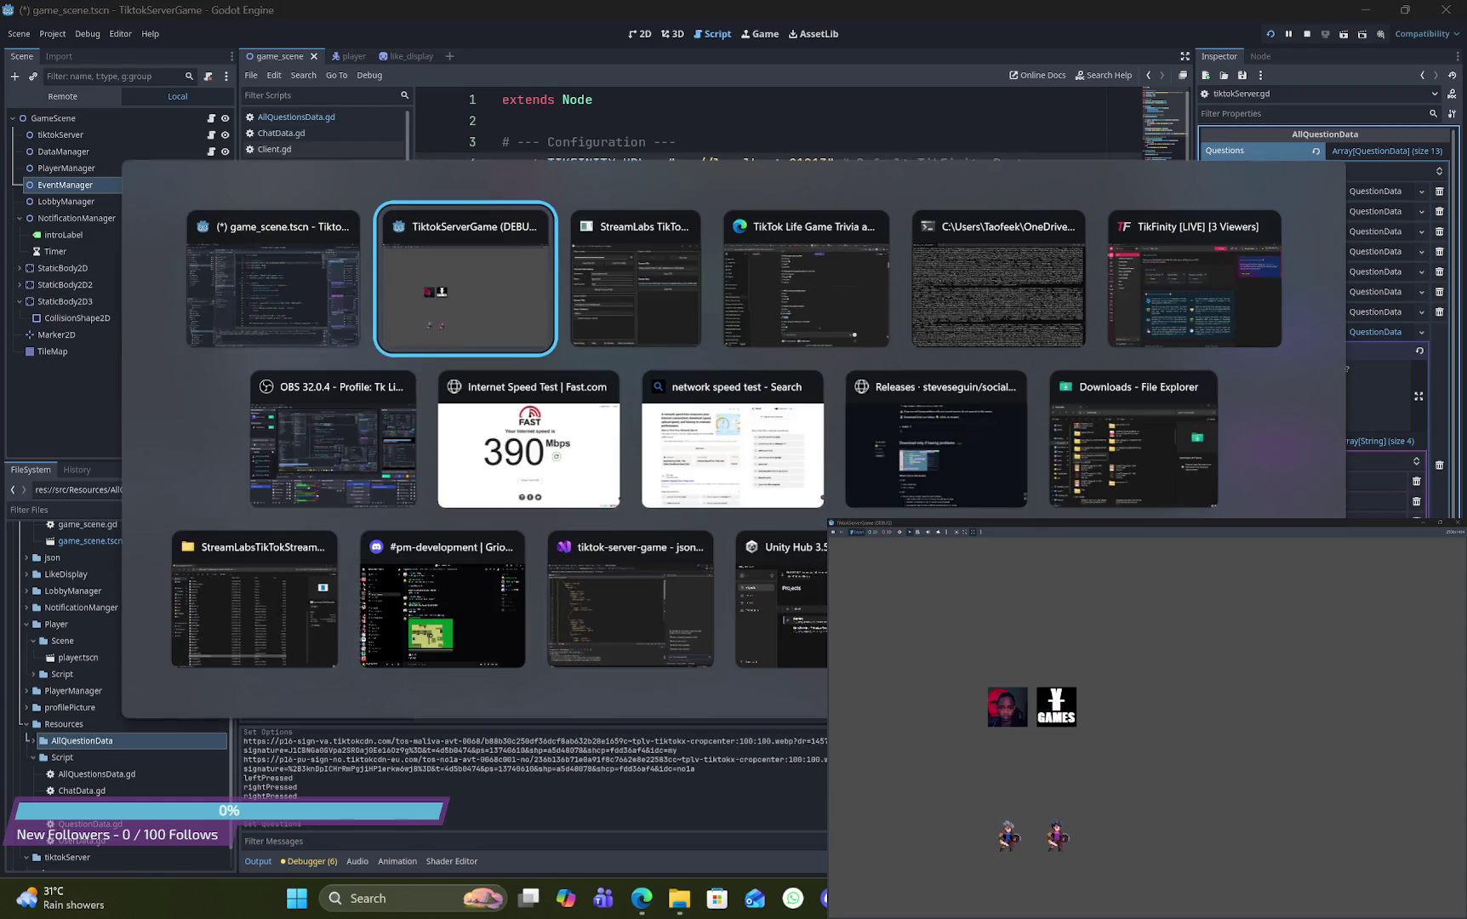
{"action": "key", "text": "Tab"}
{"action": "key", "text": "Tab"}
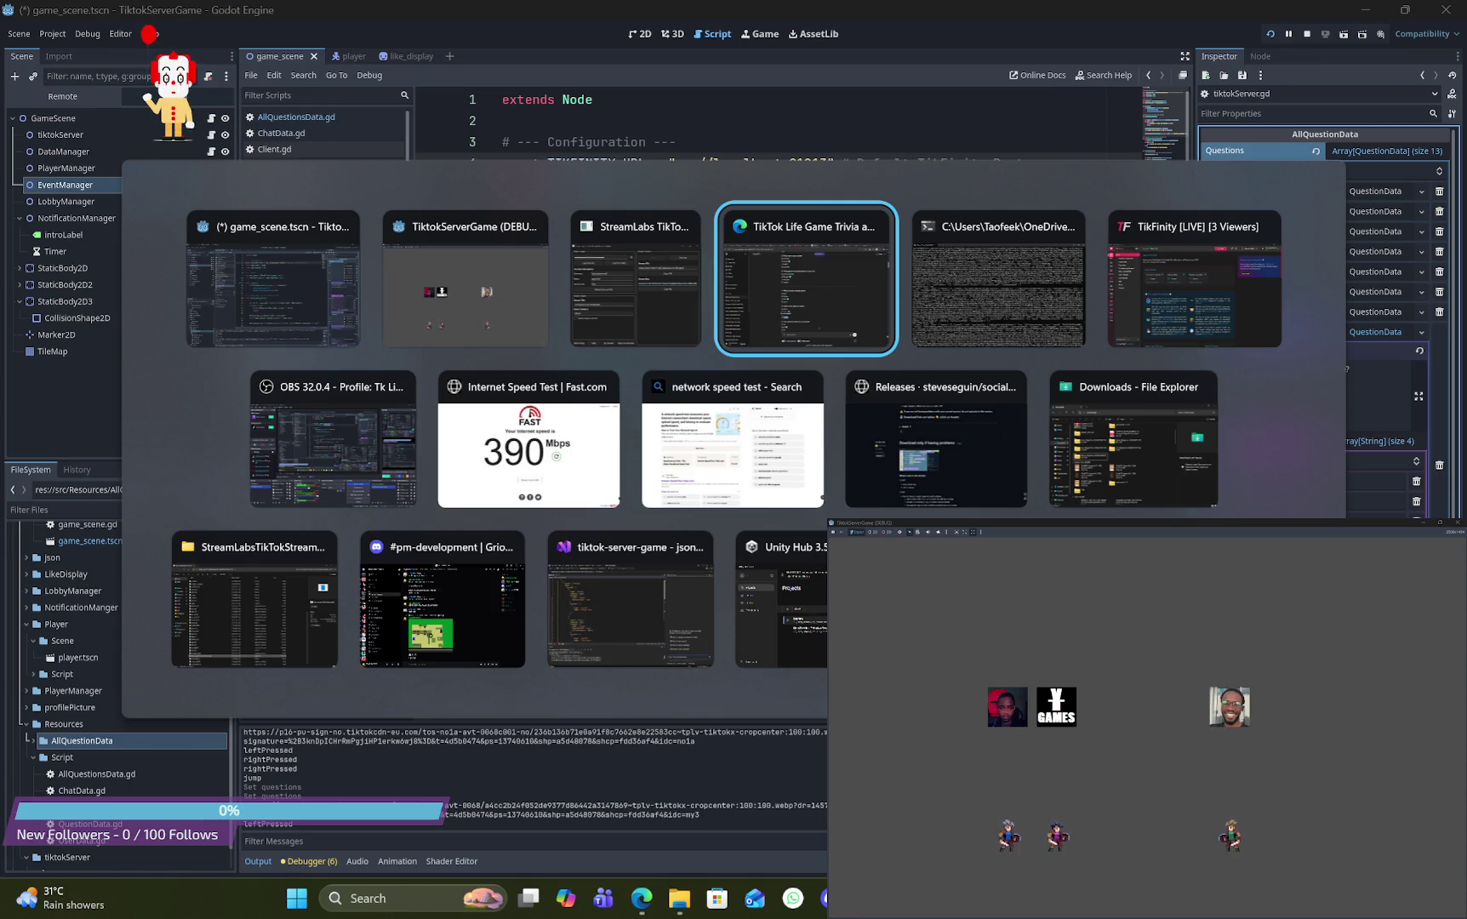
{"action": "key", "text": "Tab"}
{"action": "key", "text": "Tab"}
{"action": "key", "text": "Tab"}
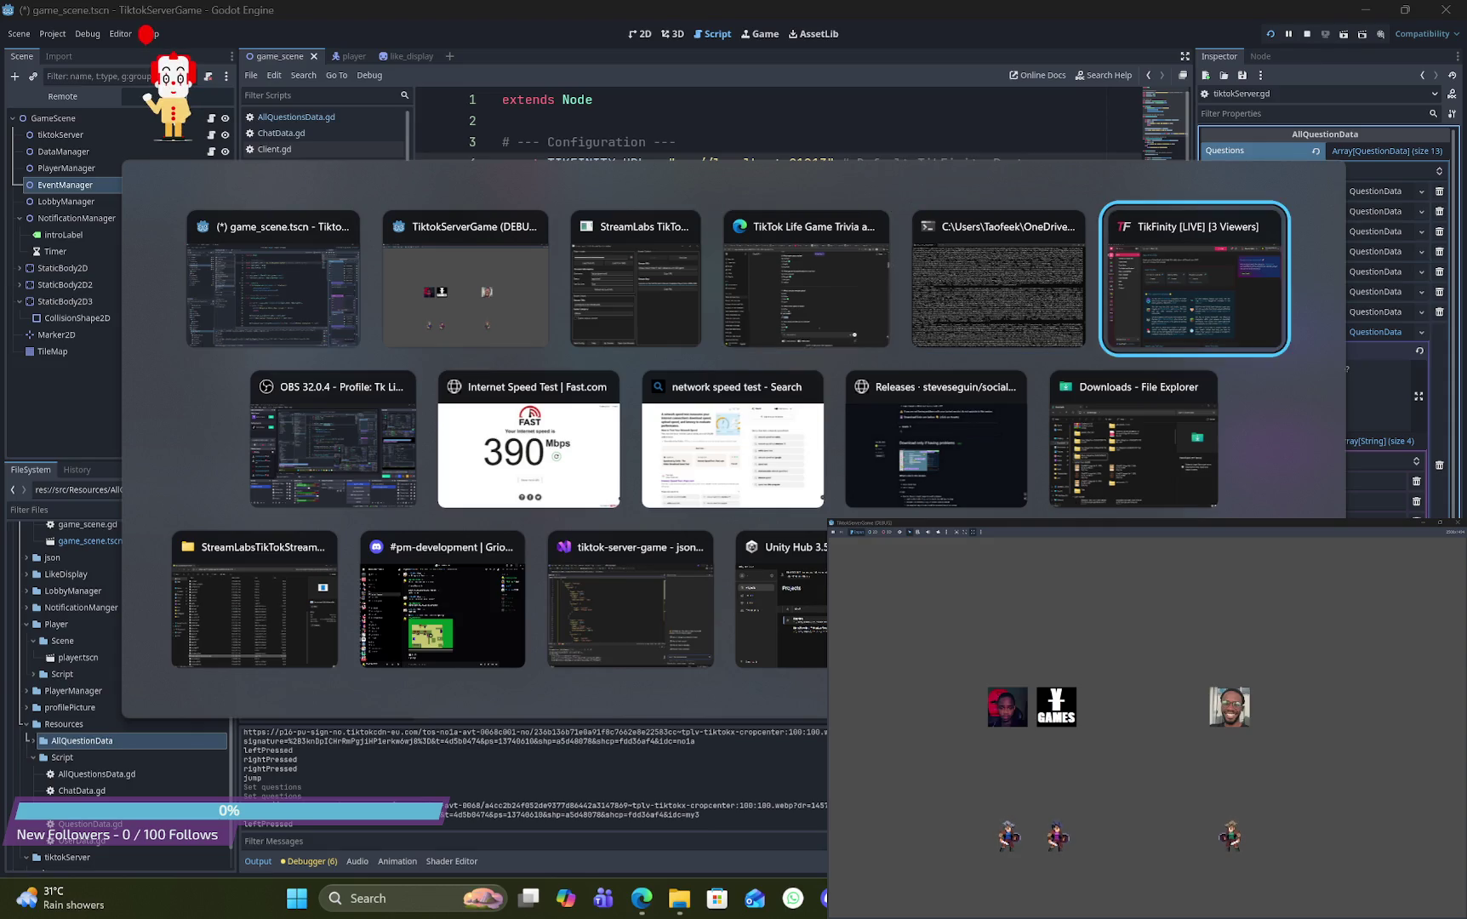
{"action": "key", "text": "Tab"}
{"action": "key", "text": "Tab"}
{"action": "key", "text": "Tab"}
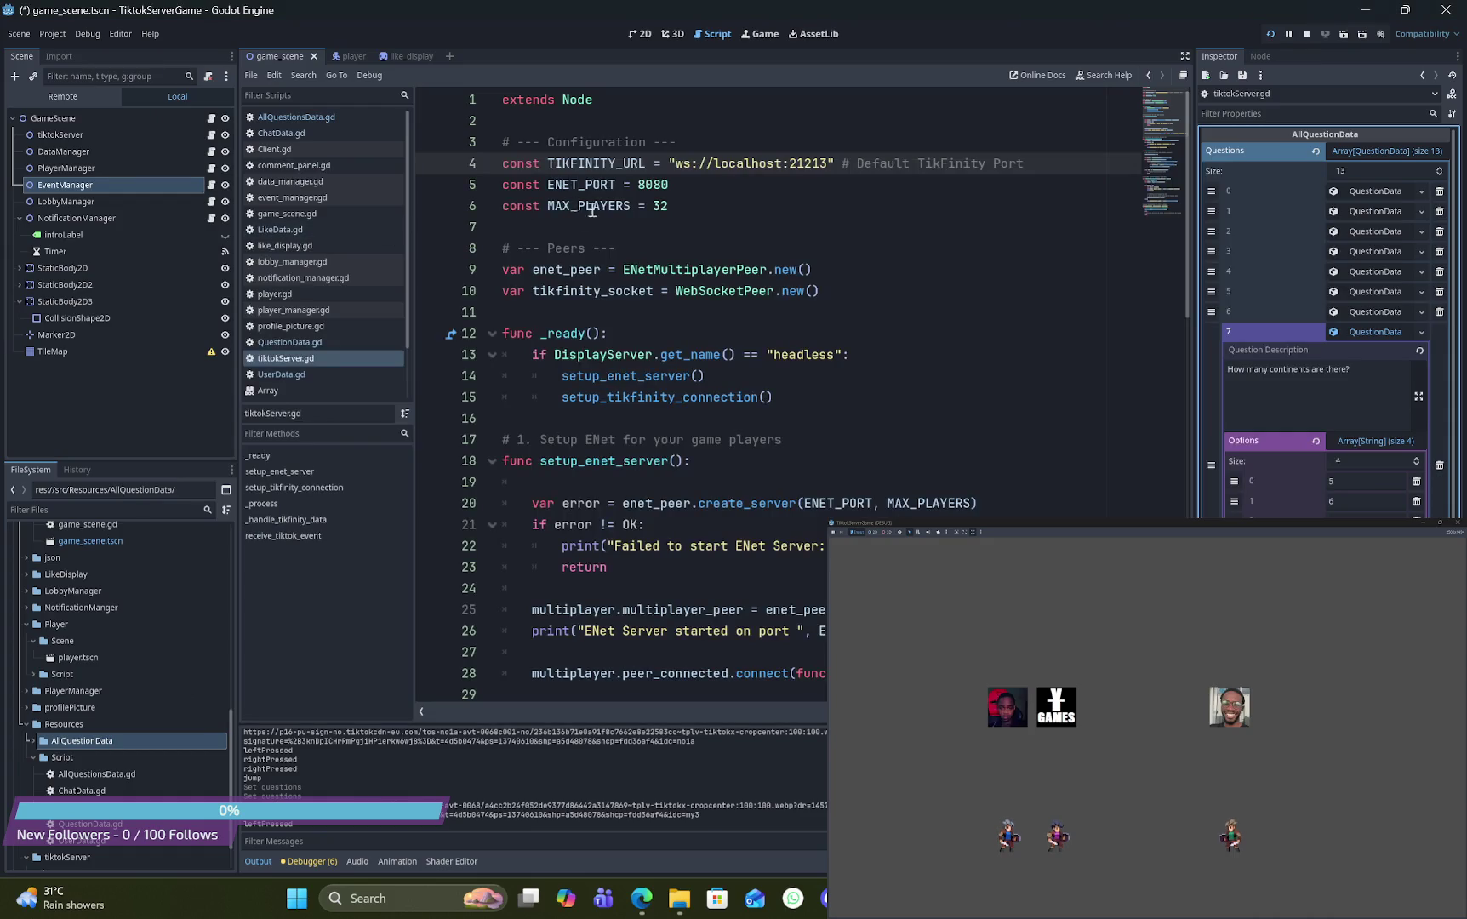
Search the built-in documentation for lower and capitalize string methods.
{"action": "left_click", "coordinate": [1101, 72]}
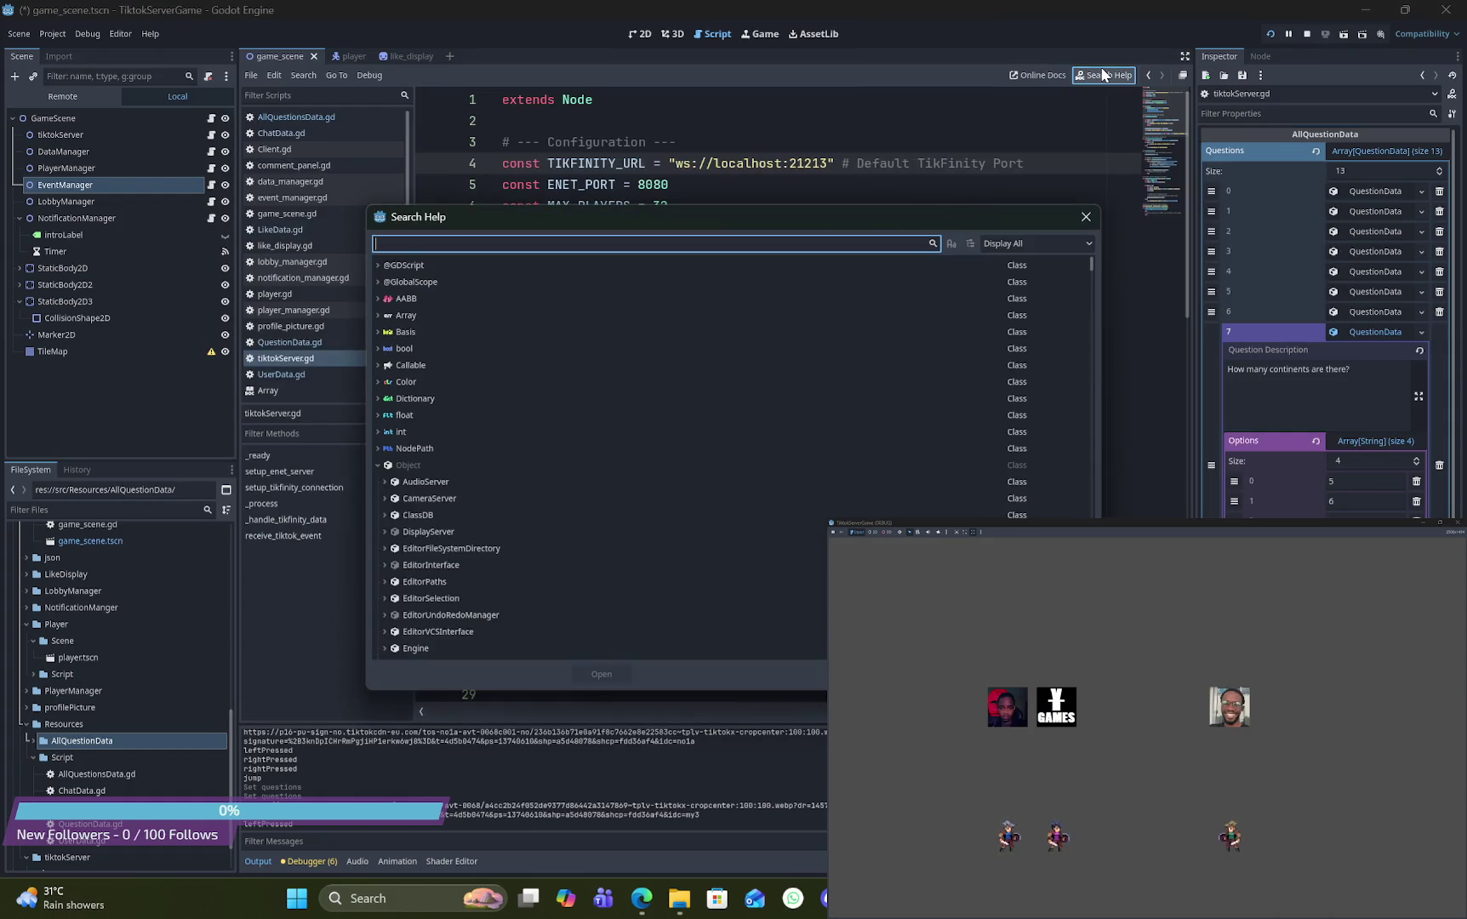
{"action": "type", "text": "loer"}
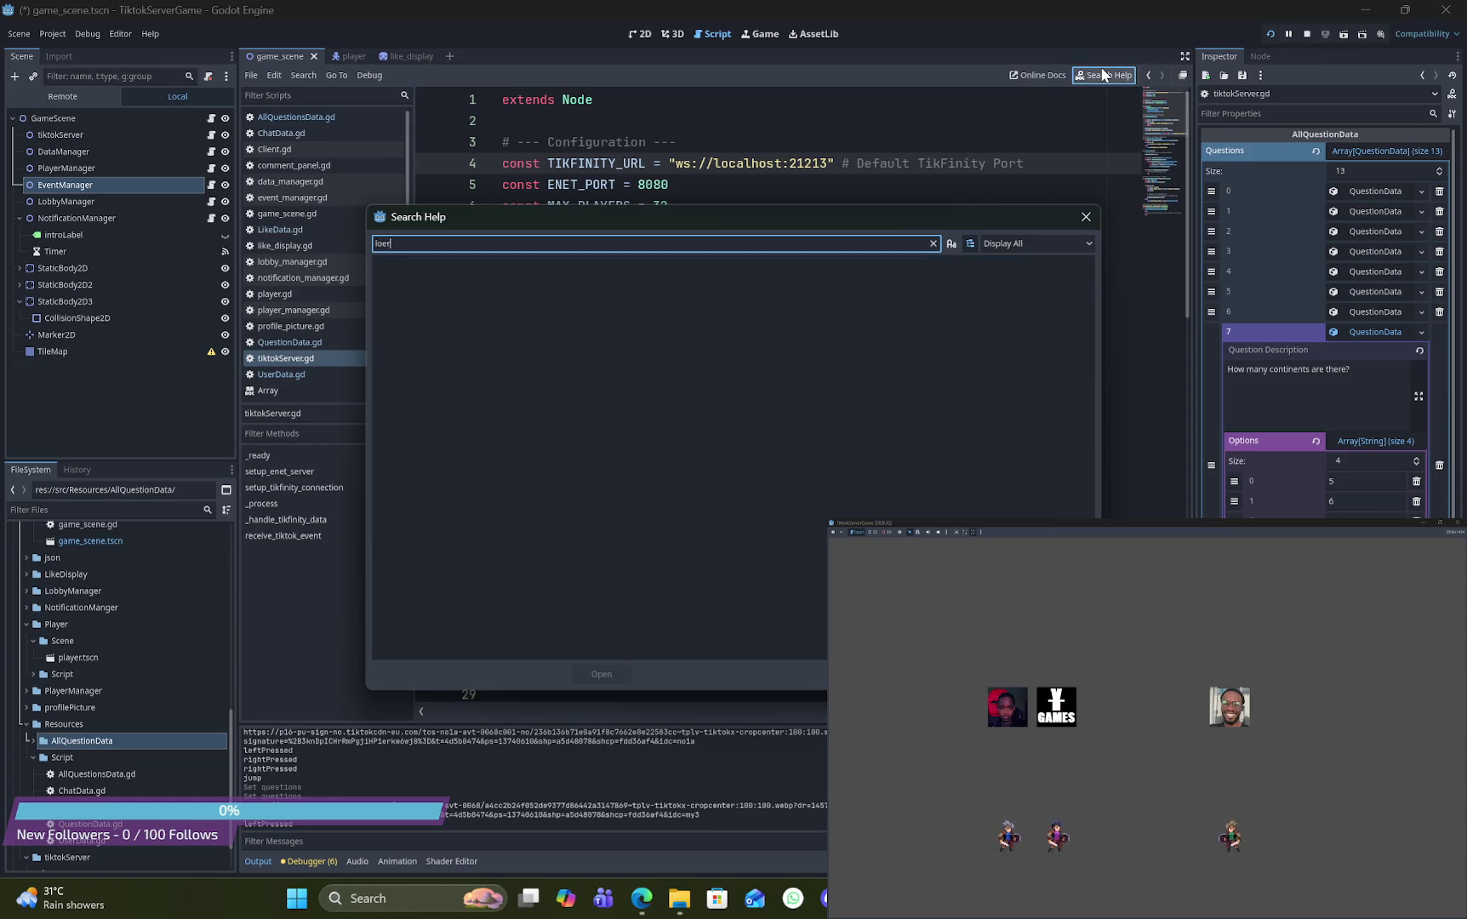
{"action": "key", "text": "BackSpace"}
{"action": "key", "text": "BackSpace"}
{"action": "type", "text": "wer"}
{"action": "type", "text": "_c"}
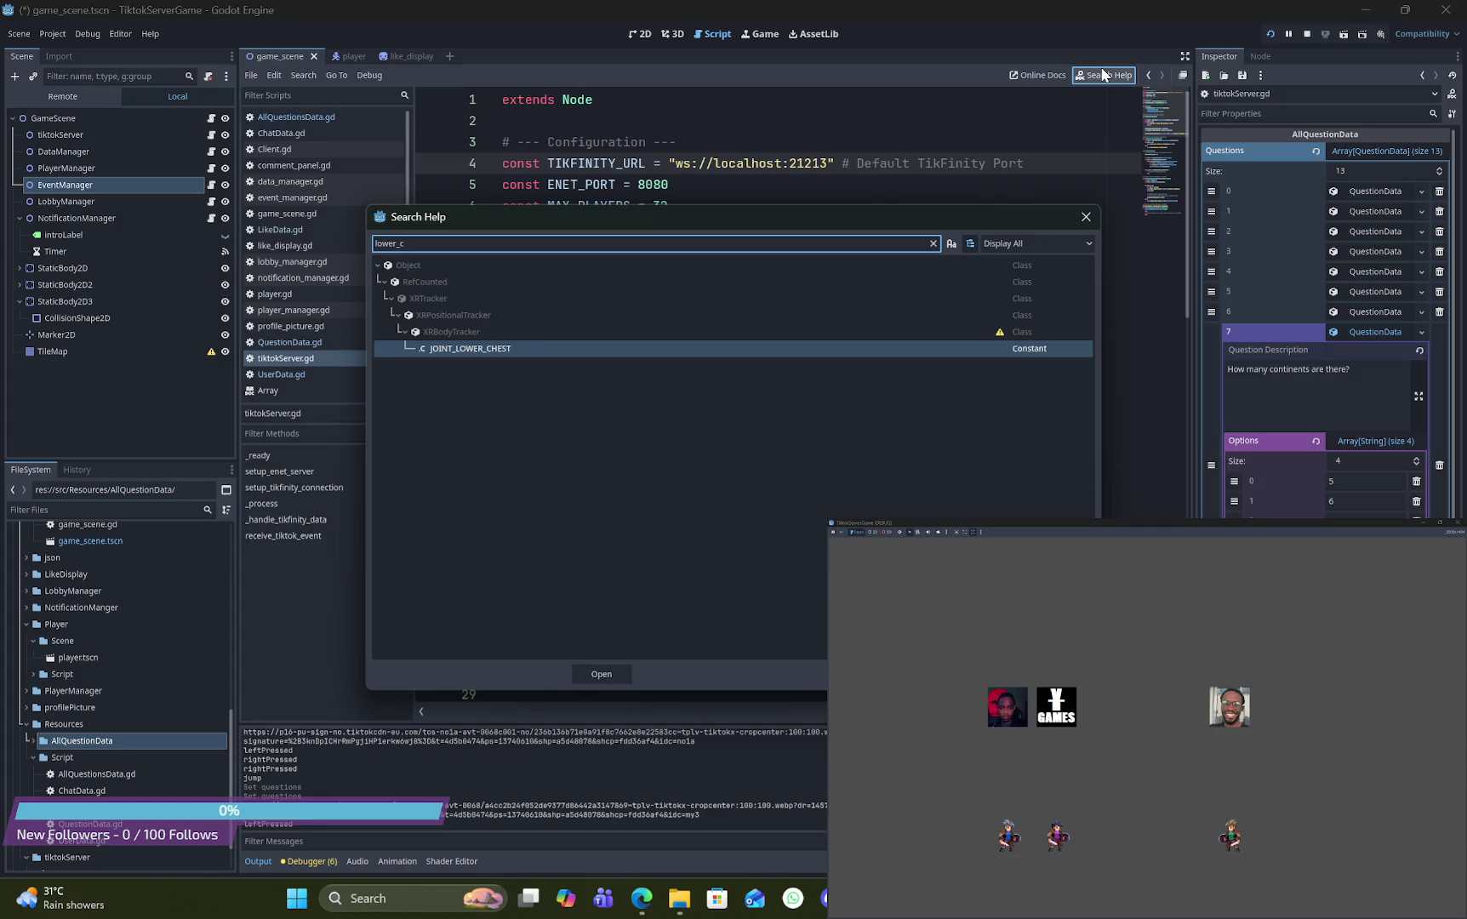
{"action": "key", "text": "BackSpace"}
{"action": "key", "text": "BackSpace"}
{"action": "key", "text": "BackSpace"}
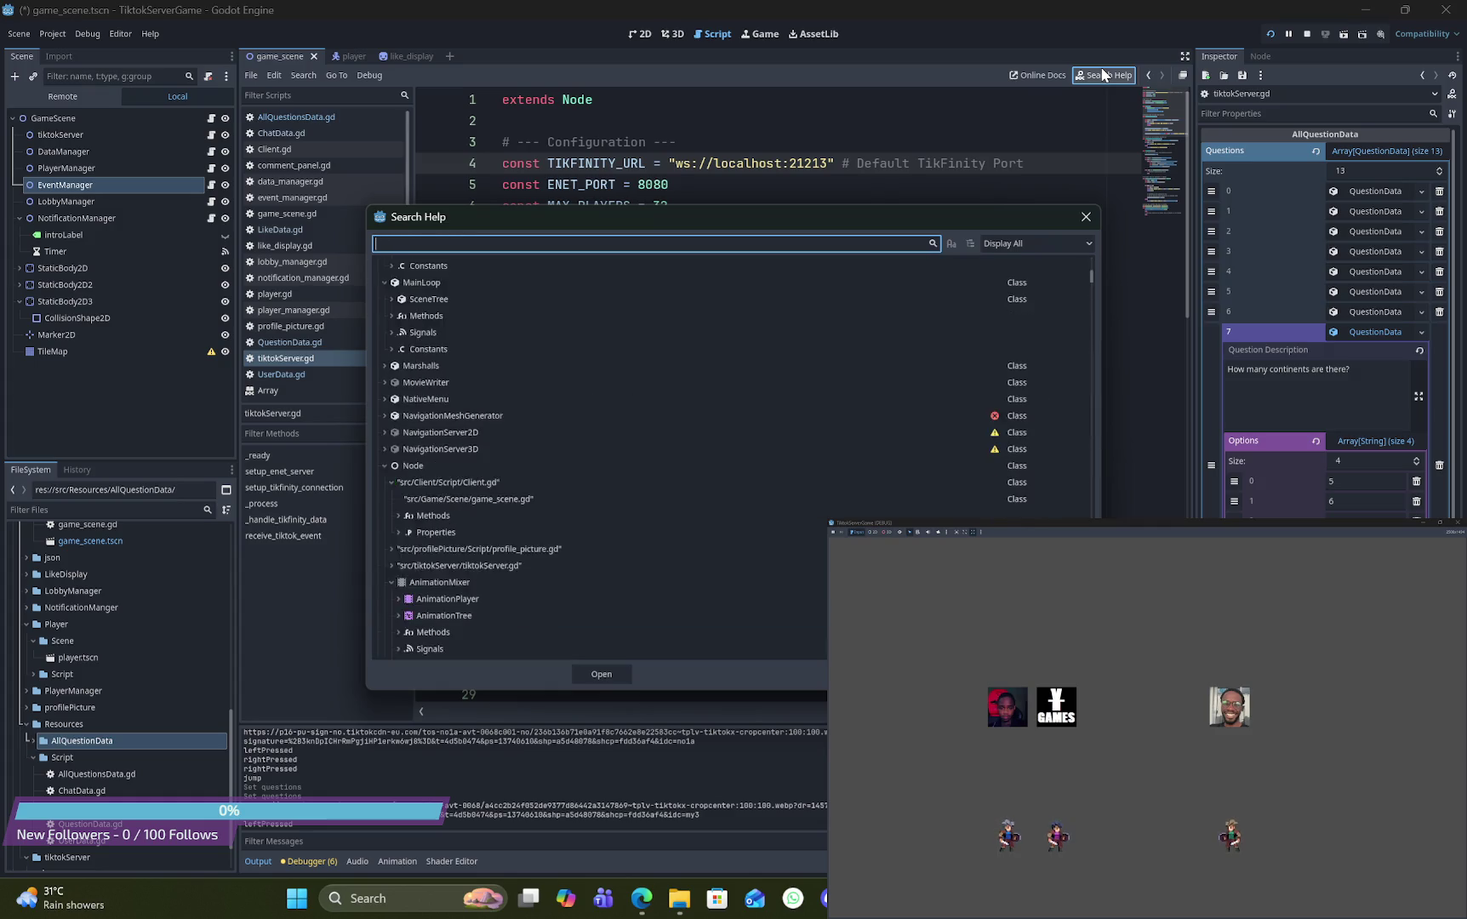
{"action": "type", "text": "capt"}
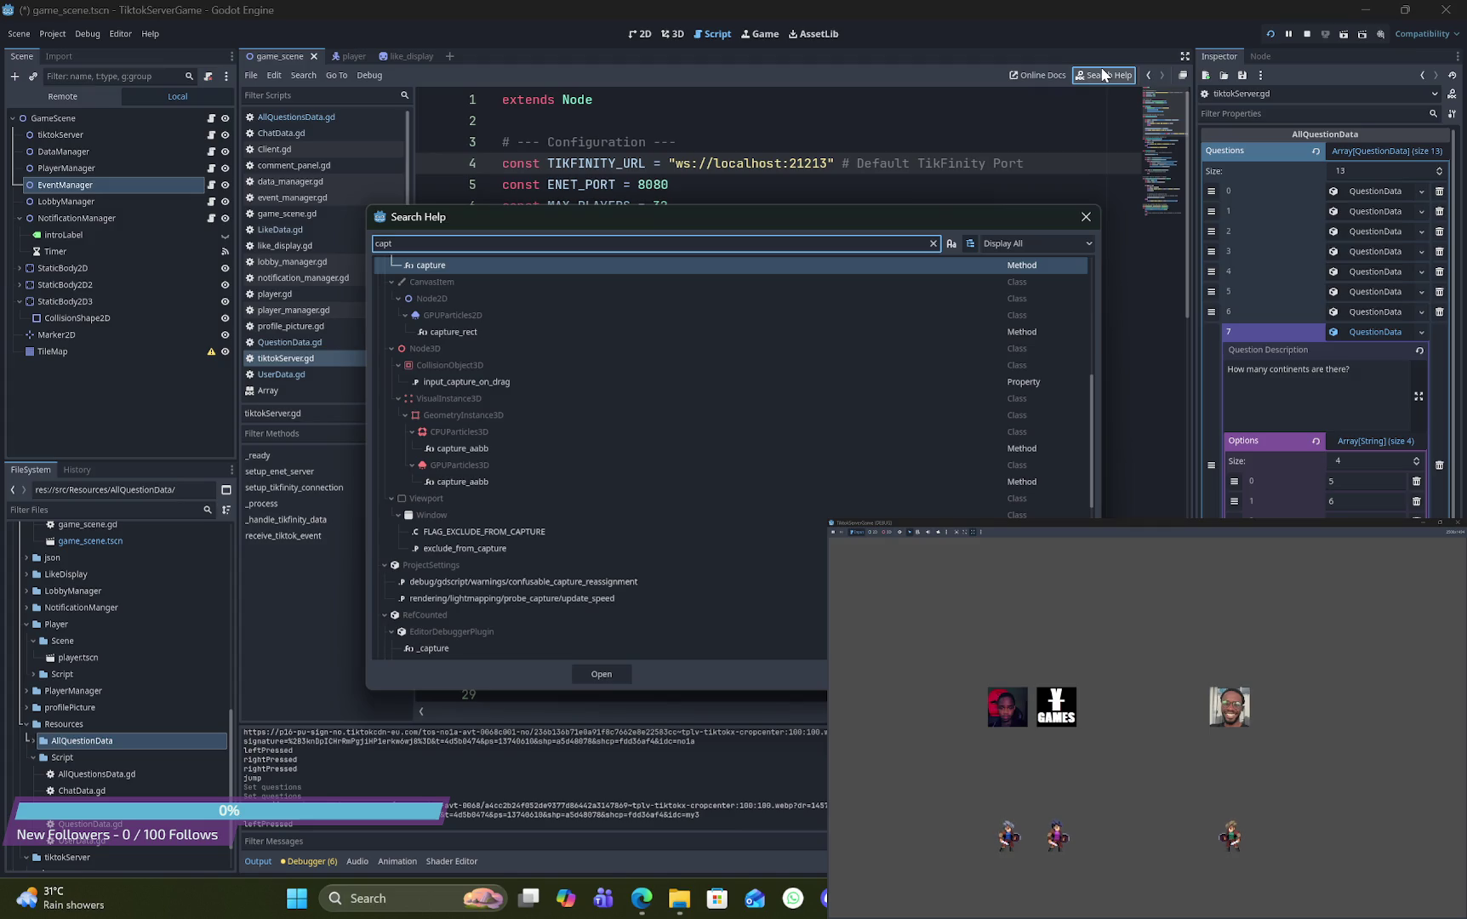
{"action": "type", "text": "i"}
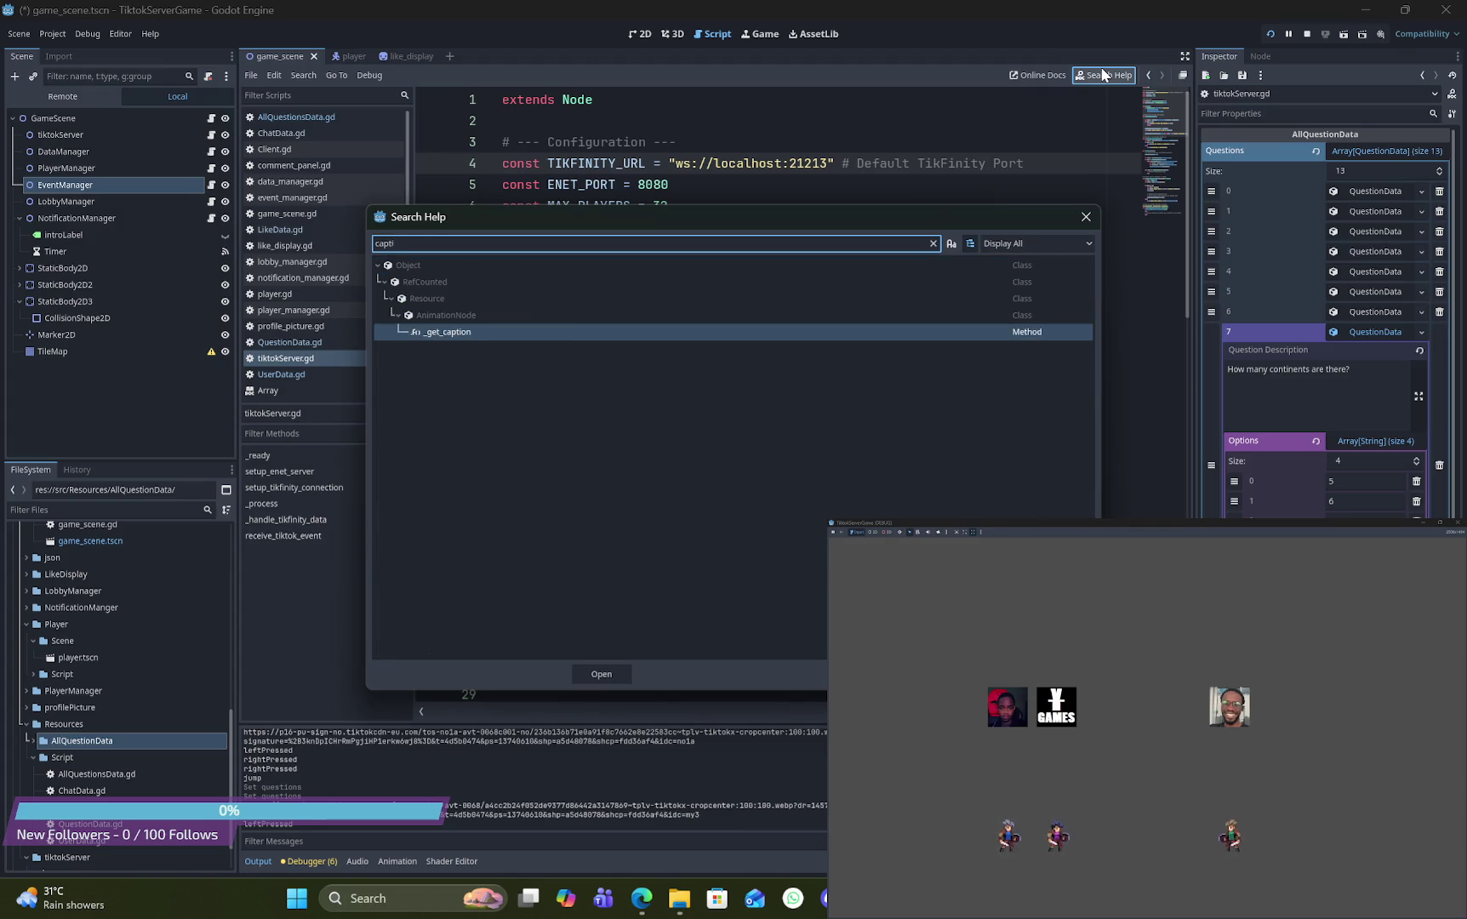
{"action": "key", "text": "BackSpace"}
{"action": "key", "text": "BackSpace"}
{"action": "type", "text": "it"}
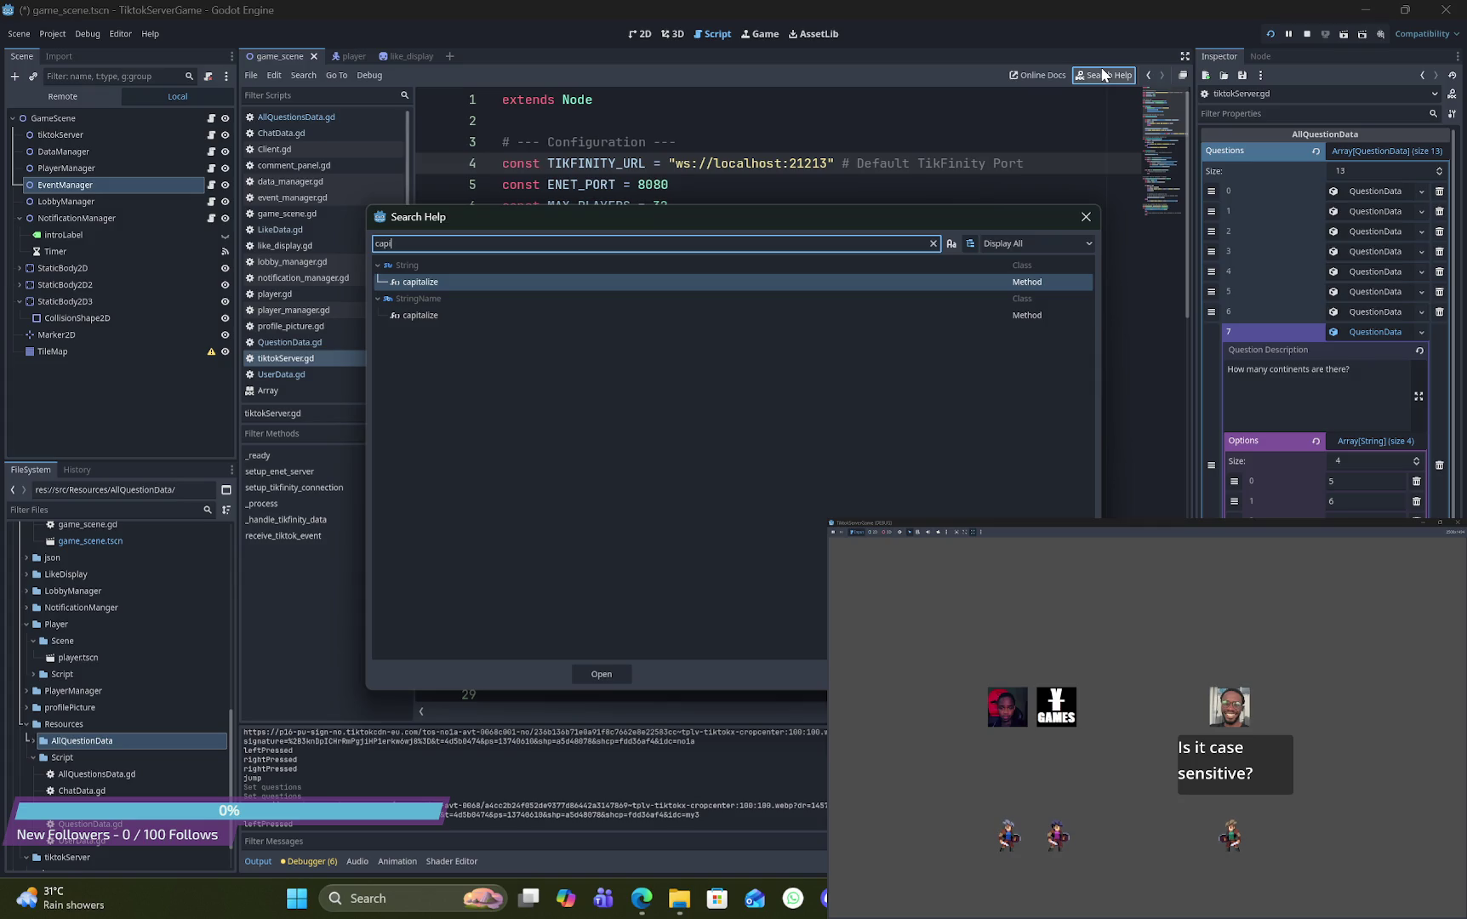
{"action": "key", "text": "BackSpace"}
{"action": "key", "text": "BackSpace"}
{"action": "key", "text": "BackSpace"}
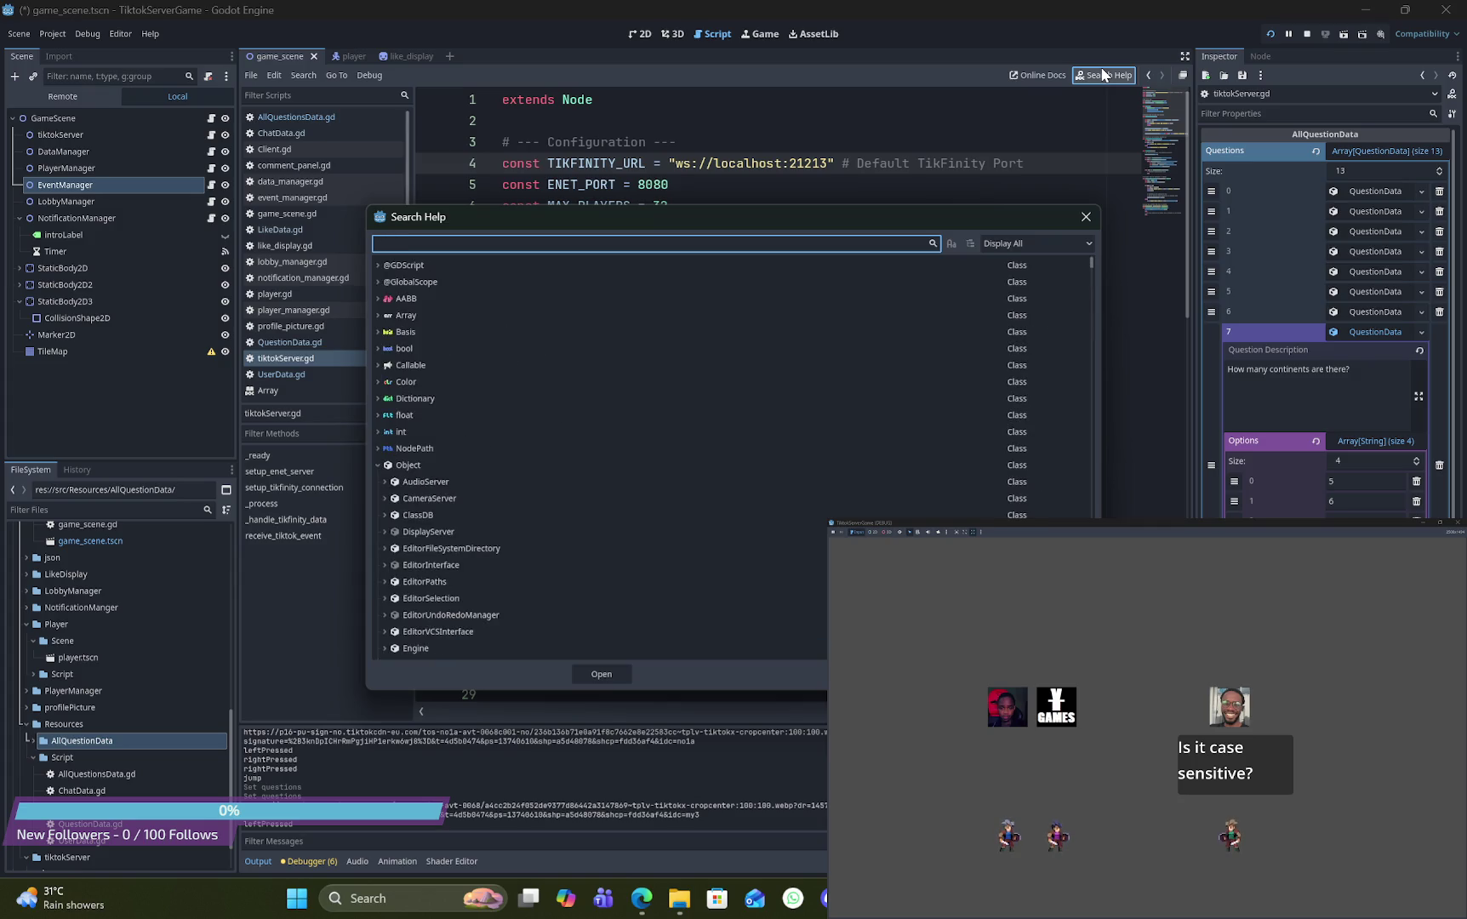
{"action": "type", "text": "i"}
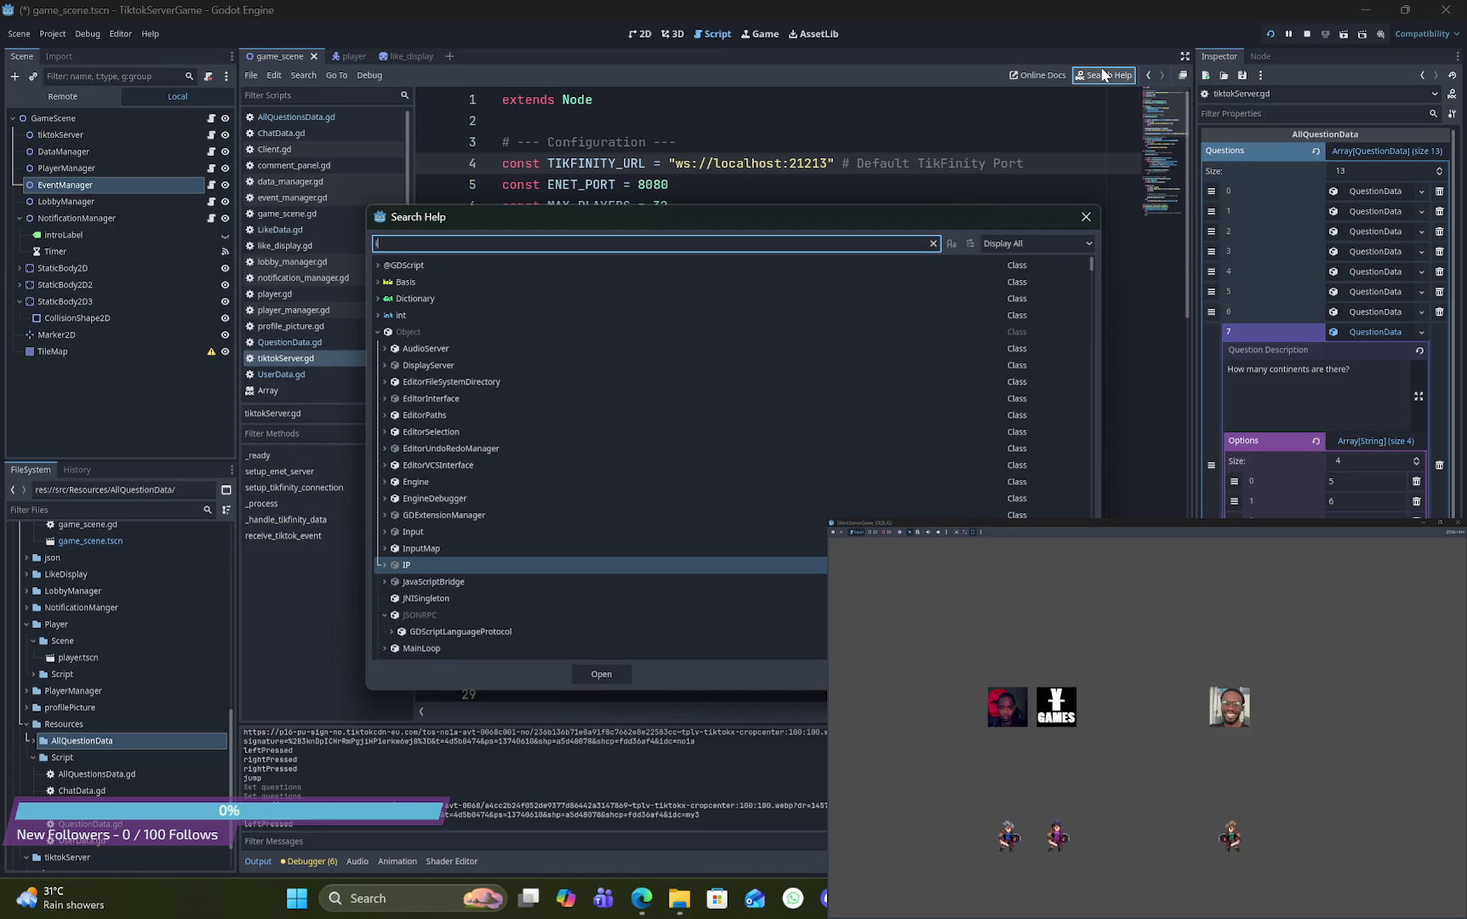
Find String.to_lower via the help search, close it, and switch to player.gd.
{"action": "type", "text": "low"}
{"action": "key", "text": "BackSpace"}
{"action": "key", "text": "BackSpace"}
{"action": "key", "text": "BackSpace"}
{"action": "type", "text": "lower"}
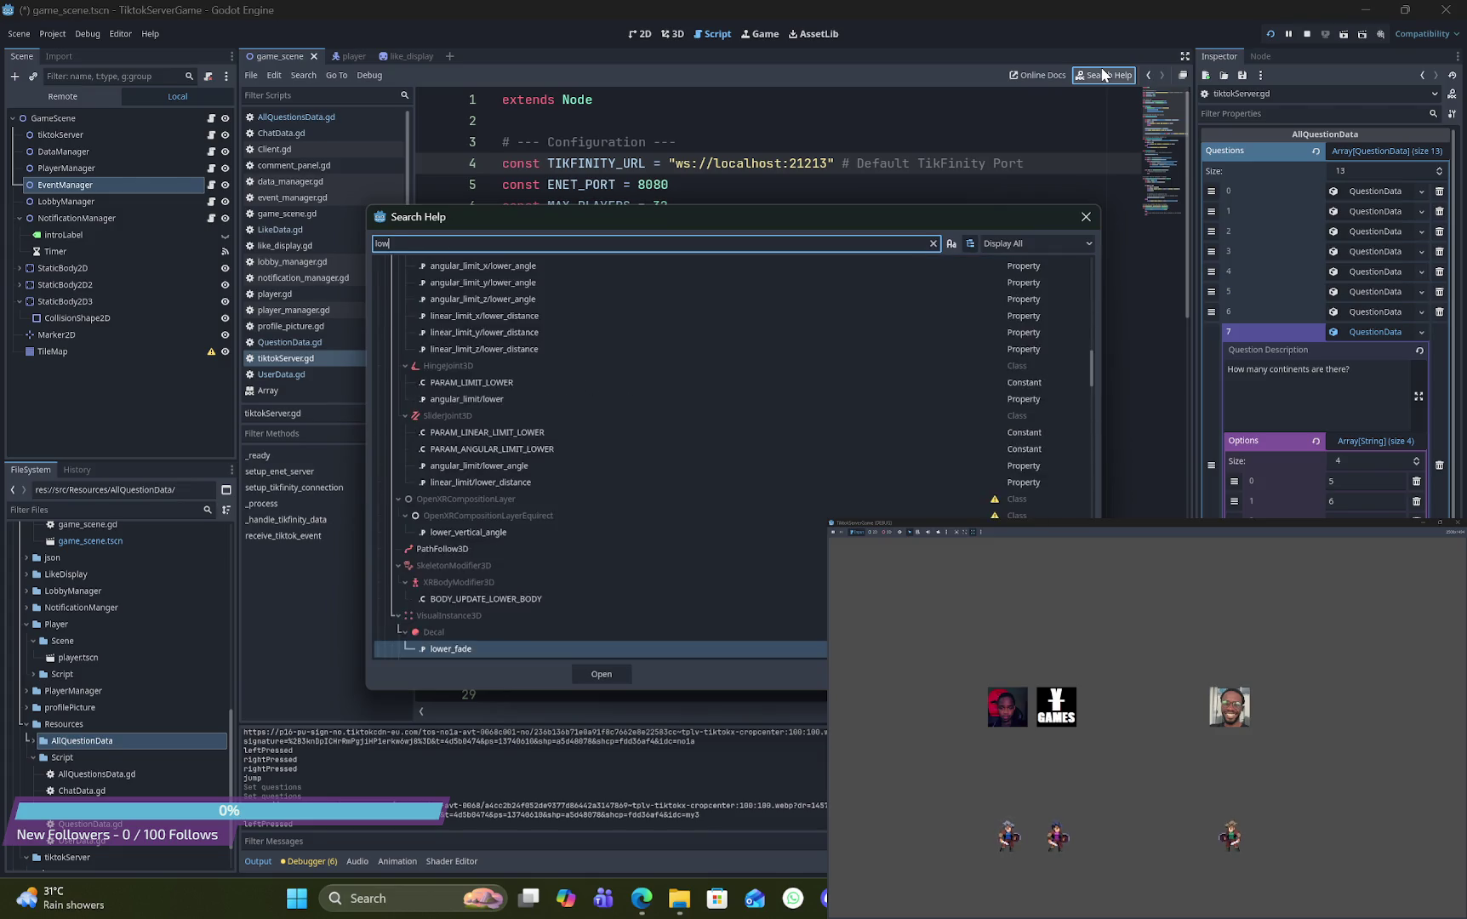
{"action": "type", "text": "case"}
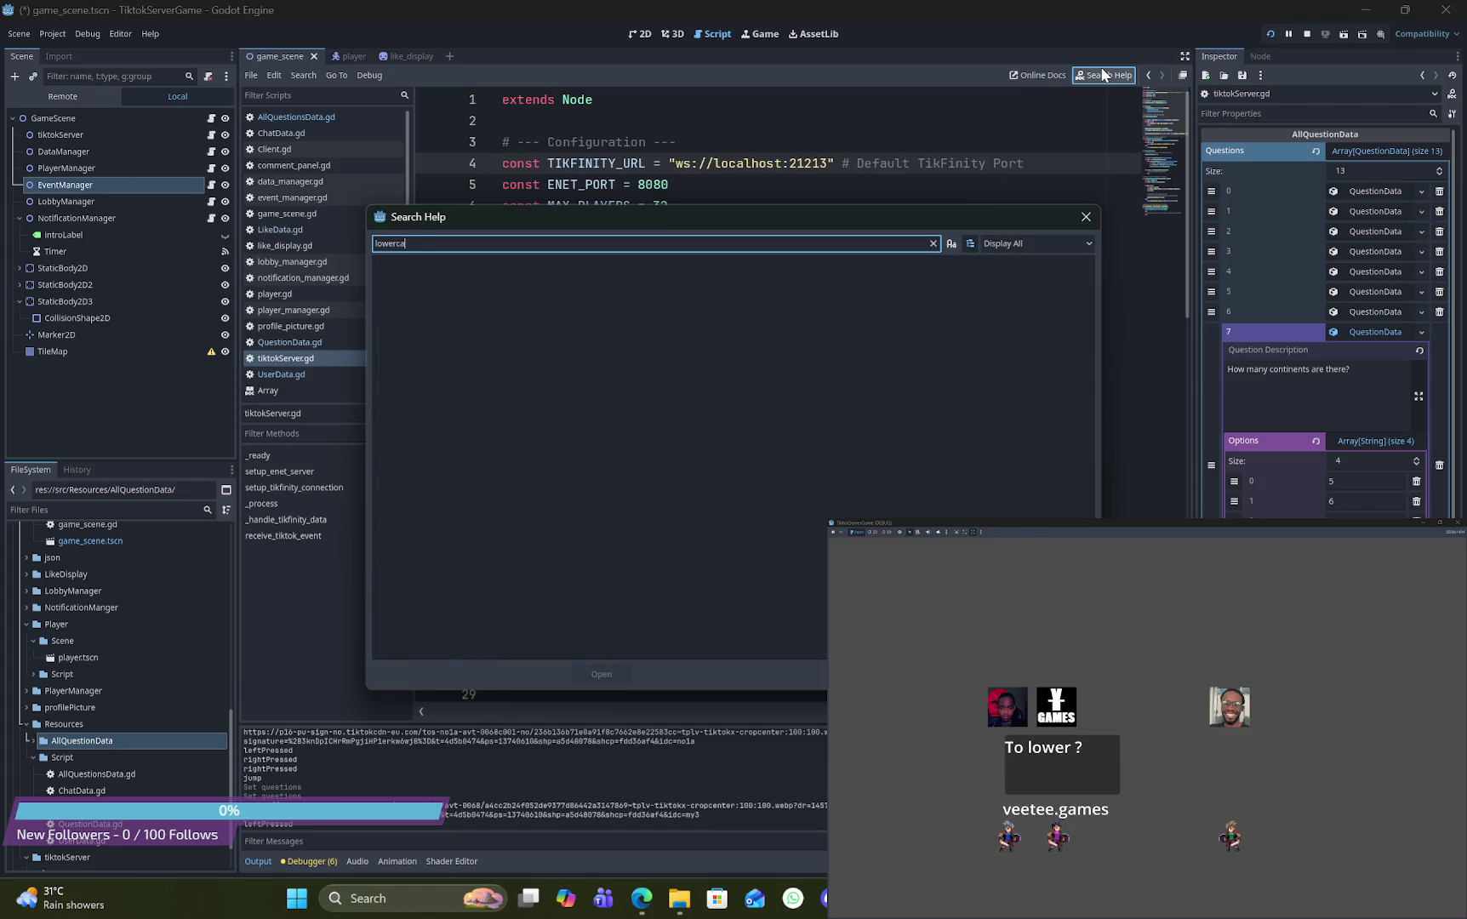
{"action": "key", "text": "BackSpace"}
{"action": "key", "text": "BackSpace"}
{"action": "key", "text": "BackSpace"}
{"action": "type", "text": "tolo"}
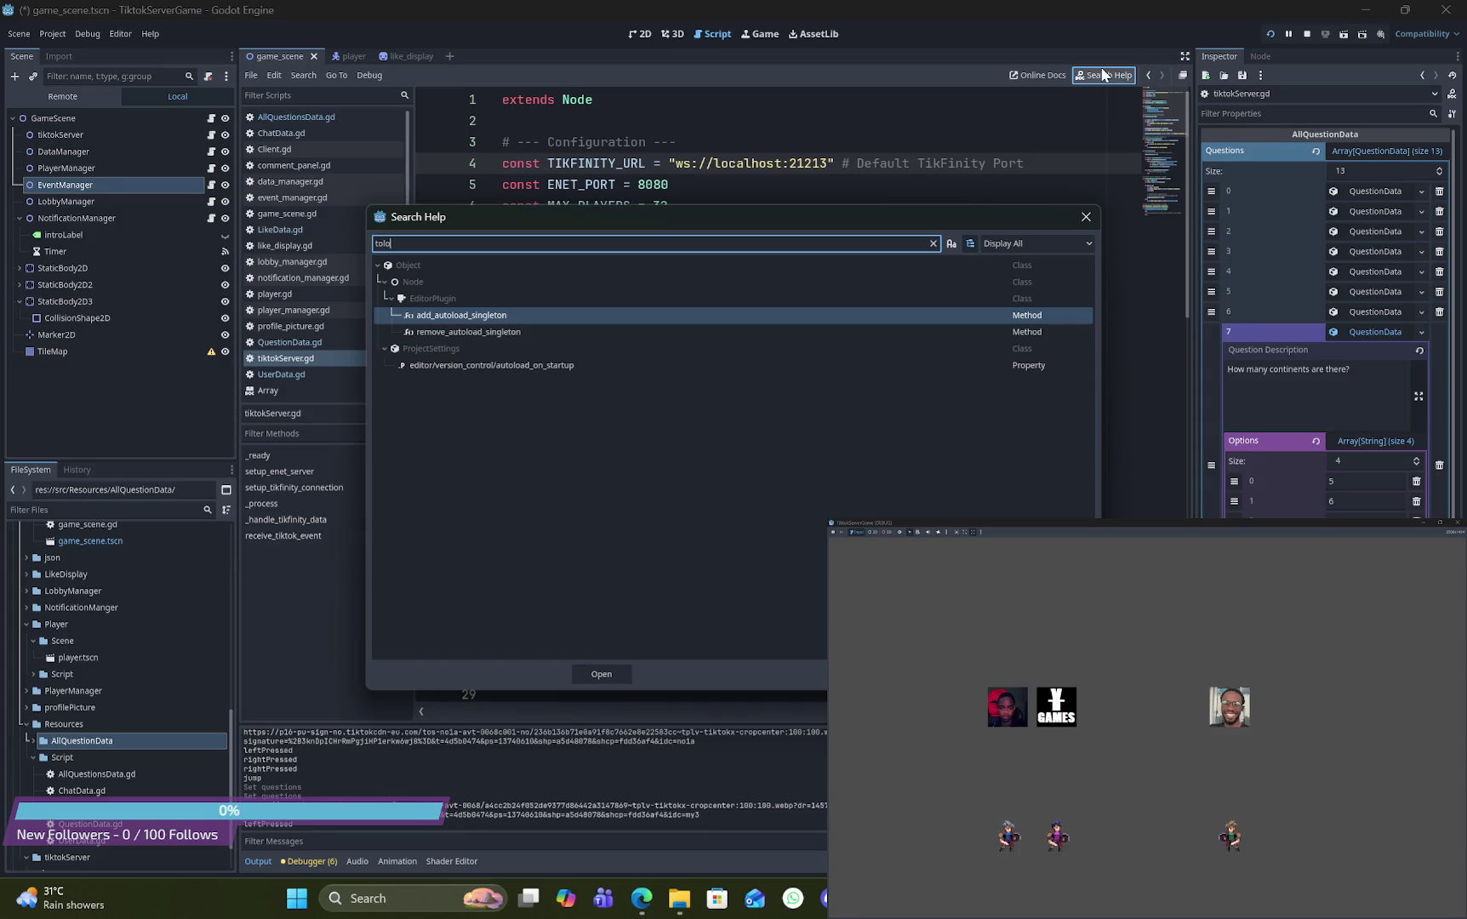
{"action": "key", "text": "BackSpace"}
{"action": "key", "text": "BackSpace"}
{"action": "type", "text": "_lo"}
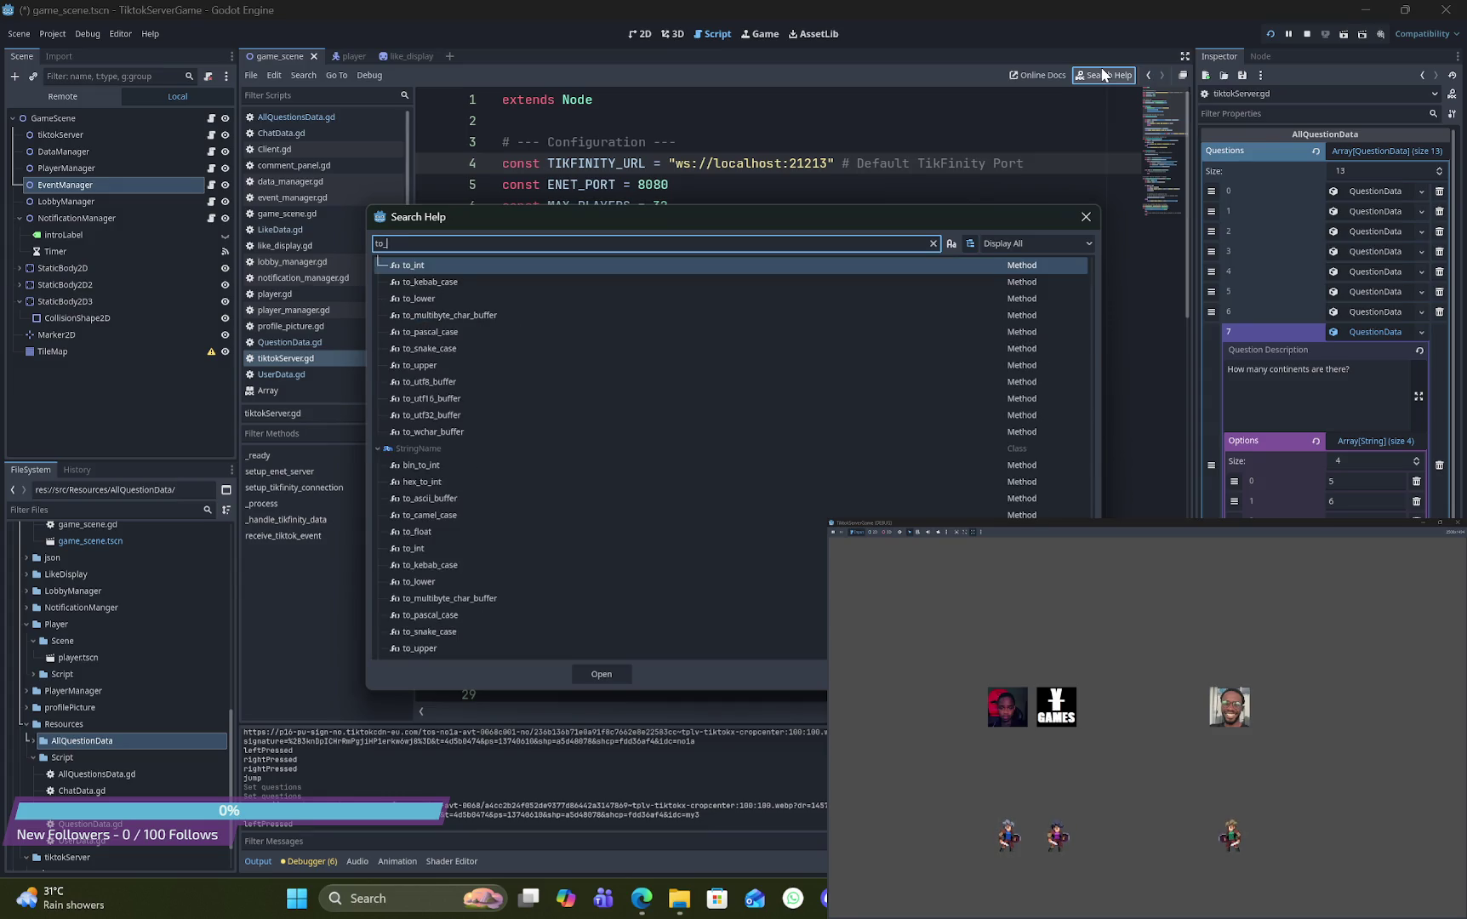
{"action": "type", "text": "wer"}
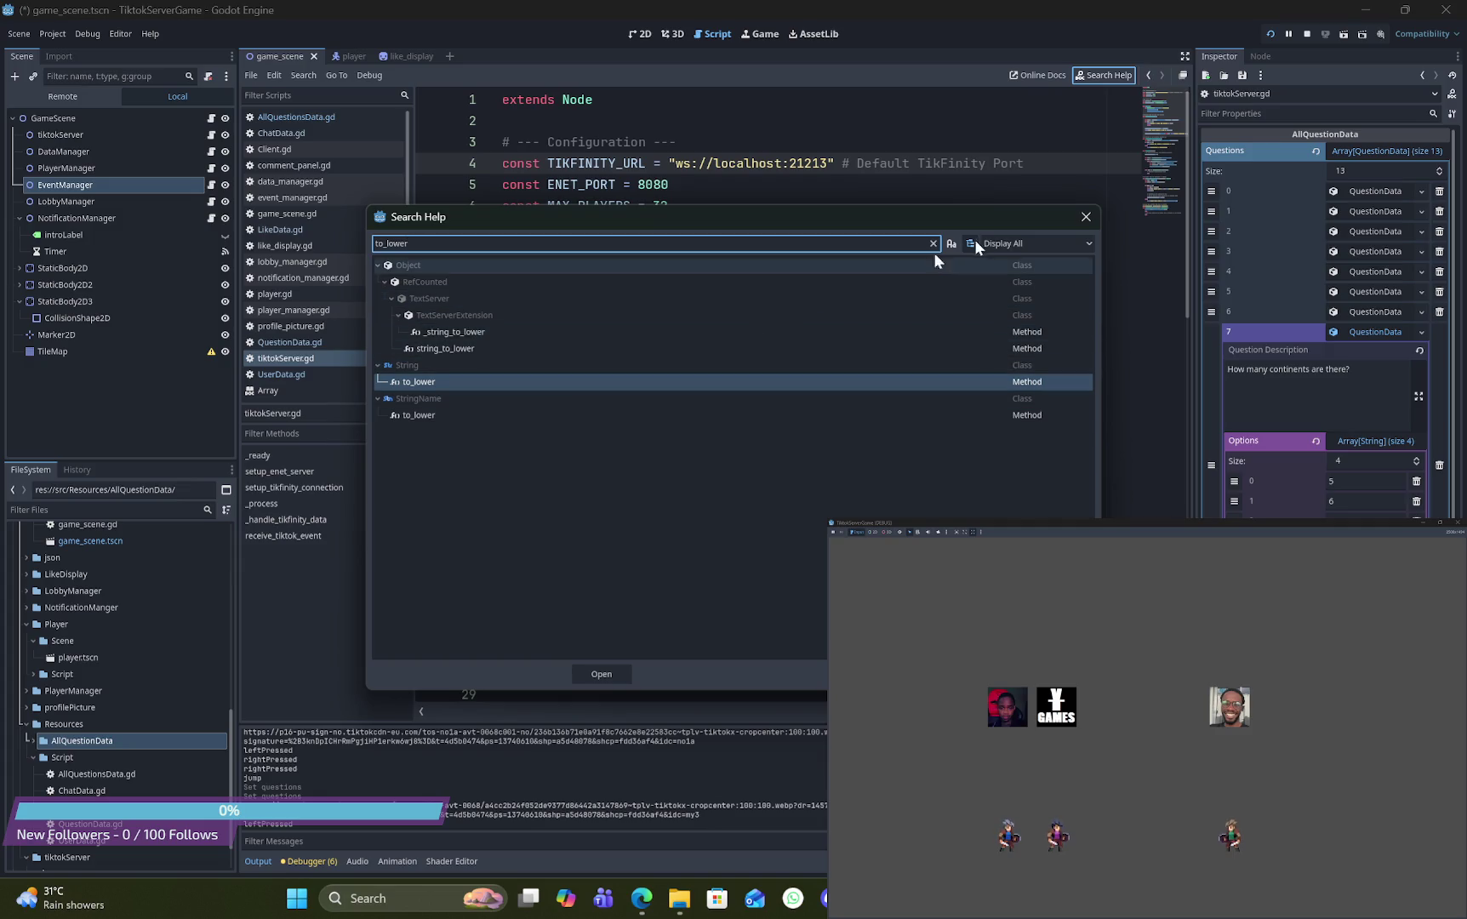
{"action": "left_click", "coordinate": [1087, 217]}
{"action": "left_click", "coordinate": [340, 56]}
Add a comment = comment.to_lower() line below the split line in sayComment and save.
{"action": "scroll", "coordinate": [800, 414], "scroll_direction": "down", "scroll_amount": 3}
{"action": "scroll", "coordinate": [800, 414], "scroll_direction": "down", "scroll_amount": 1}
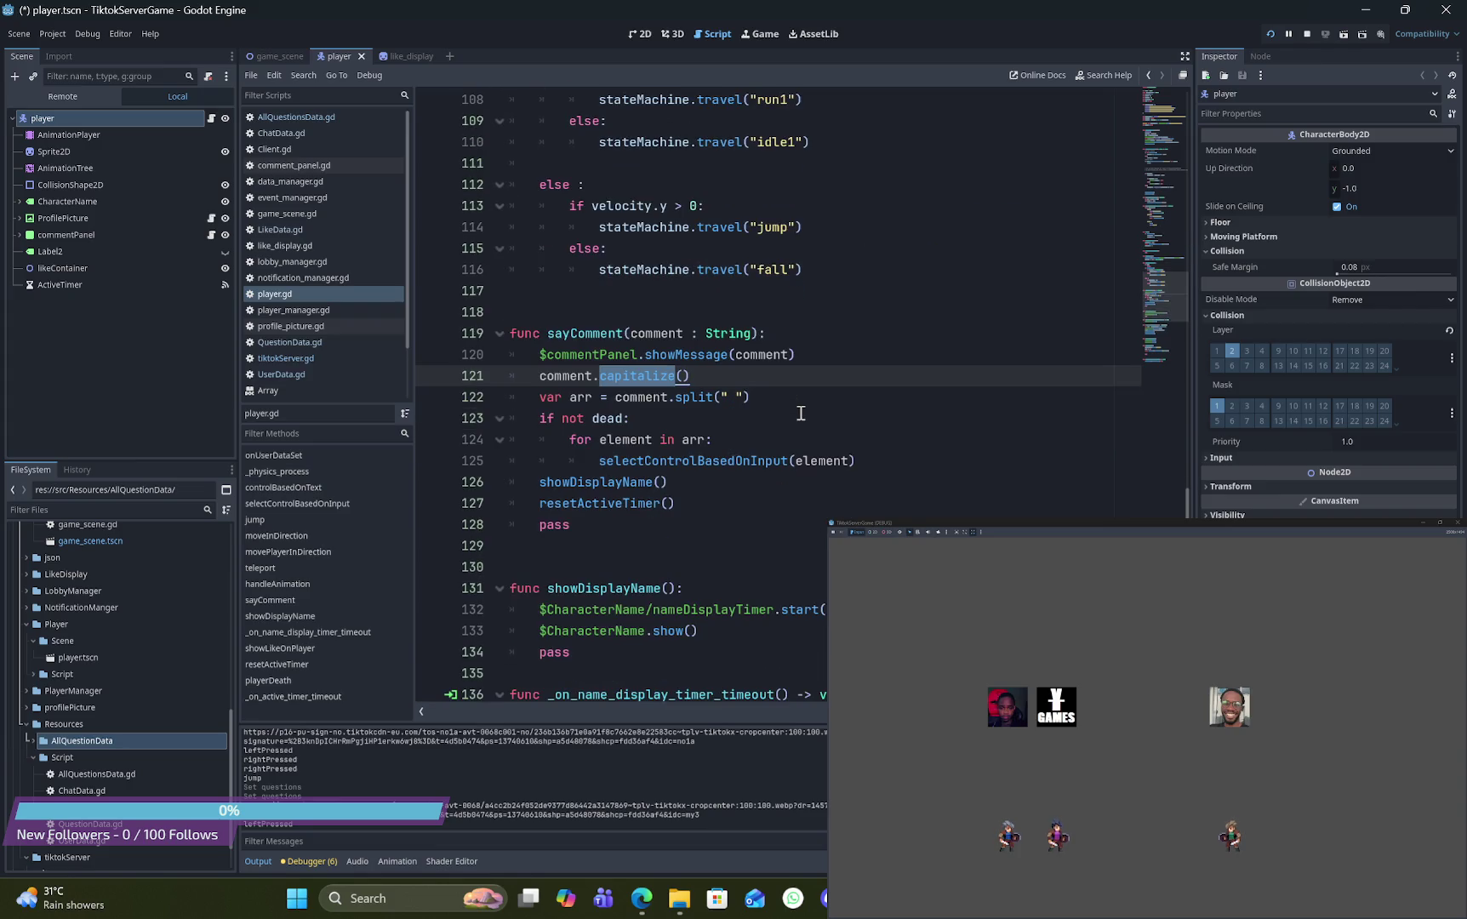
{"action": "left_click", "coordinate": [677, 403]}
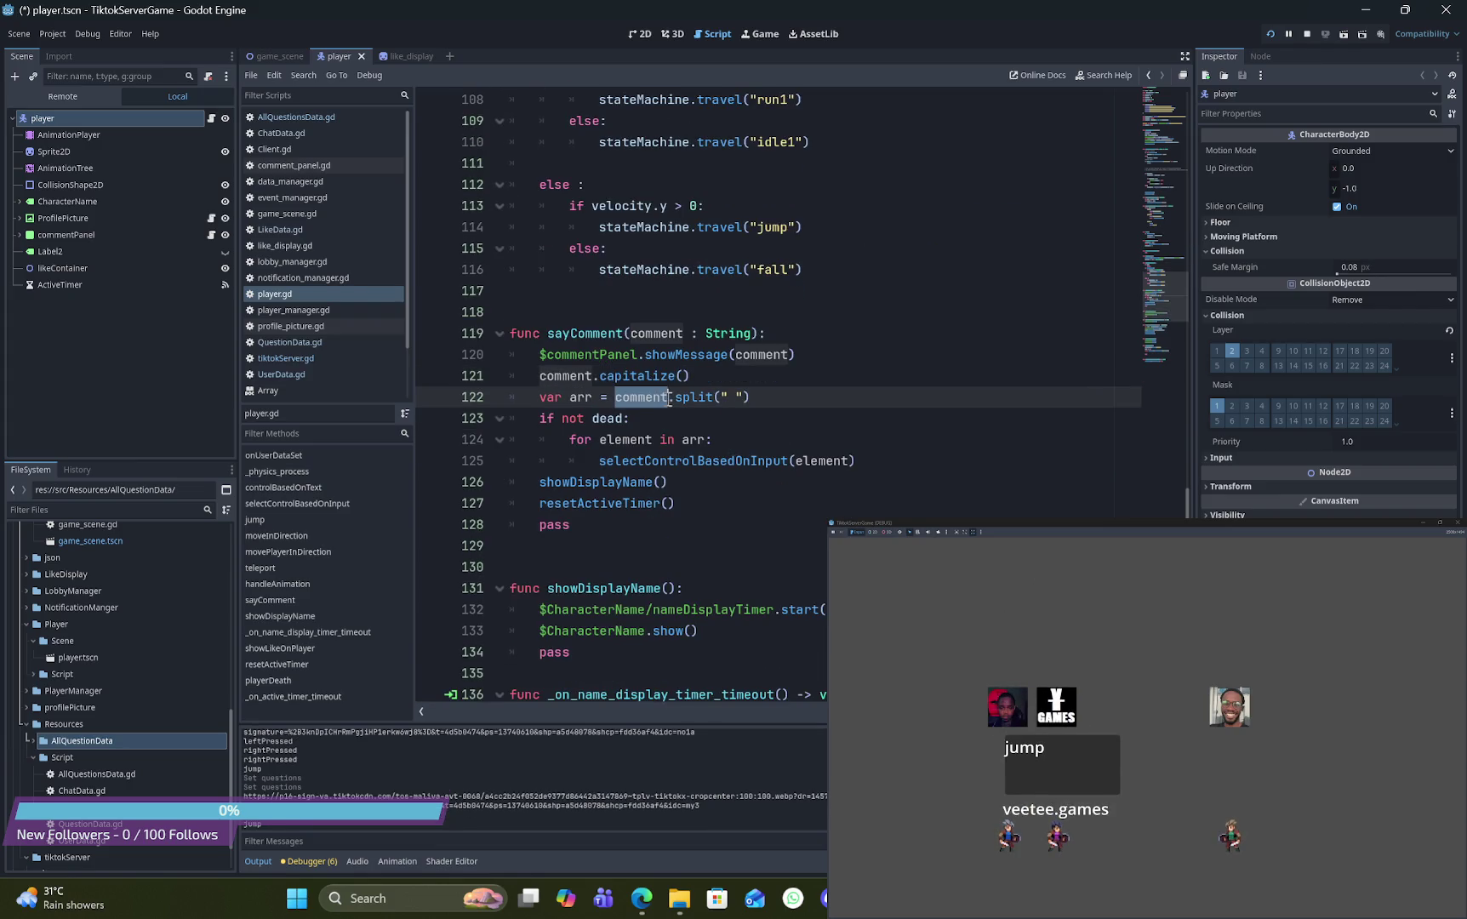
{"action": "left_click", "coordinate": [807, 399]}
{"action": "key", "text": "Return"}
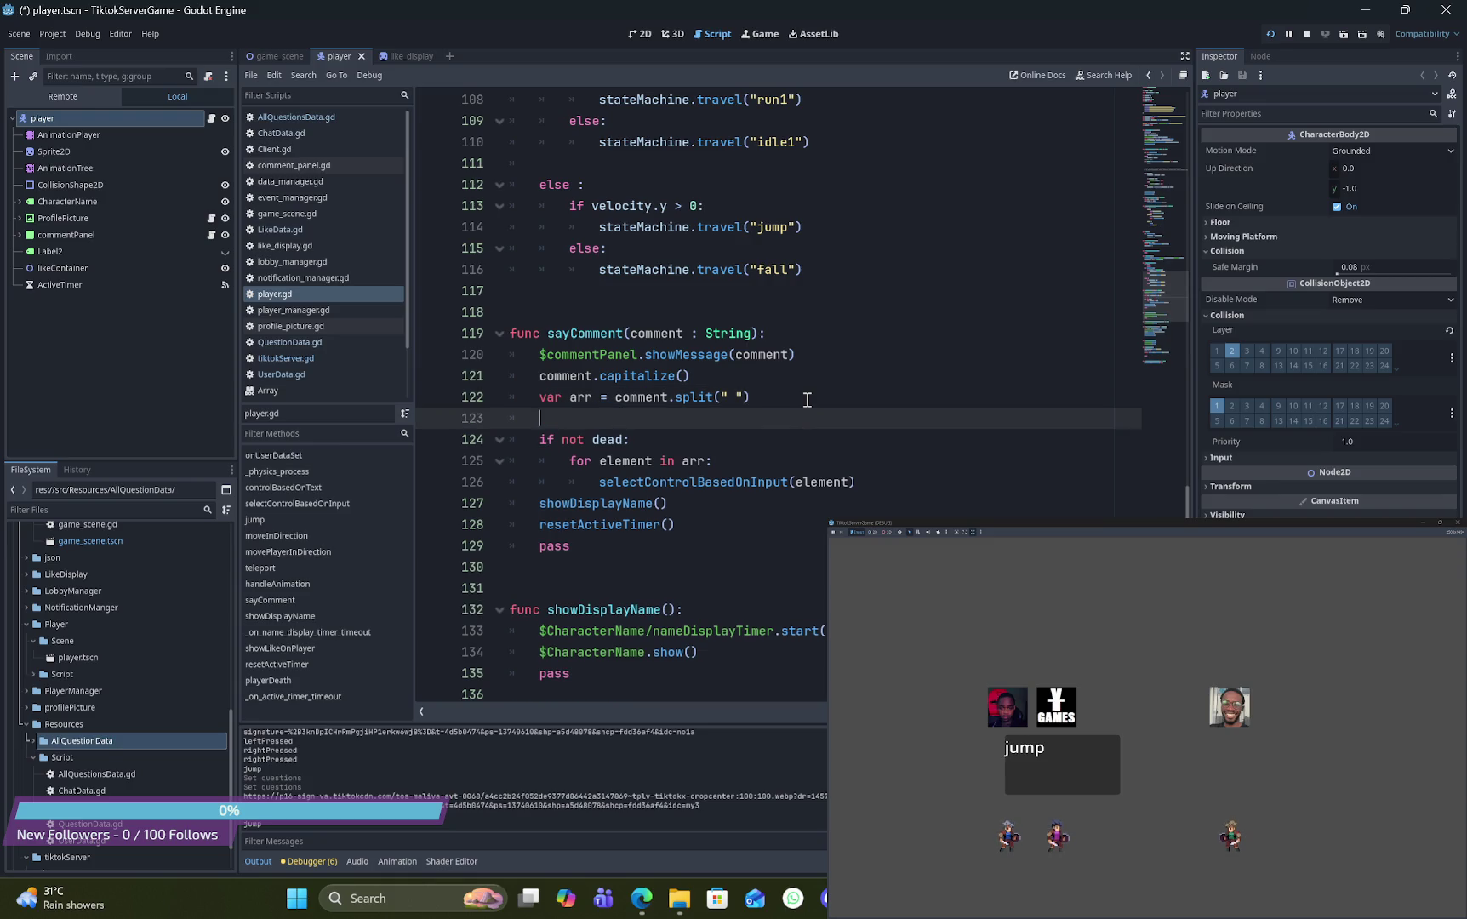
{"action": "type", "text": "comment = comment.to"}
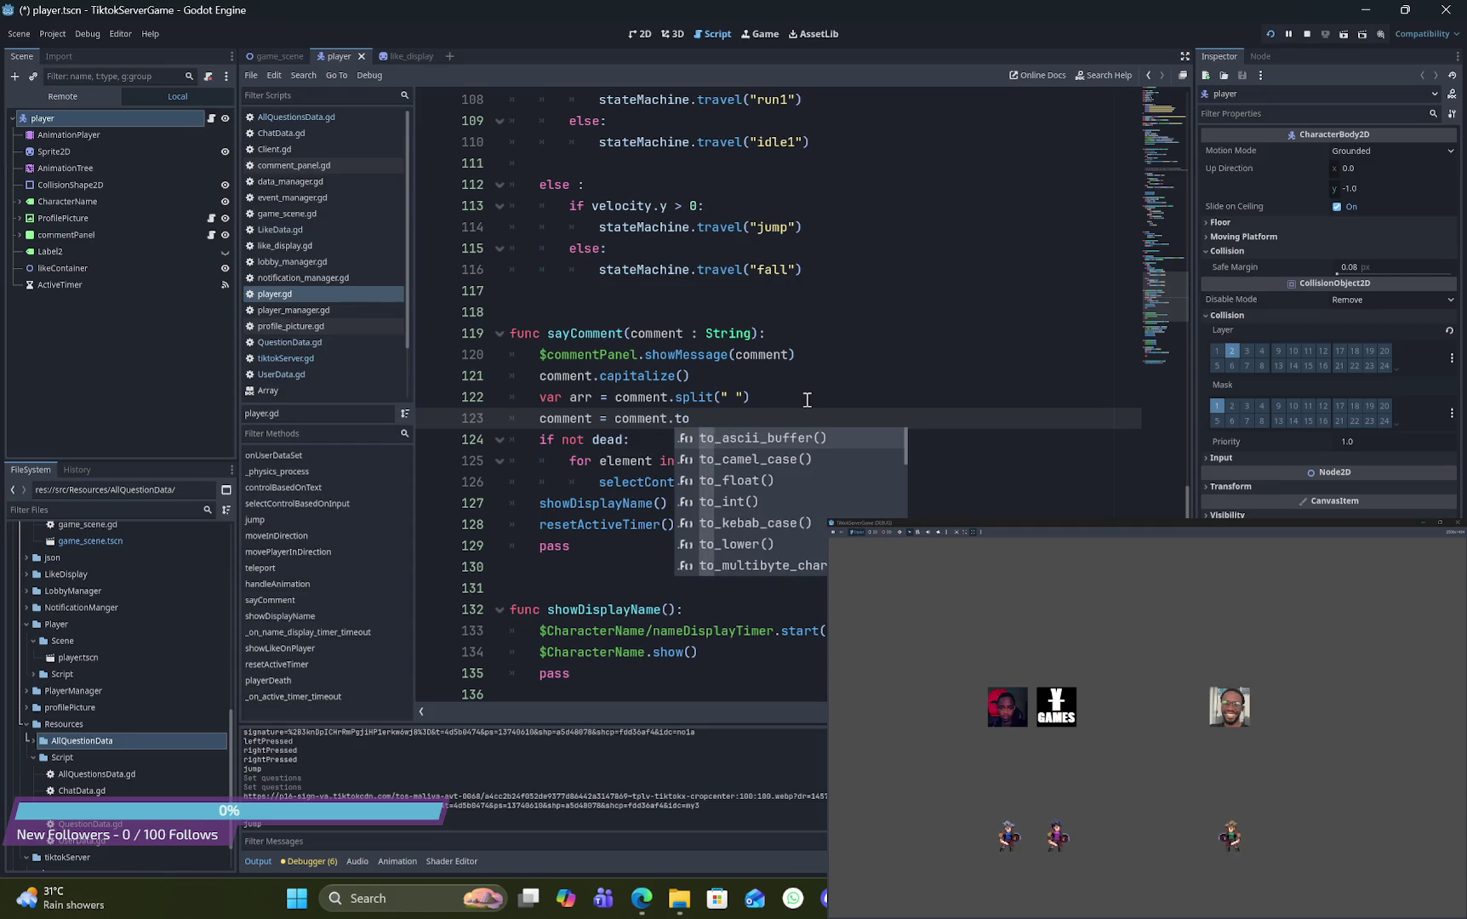
{"action": "type", "text": "_lo"}
{"action": "key", "text": "Return"}
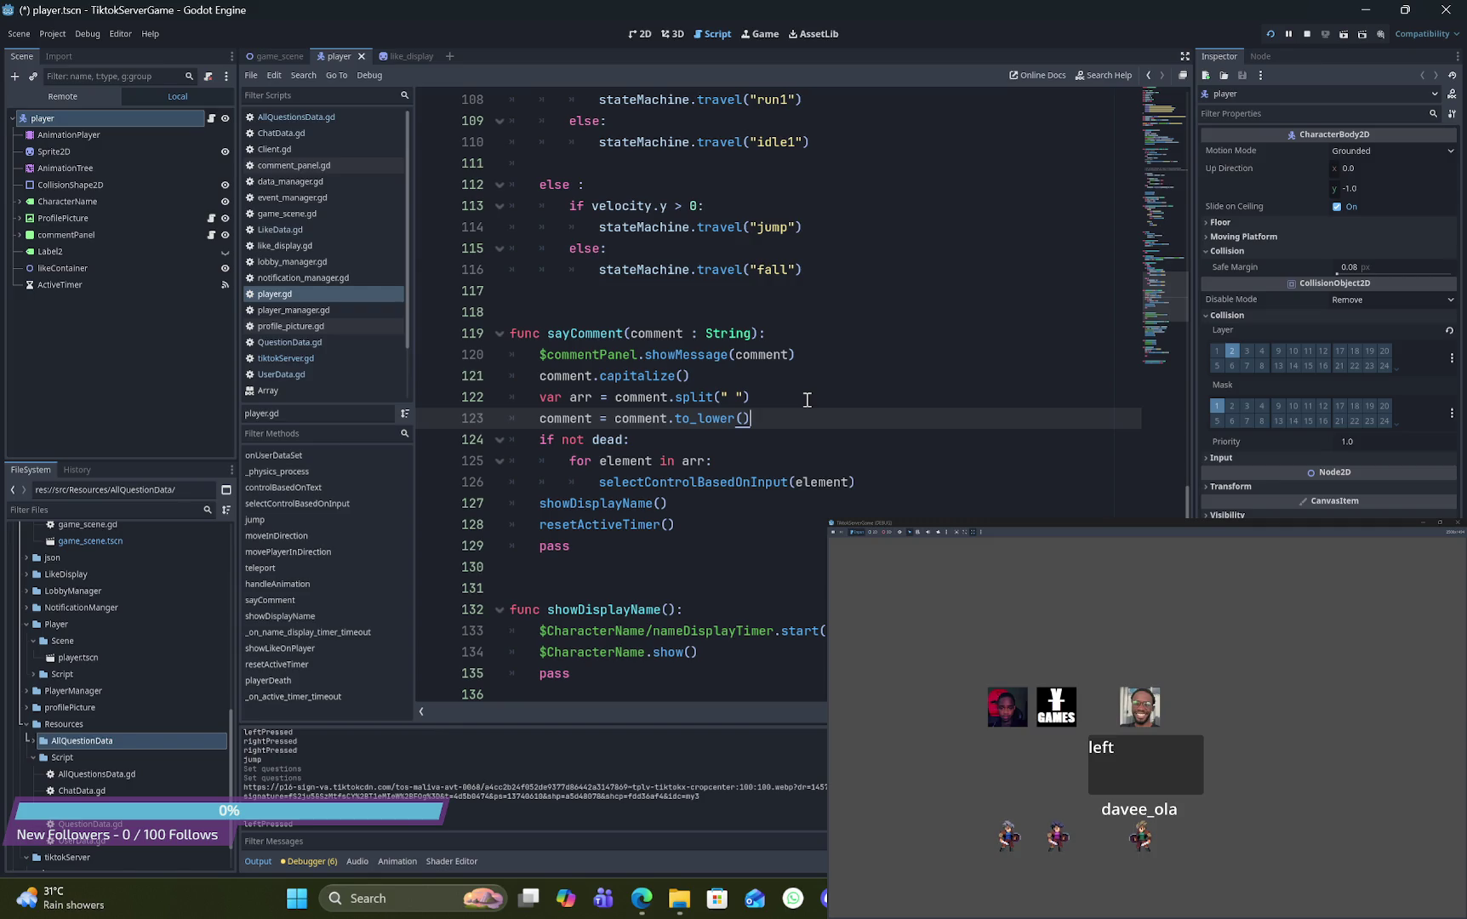
{"action": "key", "text": "ctrl+s"}
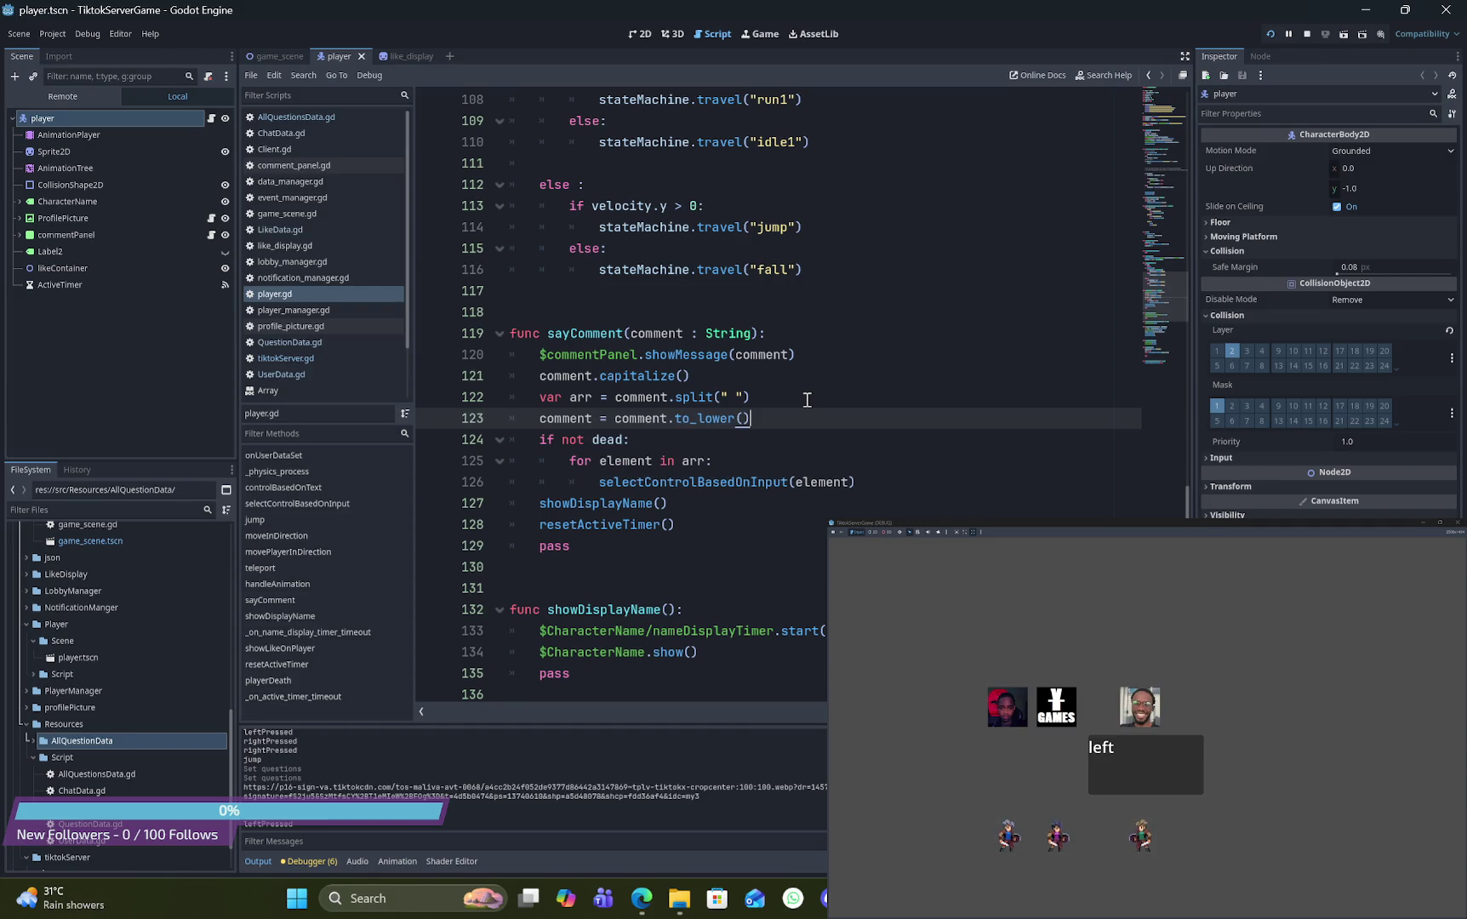
Move the to_lower line to right after comment.capitalize(), save, and delete the leftover blank line.
{"action": "double_click", "coordinate": [594, 421]}
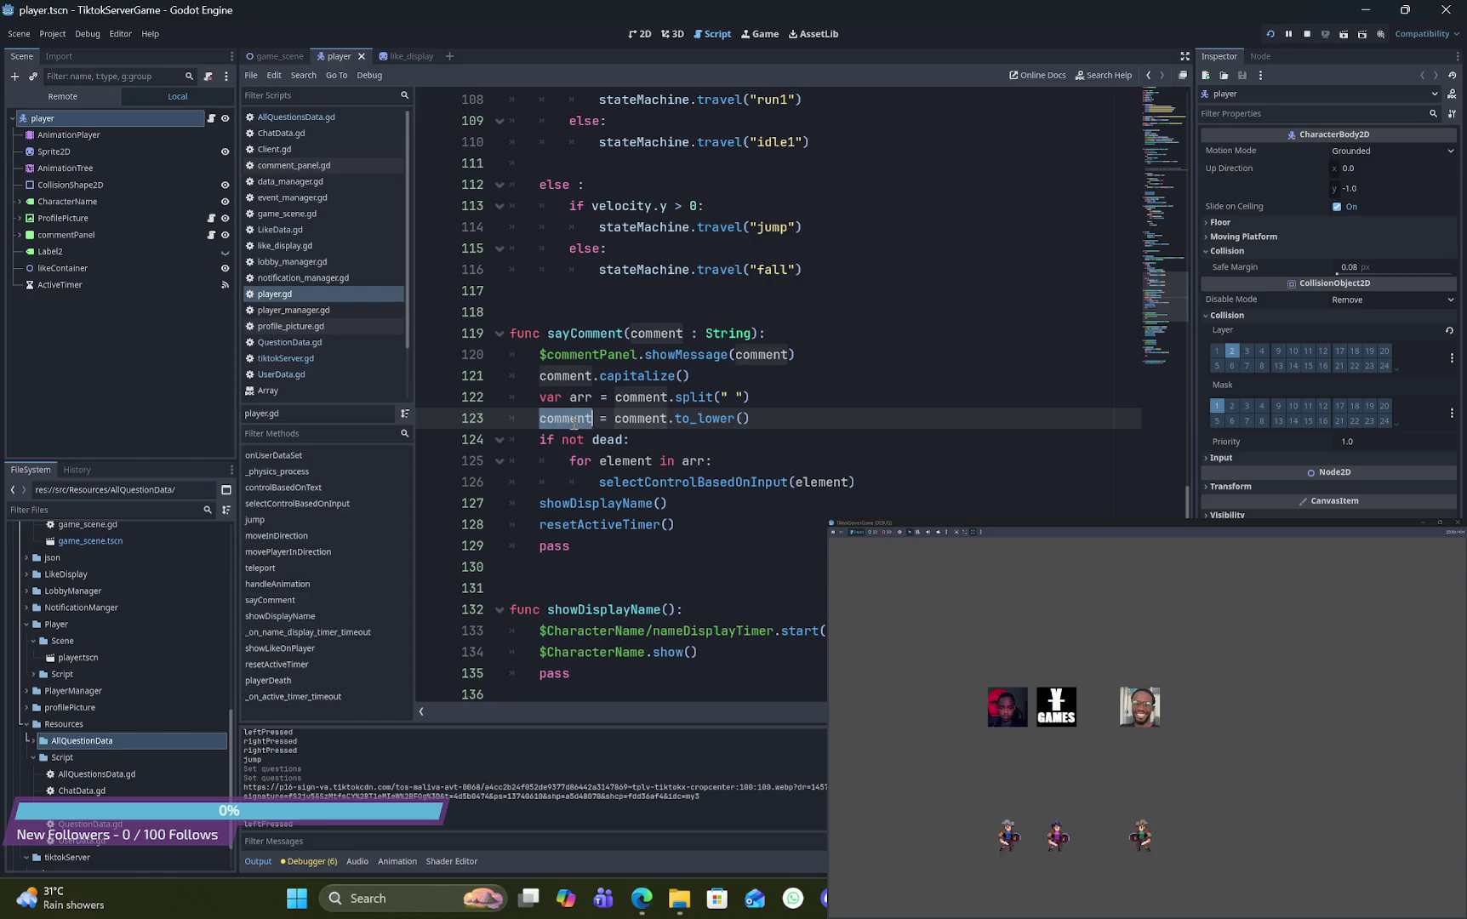
{"action": "triple_click", "coordinate": [734, 419]}
{"action": "key", "text": "BackSpace"}
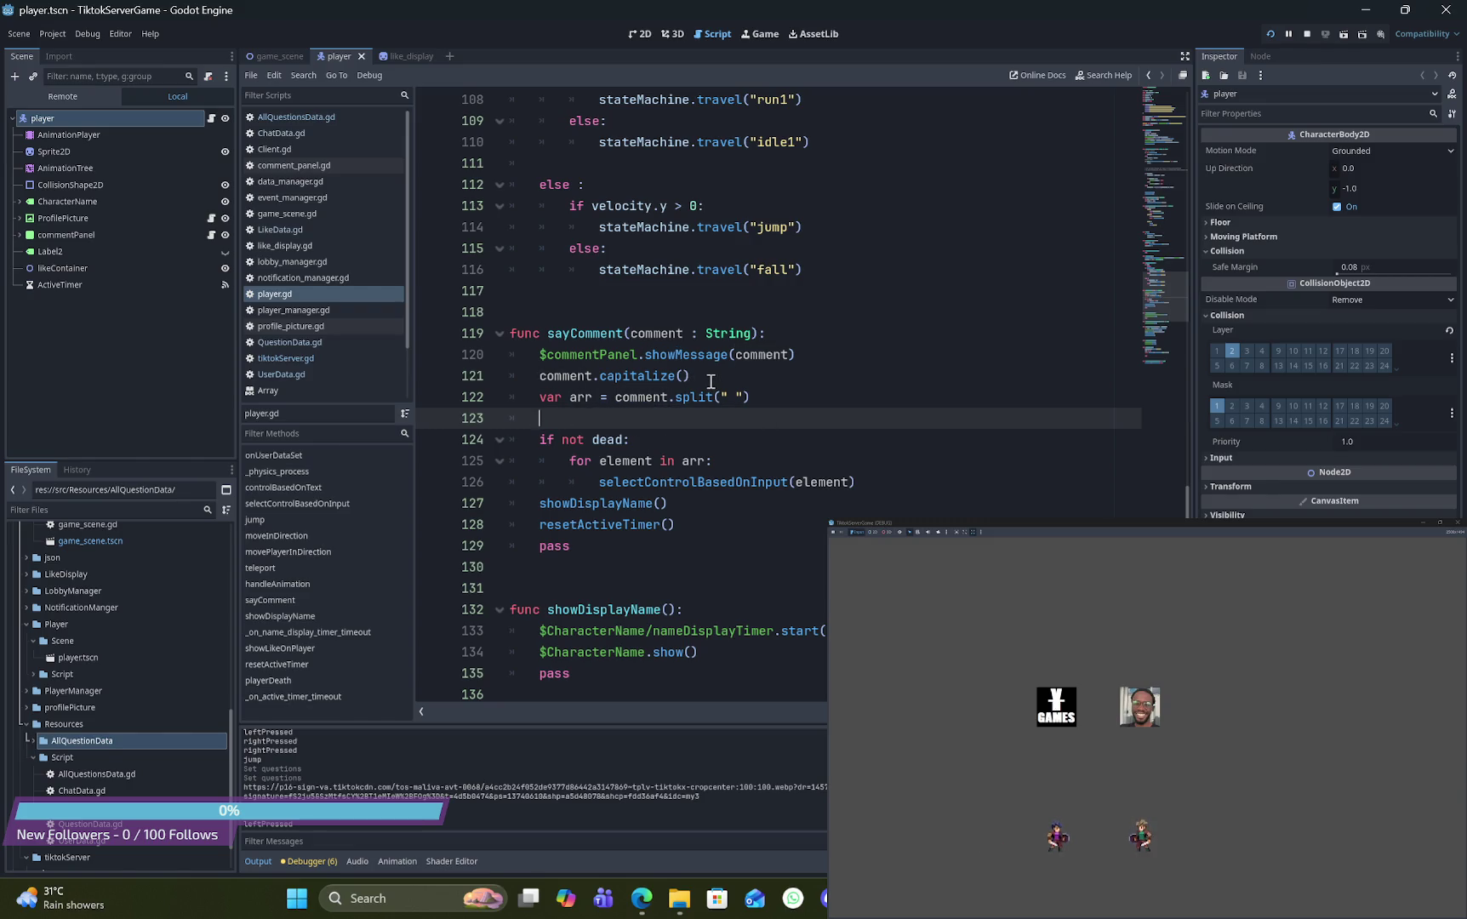
{"action": "left_click", "coordinate": [710, 382]}
{"action": "key", "text": "Return"}
{"action": "type", "text": "comment = comment.to_lower()"}
{"action": "key", "text": "ctrl+s"}
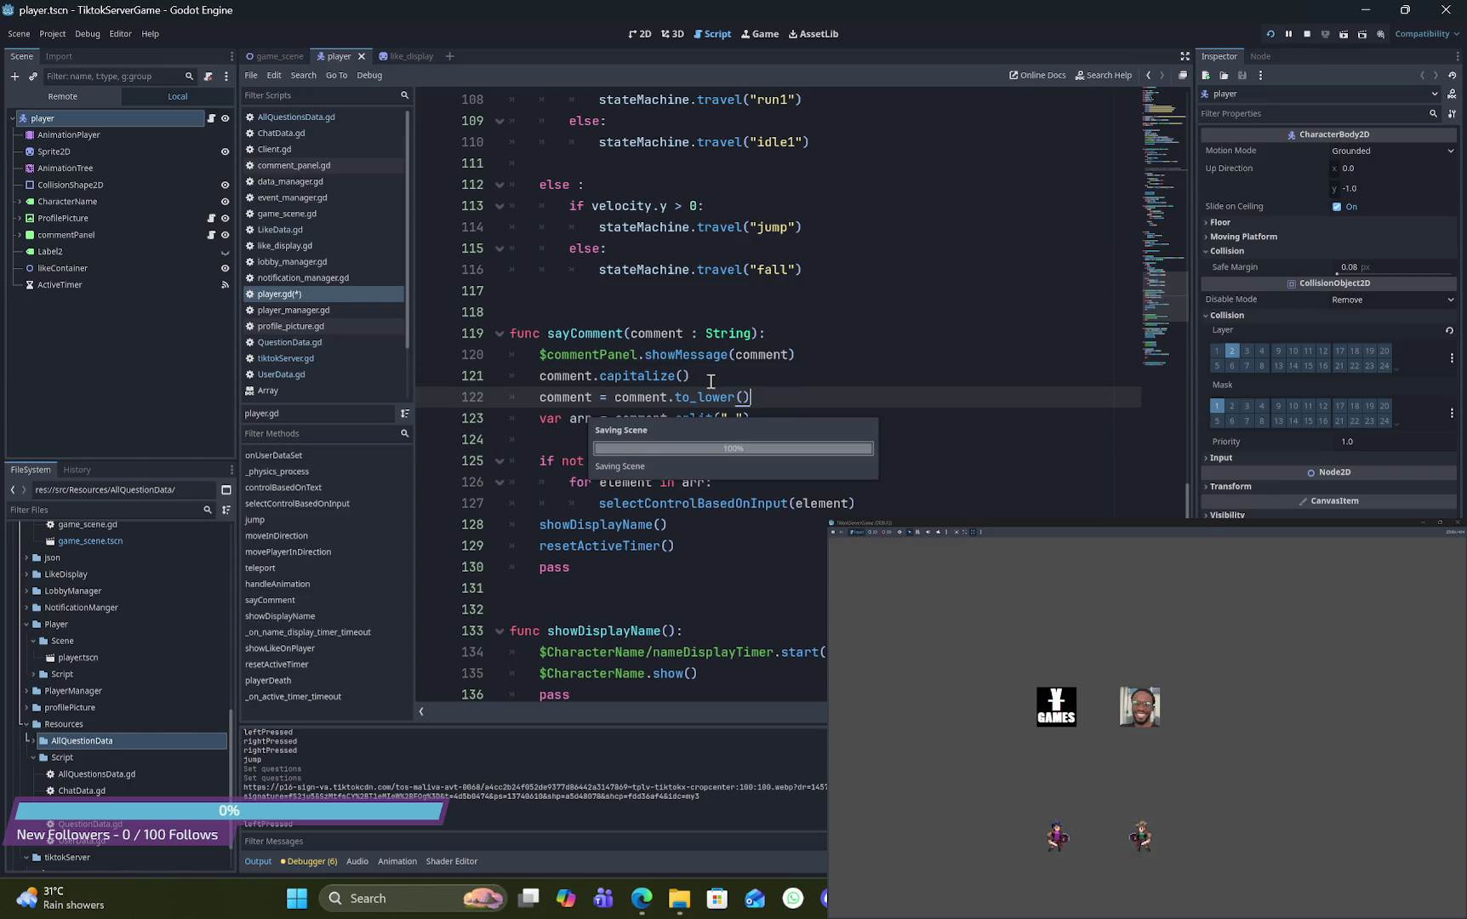
{"action": "left_click", "coordinate": [598, 444]}
{"action": "key", "text": "BackSpace"}
{"action": "key", "text": "BackSpace"}
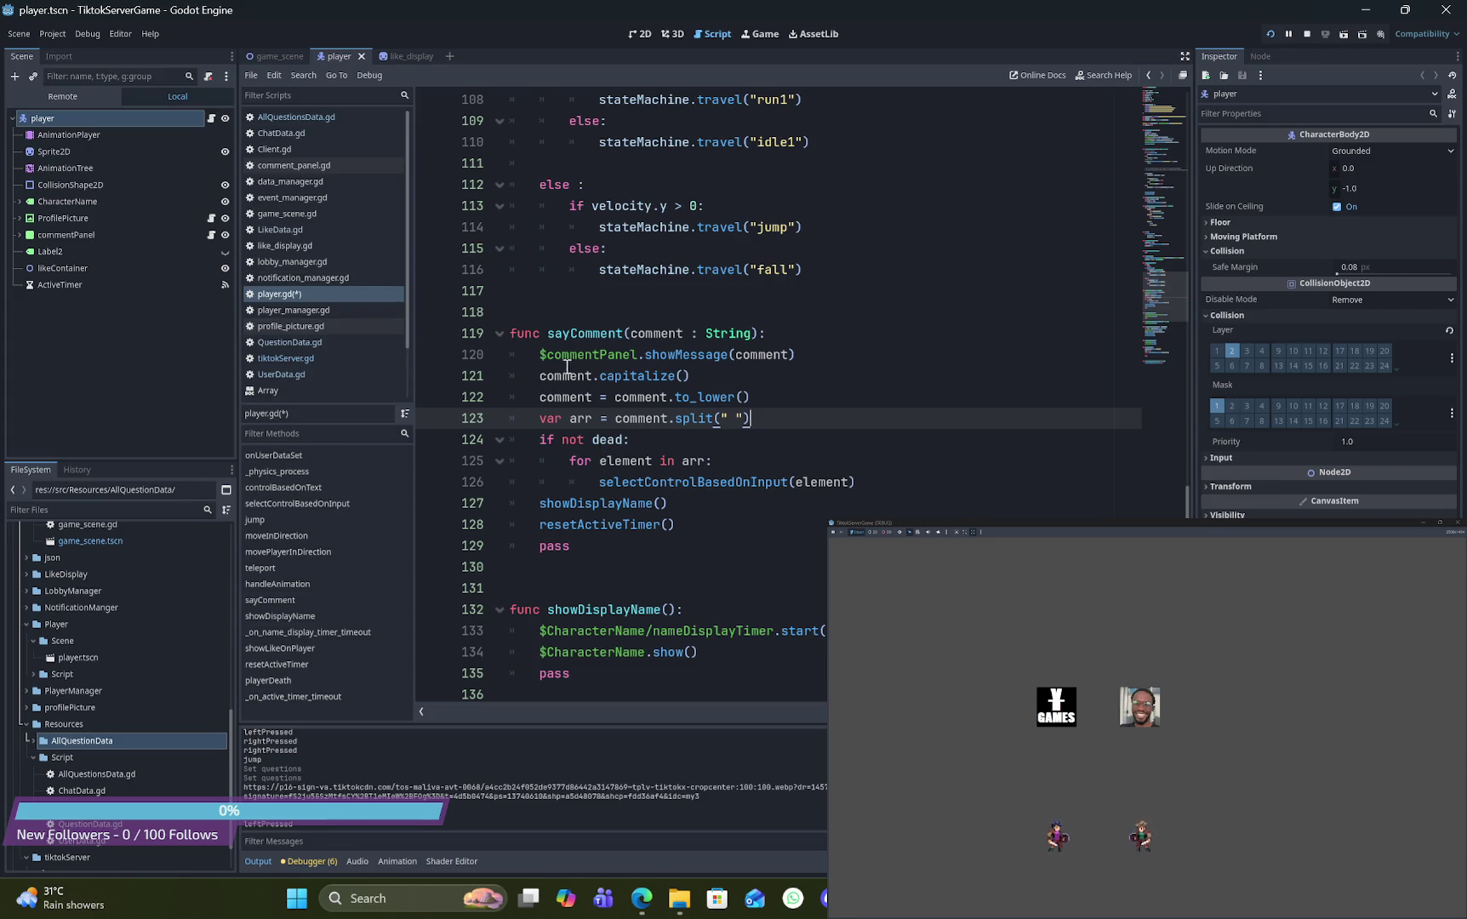
Glance at the Debug menu, review the script, and save player.gd again.
{"action": "left_click", "coordinate": [84, 36]}
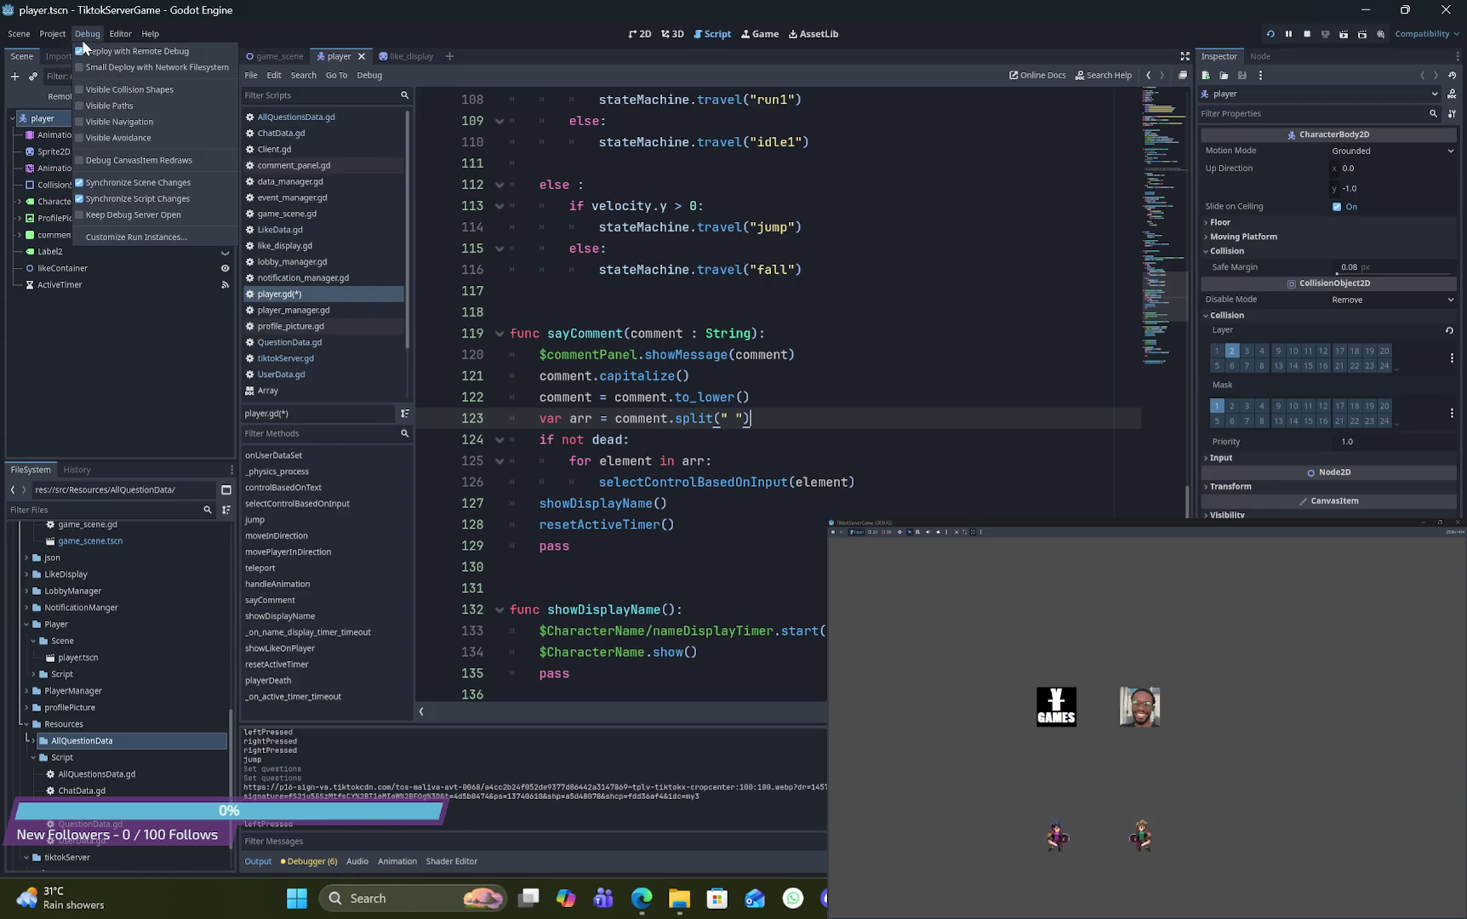
{"action": "left_click", "coordinate": [897, 52]}
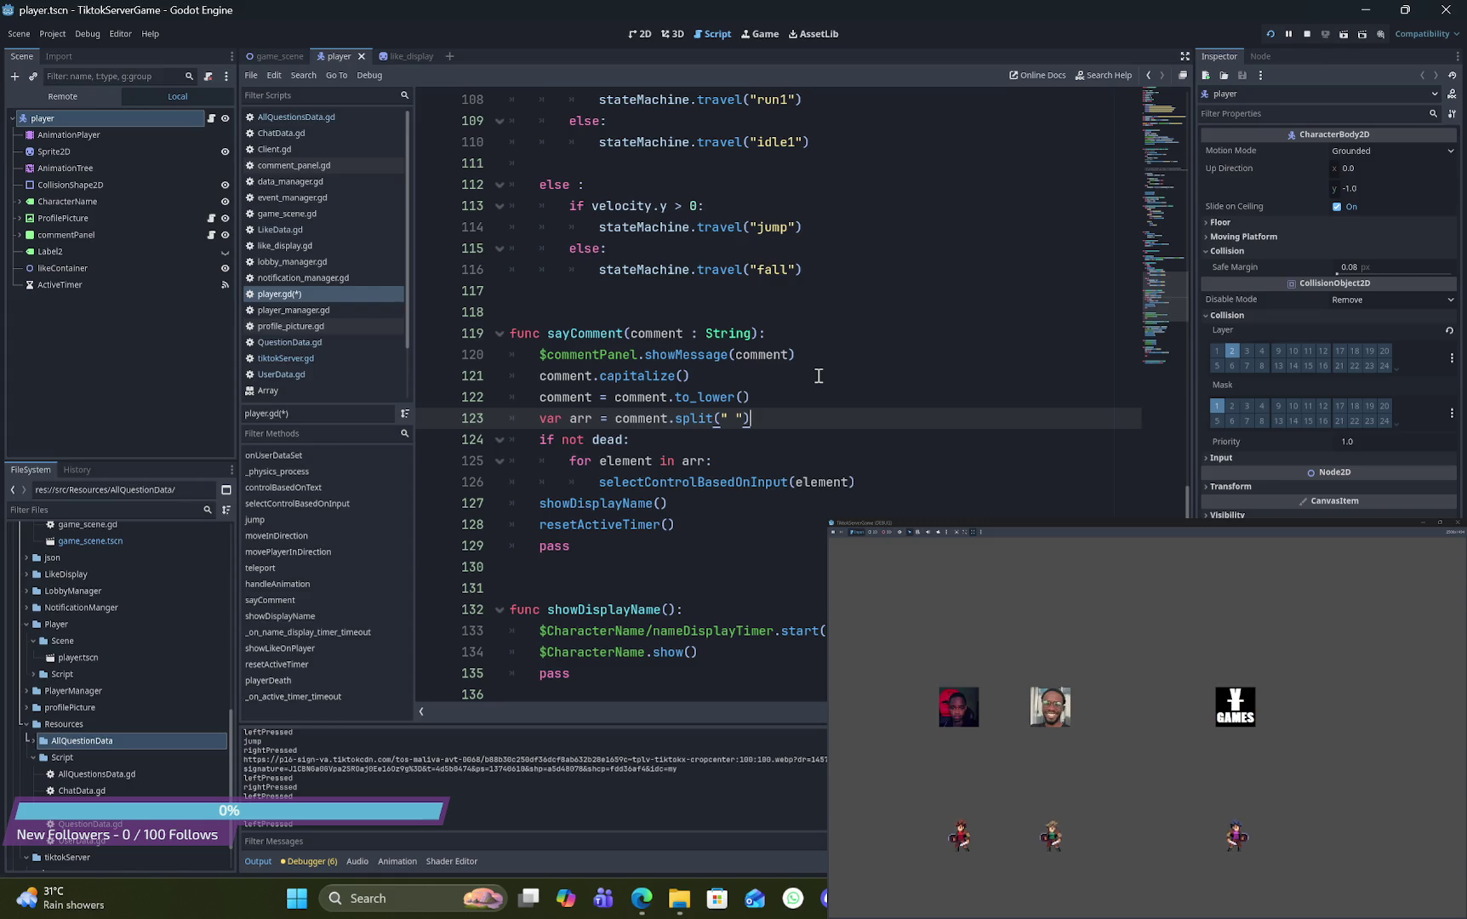
{"action": "scroll", "coordinate": [817, 376], "scroll_direction": "up", "scroll_amount": 6}
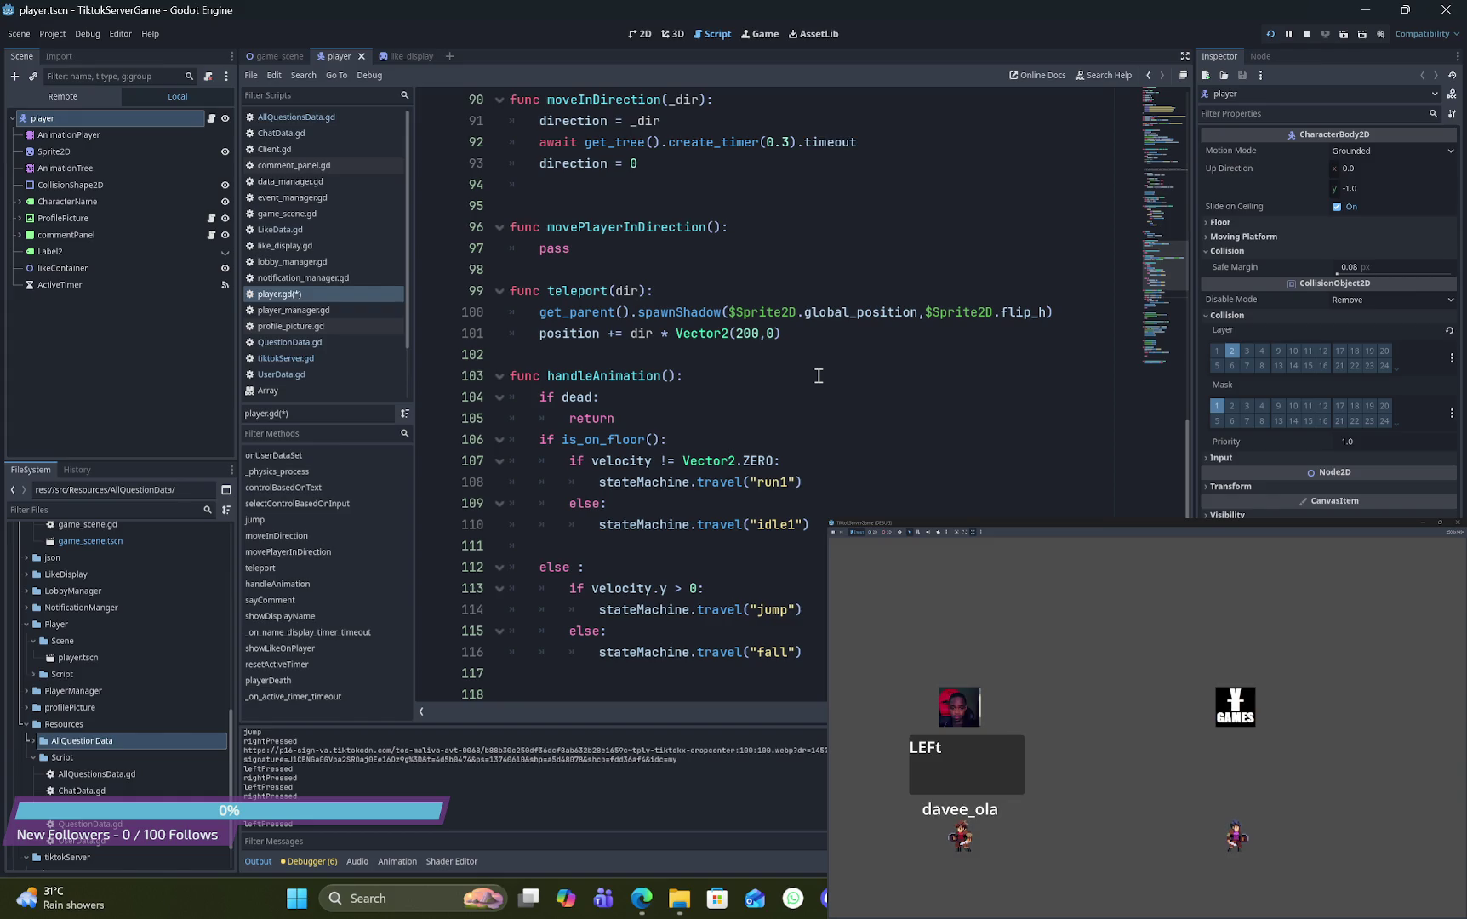
{"action": "scroll", "coordinate": [818, 377], "scroll_direction": "down", "scroll_amount": 15}
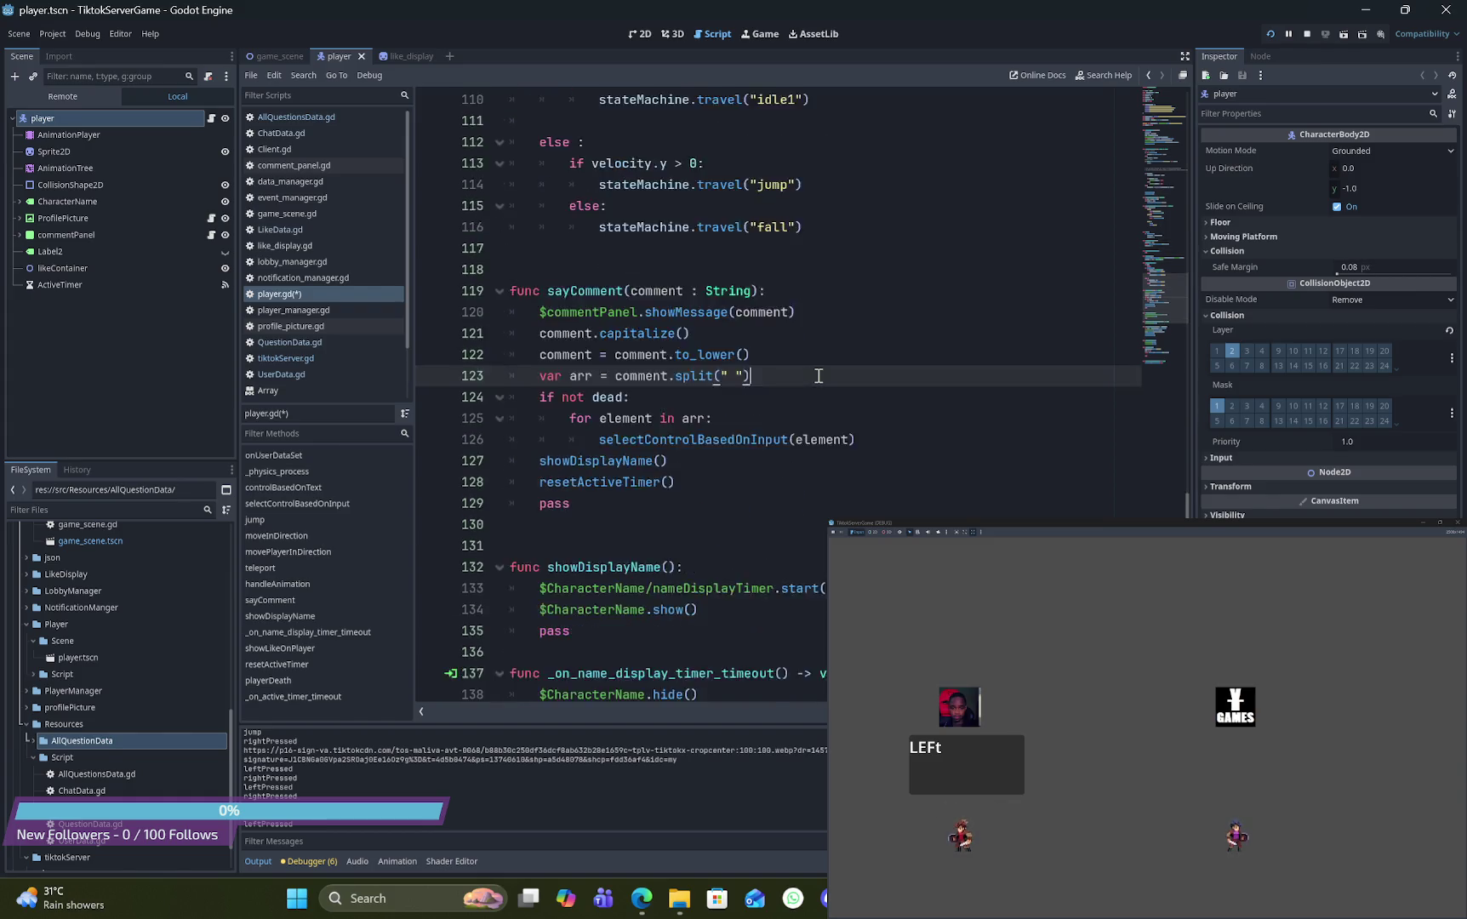
{"action": "scroll", "coordinate": [819, 376], "scroll_direction": "up", "scroll_amount": 15}
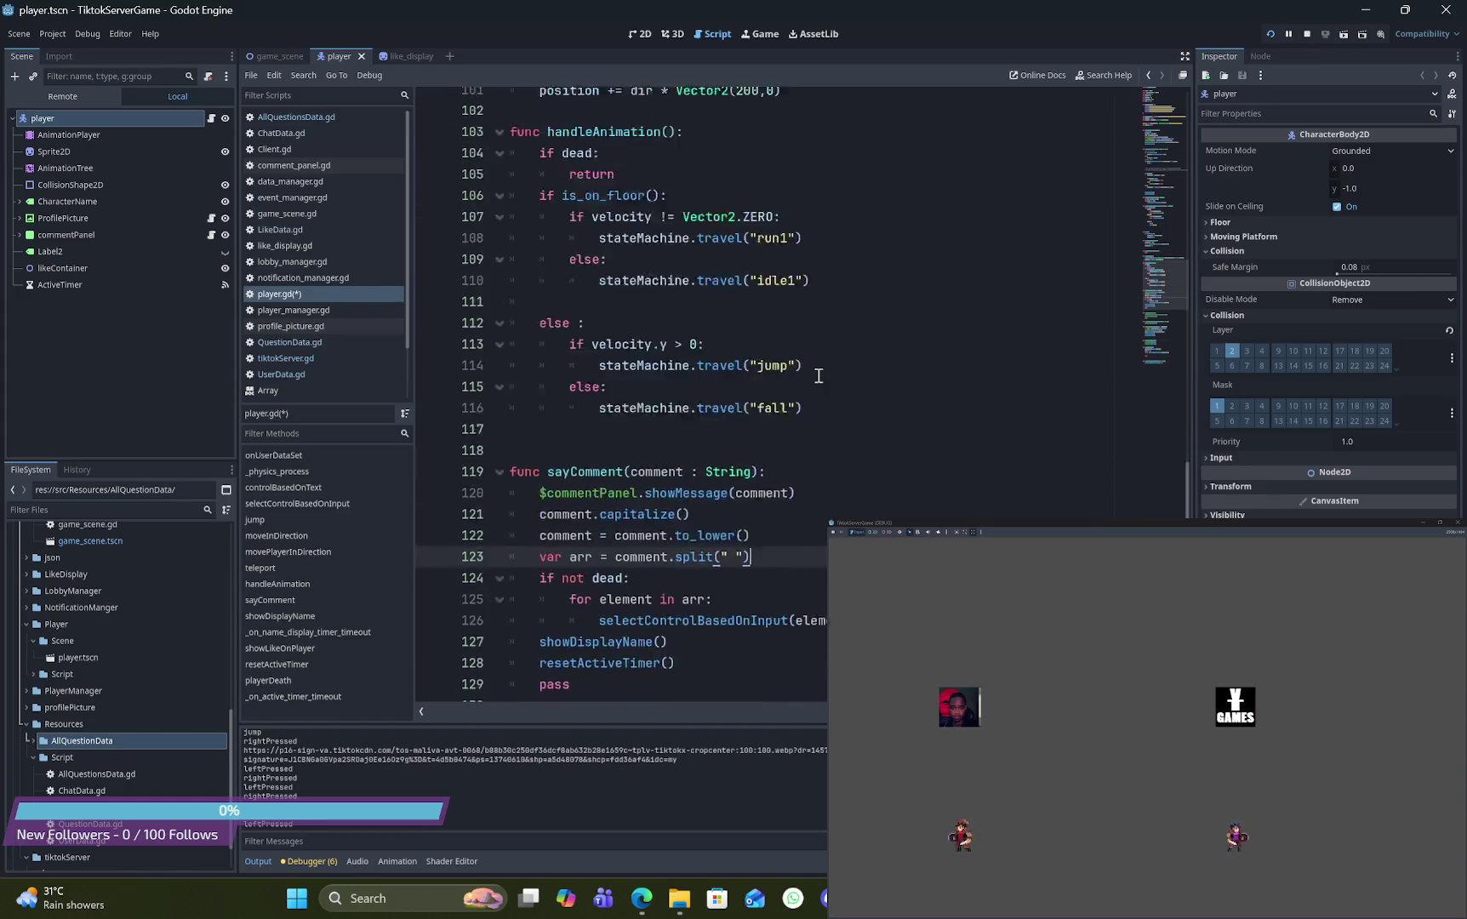
{"action": "scroll", "coordinate": [819, 377], "scroll_direction": "down", "scroll_amount": 9}
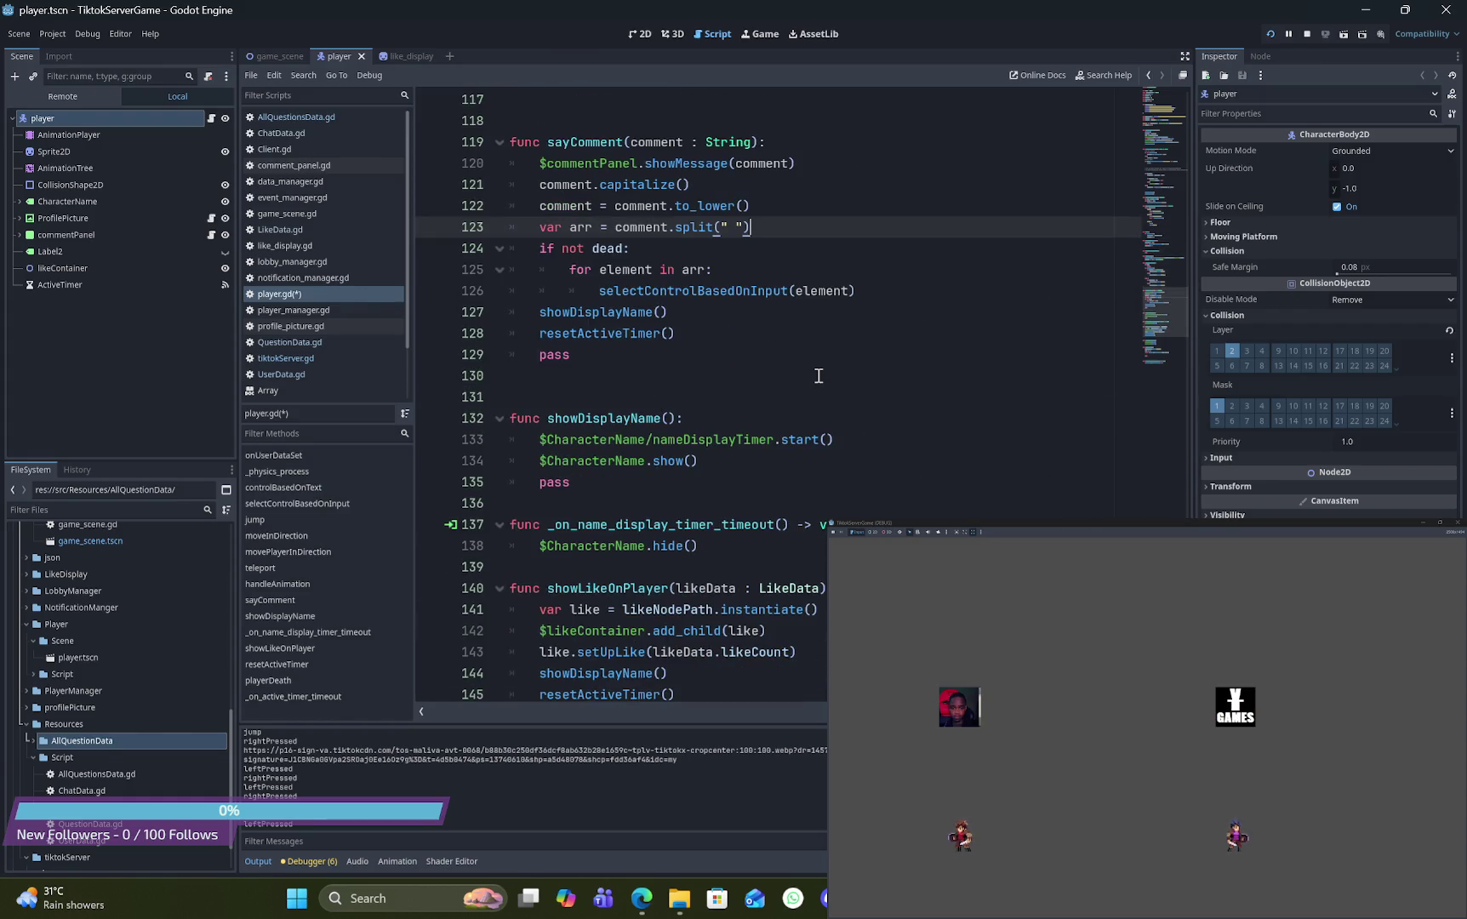
{"action": "key", "text": "ctrl+s"}
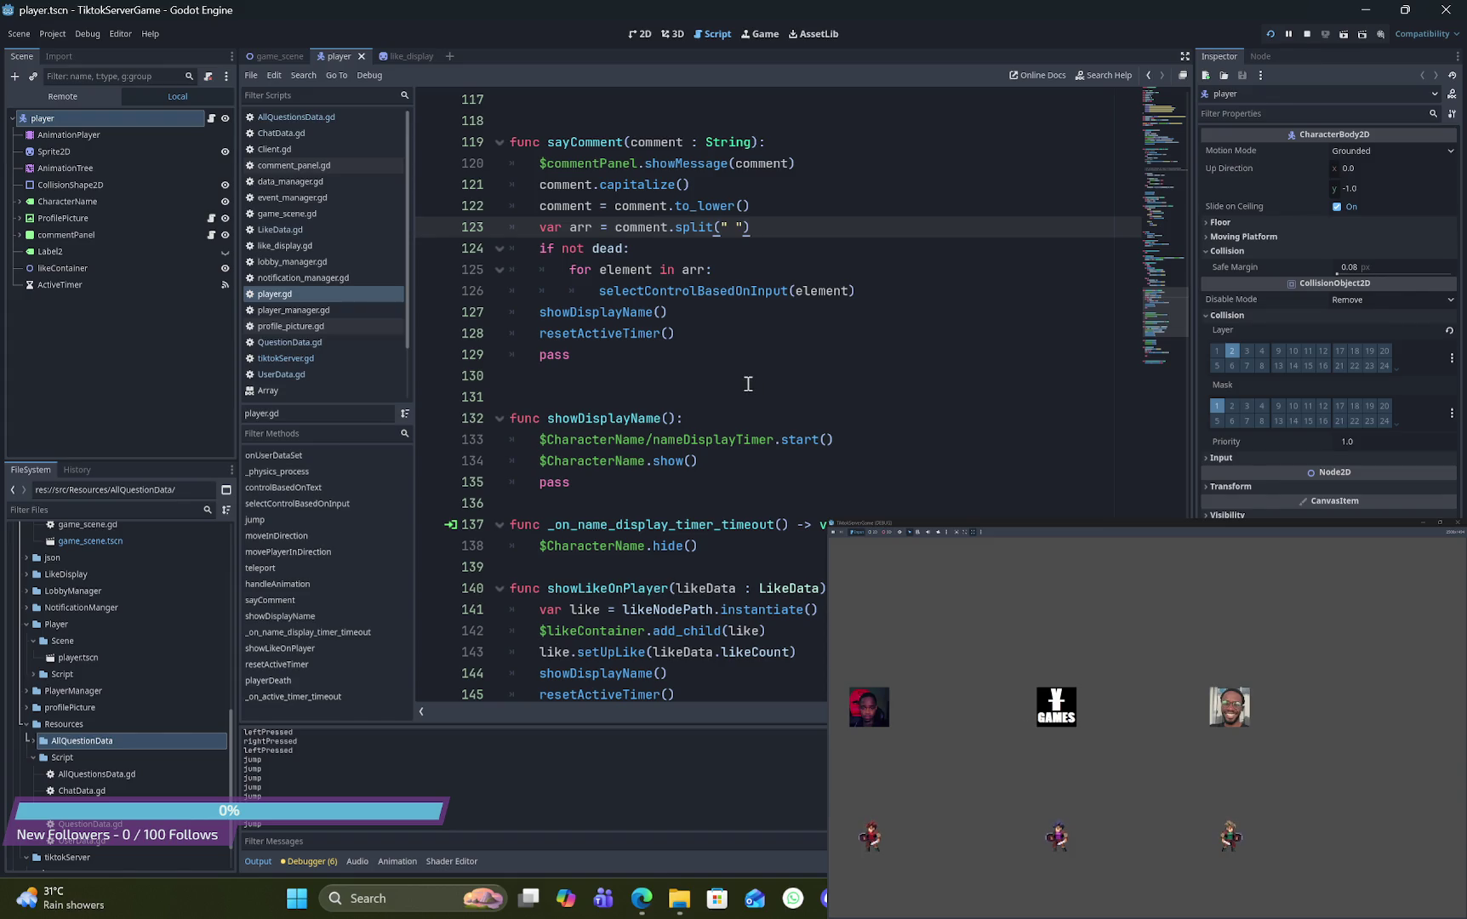
{"action": "scroll", "coordinate": [749, 383], "scroll_direction": "up", "scroll_amount": 5}
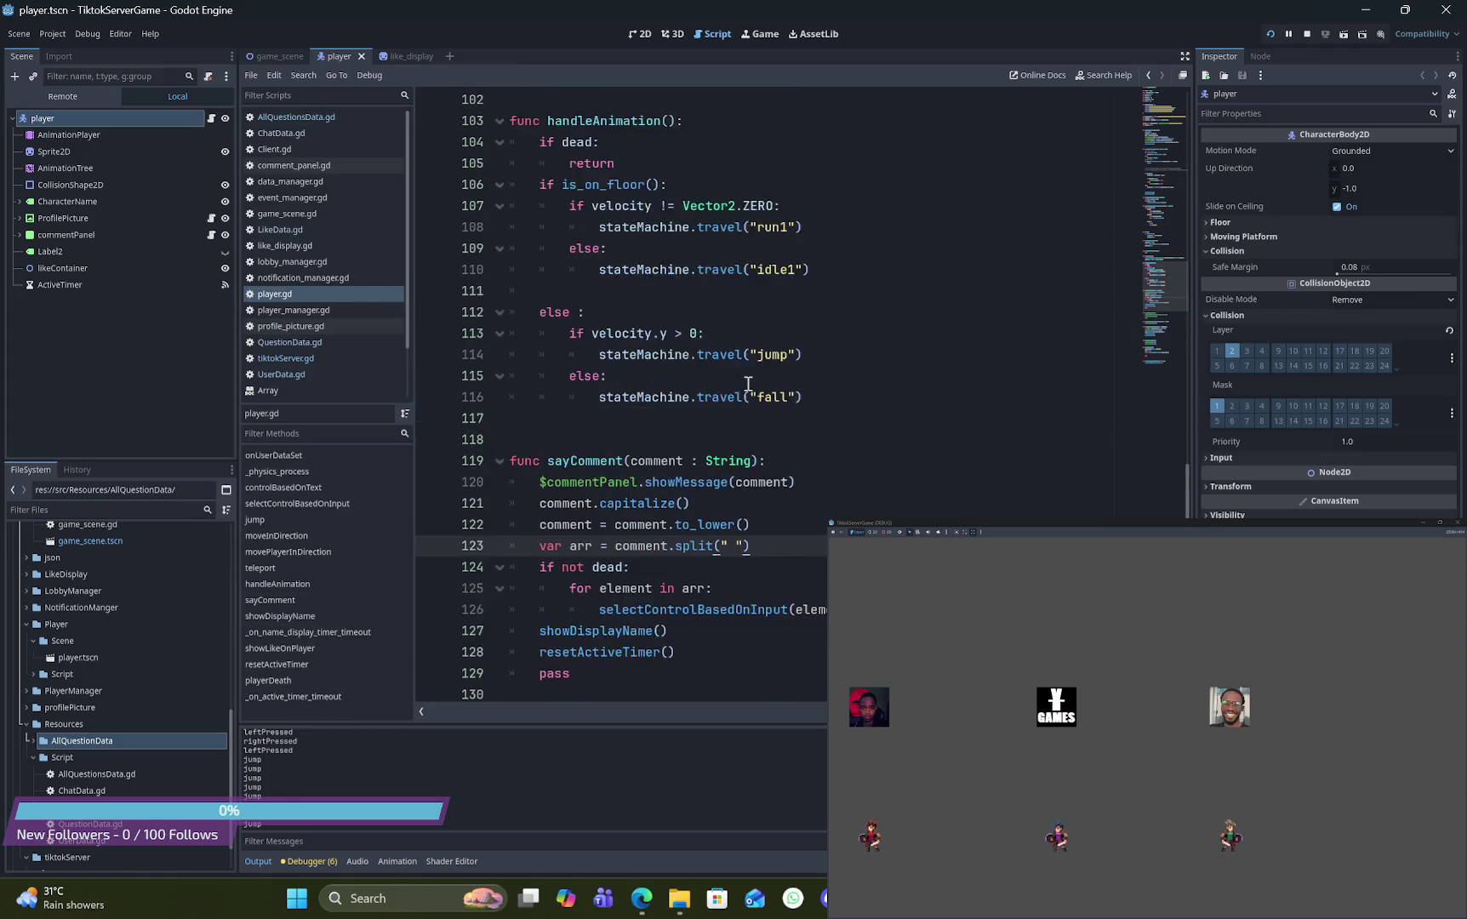
{"action": "scroll", "coordinate": [748, 384], "scroll_direction": "up", "scroll_amount": 9}
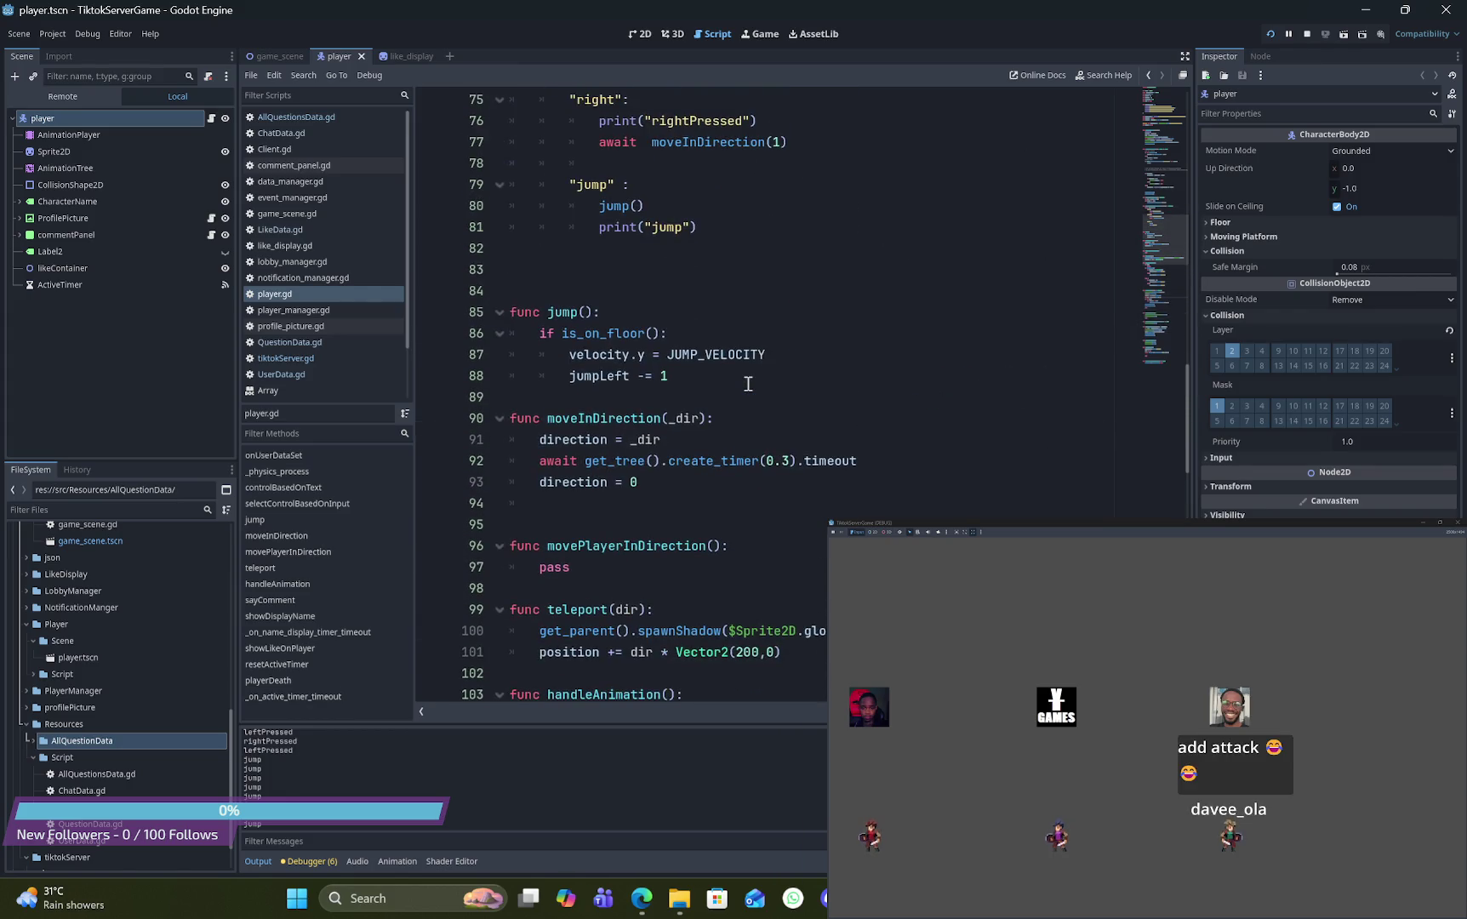
{"action": "scroll", "coordinate": [749, 384], "scroll_direction": "down", "scroll_amount": 6}
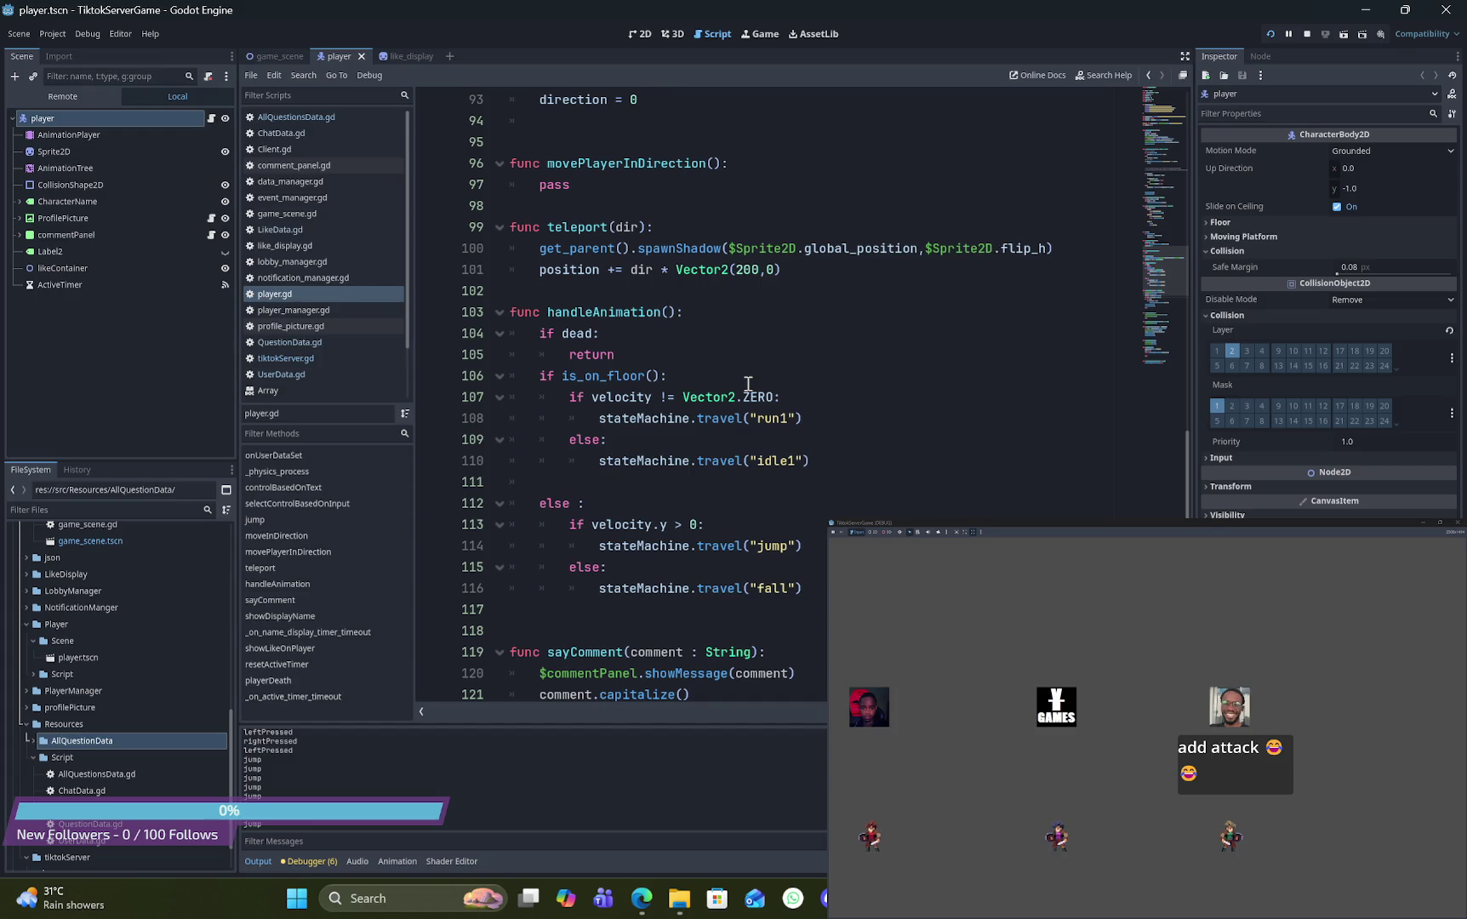
{"action": "double_click", "coordinate": [761, 421]}
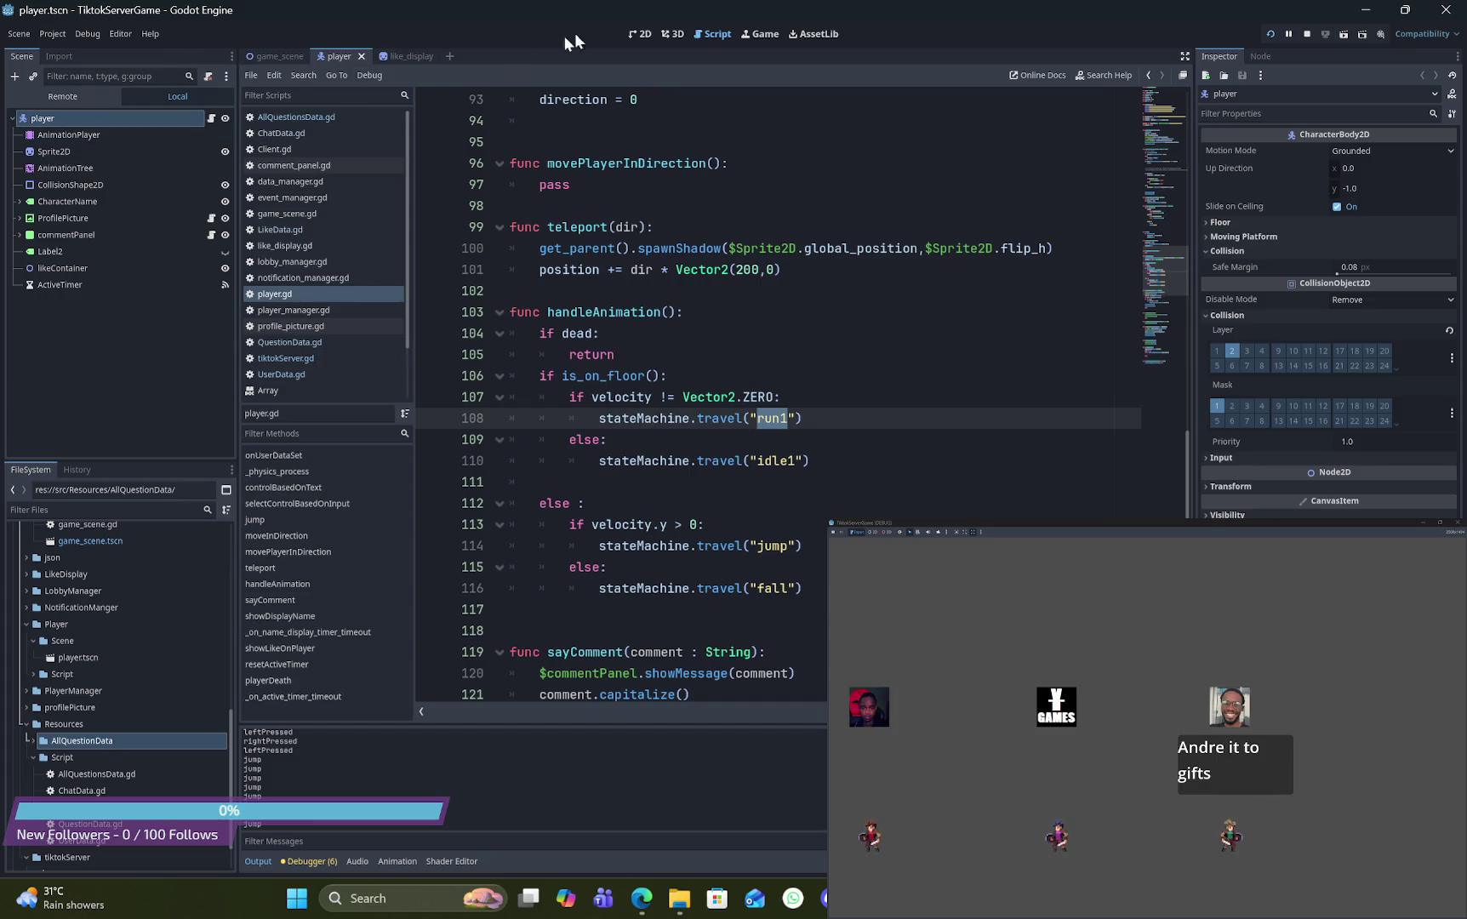
{"action": "left_click", "coordinate": [640, 34]}
Inspect AnimationPlayer, open the AnimationTree state machine, and pan to the death and End states.
{"action": "scroll", "coordinate": [778, 526], "scroll_direction": "up", "scroll_amount": 4}
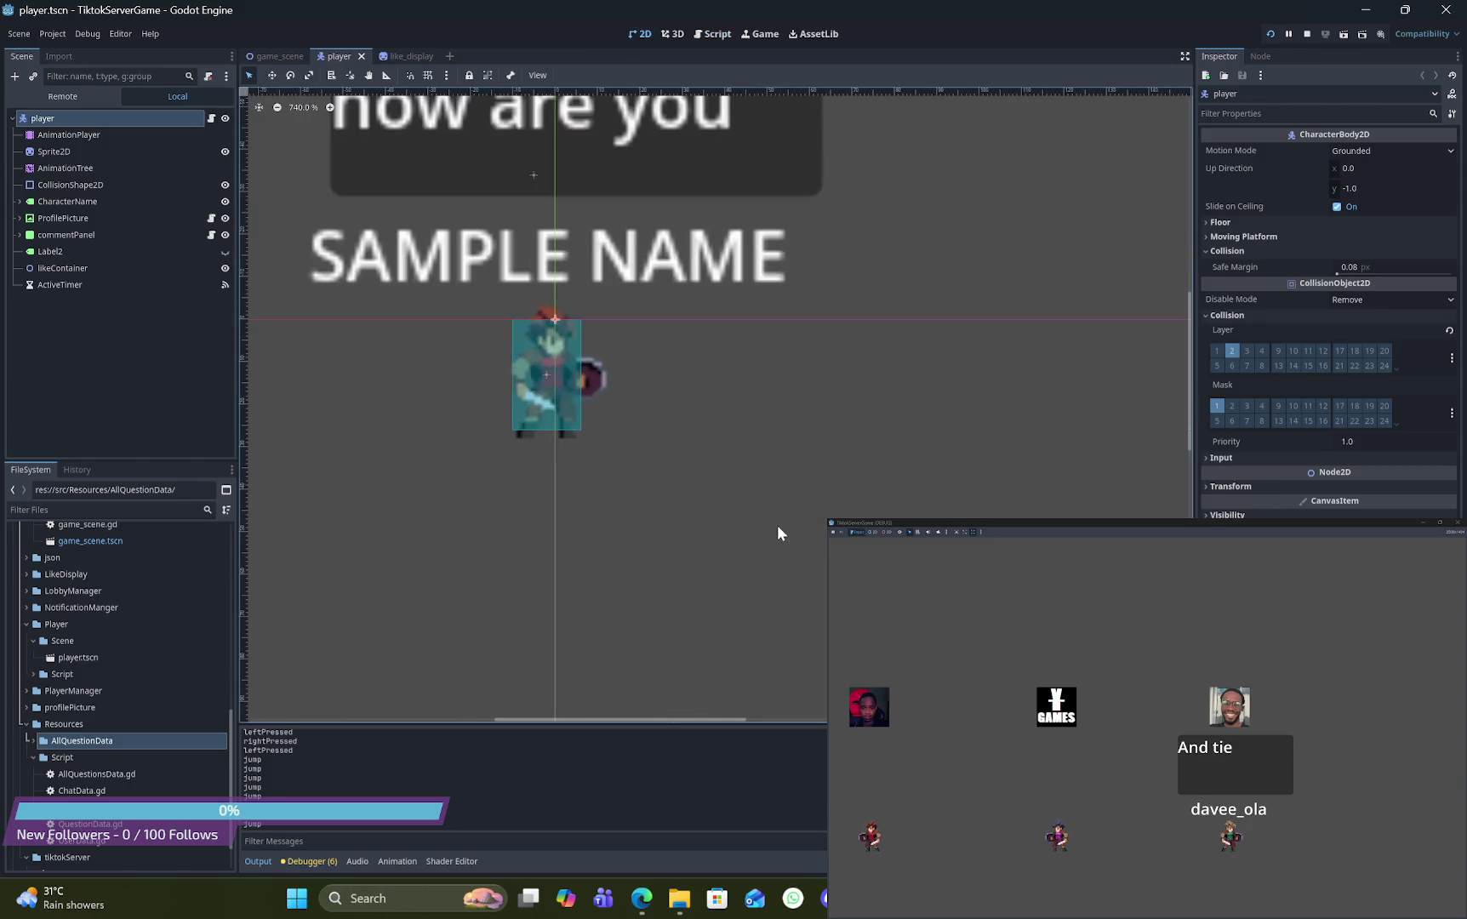
{"action": "left_click", "coordinate": [93, 135]}
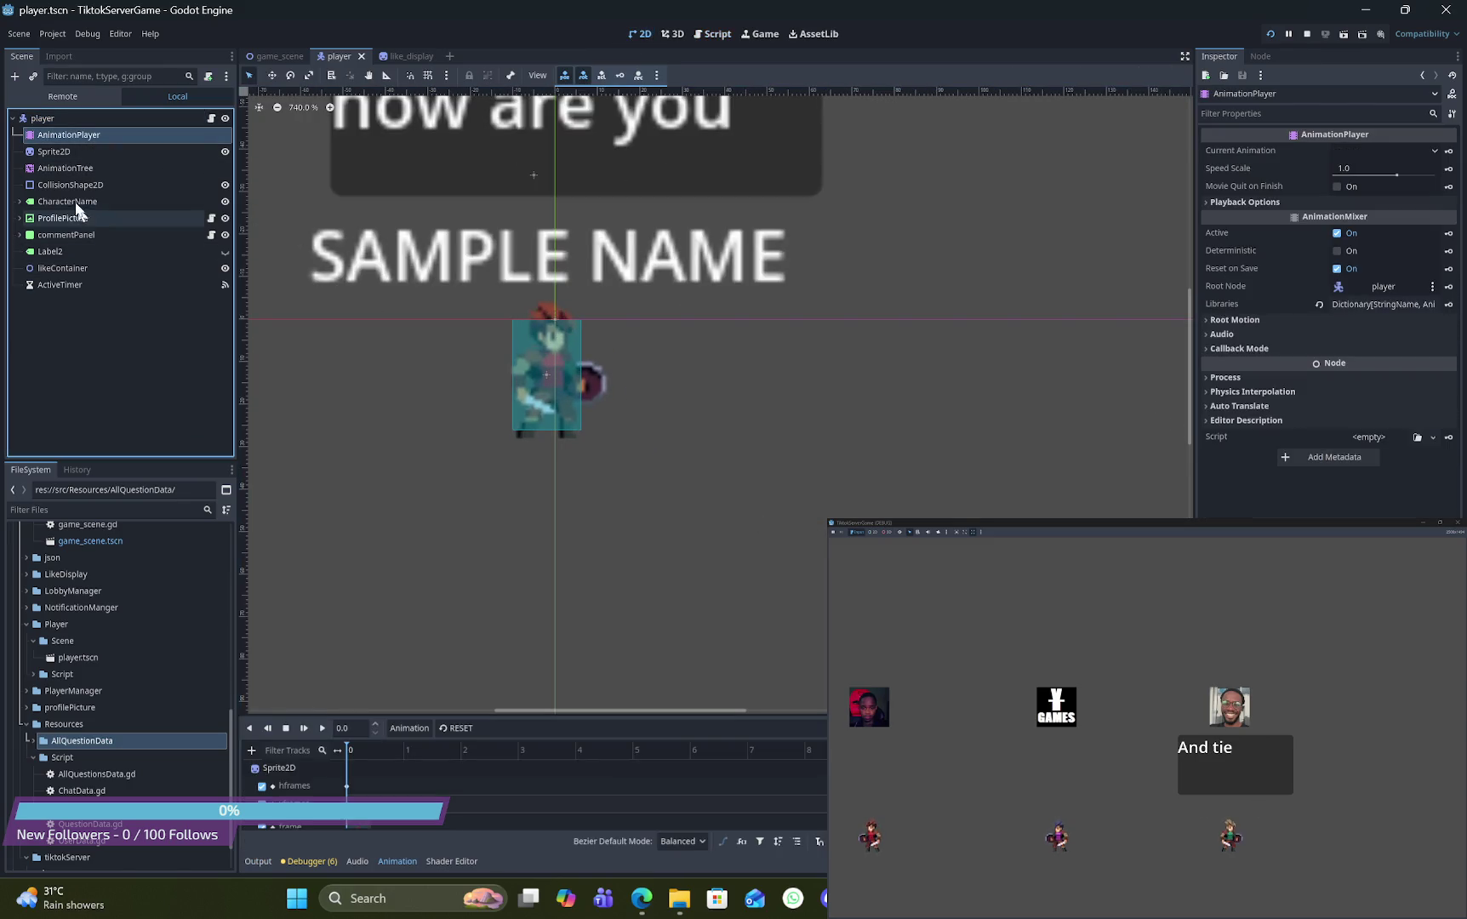
{"action": "left_click", "coordinate": [84, 170]}
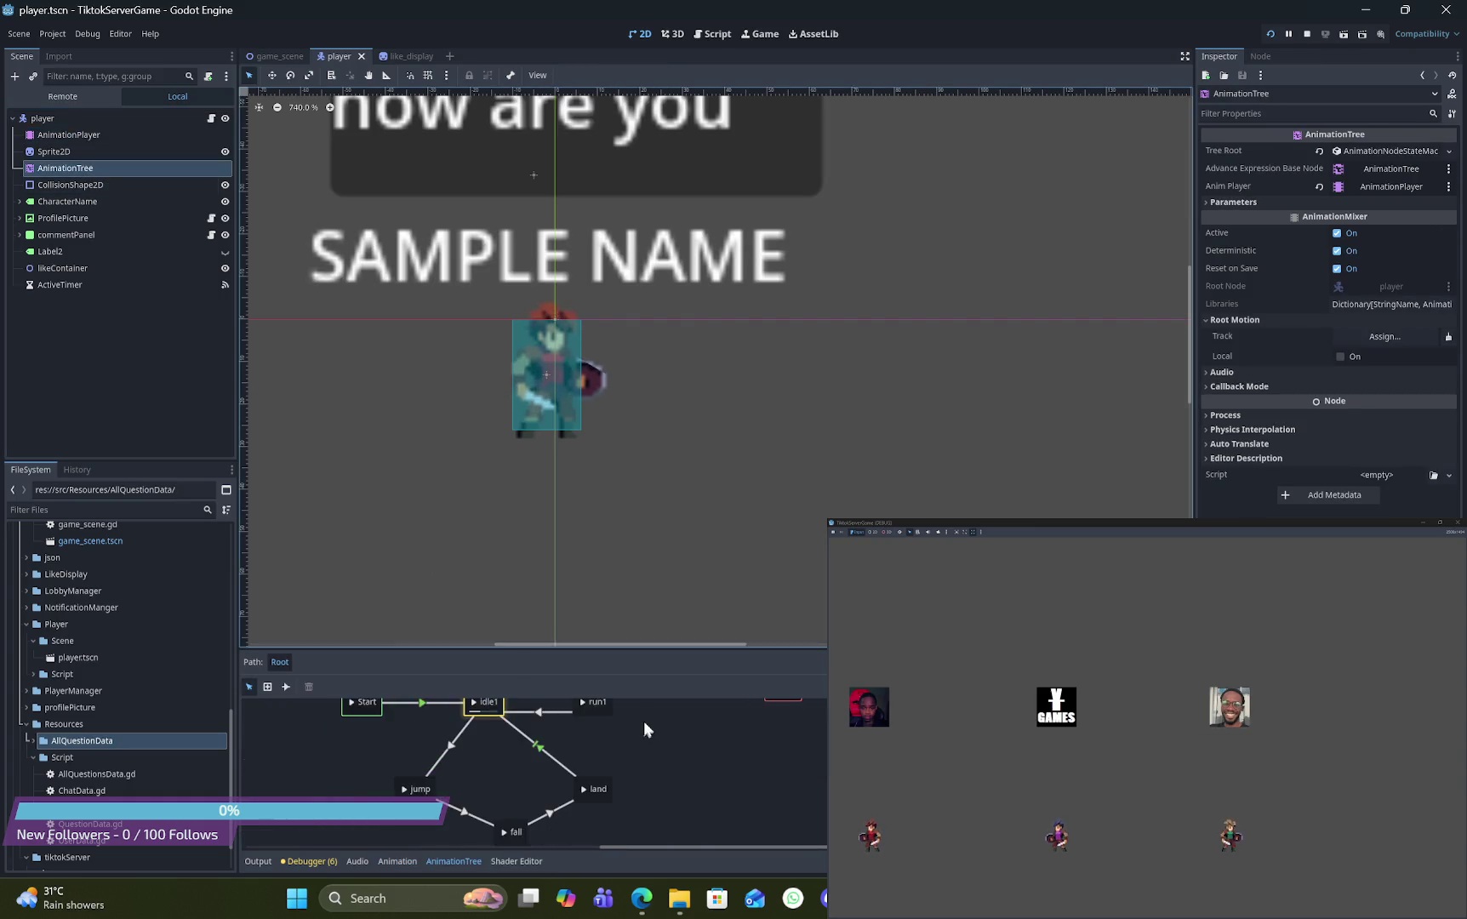
{"action": "left_click_drag", "start_coordinate": [646, 722], "coordinate": [613, 796]}
{"action": "right_click", "coordinate": [632, 773]}
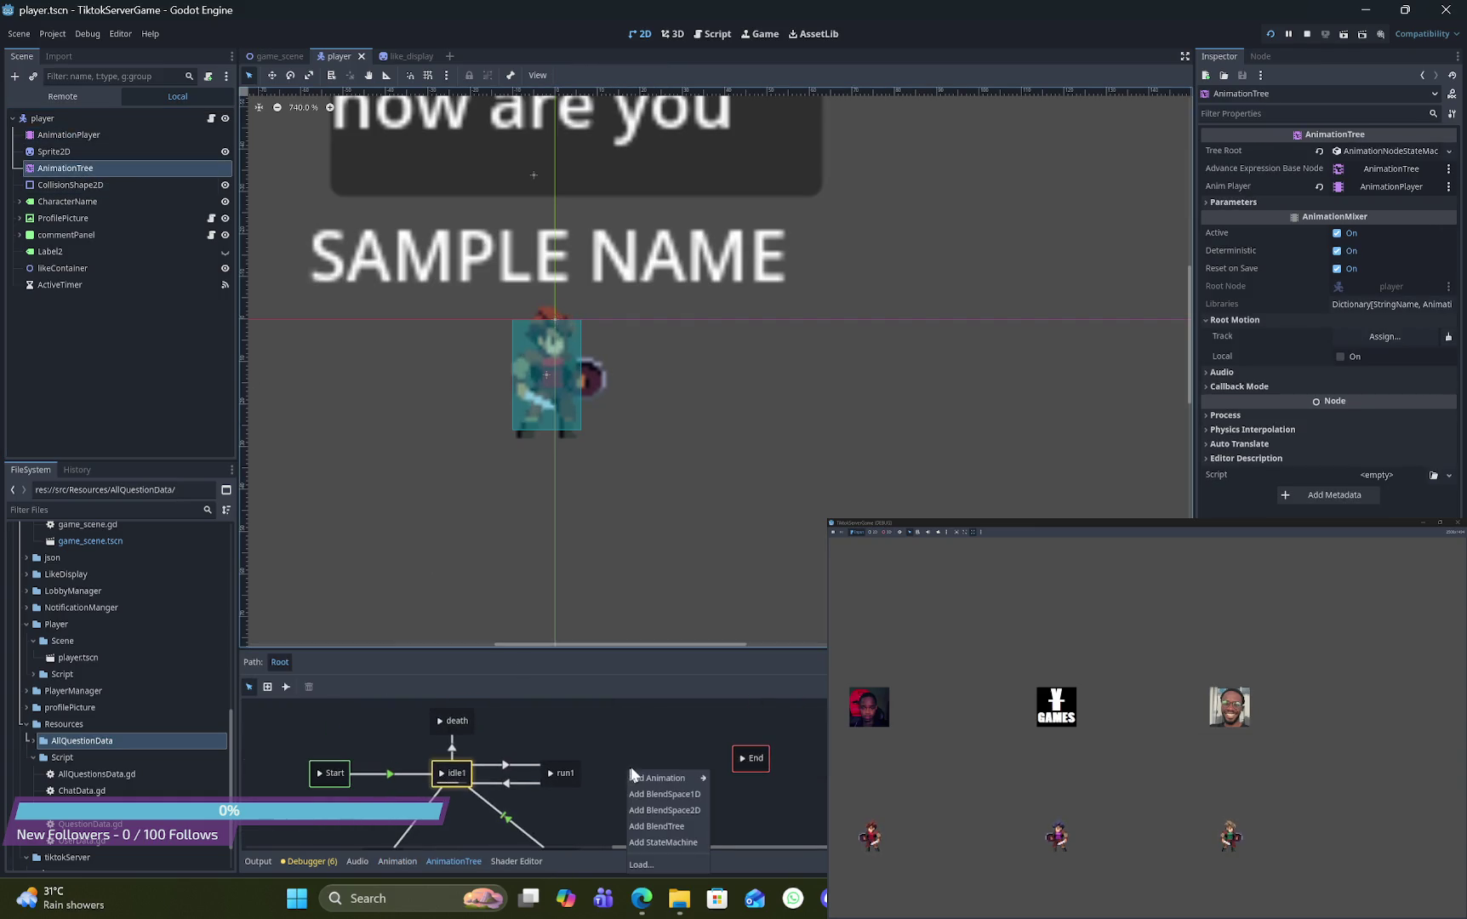
{"action": "mouse_move", "coordinate": [662, 776]}
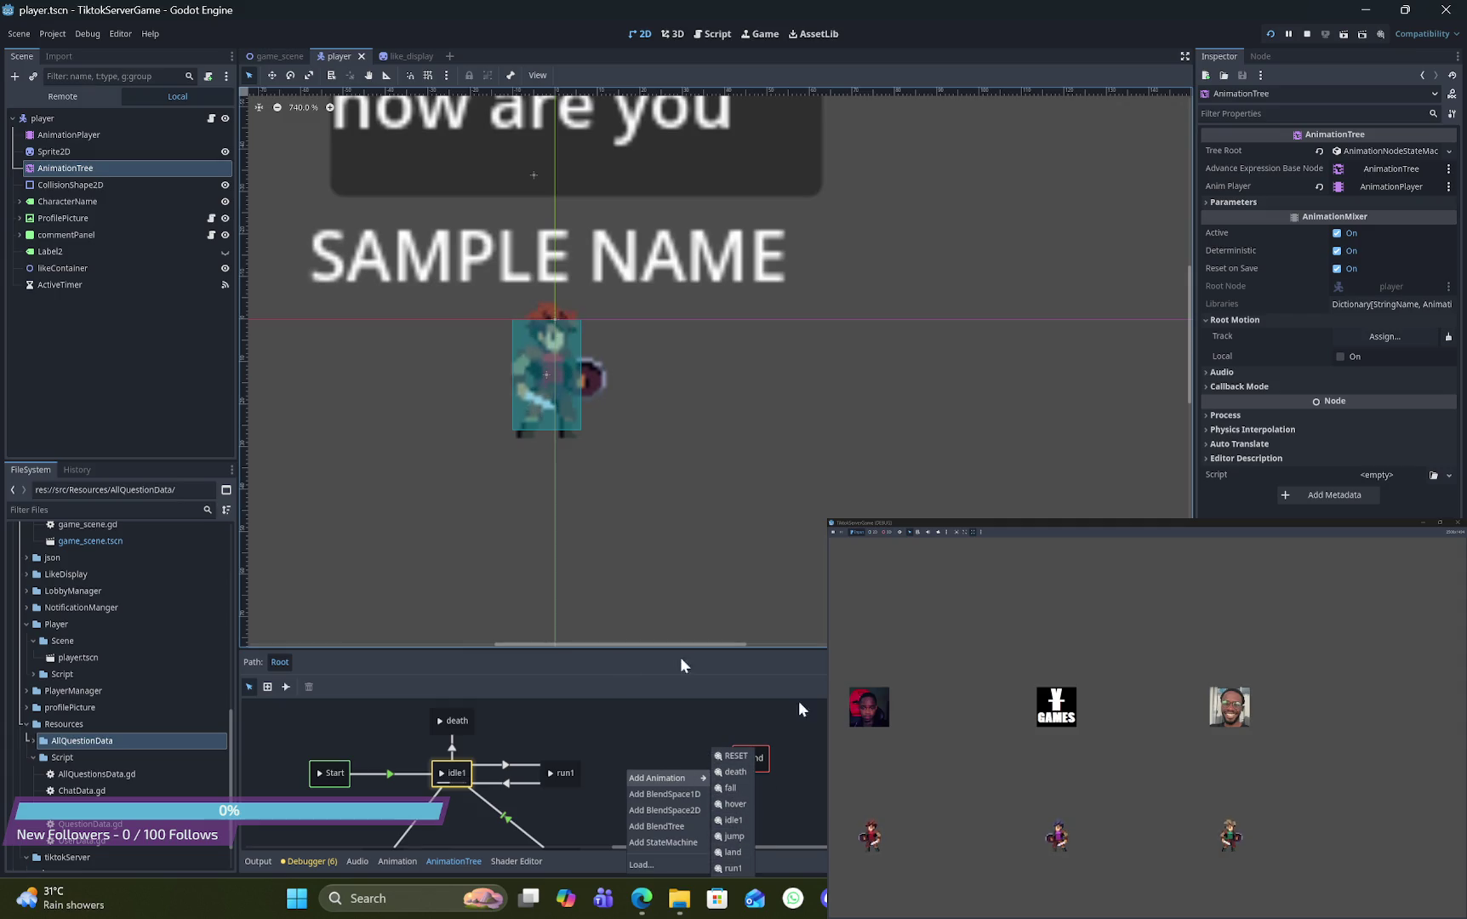
{"action": "left_click", "coordinate": [477, 720]}
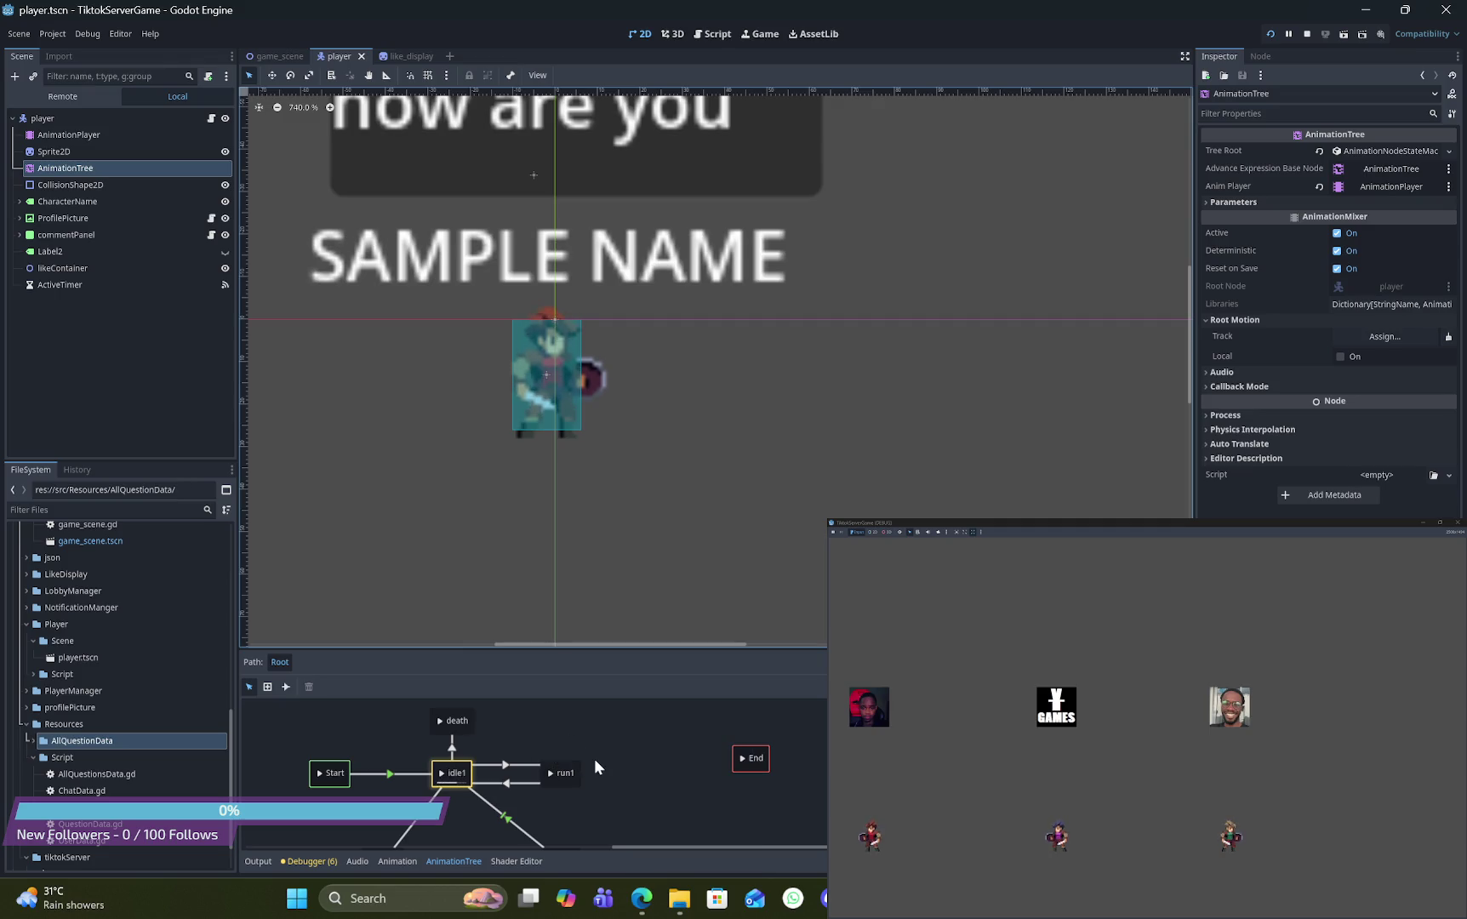
Pan the state graph to reveal jump and land, then switch to game_scene.
{"action": "mouse_move", "coordinate": [629, 784]}
{"action": "left_mouse_down"}
{"action": "mouse_move", "coordinate": [645, 711]}
{"action": "mouse_move", "coordinate": [673, 754]}
{"action": "left_mouse_up"}
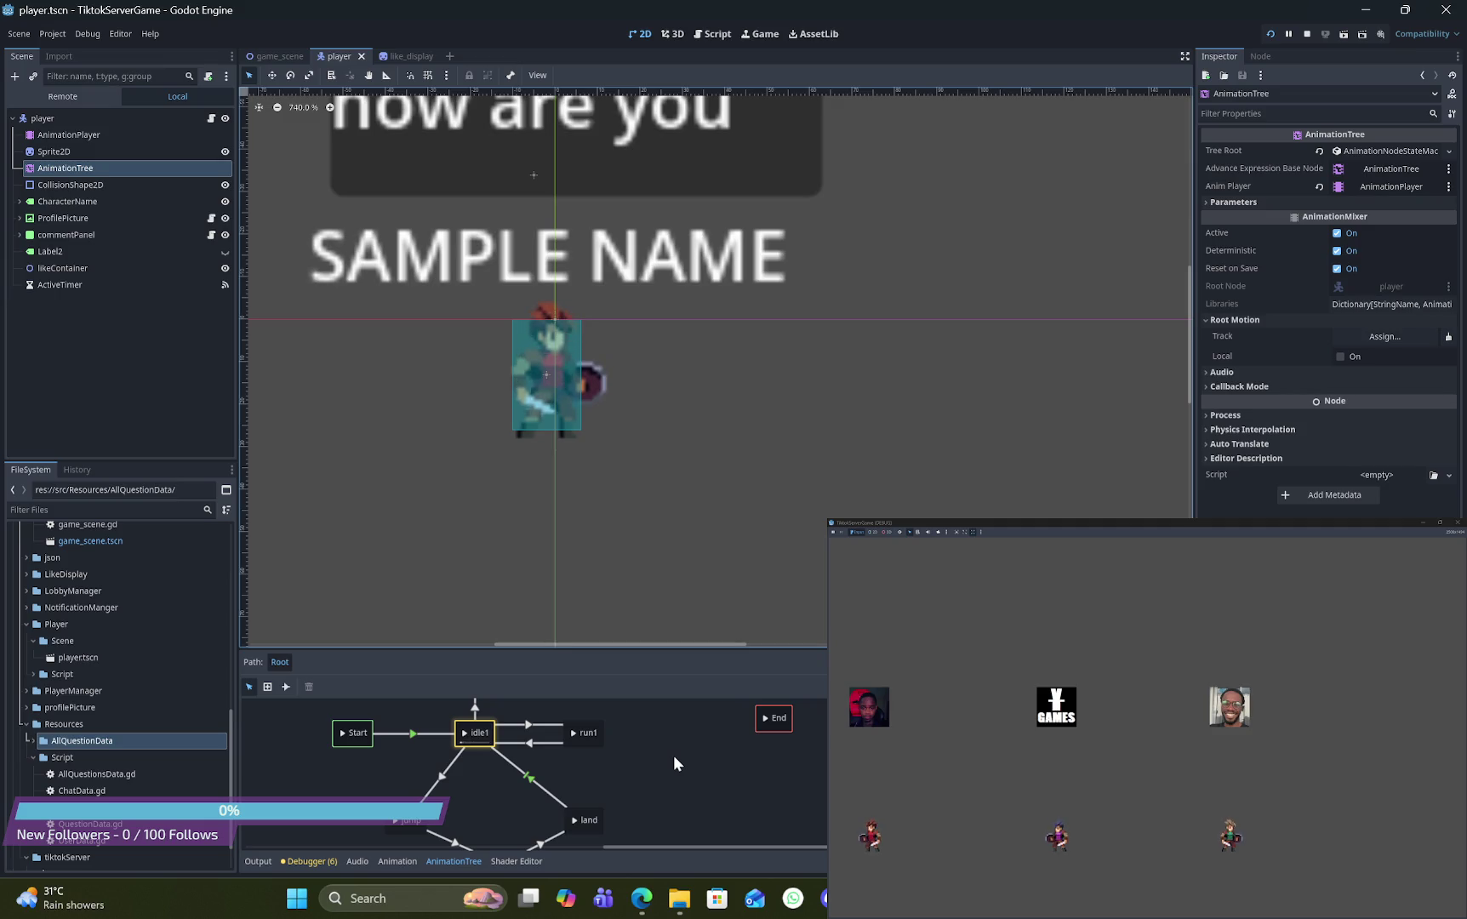
{"action": "mouse_move", "coordinate": [667, 754]}
{"action": "left_mouse_down"}
{"action": "mouse_move", "coordinate": [656, 802]}
{"action": "mouse_move", "coordinate": [708, 824]}
{"action": "left_mouse_up"}
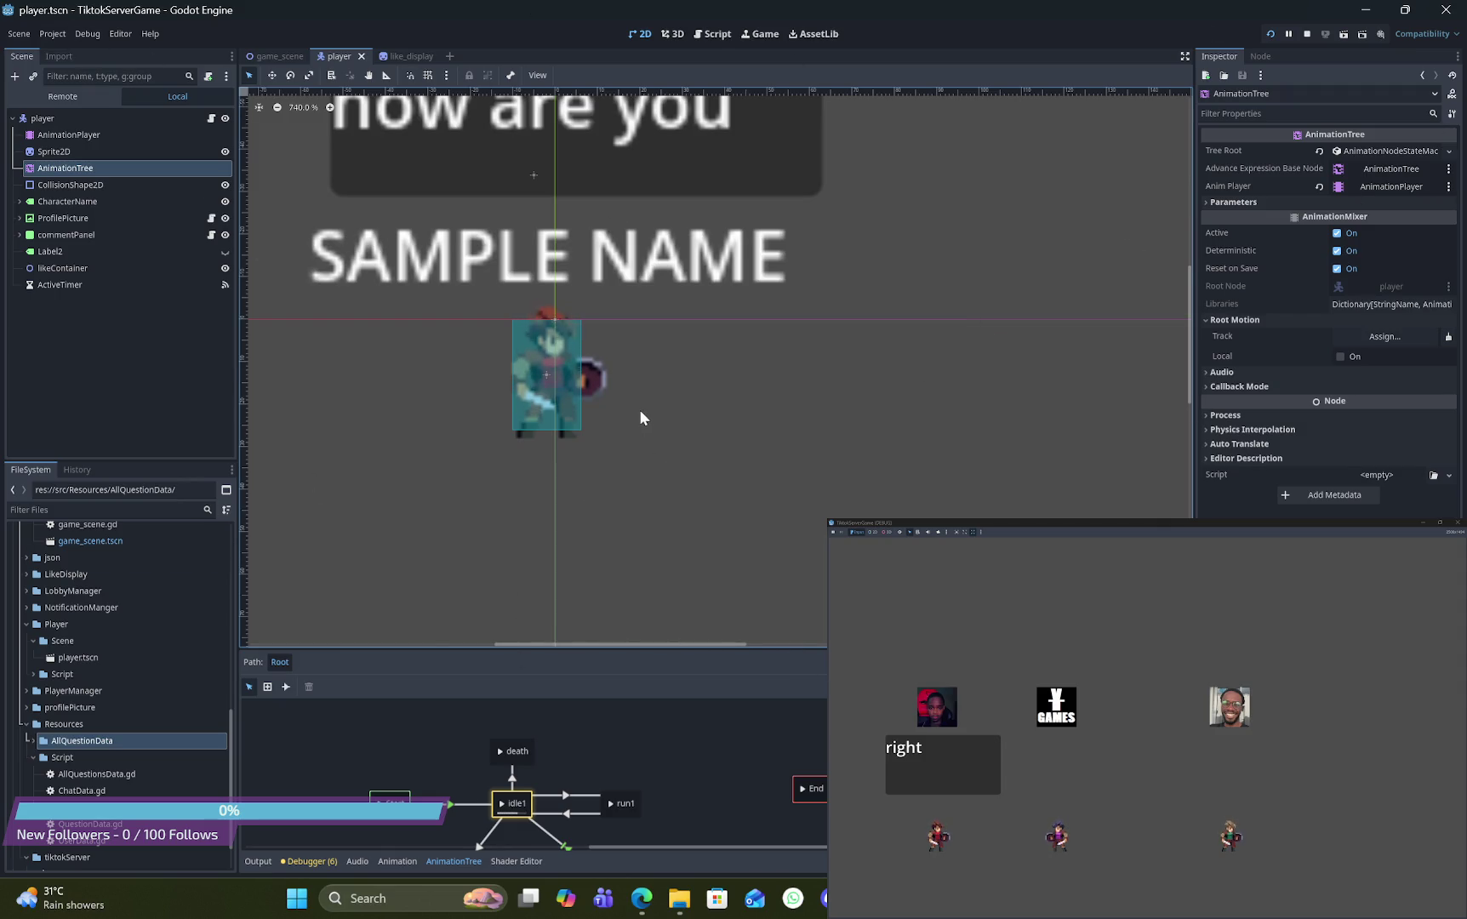
{"action": "scroll", "coordinate": [640, 416], "scroll_direction": "down", "scroll_amount": 4}
{"action": "left_click", "coordinate": [275, 56]}
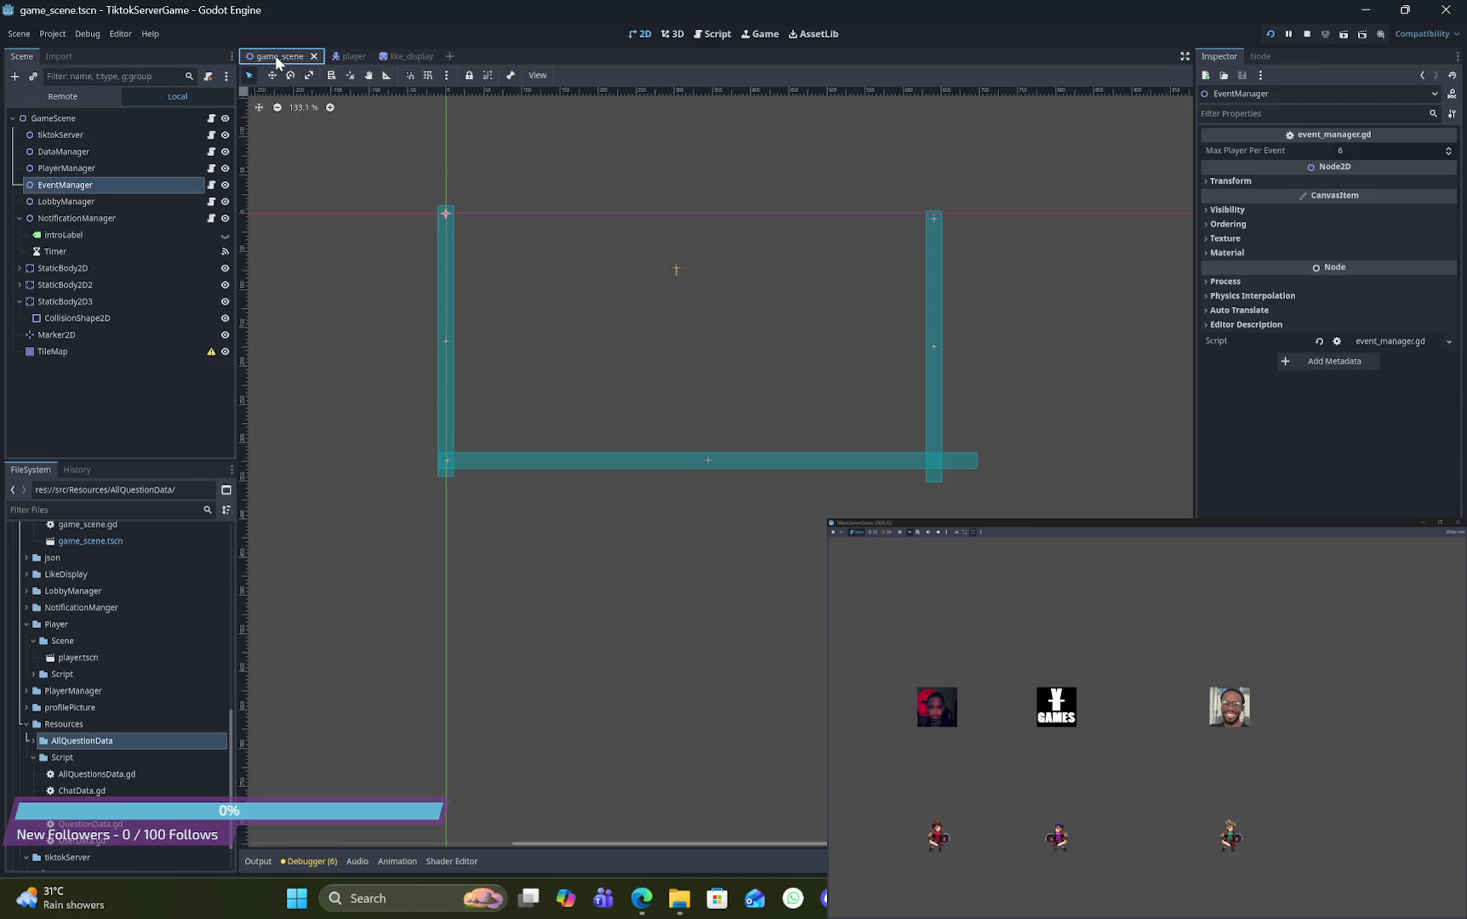
Open AllQuestionData/EventQuestion.tres and delete array element 12, leaving 12 questions.
{"action": "left_click", "coordinate": [347, 56]}
{"action": "scroll", "coordinate": [1070, 273], "scroll_direction": "down", "scroll_amount": 3}
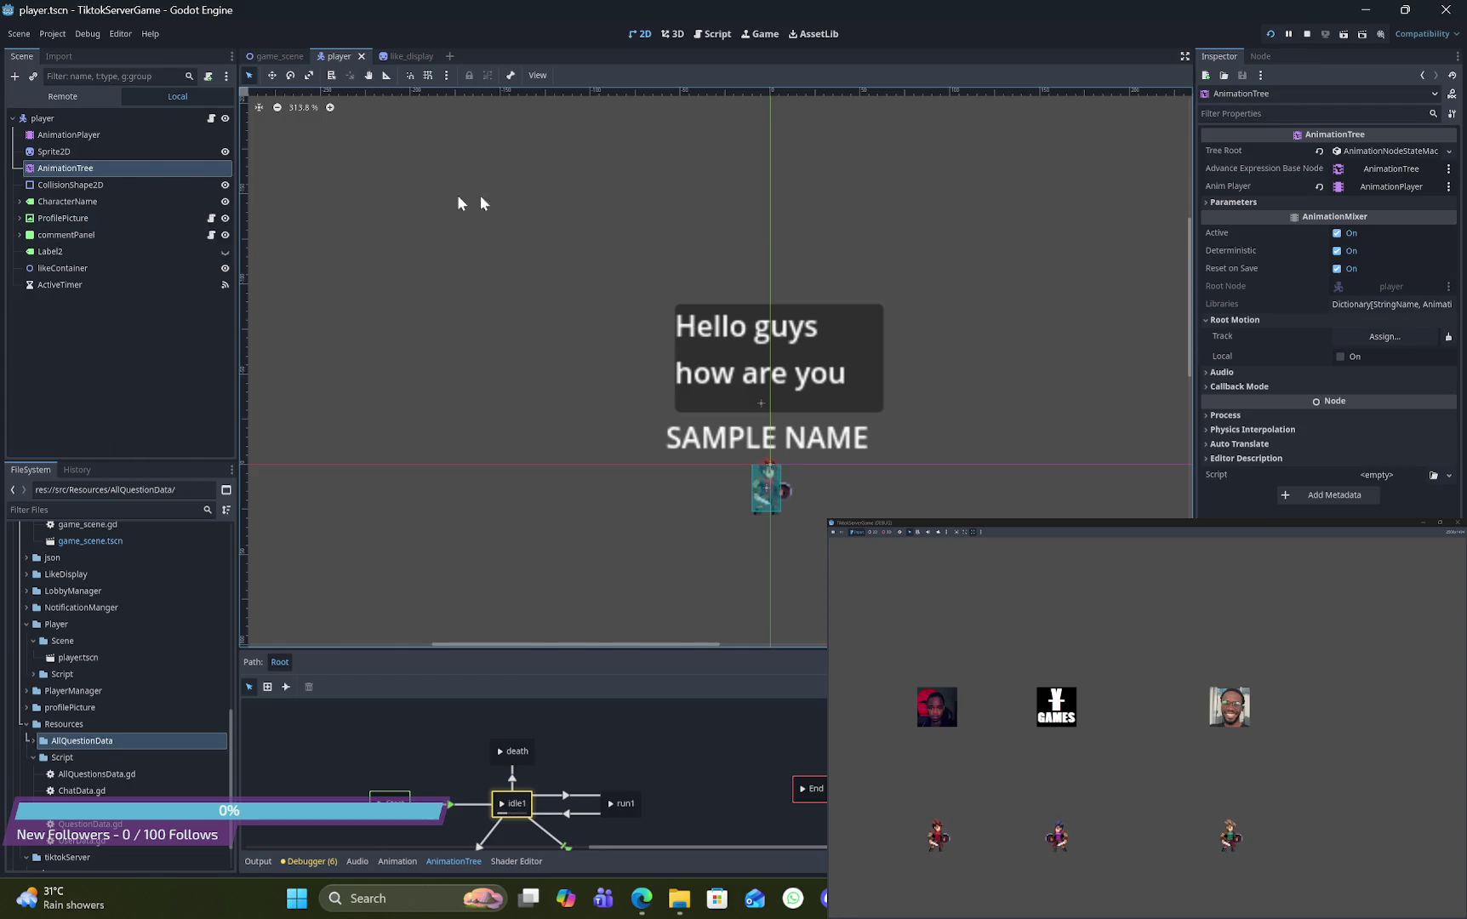
{"action": "left_click", "coordinate": [258, 60]}
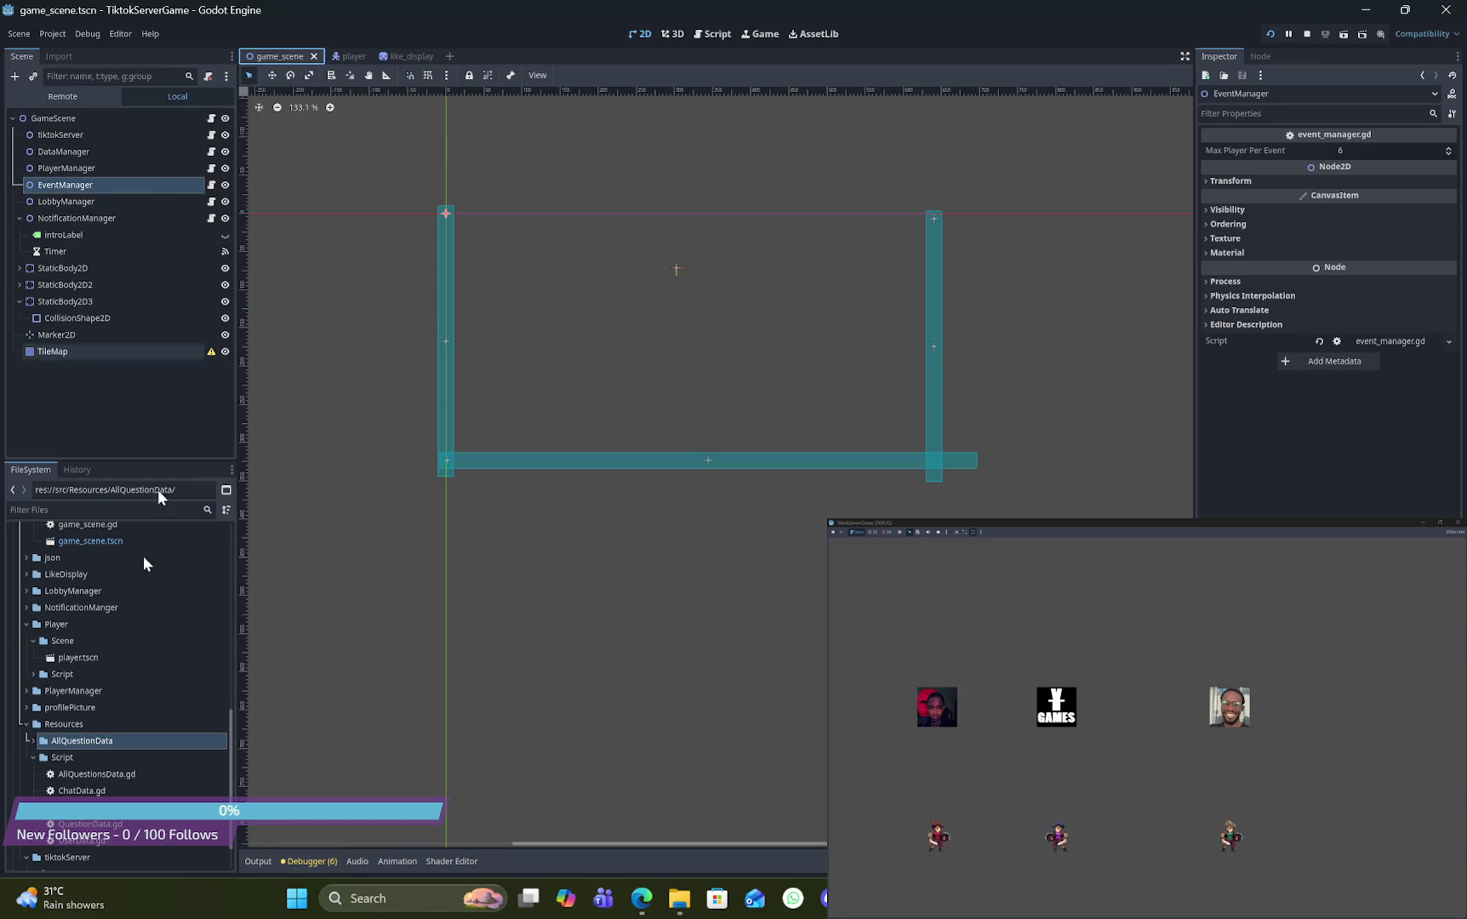
{"action": "double_click", "coordinate": [122, 740]}
{"action": "left_click", "coordinate": [141, 760]}
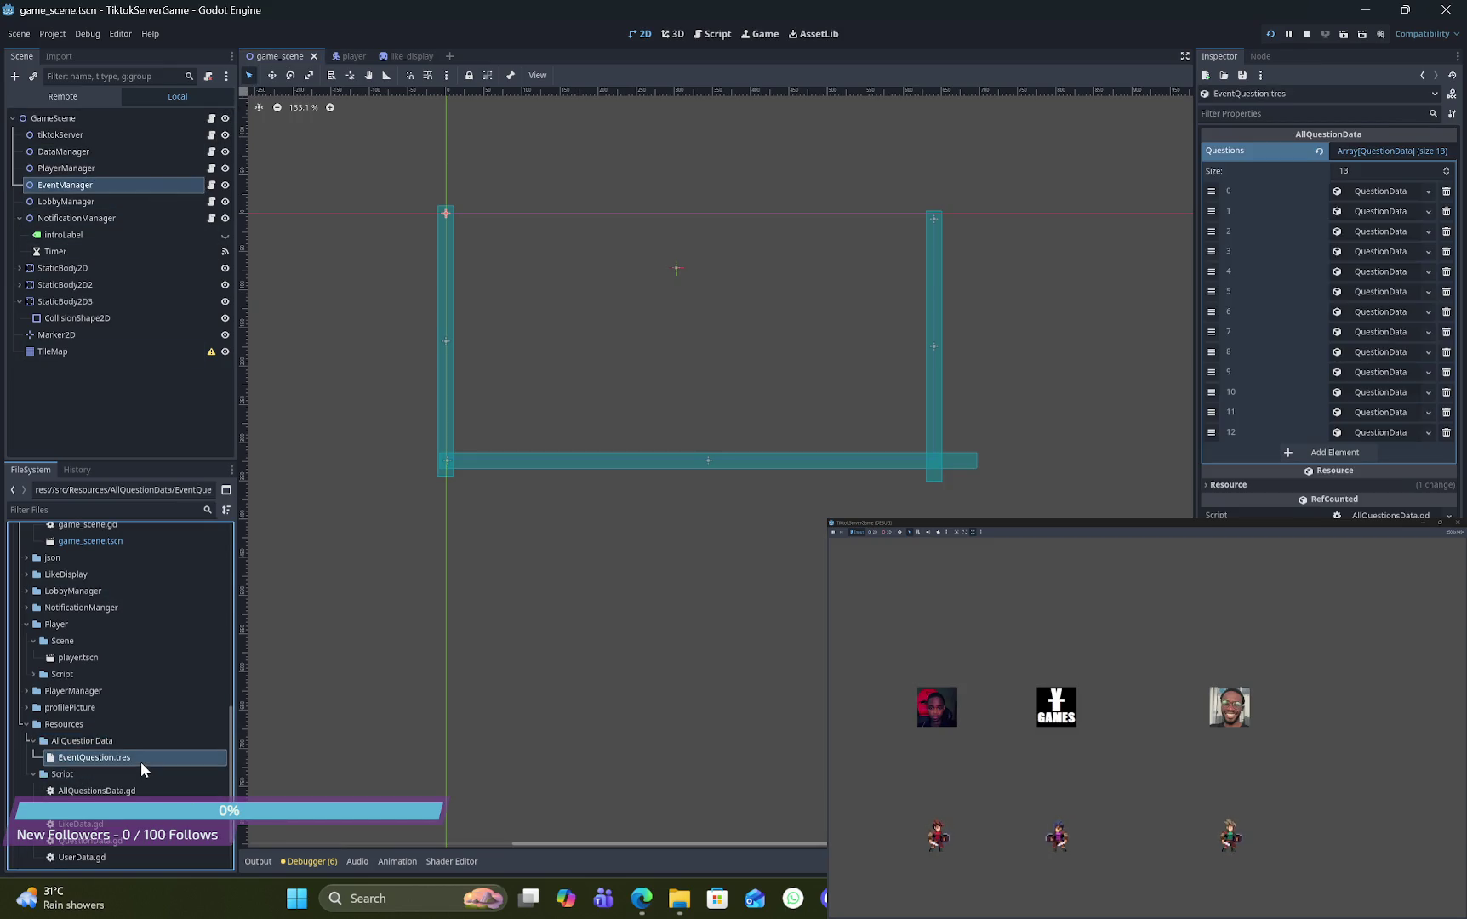
{"action": "left_click", "coordinate": [1373, 434]}
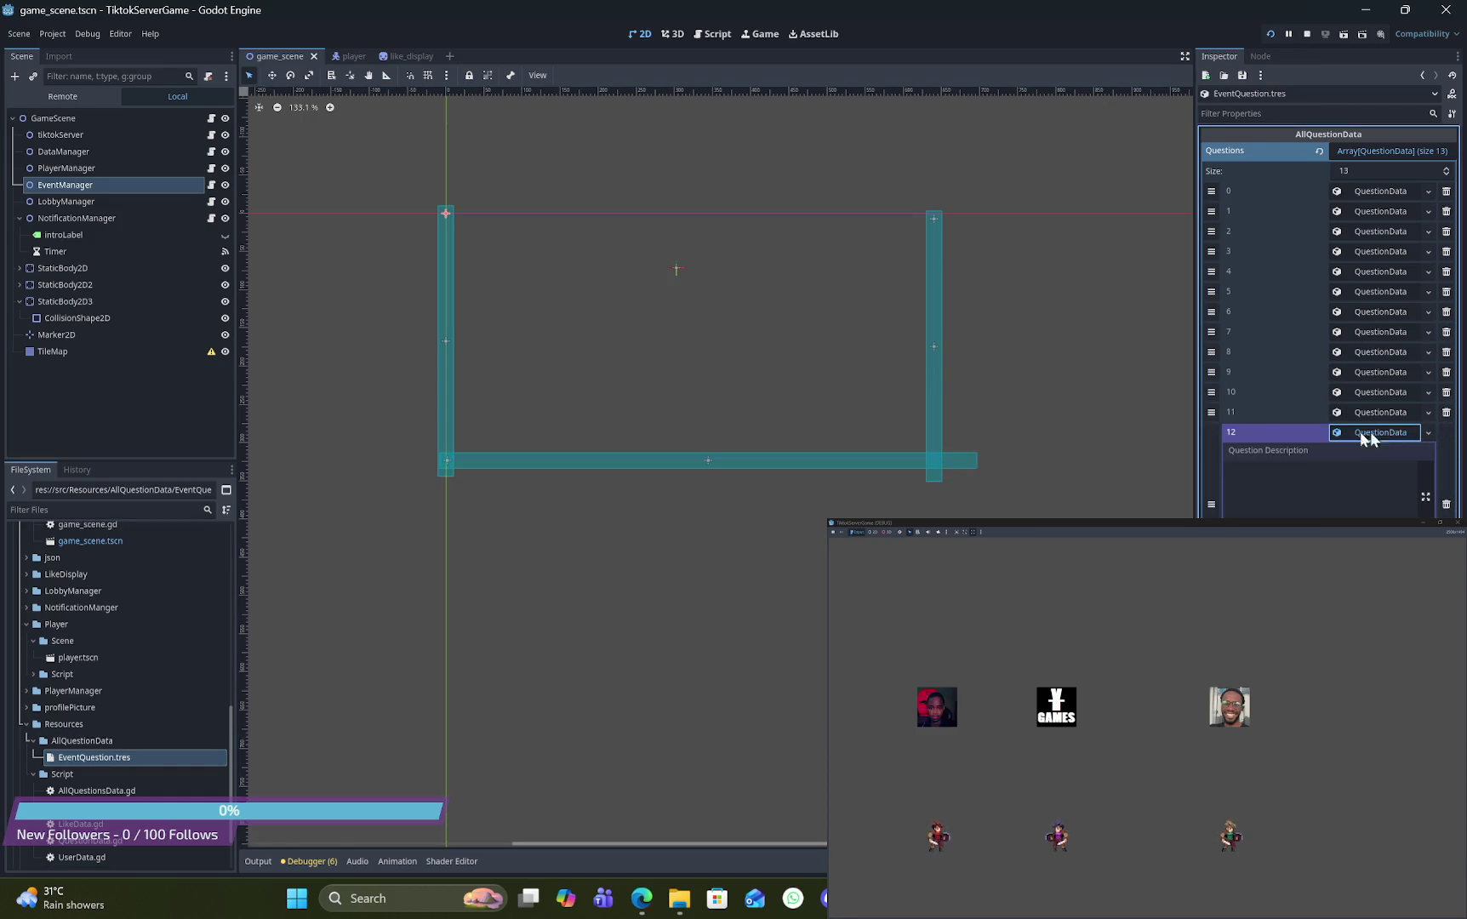
{"action": "left_click", "coordinate": [1447, 503]}
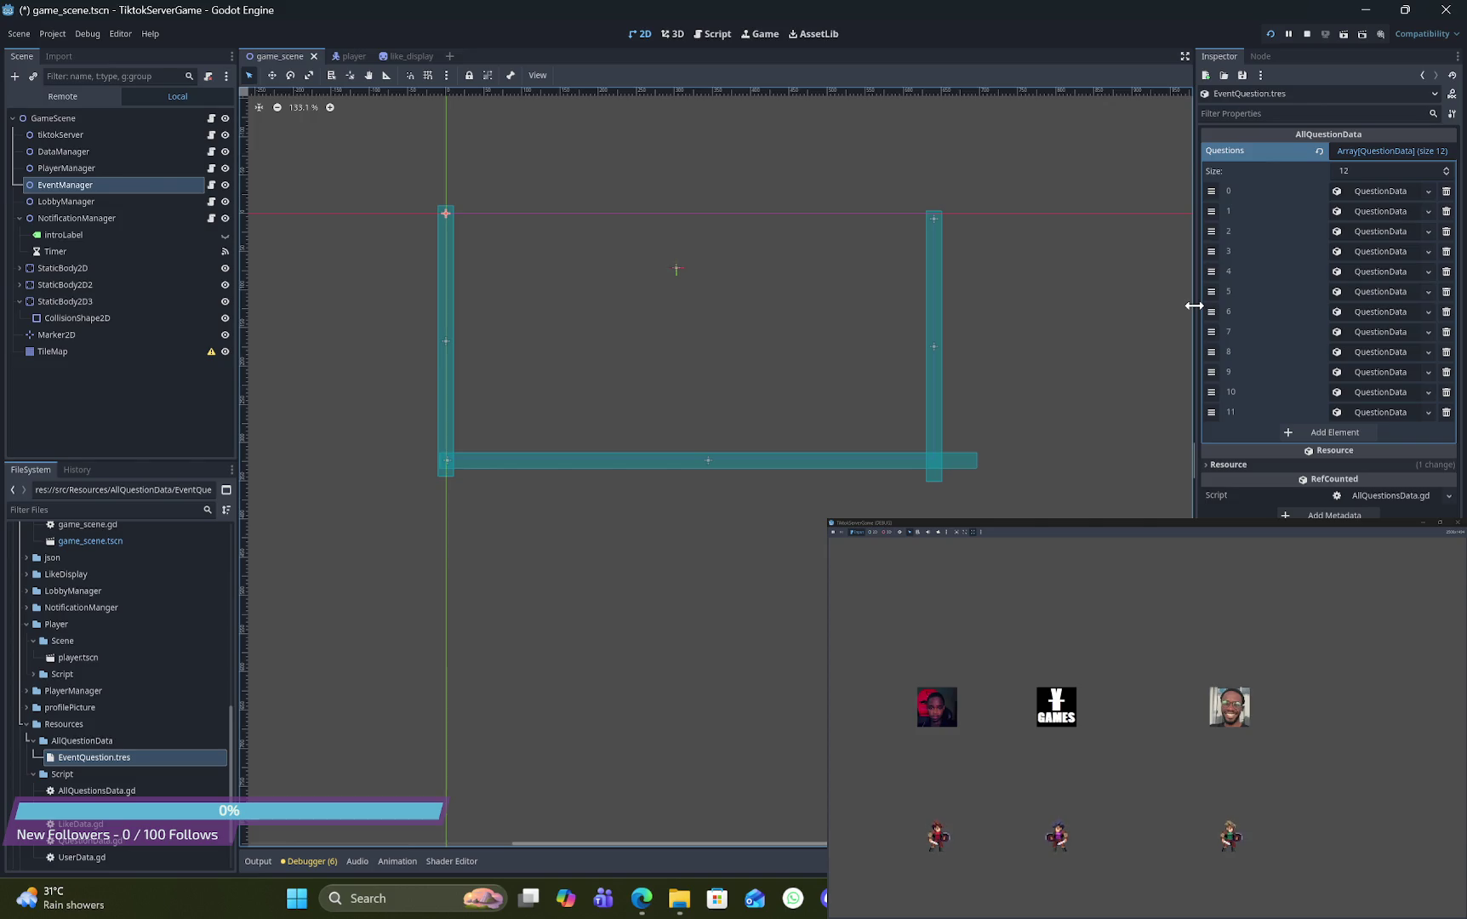
{"action": "left_click", "coordinate": [145, 353]}
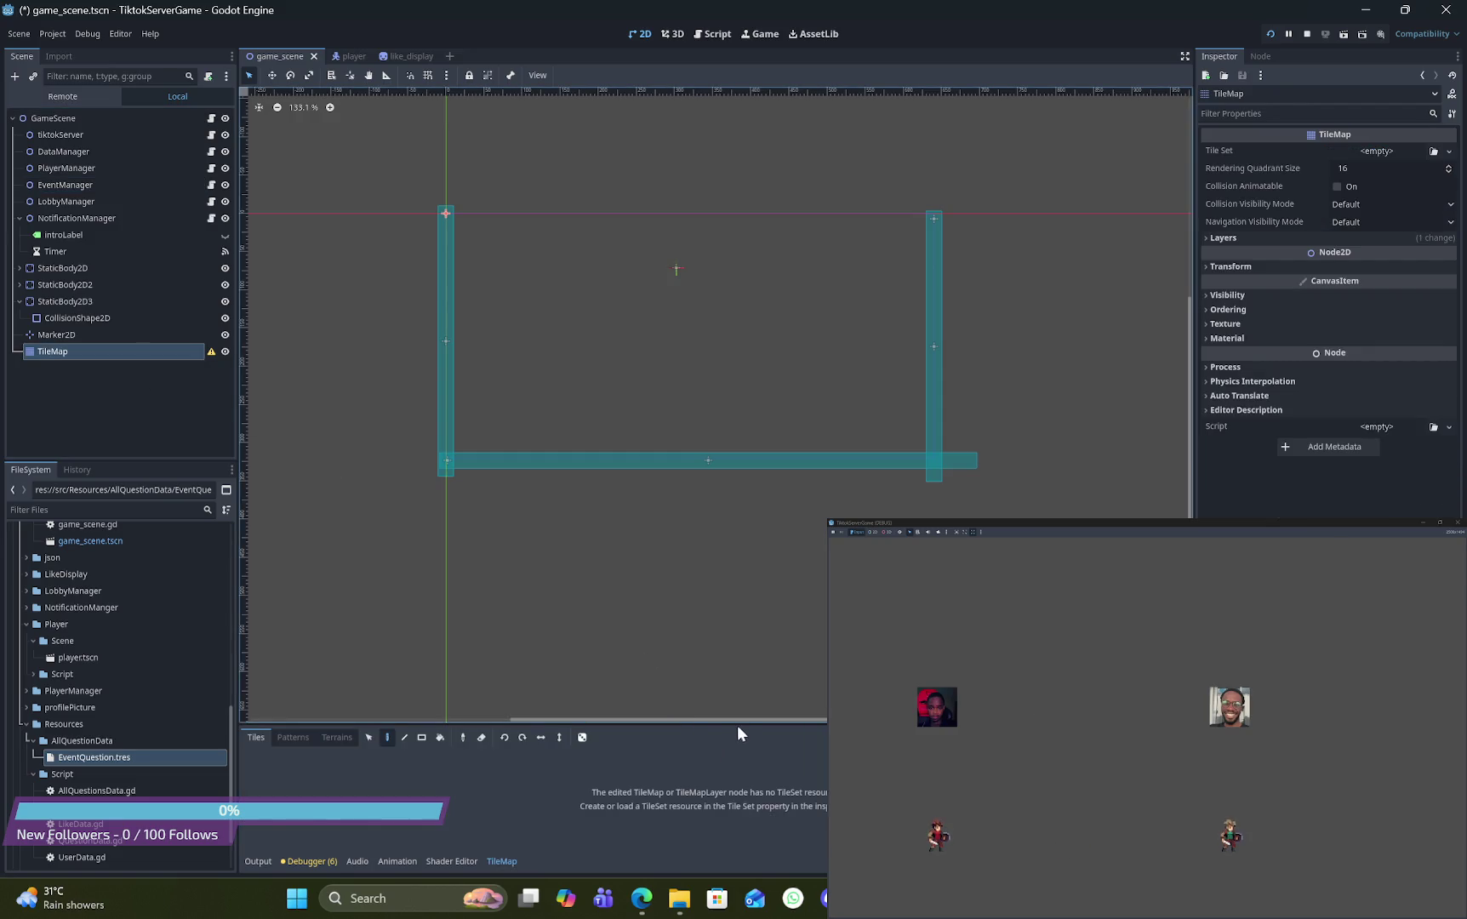
Enlarge the bottom tile panel and open event_manager.gd from the EventManager node.
{"action": "mouse_move", "coordinate": [738, 725]}
{"action": "left_mouse_down"}
{"action": "mouse_move", "coordinate": [733, 531]}
{"action": "mouse_move", "coordinate": [725, 734]}
{"action": "left_mouse_up"}
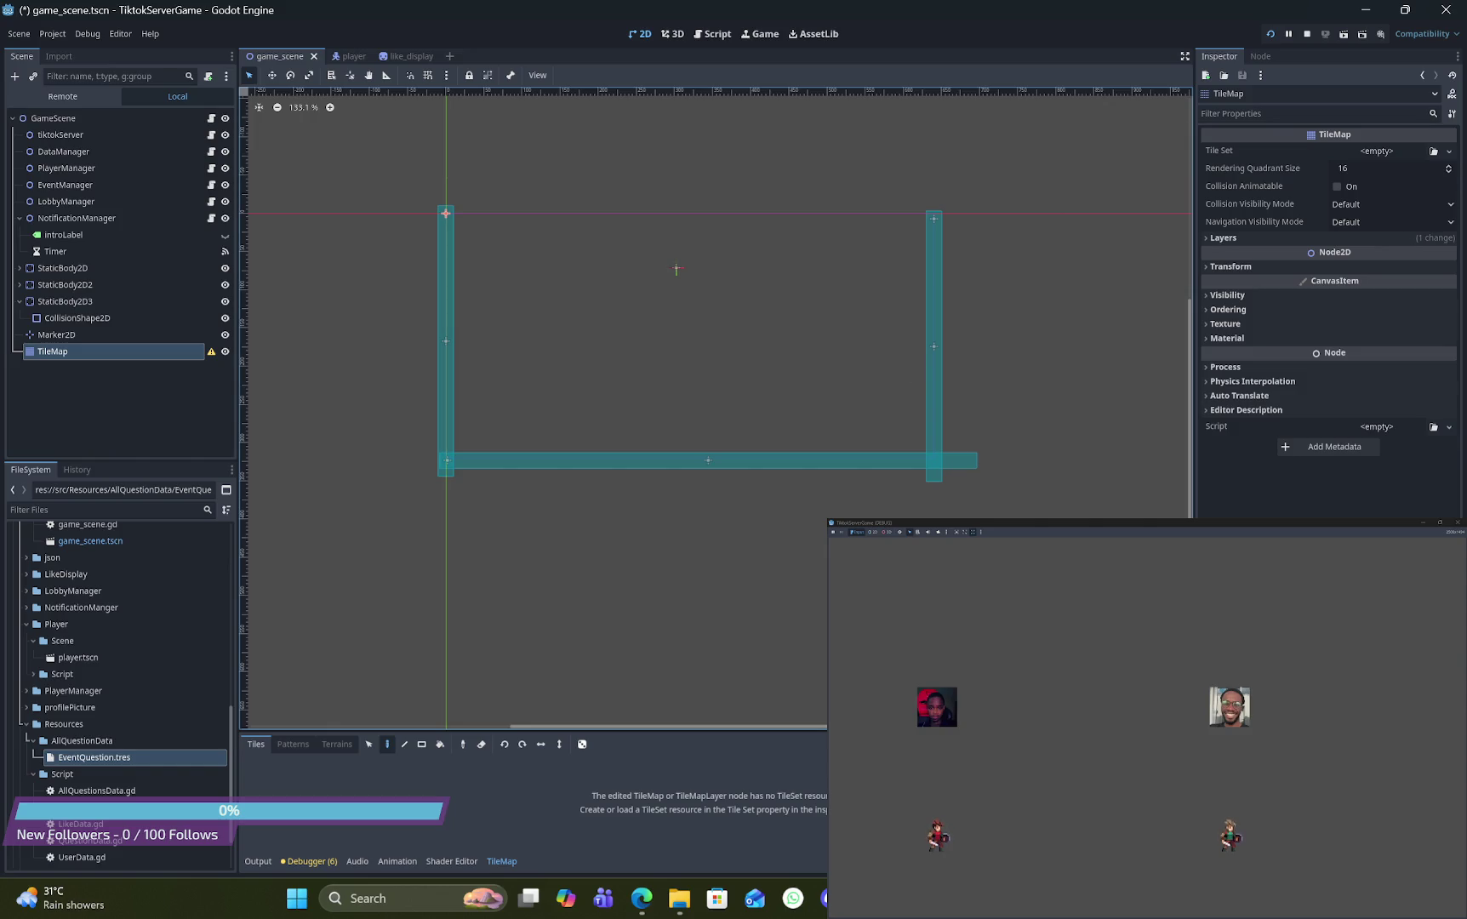
{"action": "left_click", "coordinate": [211, 185]}
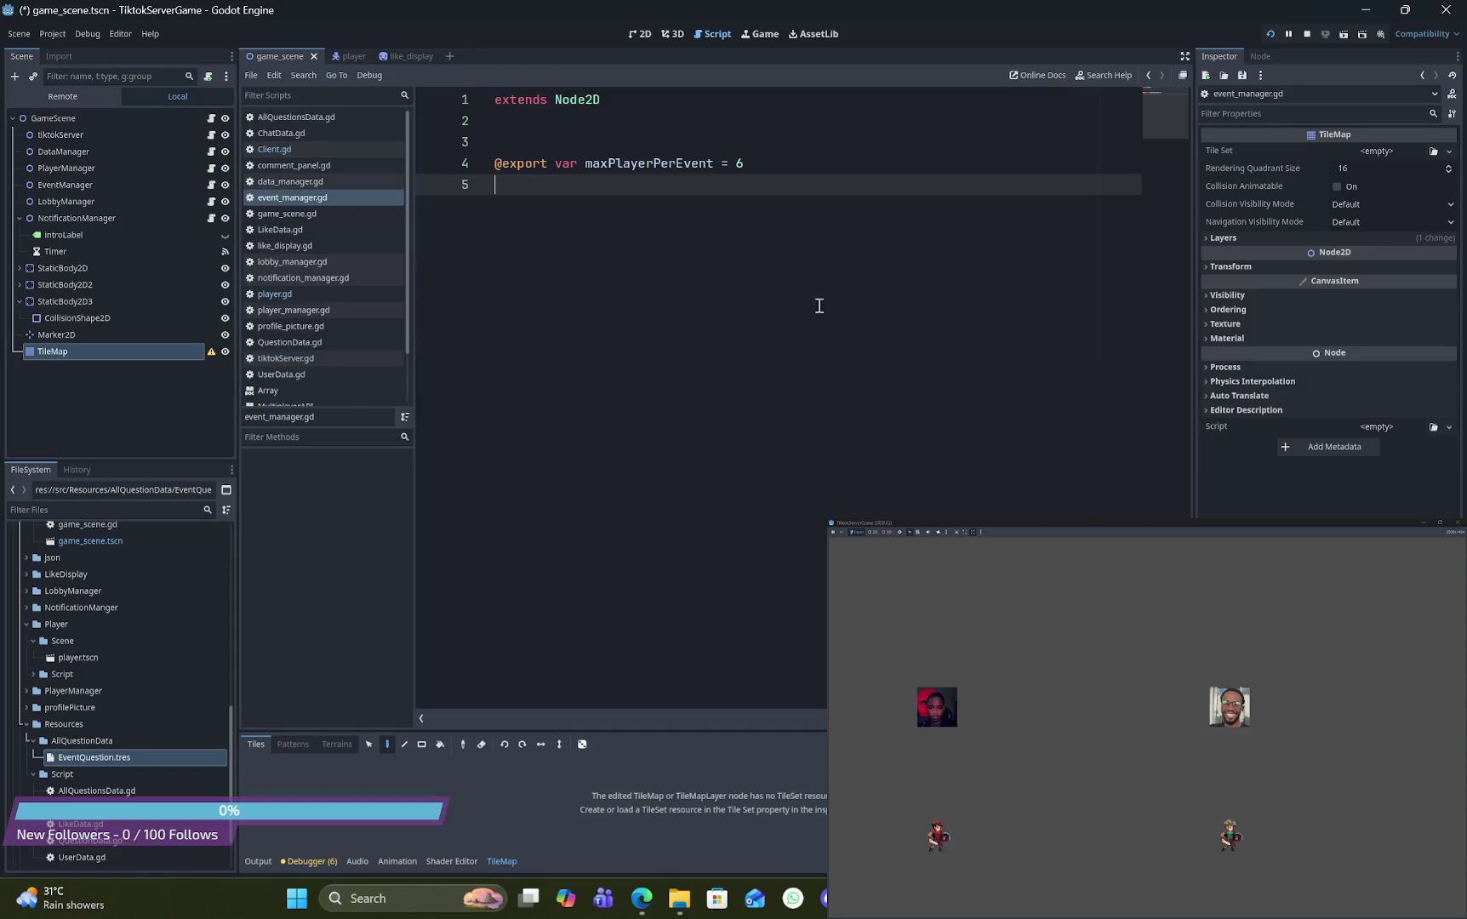
Type a new func questionAndAnswerEvent declaration below the export variable, prefixing Start.
{"action": "key", "text": "Return"}
{"action": "type", "text": "fun"}
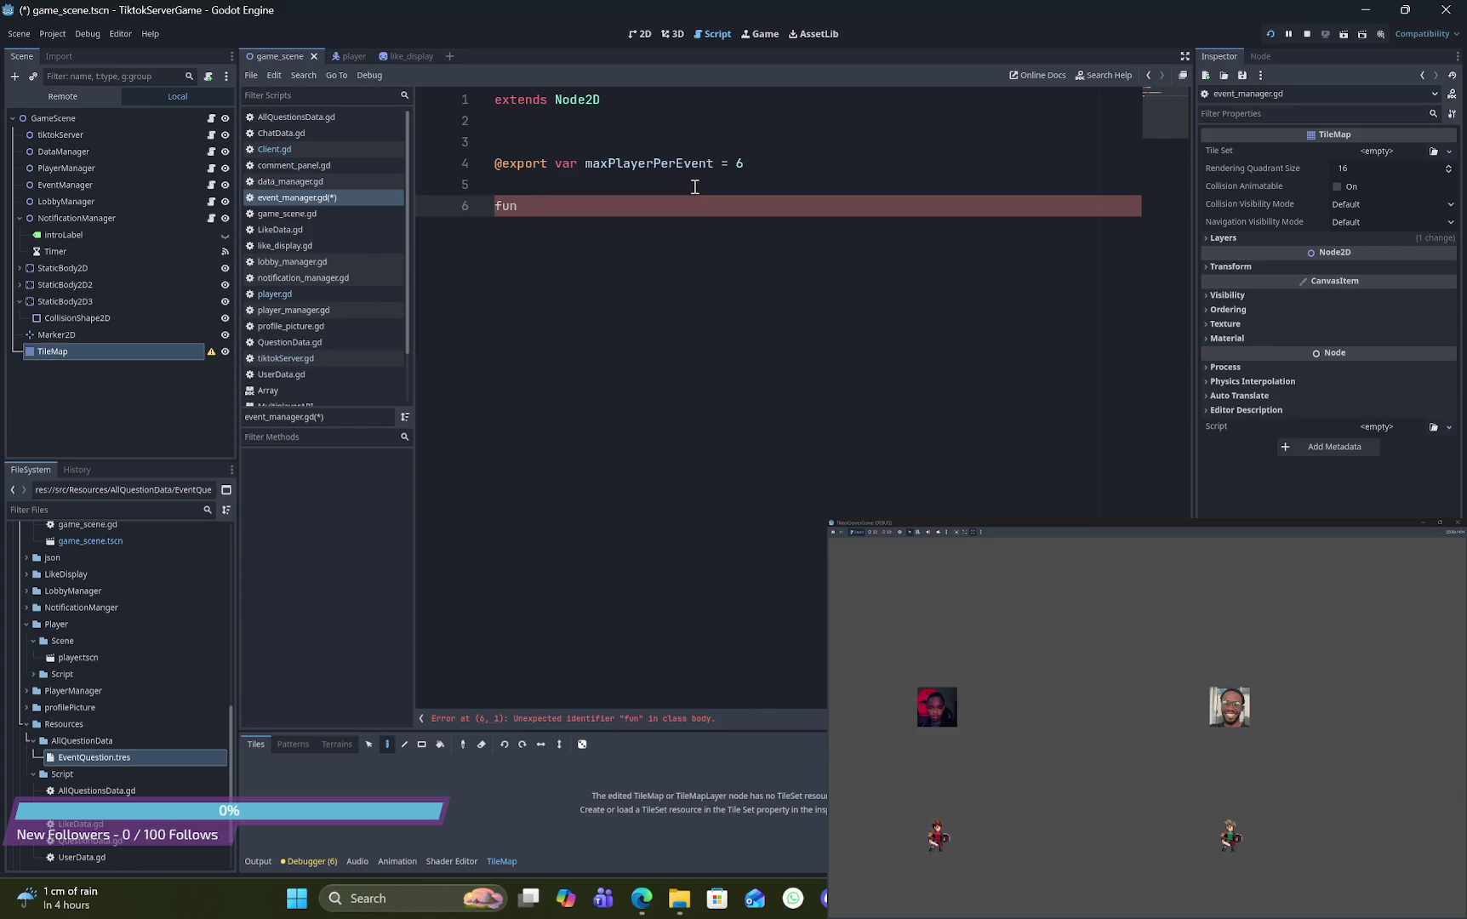
{"action": "type", "text": "n"}
{"action": "key", "text": "BackSpace"}
{"action": "type", "text": "c q"}
{"action": "type", "text": "uestu"}
{"action": "key", "text": "BackSpace"}
{"action": "type", "text": "ionAndAnswerEvent"}
{"action": "left_click", "coordinate": [534, 206]}
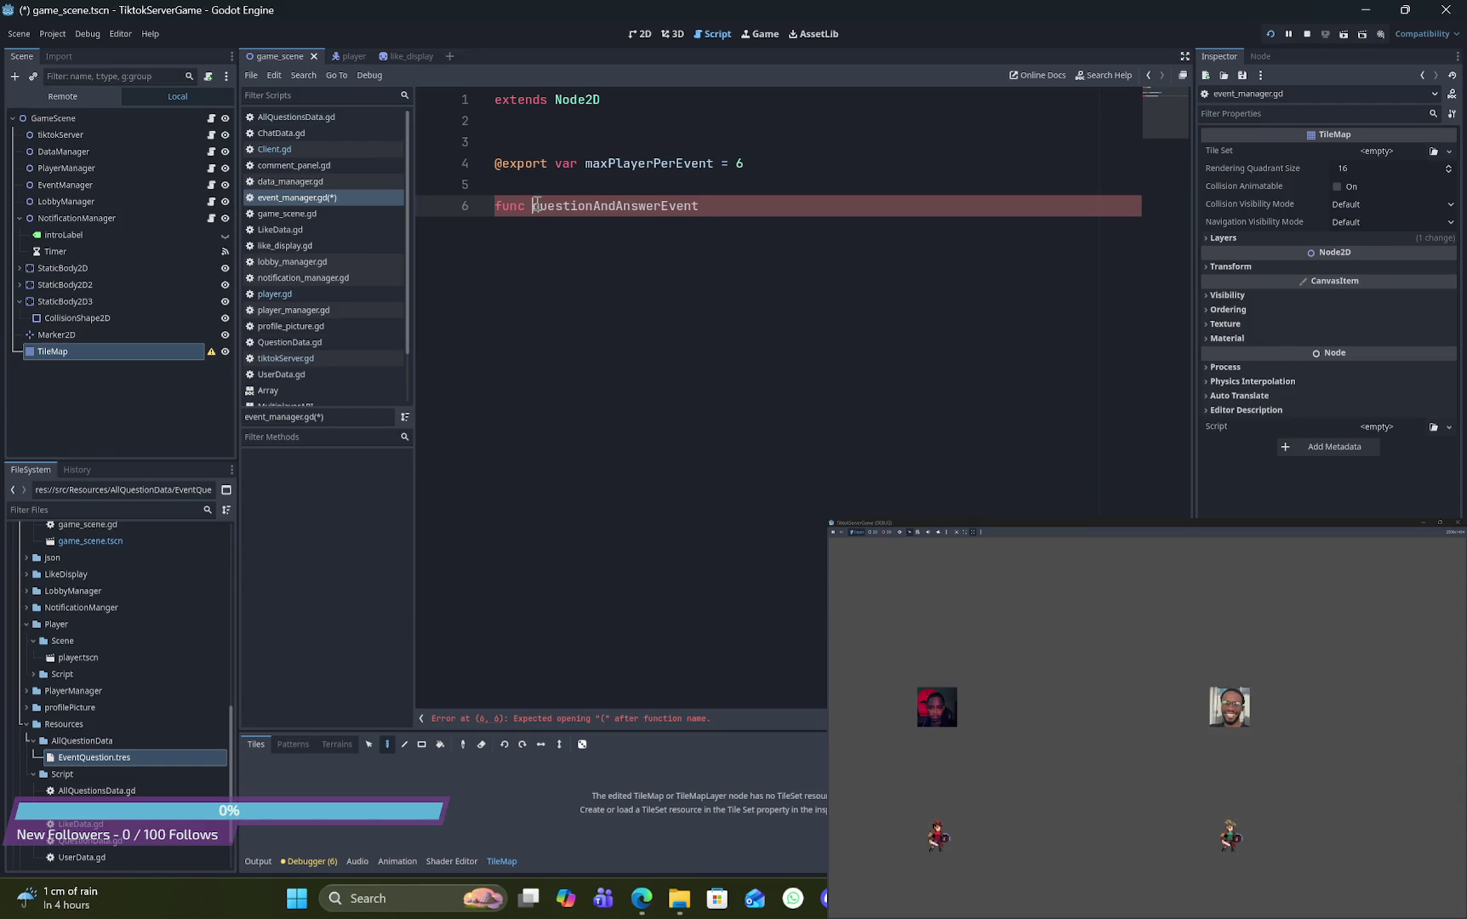
{"action": "type", "text": "Start"}
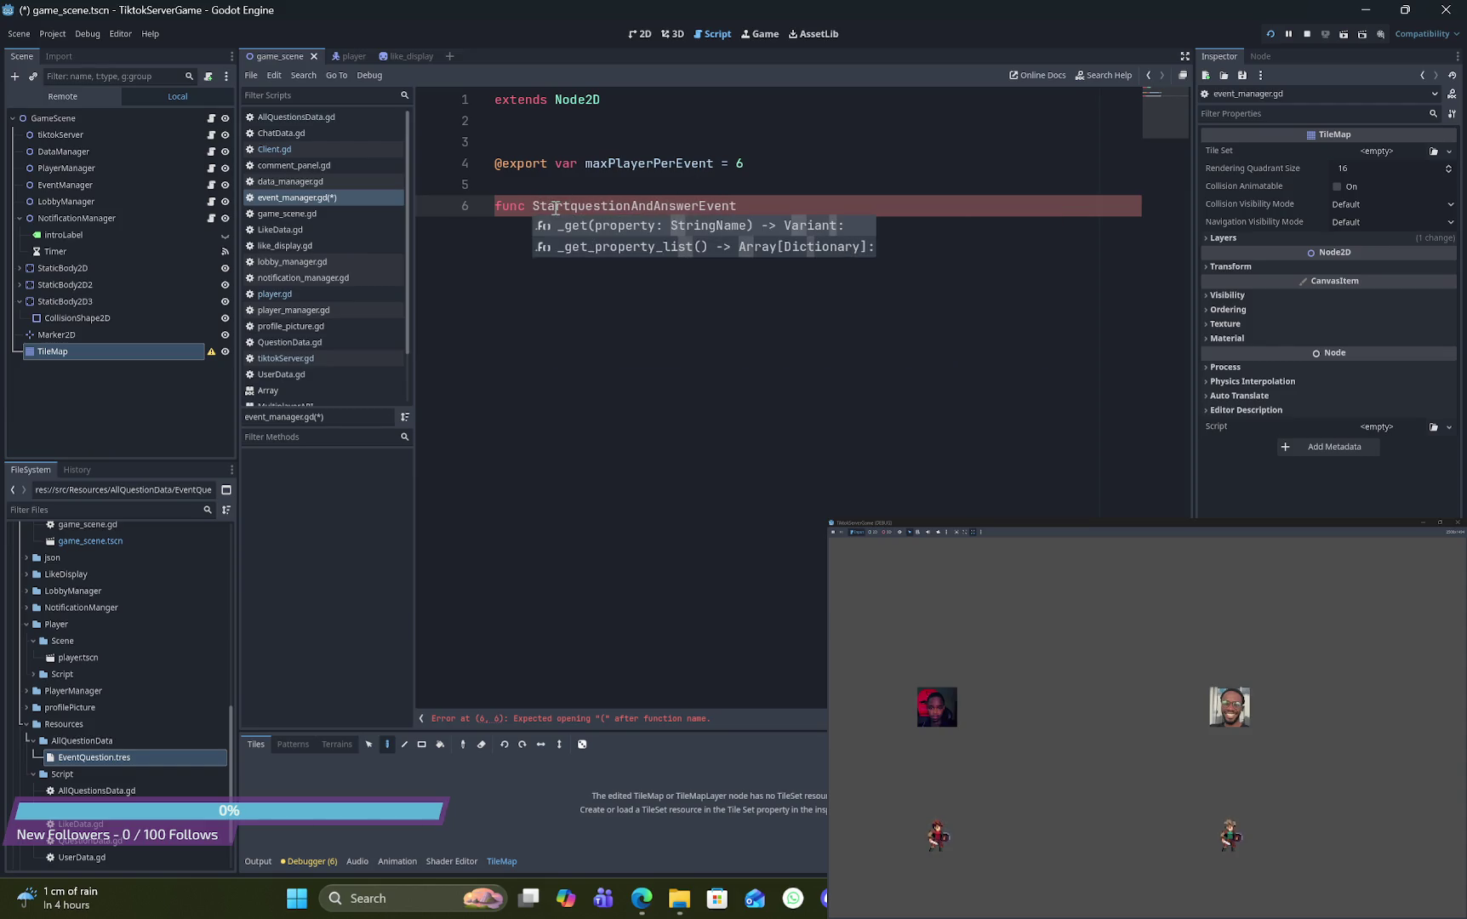
{"action": "type", "text": "Q"}
{"action": "key", "text": "Delete"}
Finish startQuestionAndAnswerEvent(): with a pass body and begin typing var lockS on line 3.
{"action": "left_click", "coordinate": [685, 138]}
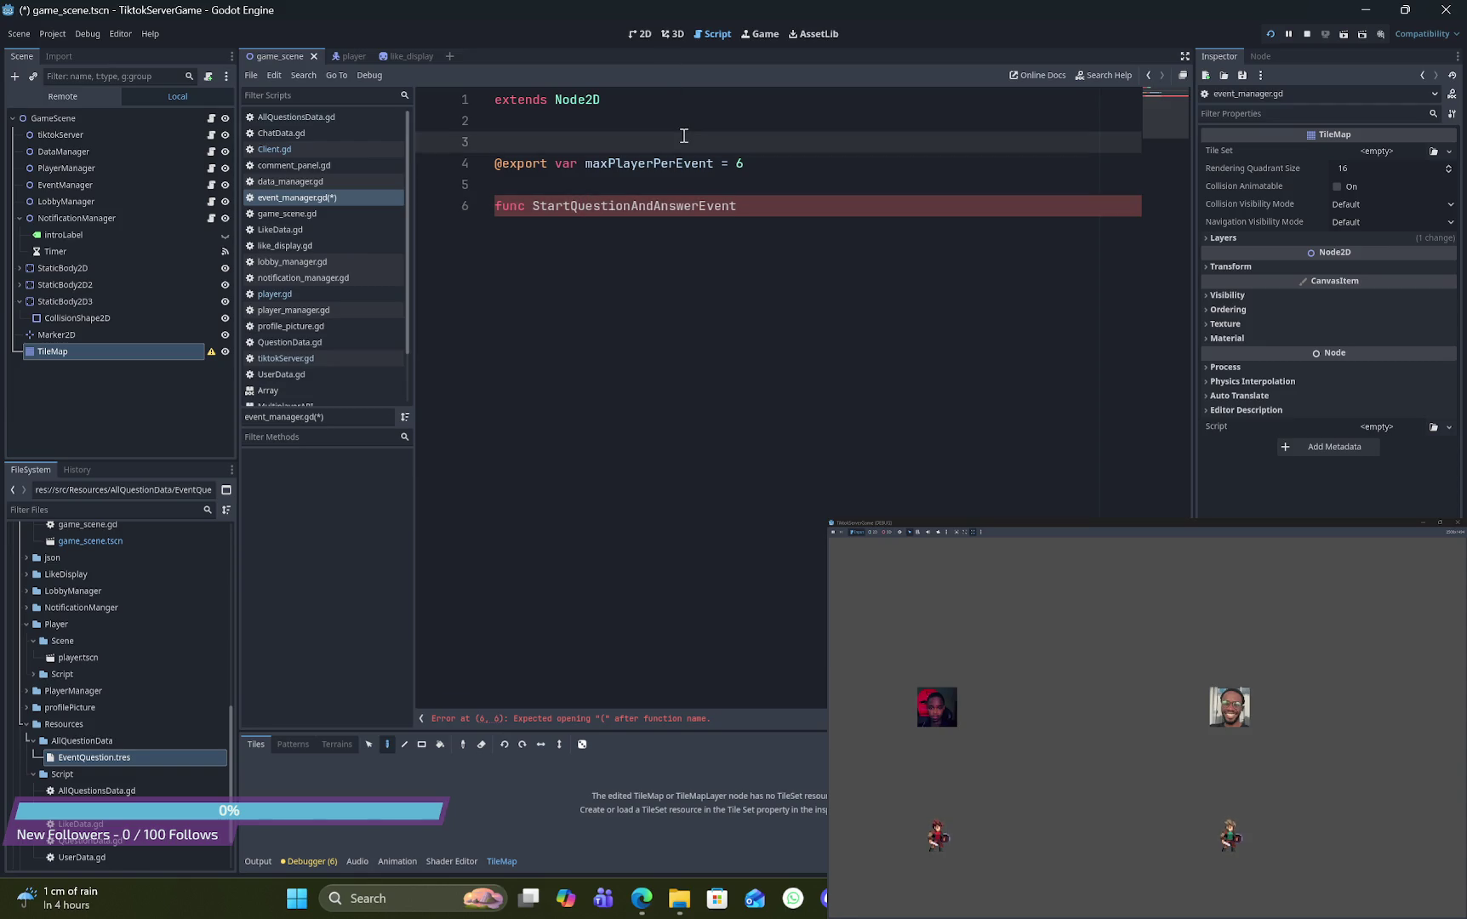
{"action": "left_click", "coordinate": [544, 209]}
{"action": "key", "text": "Delete"}
{"action": "type", "text": "s"}
{"action": "left_click", "coordinate": [737, 206]}
{"action": "type", "text": "():"}
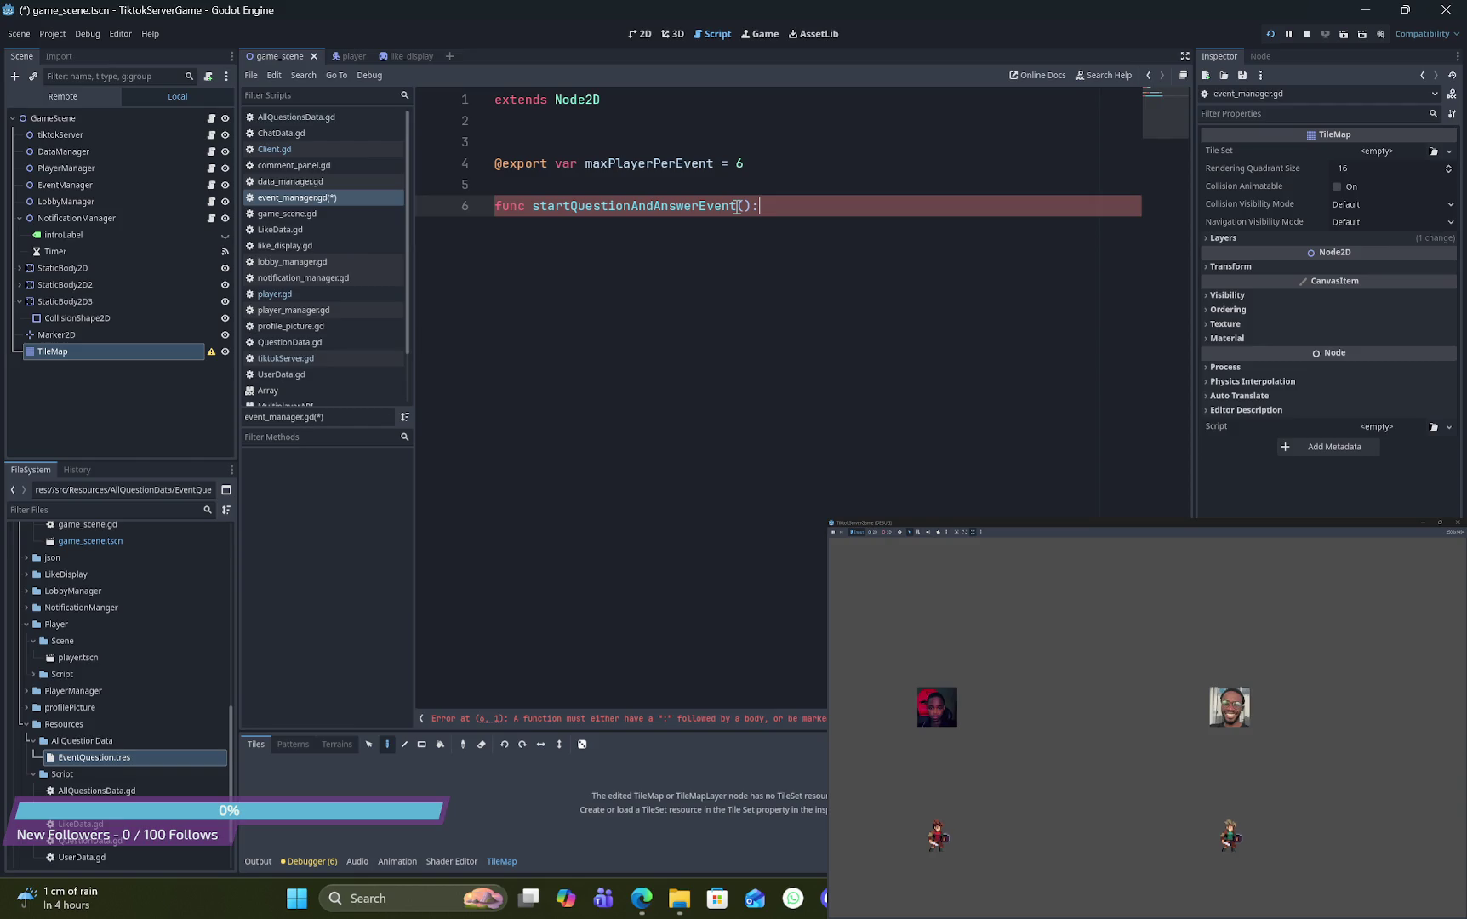
{"action": "key", "text": "Return"}
{"action": "type", "text": "pass"}
{"action": "left_click", "coordinate": [773, 136]}
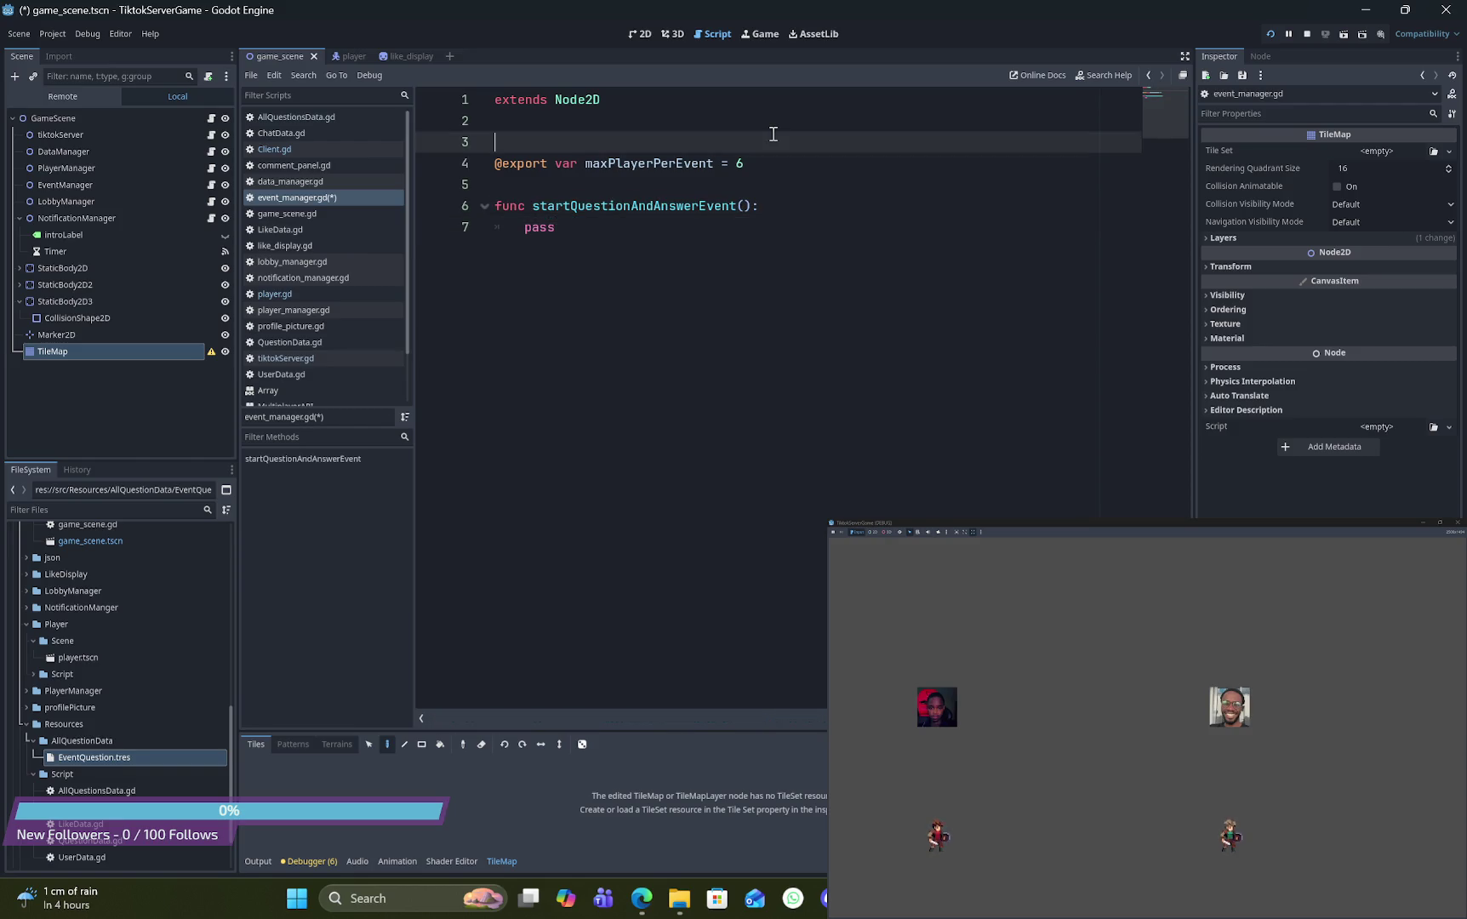
{"action": "type", "text": "var lockS"}
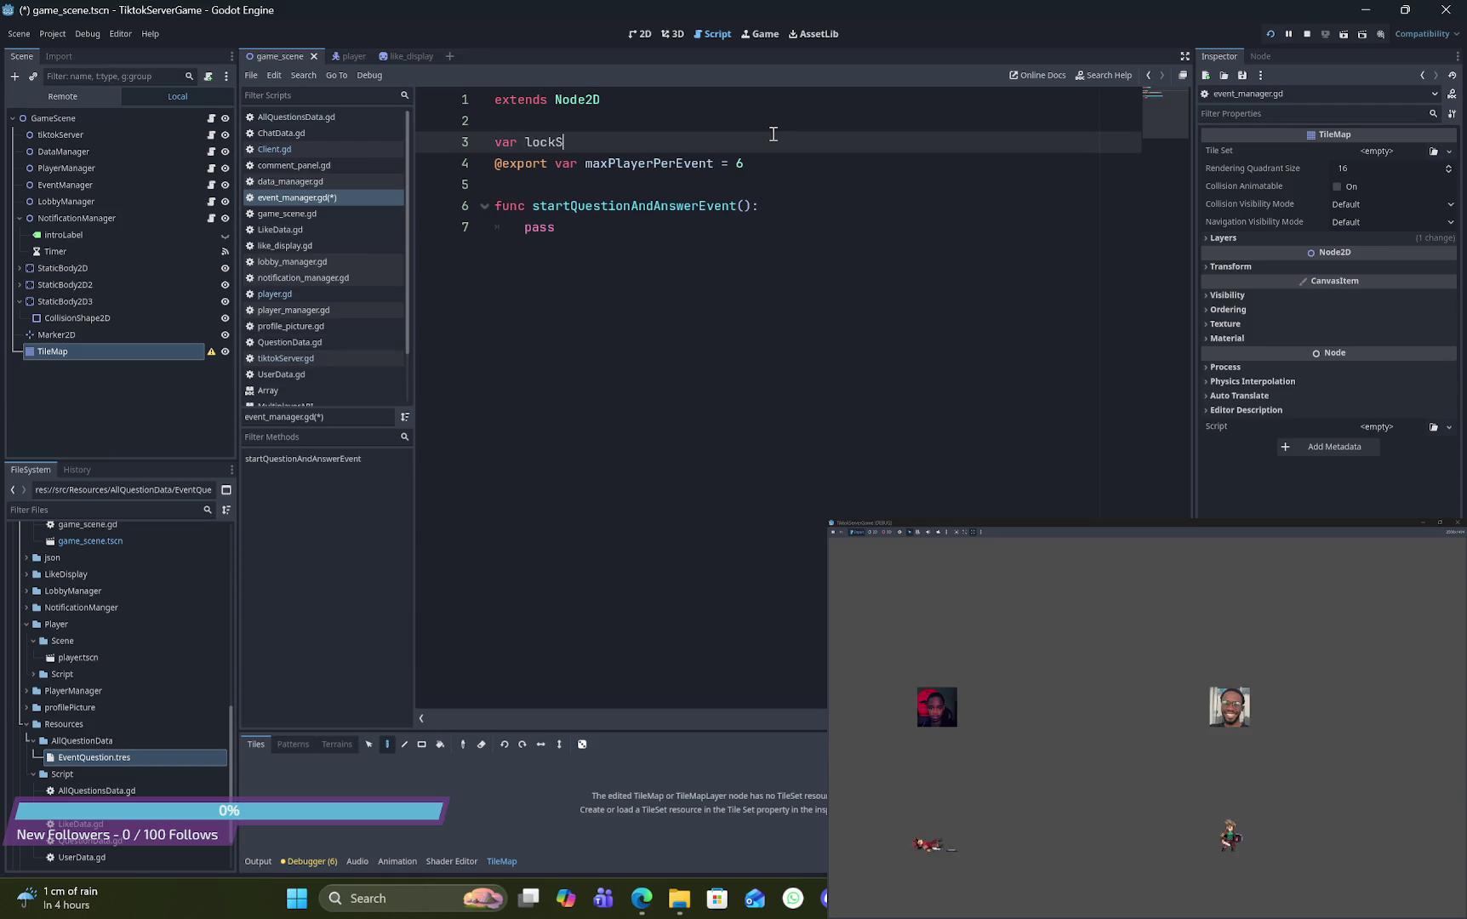